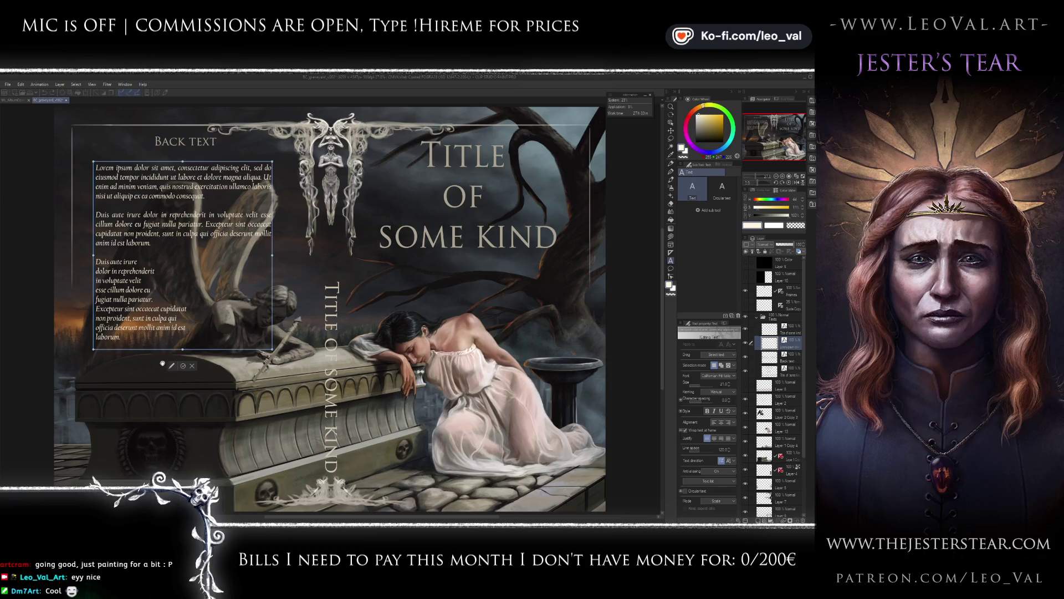
# Rebreak the back-cover paragraph so lines end after 'esse' and 'fugiat'.
pyautogui.click(79, 374)
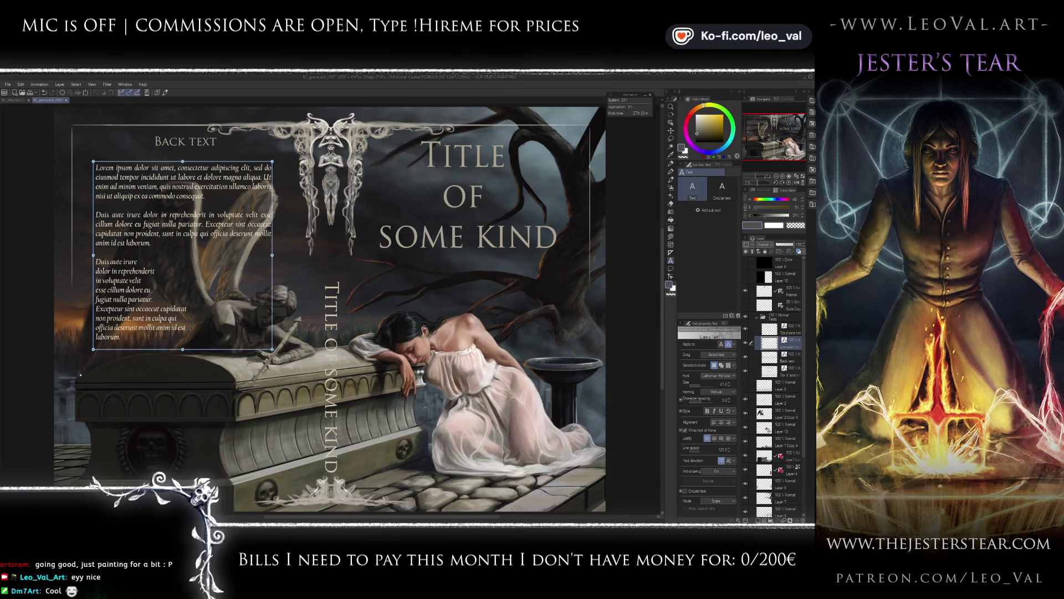
pyautogui.click(160, 284)
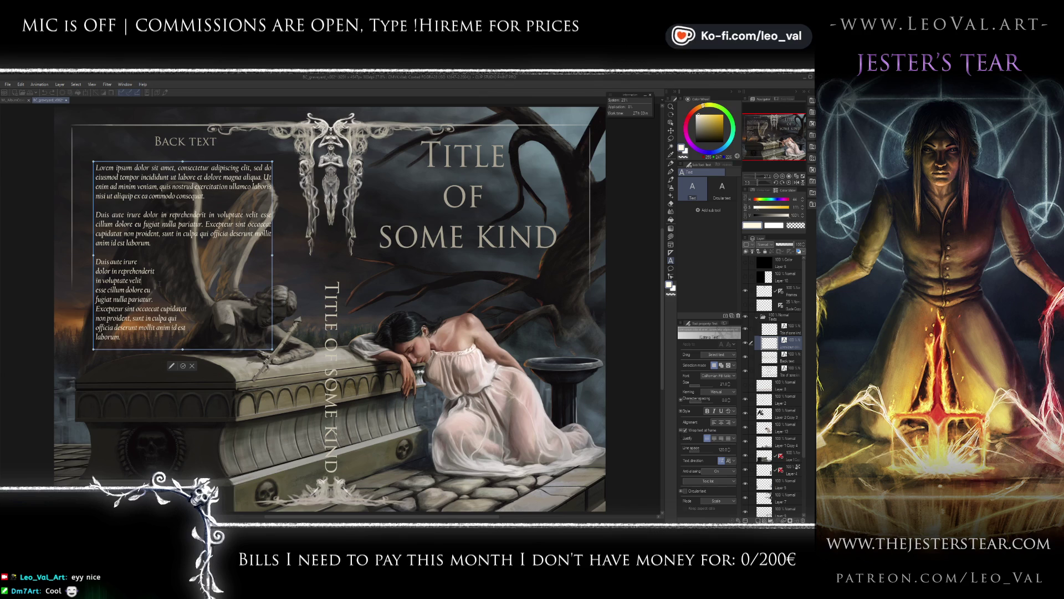
pyautogui.press('Delete')
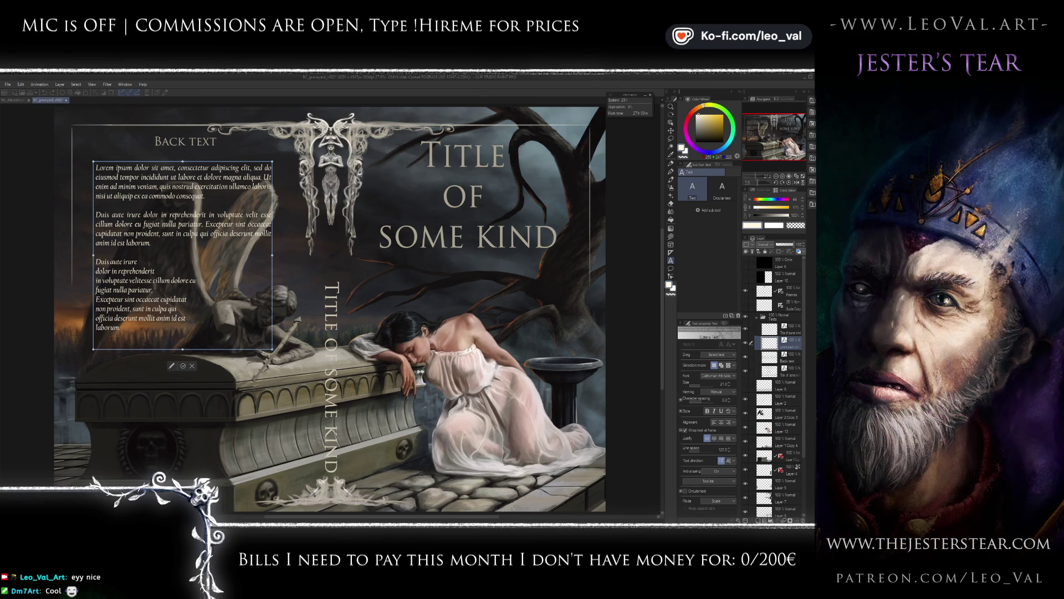
pyautogui.press('Return')
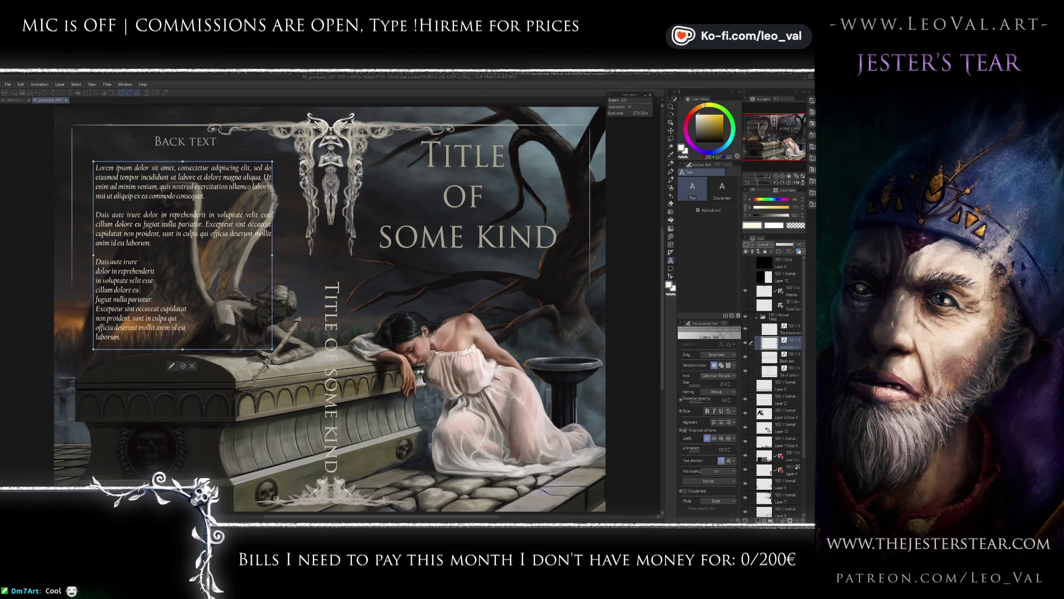
pyautogui.press('Delete')
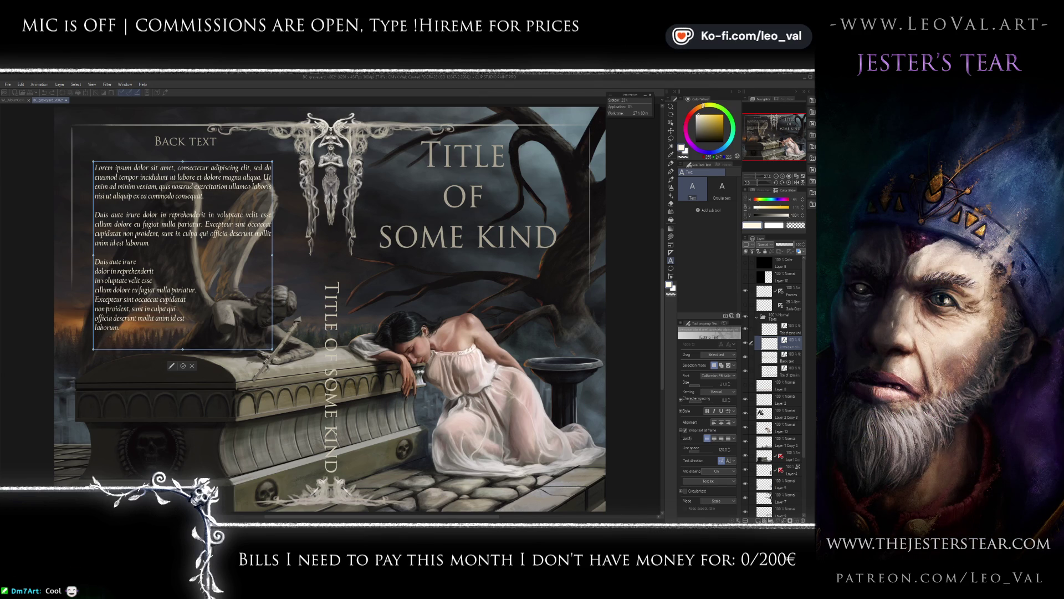
pyautogui.press('Return')
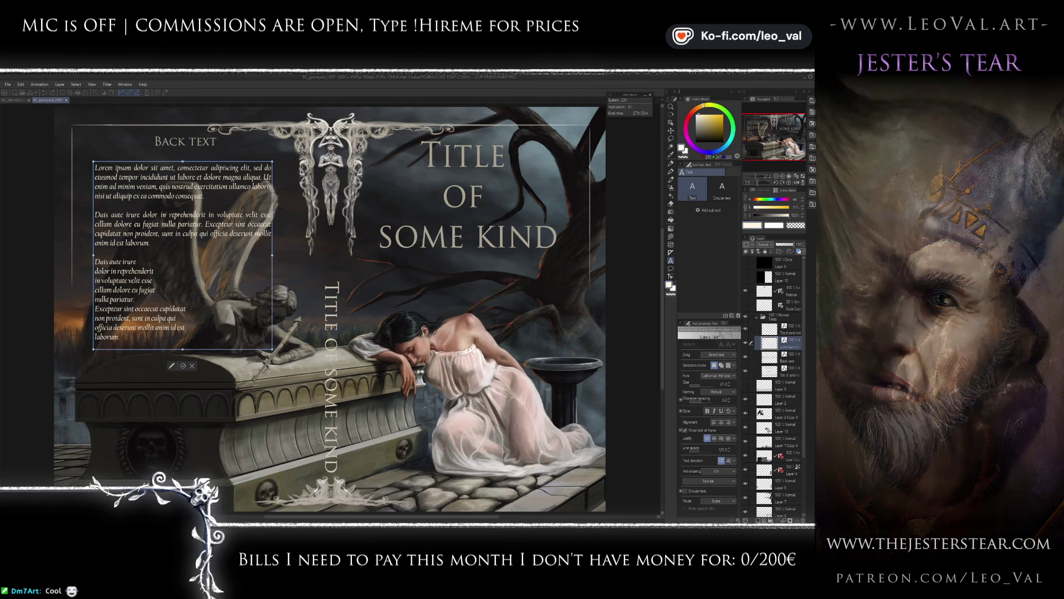
# Rebreak the remaining lines after 'sint', 'non proident,' and 'deserunt'.
pyautogui.press('Delete')
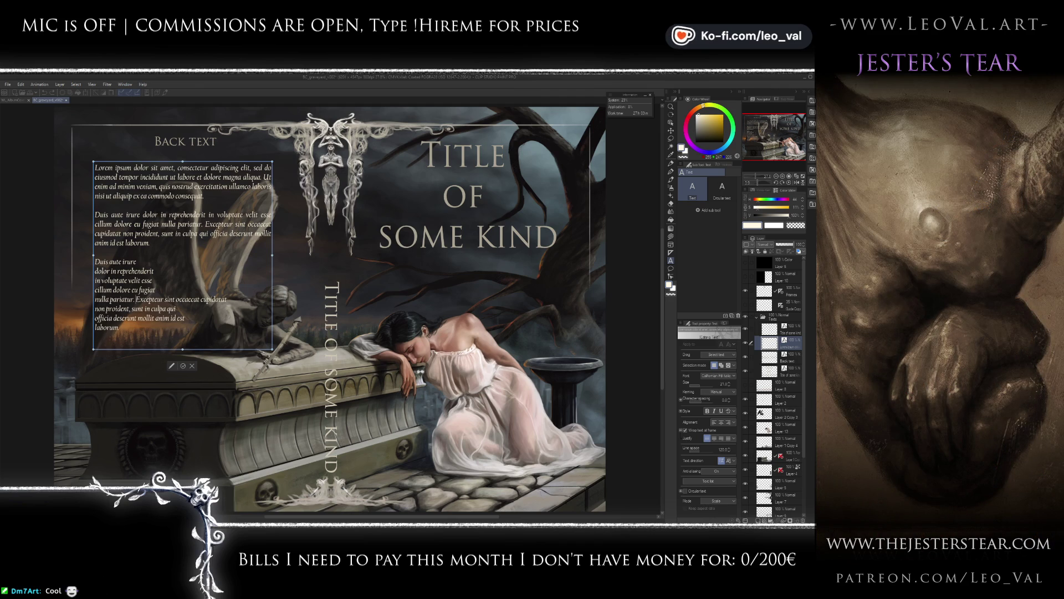
pyautogui.press('Return')
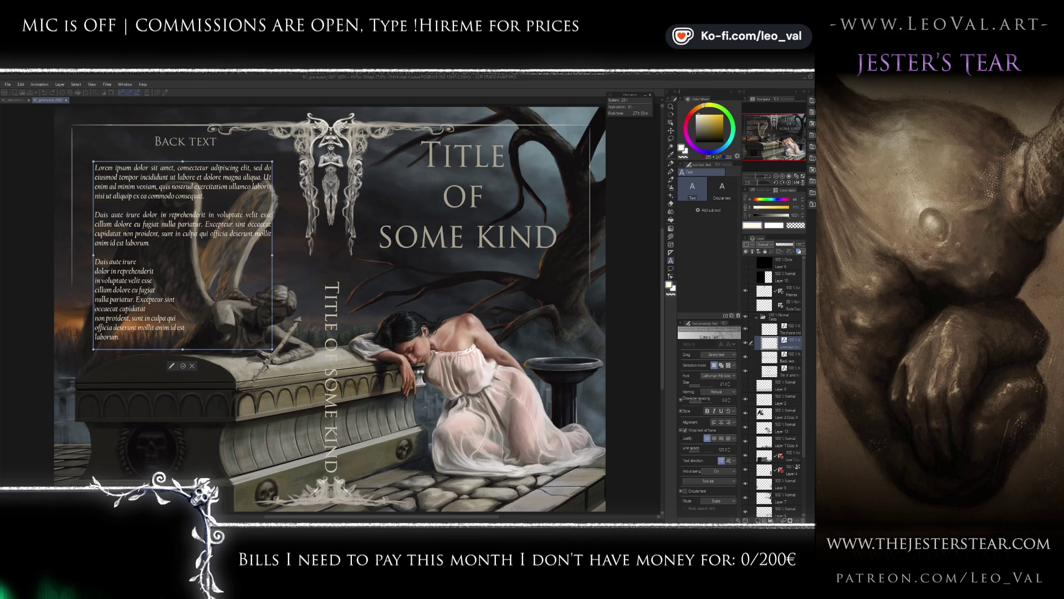
pyautogui.press('Delete')
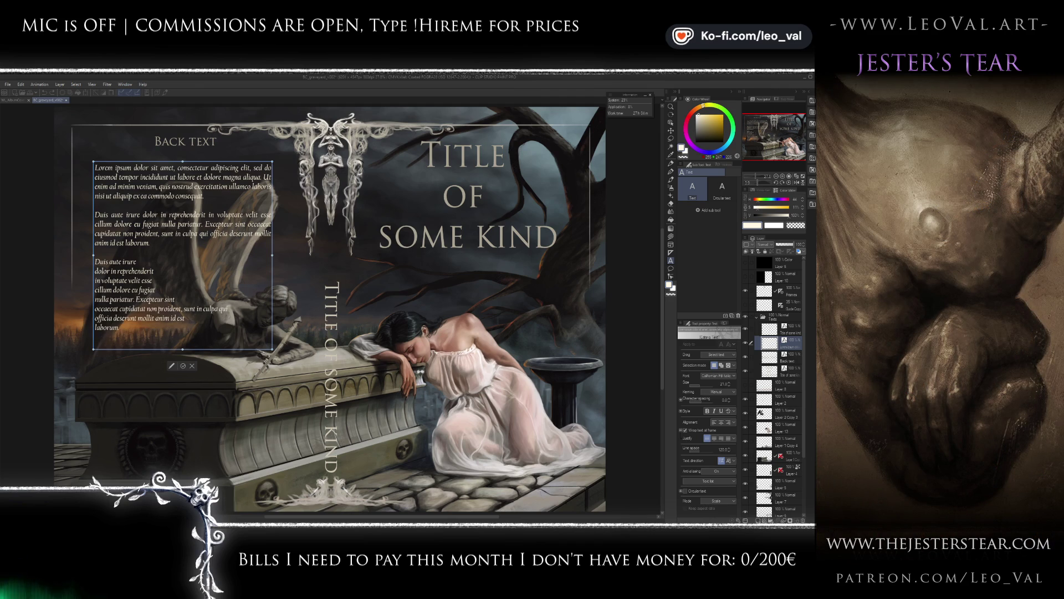
pyautogui.press('Return')
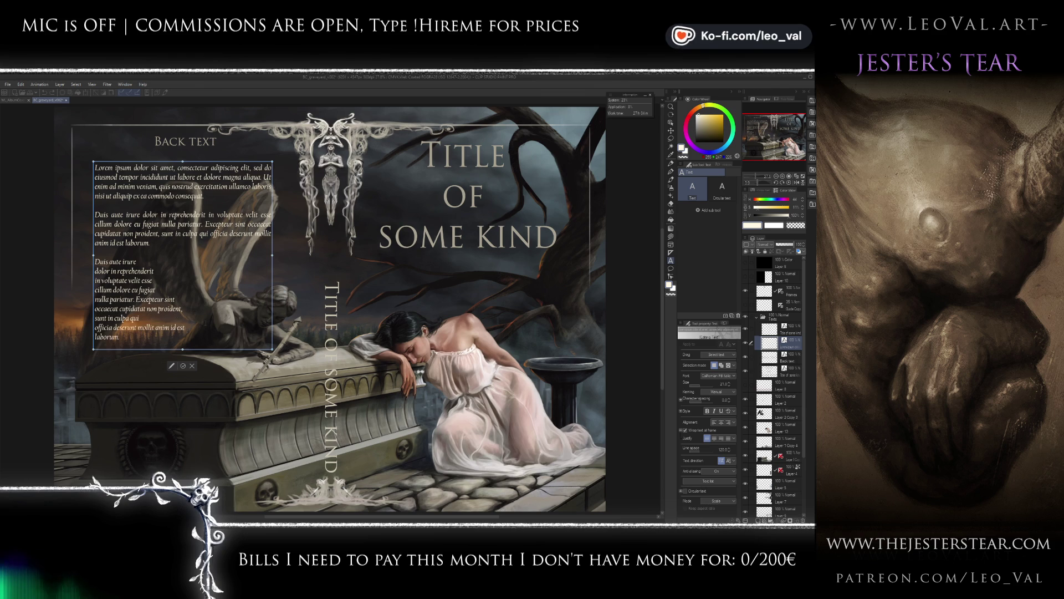
pyautogui.press('Delete')
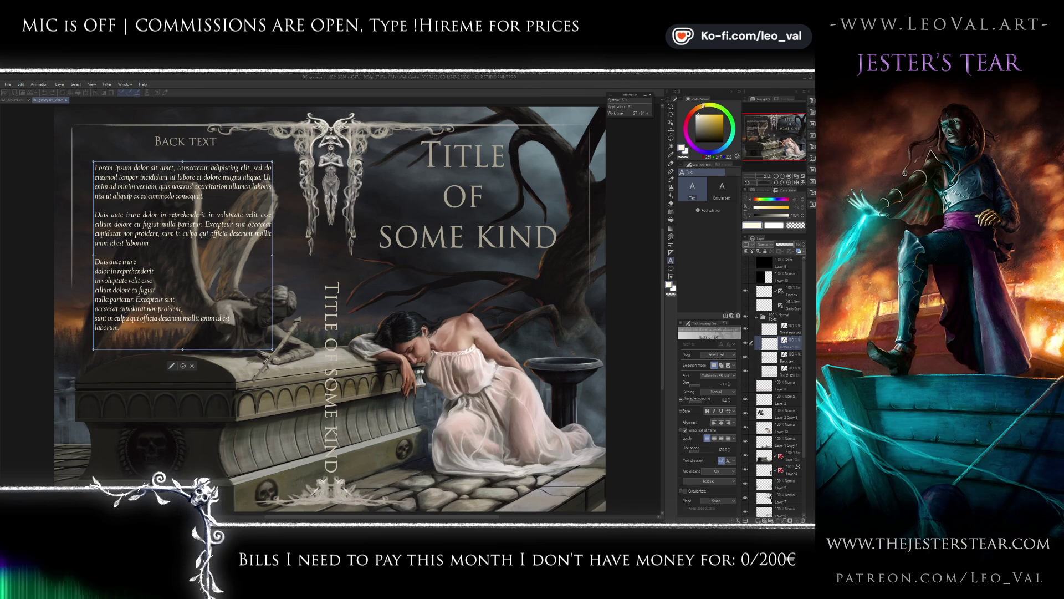
pyautogui.press('Return')
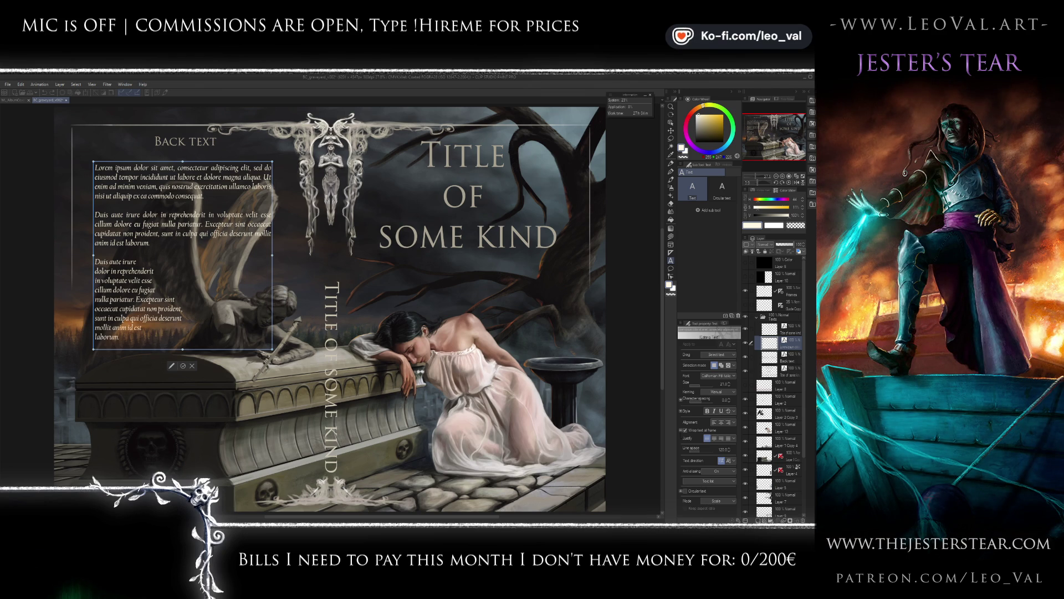
# Commit the text, collapse the Texts group and show the black mask over the back cover.
pyautogui.click(183, 366)
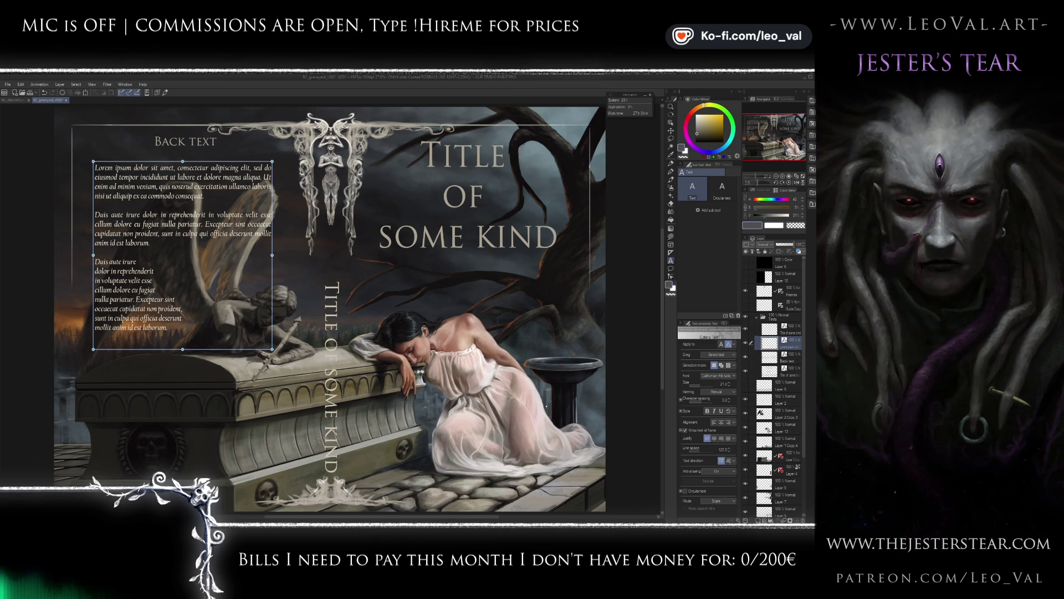
pyautogui.click(758, 319)
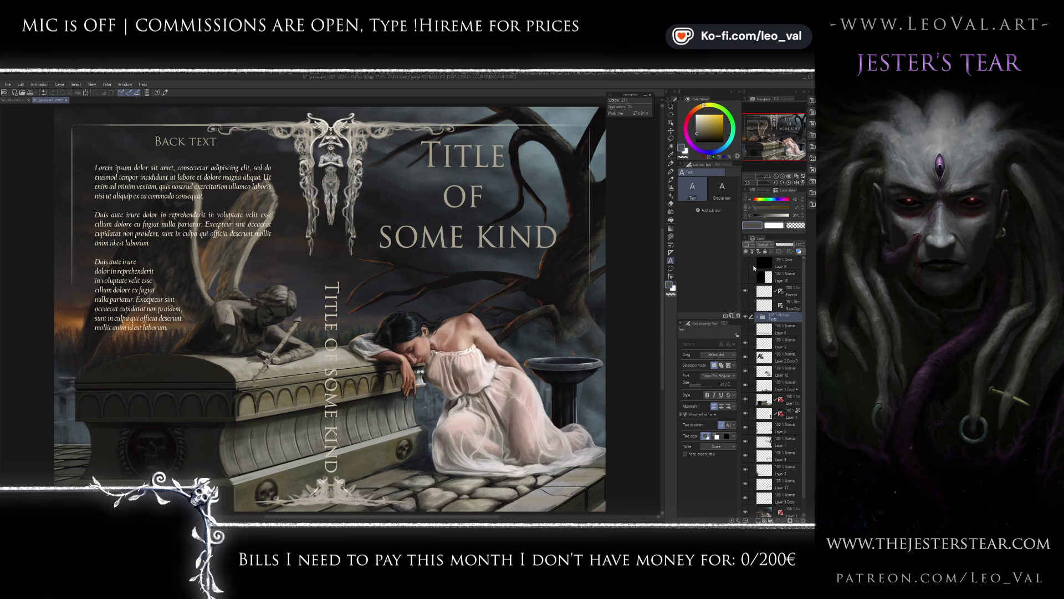
pyautogui.click(746, 277)
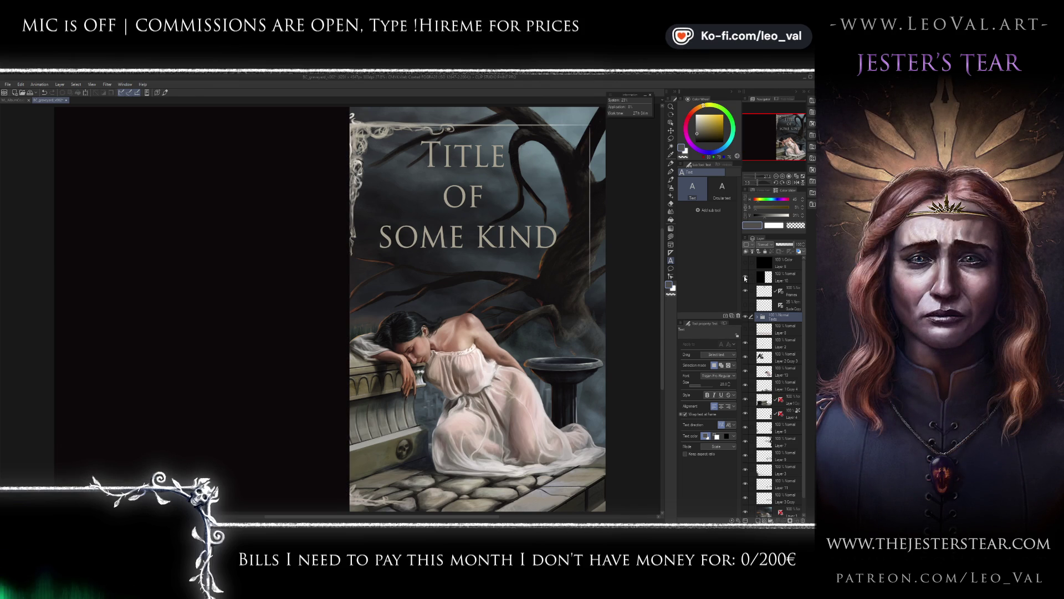
# Hide the black mask and show the red spine guide lines on the active Guide Copy layer.
pyautogui.click(746, 277)
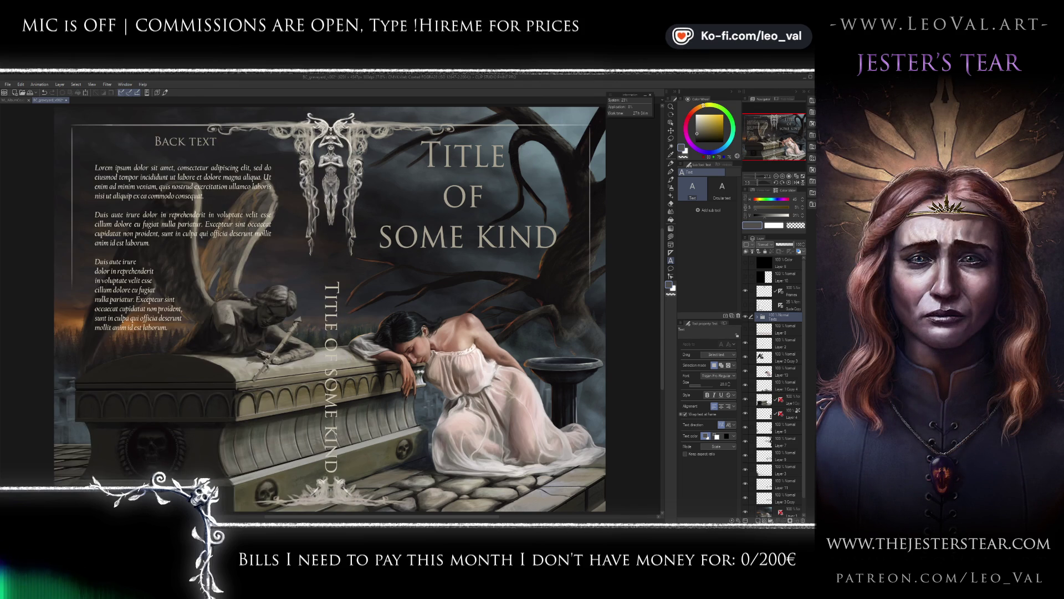
pyautogui.click(761, 306)
pyautogui.click(746, 304)
pyautogui.scroll(-1, 596, 386)
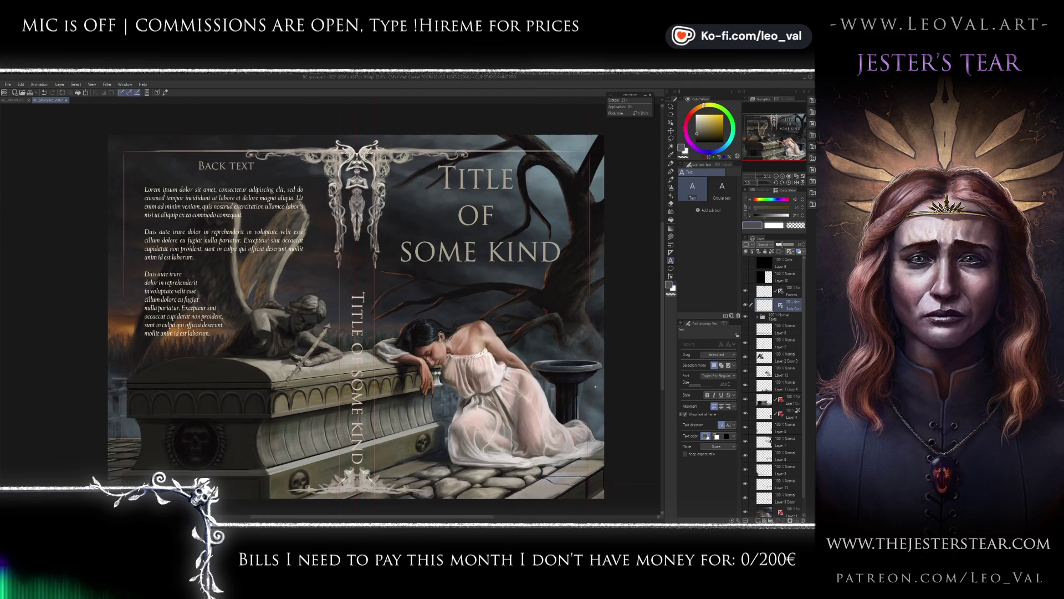
# On a new layer, rectangle-select the front-cover area, fill it black and deselect.
pyautogui.press('m')
pyautogui.click(764, 519)
pyautogui.moveTo(629, 510)
pyautogui.mouseDown()
pyautogui.moveTo(377, 199)
pyautogui.moveTo(374, 123)
pyautogui.moveTo(339, 114)
pyautogui.mouseUp()
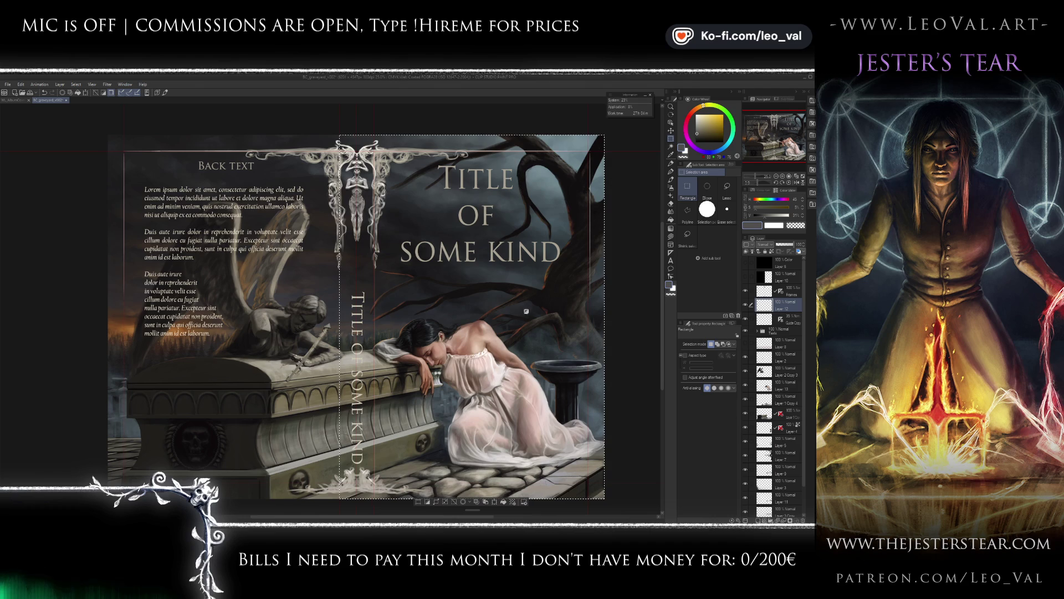
pyautogui.press('g')
pyautogui.press('g')
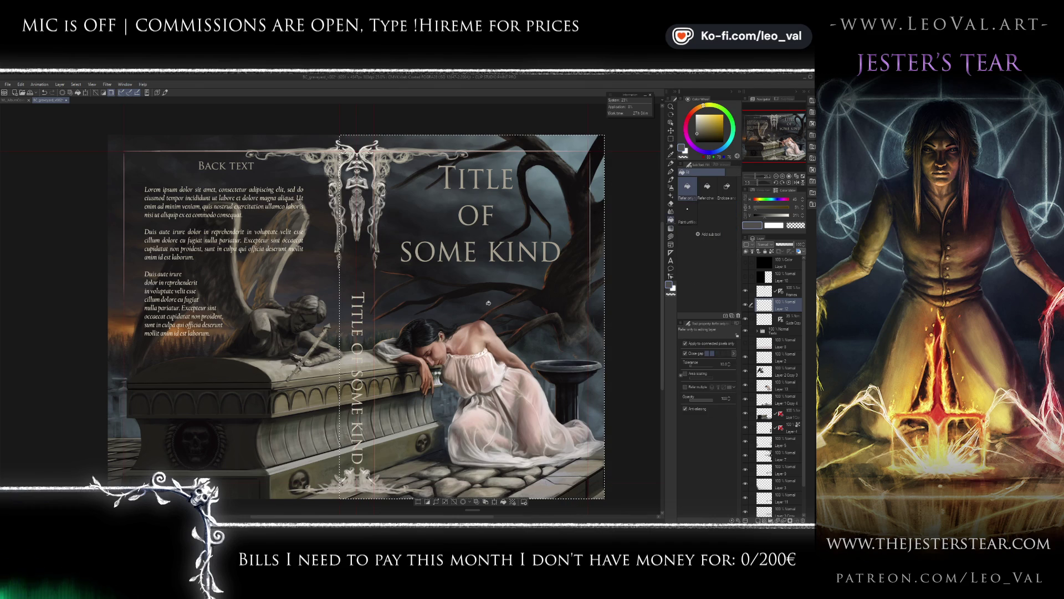
pyautogui.press('d')
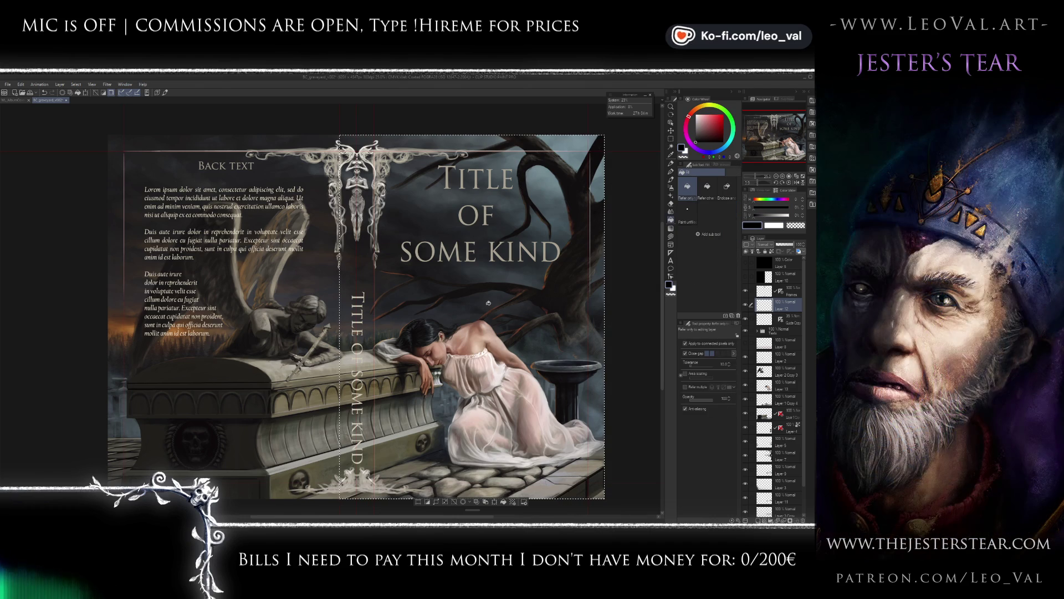
pyautogui.click(488, 303)
pyautogui.hotkey('ctrl', 'd')
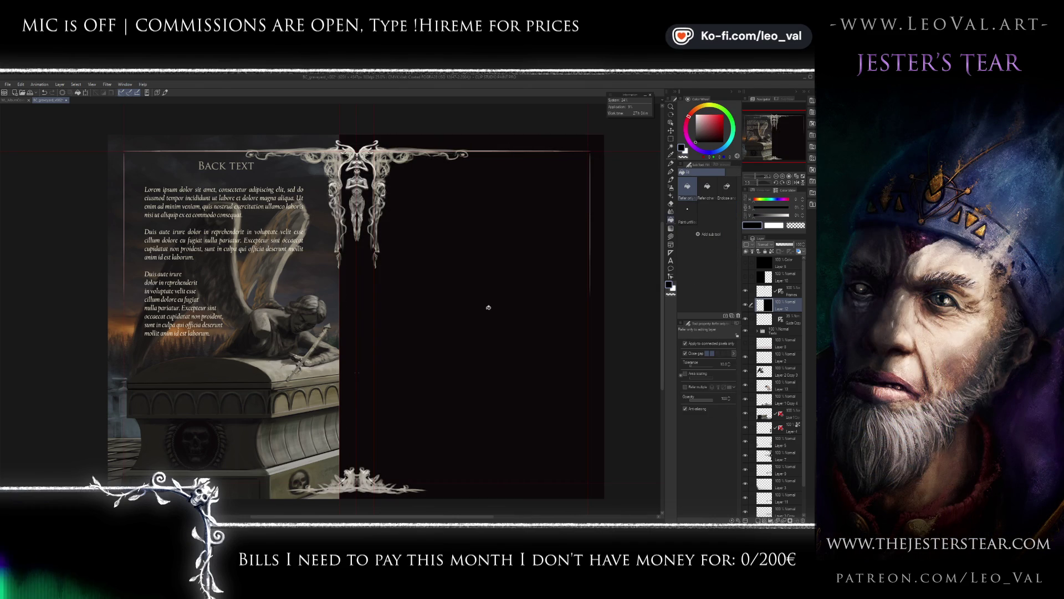
# Stack the black fill above the Frames layer and select Layer 2 Copy 3, toggling Layer 2 to compare.
pyautogui.moveTo(768, 312); pyautogui.dragTo(766, 286)
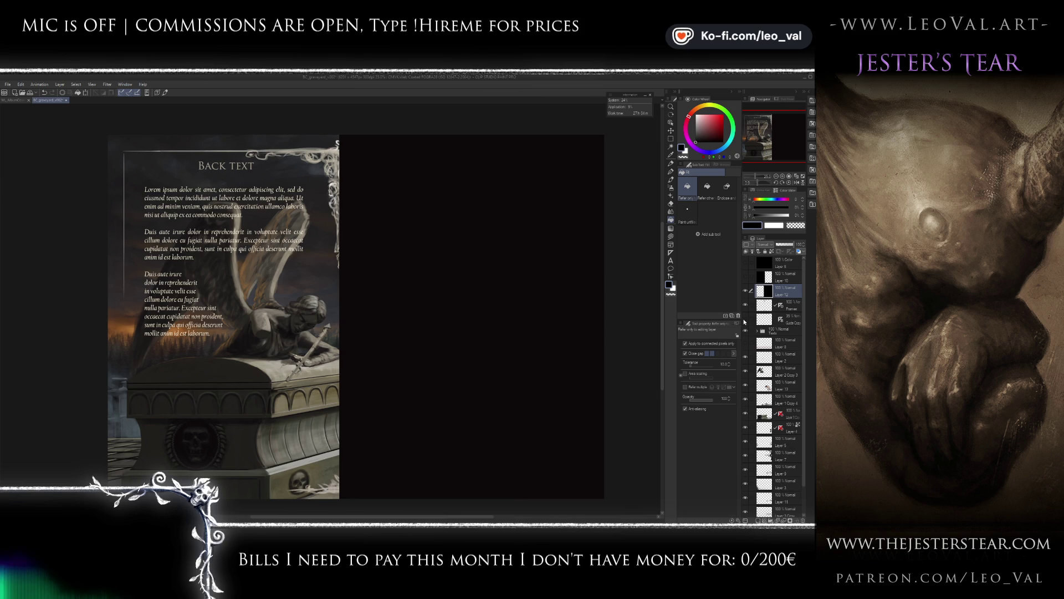
pyautogui.click(785, 371)
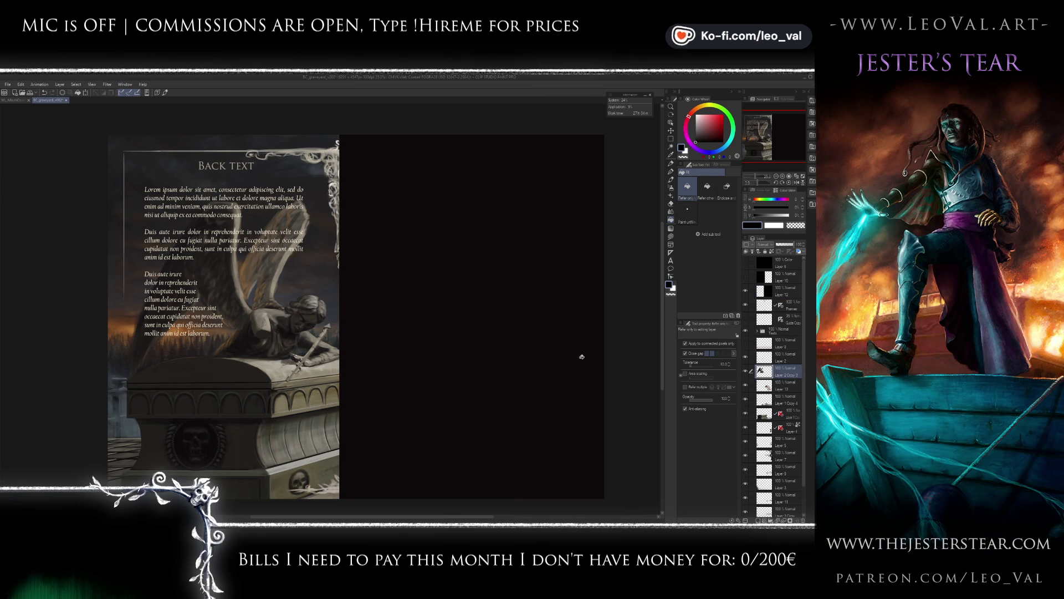
pyautogui.hotkey('ctrl', 't')
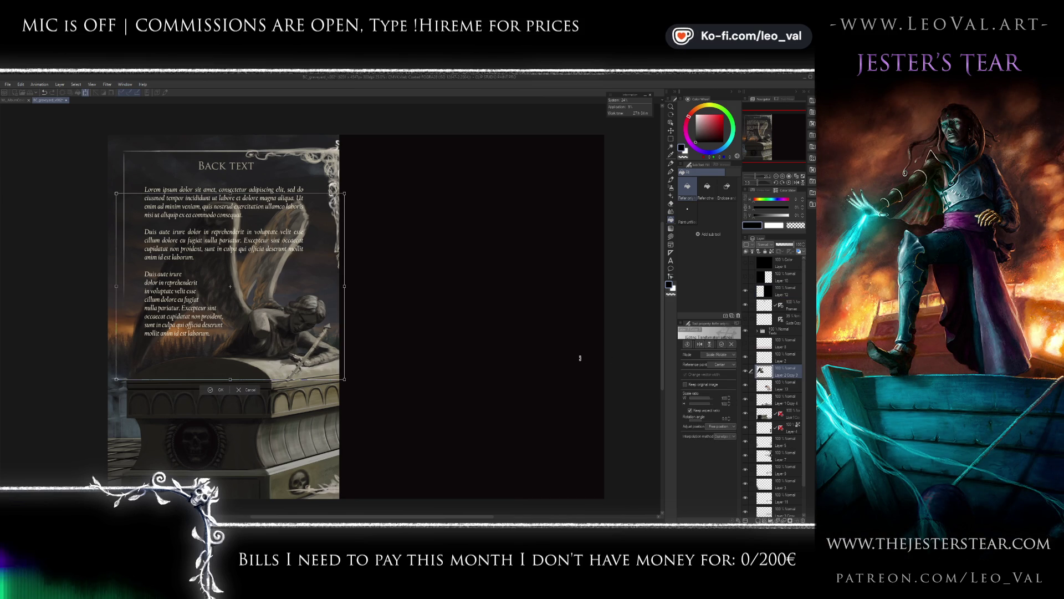
pyautogui.press('Return')
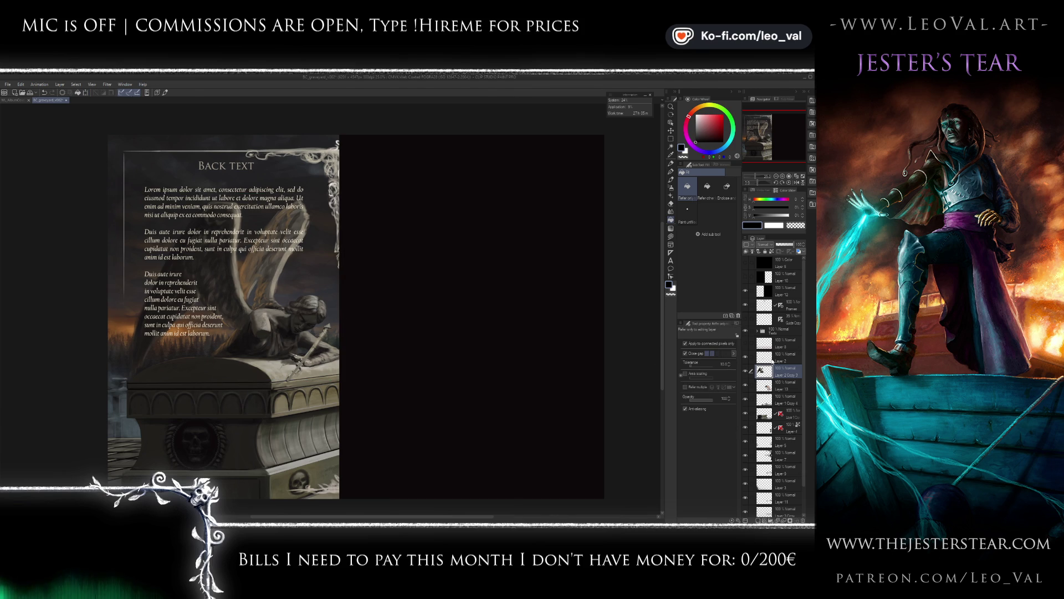
pyautogui.click(746, 357)
pyautogui.click(746, 358)
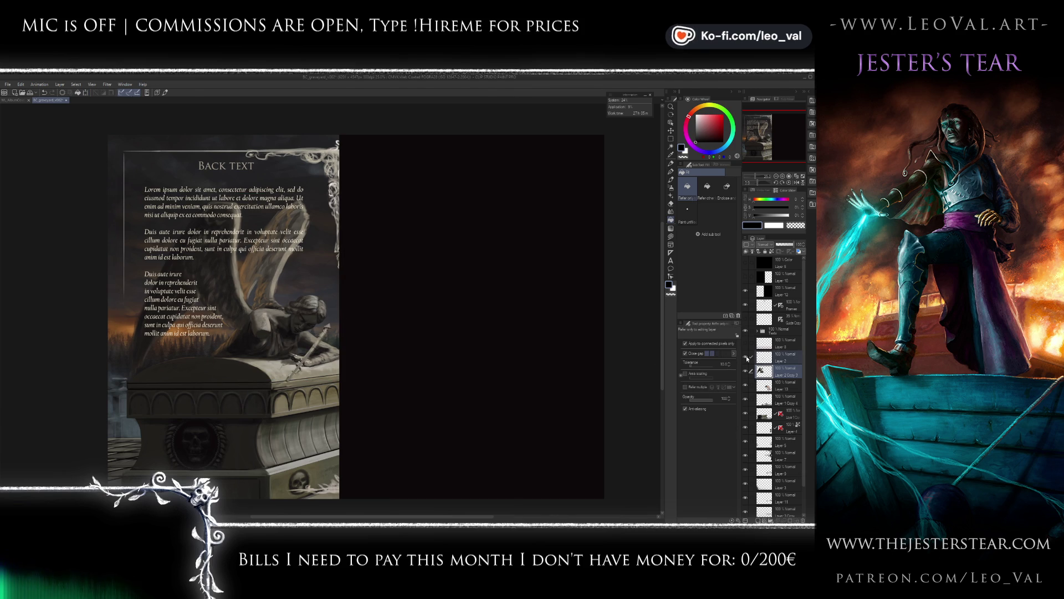
# Nudge the Layer 2 Copy 3 artwork a few pixels left with a transform.
pyautogui.hotkey('ctrl', 't')
pyautogui.press('Left')
pyautogui.press('Left')
pyautogui.press('Left')
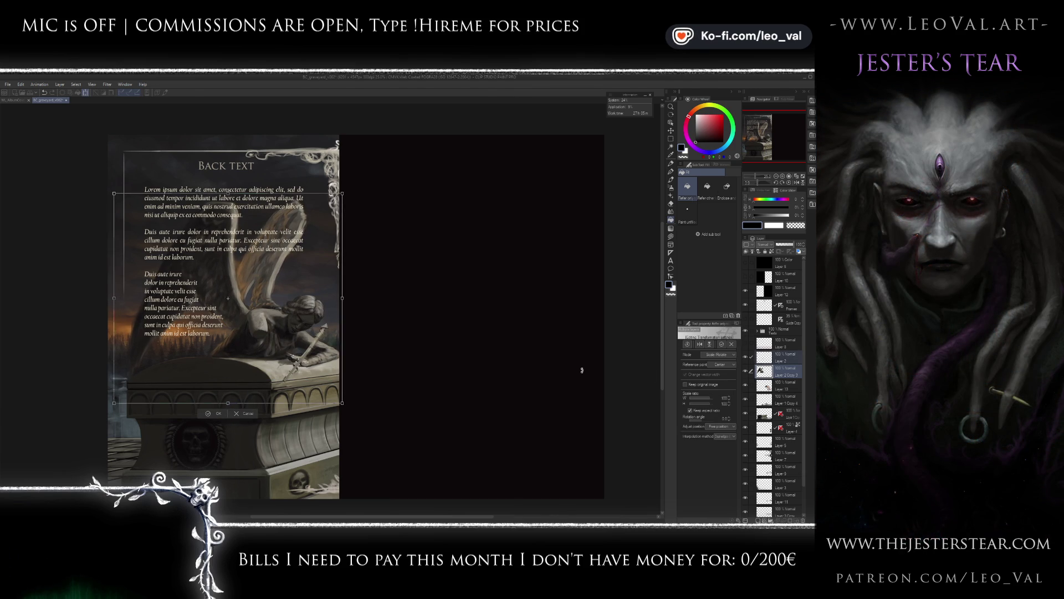
pyautogui.press('Left')
pyautogui.press('Left')
pyautogui.press('Left')
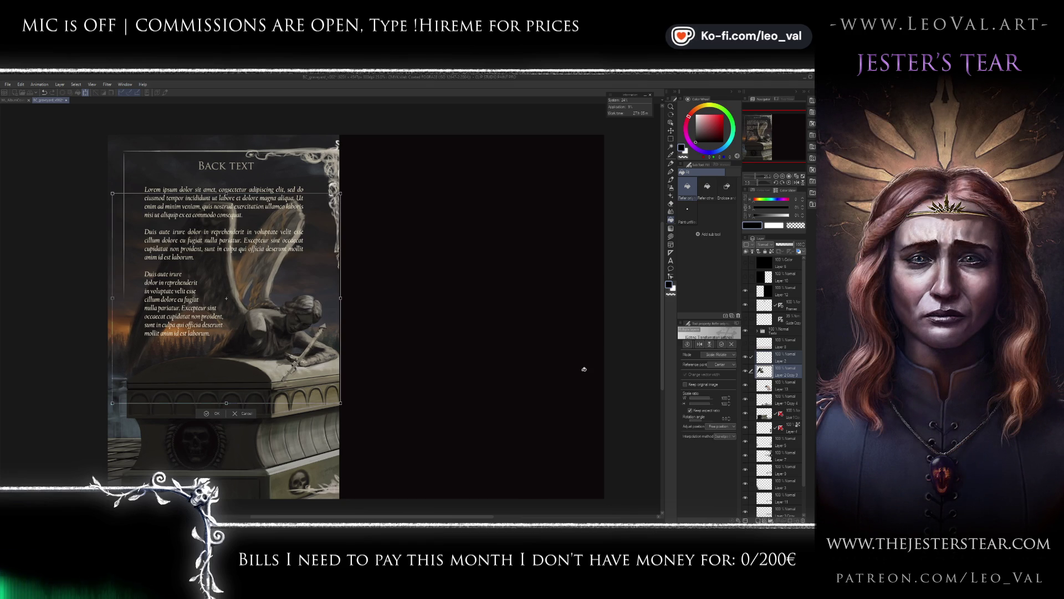
pyautogui.press('Return')
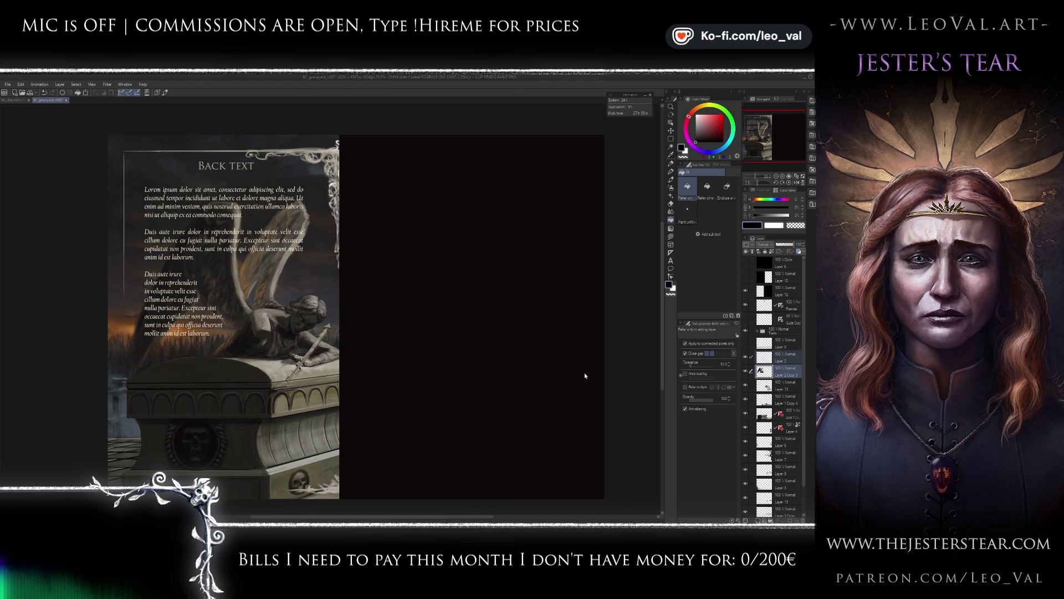
# Hide the black overlay to reveal the front cover beside the back cover.
pyautogui.hotkey('ctrl', 't')
pyautogui.press('Return')
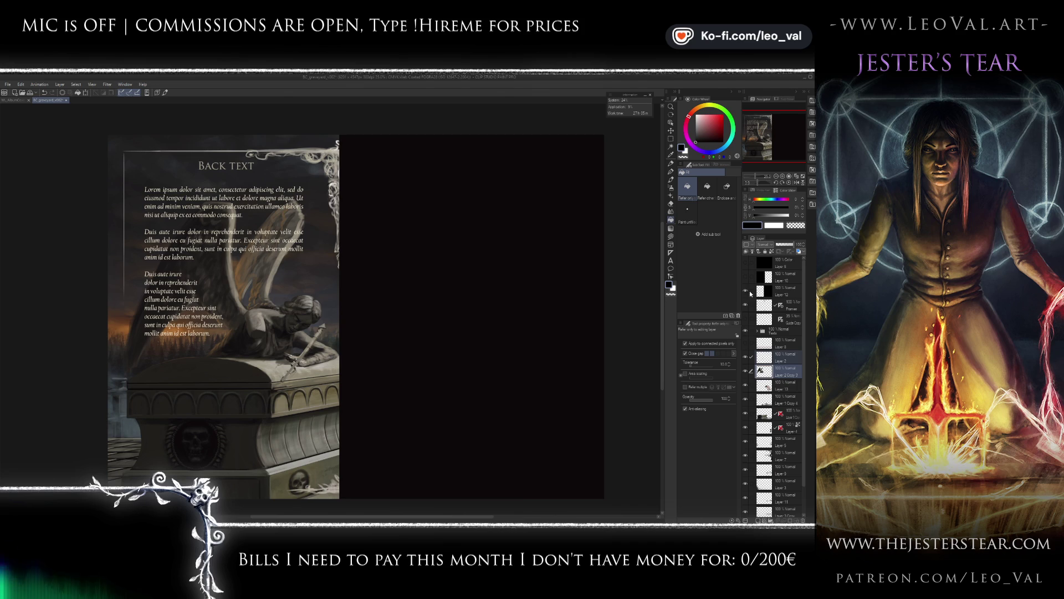
pyautogui.click(746, 292)
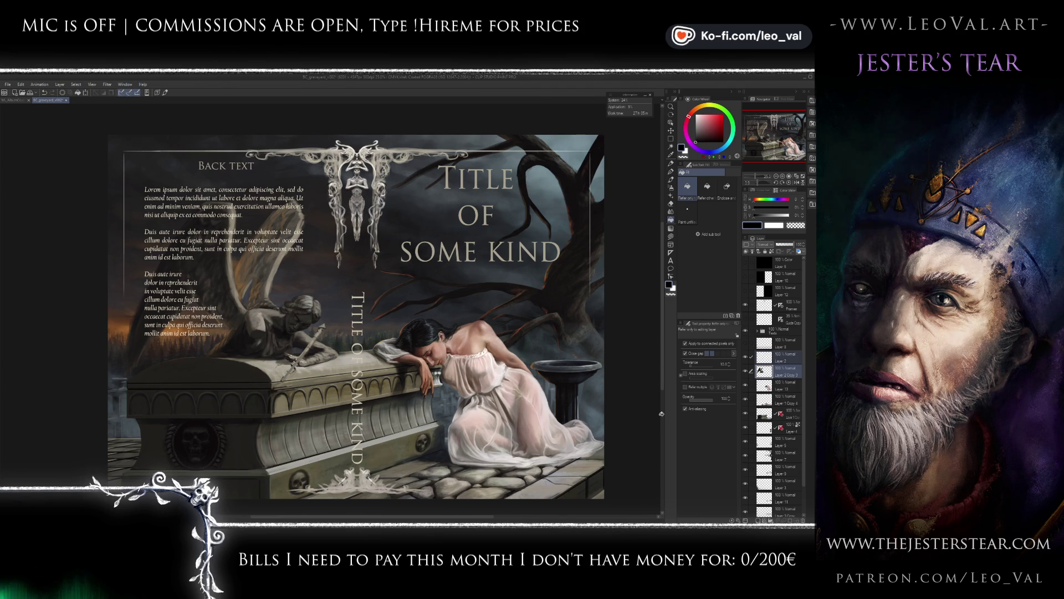
# Select the back-cover text layer in Texts and drag its box wider on both left and right sides.
pyautogui.click(759, 331)
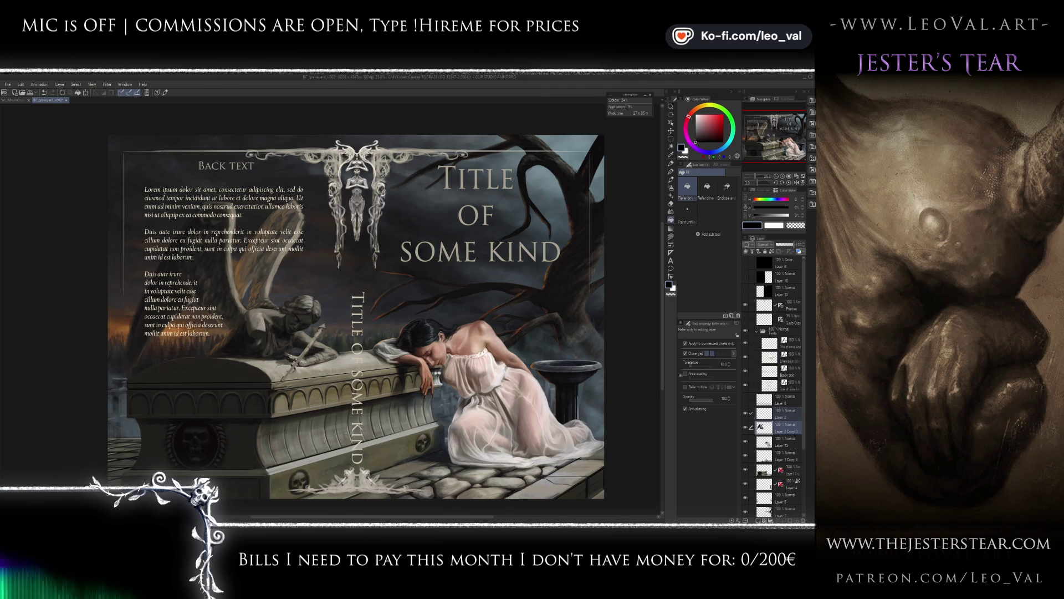
pyautogui.click(771, 360)
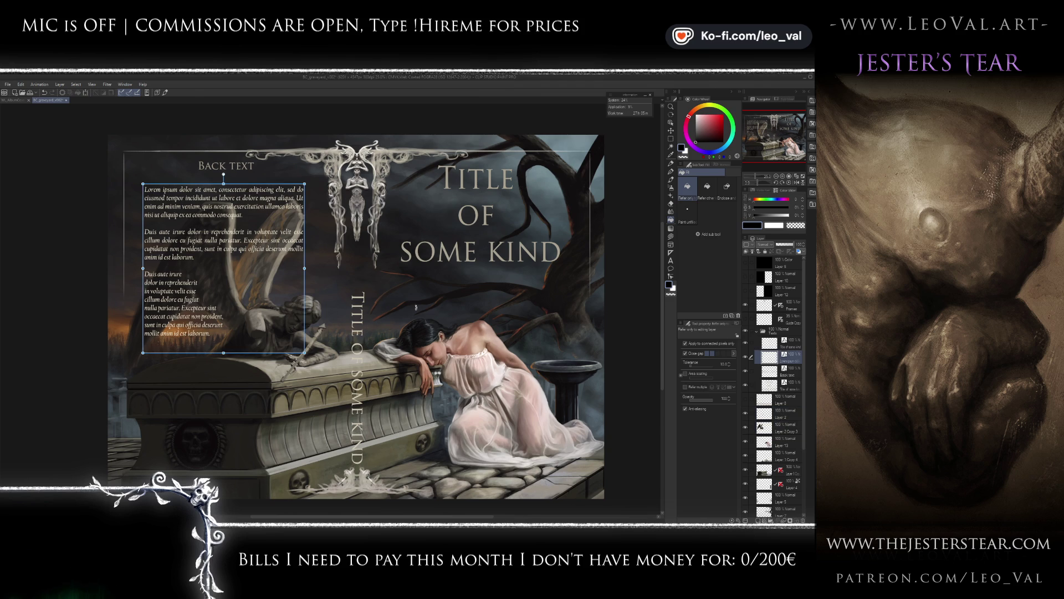
pyautogui.hotkey('ctrl', 't')
pyautogui.moveTo(140, 269); pyautogui.dragTo(139, 269)
pyautogui.press('Return')
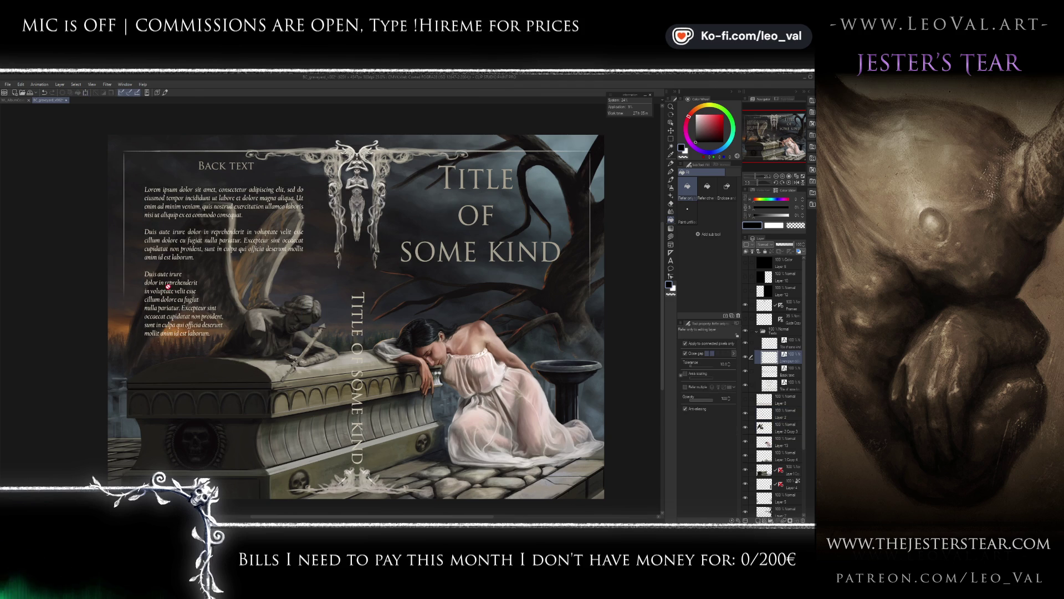
pyautogui.press('ctrl')
pyautogui.moveTo(143, 269); pyautogui.dragTo(134, 269)
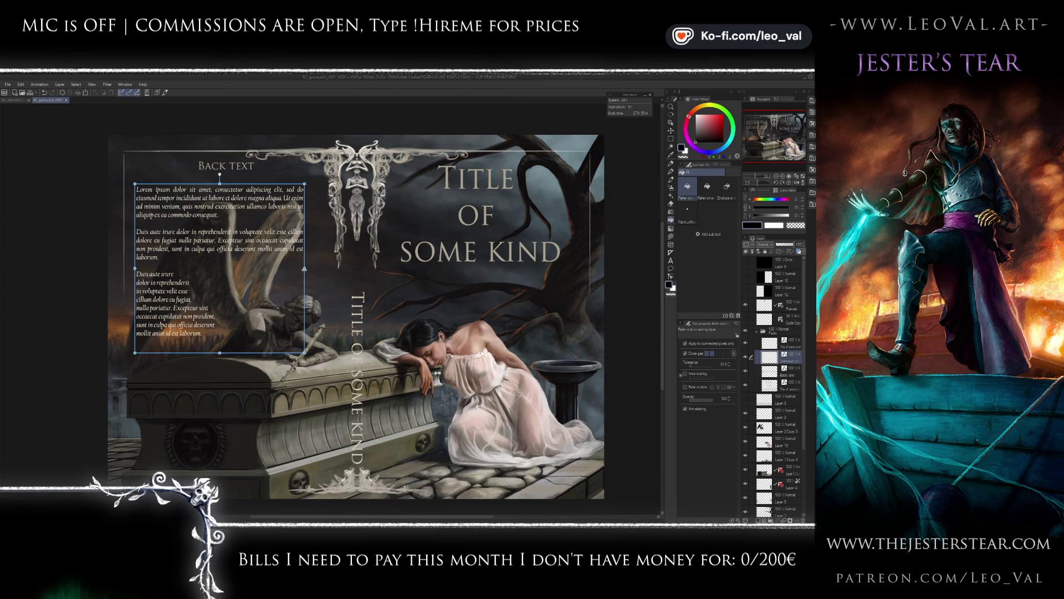
pyautogui.moveTo(304, 268); pyautogui.dragTo(316, 268)
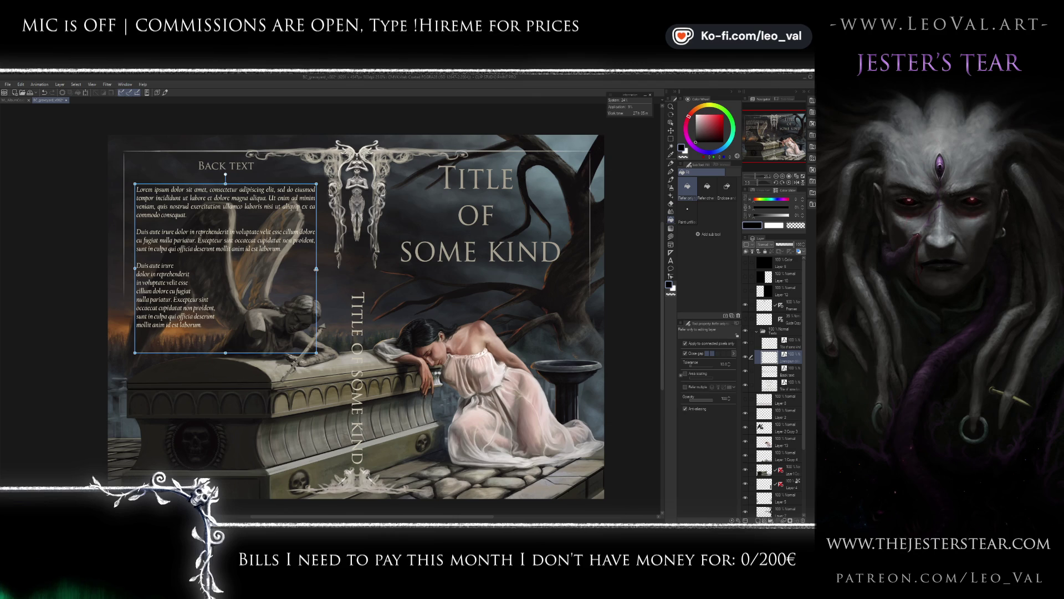
pyautogui.moveTo(316, 269); pyautogui.dragTo(317, 268)
pyautogui.press('Escape')
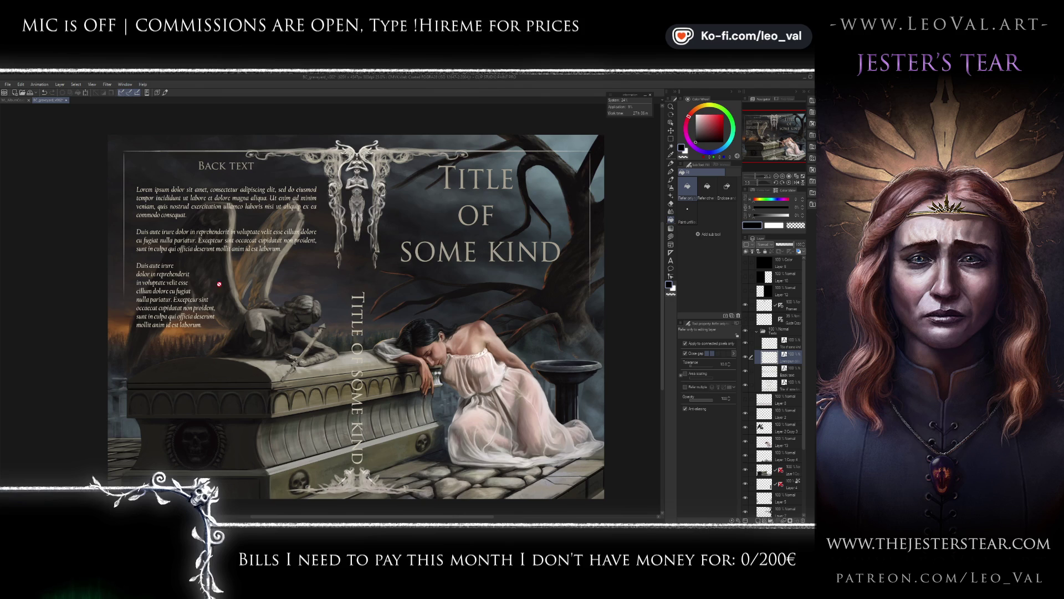
# Insert a blank line above the last back-cover paragraph.
pyautogui.press('t')
pyautogui.click(175, 265)
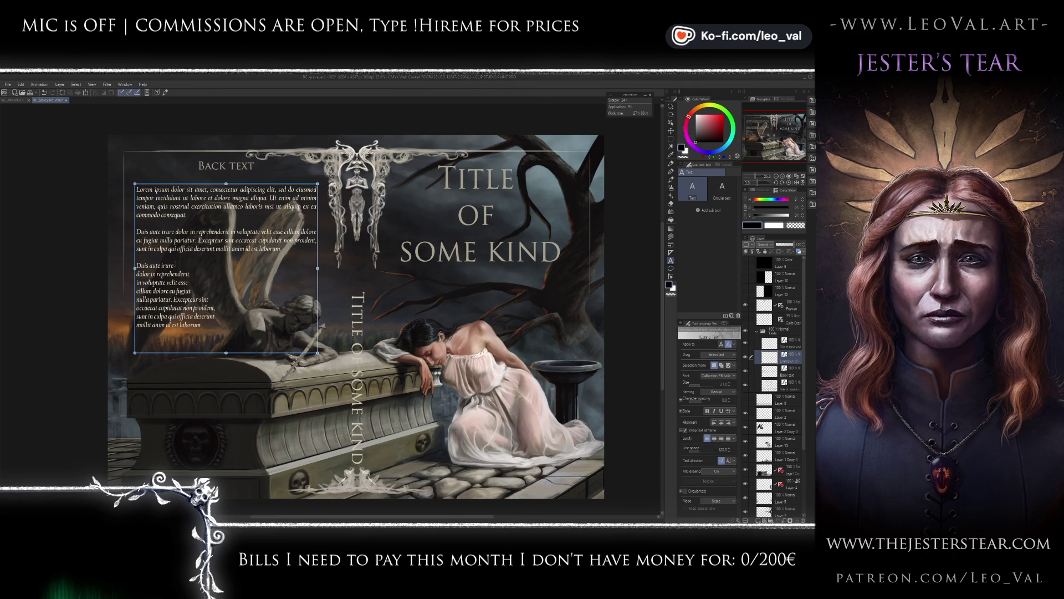
pyautogui.press('Return')
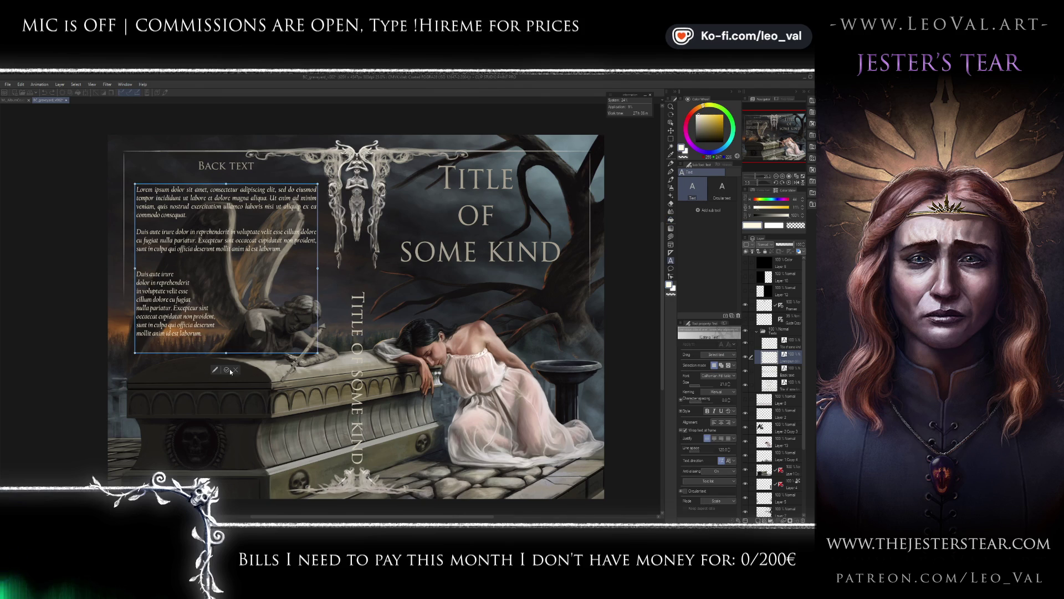
pyautogui.press('Escape')
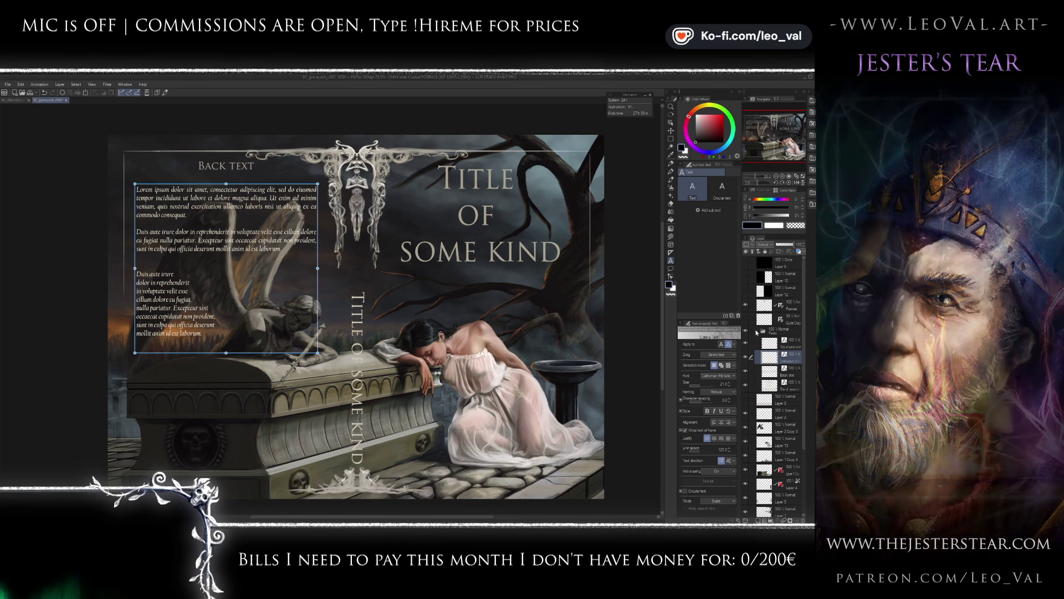
# Collapse the Texts folder, cover the back cover with the black layer and select Layer 7.
pyautogui.click(757, 331)
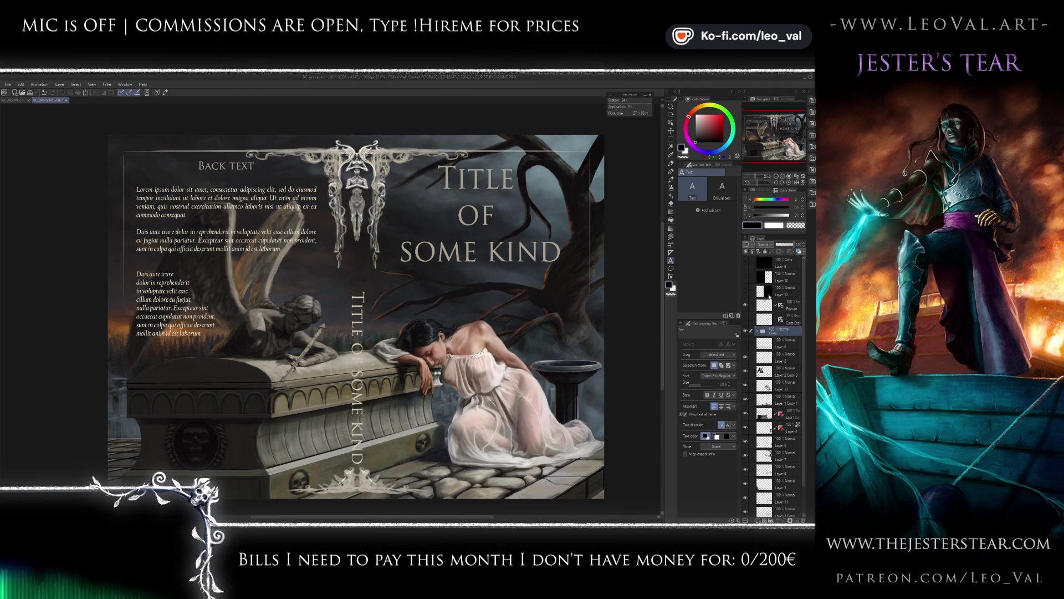
pyautogui.click(745, 277)
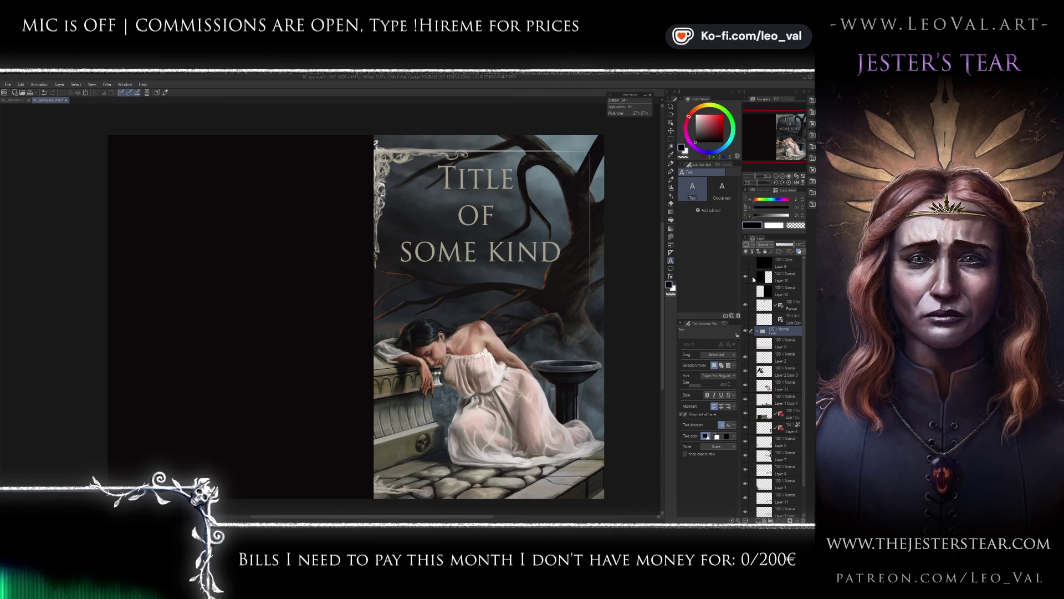
pyautogui.click(766, 456)
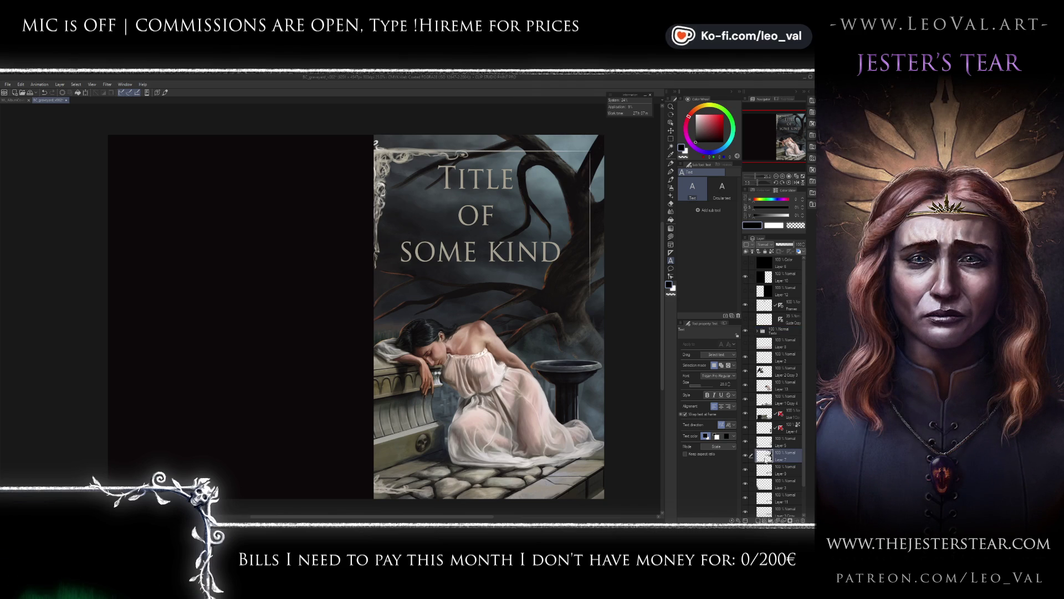
# Lasso-select the small branch piece above the woman's head on Layer 7.
pyautogui.press('m')
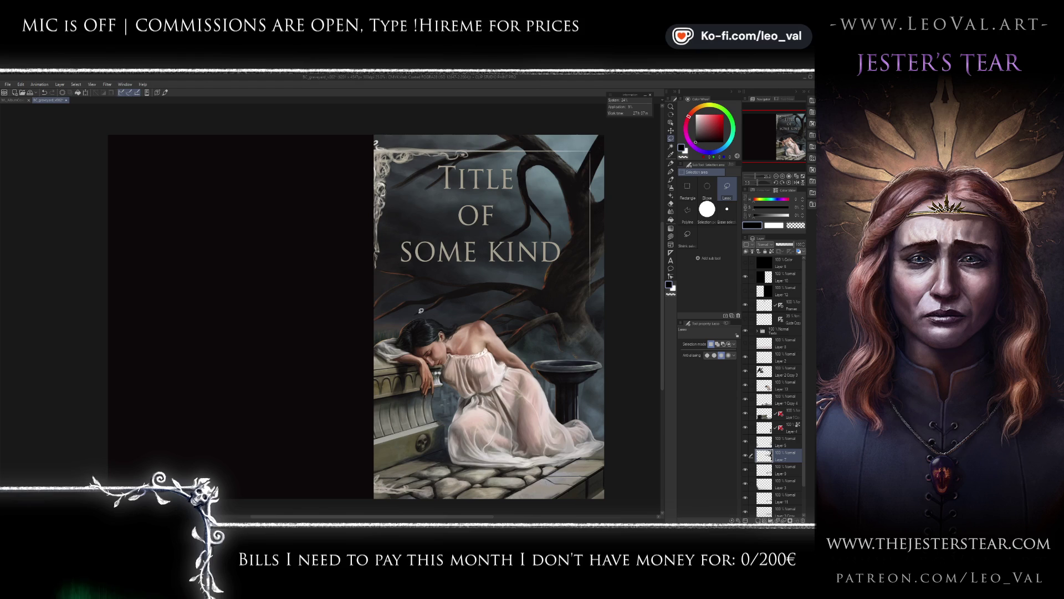
pyautogui.scroll(4, 388, 283)
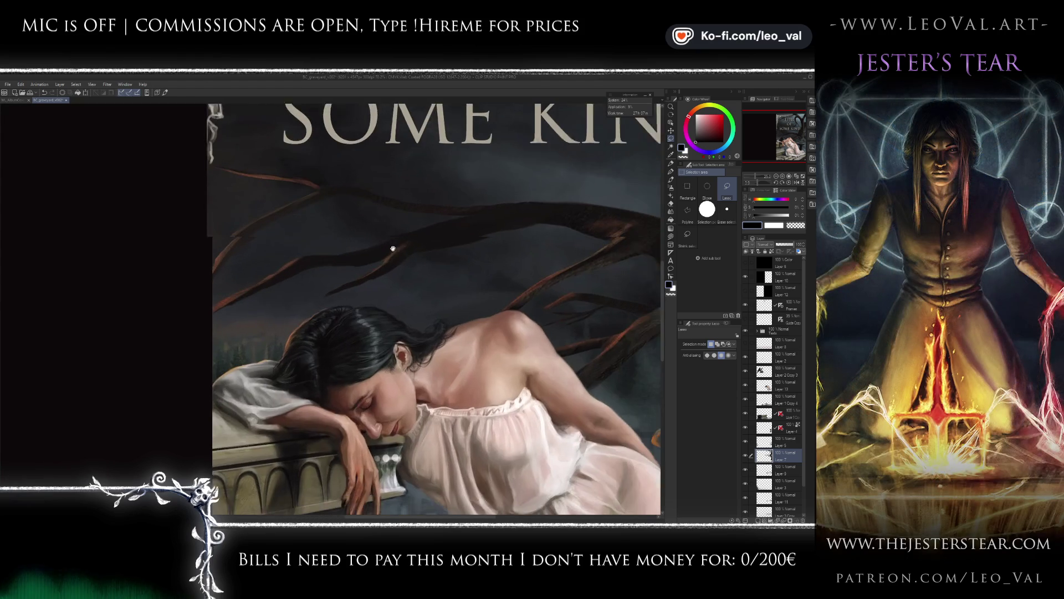
pyautogui.moveTo(282, 294)
pyautogui.mouseDown()
pyautogui.moveTo(388, 236)
pyautogui.moveTo(455, 222)
pyautogui.moveTo(460, 258)
pyautogui.mouseUp()
pyautogui.moveTo(328, 288); pyautogui.dragTo(325, 289)
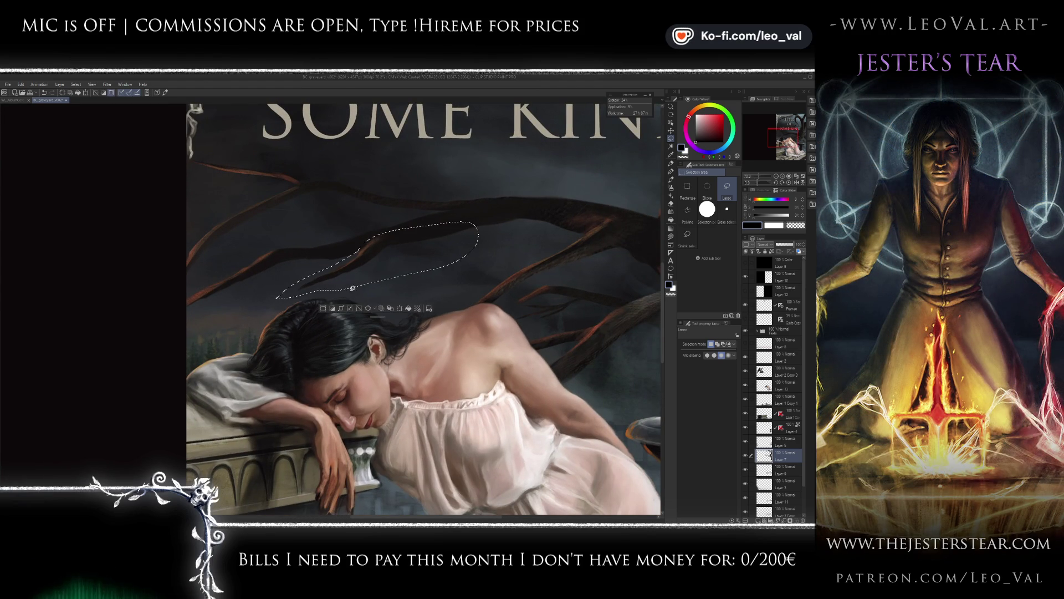
pyautogui.scroll(-4, 416, 256)
pyautogui.press('j')
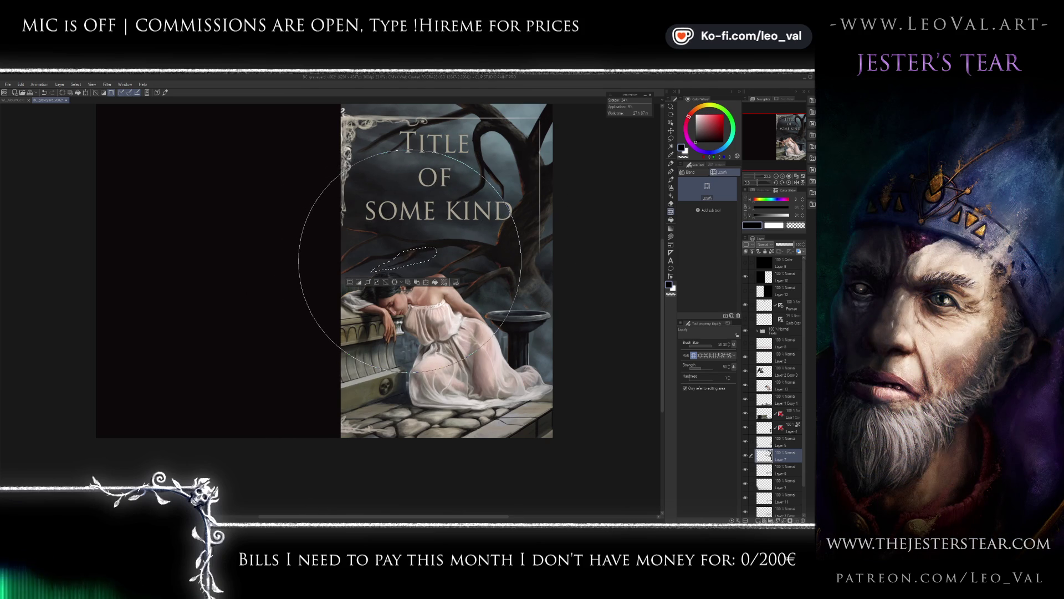
pyautogui.scroll(2, 399, 266)
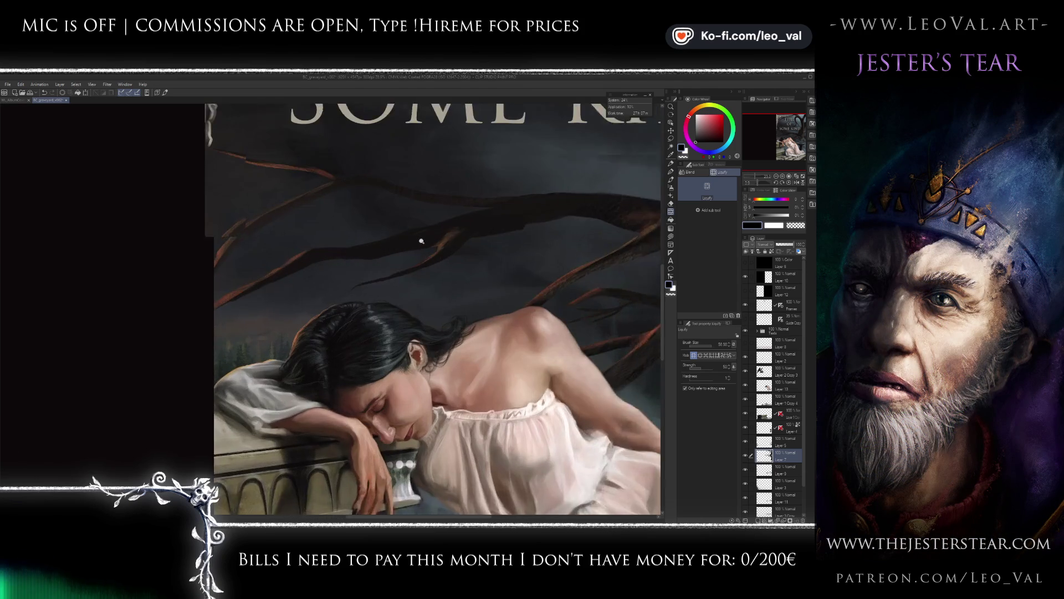
pyautogui.scroll(-2, 392, 275)
pyautogui.moveTo(349, 275); pyautogui.dragTo(338, 285)
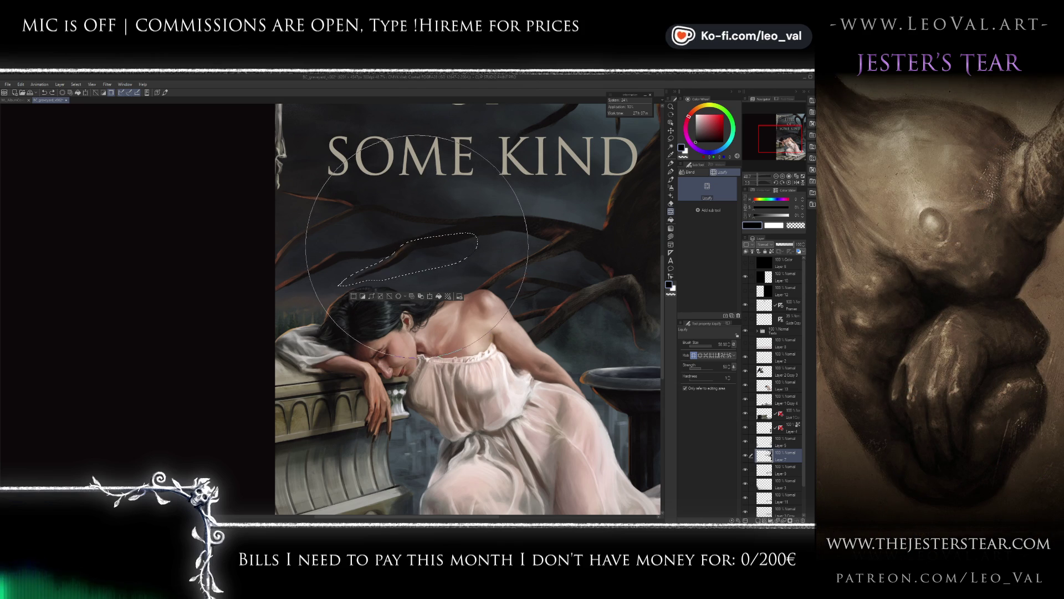
pyautogui.press('m')
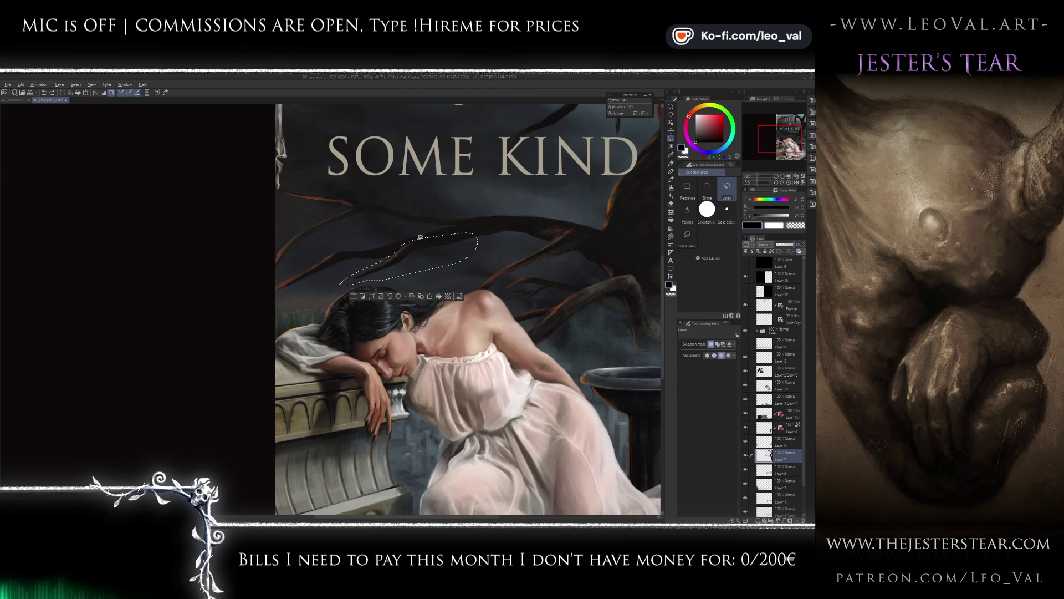
pyautogui.moveTo(420, 237)
pyautogui.mouseDown()
pyautogui.moveTo(479, 278)
pyautogui.moveTo(470, 257)
pyautogui.mouseUp()
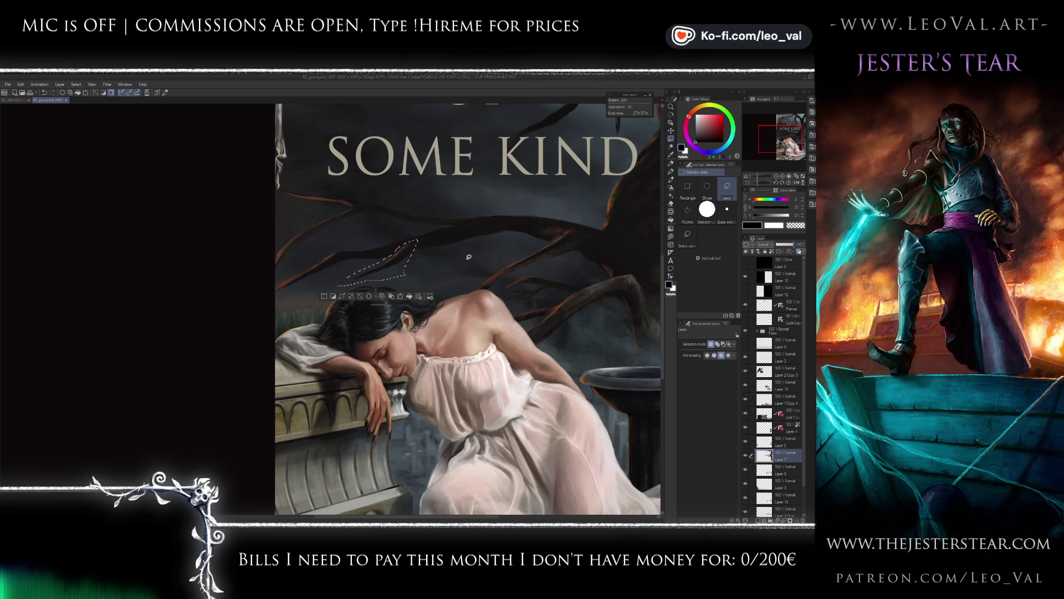
# Copy the branch piece to a new layer, move it right and slightly up, then shrink the brush.
pyautogui.hotkey('ctrl', 'c')
pyautogui.hotkey('ctrl', 'v')
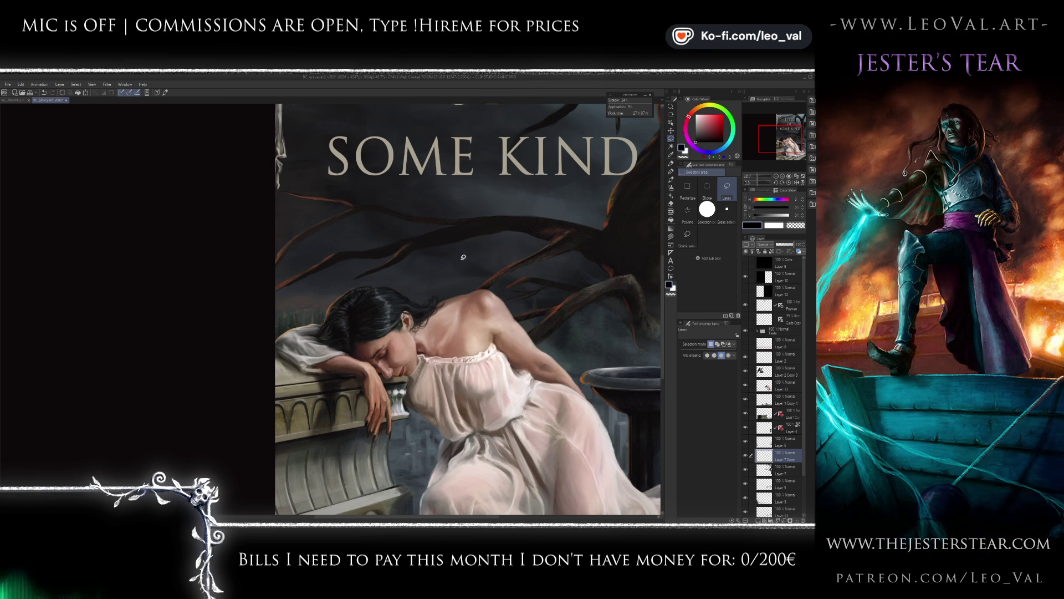
pyautogui.hotkey('ctrl', 't')
pyautogui.moveTo(407, 262); pyautogui.dragTo(452, 258)
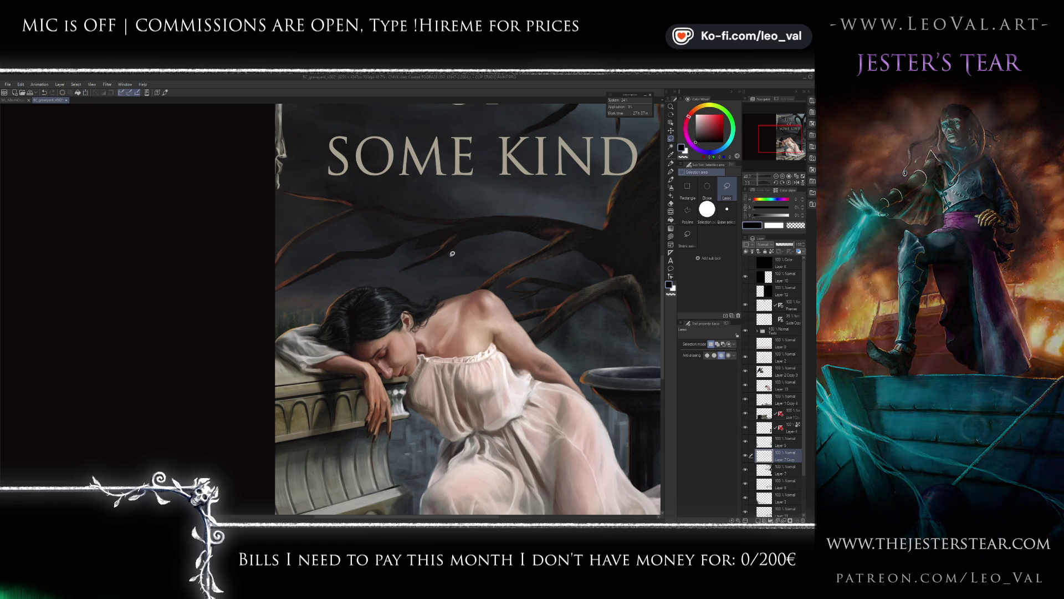
pyautogui.press('Return')
pyautogui.press('b')
pyautogui.press('[')
pyautogui.press('[')
pyautogui.press('[')
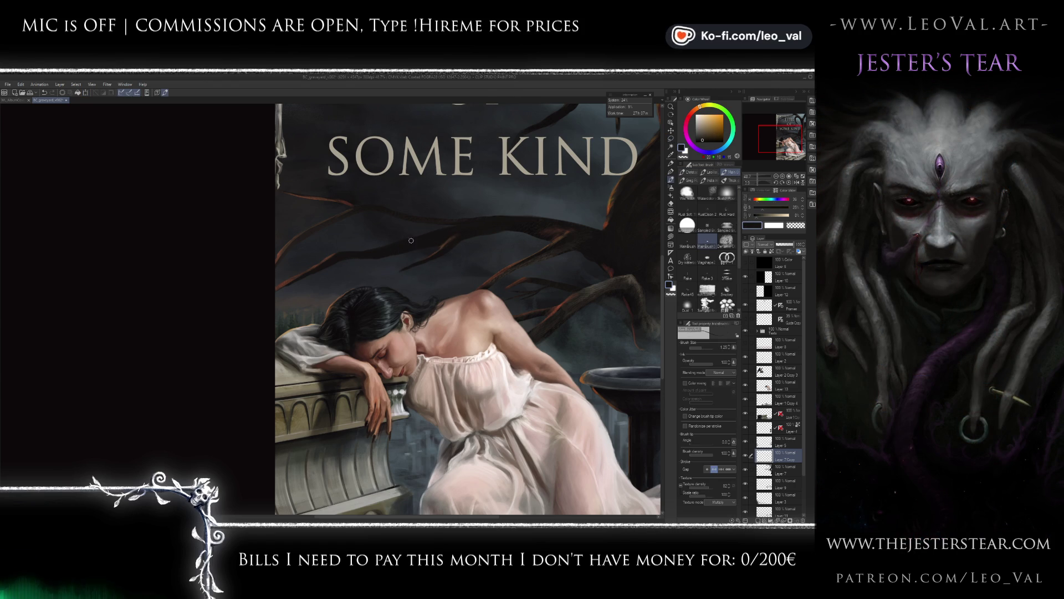
# Lasso-select the branch area next to 'of' in 'Title of some kind'.
pyautogui.scroll(-3, 428, 252)
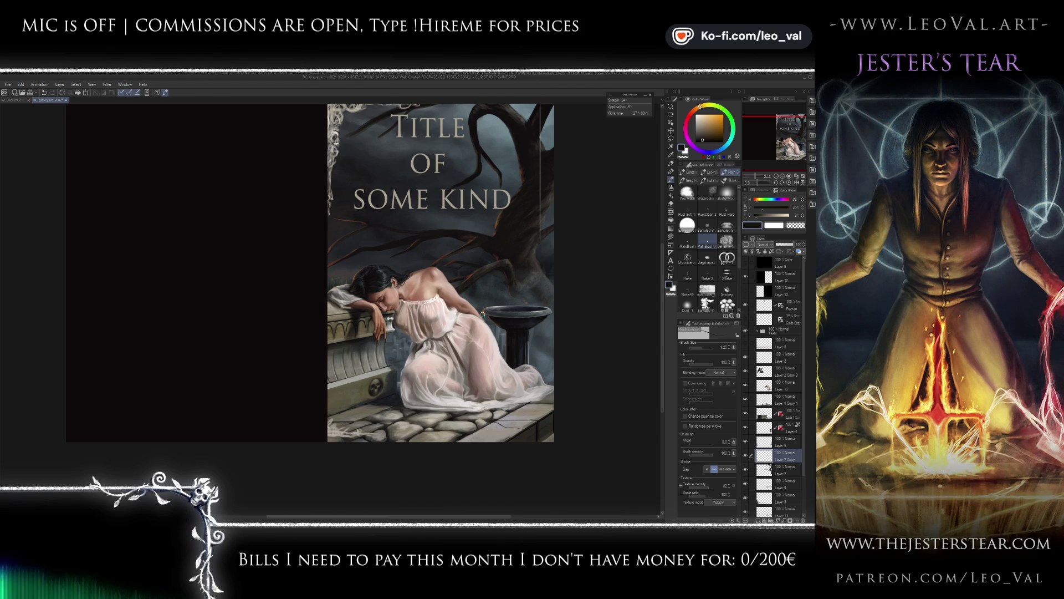
pyautogui.scroll(1, 483, 315)
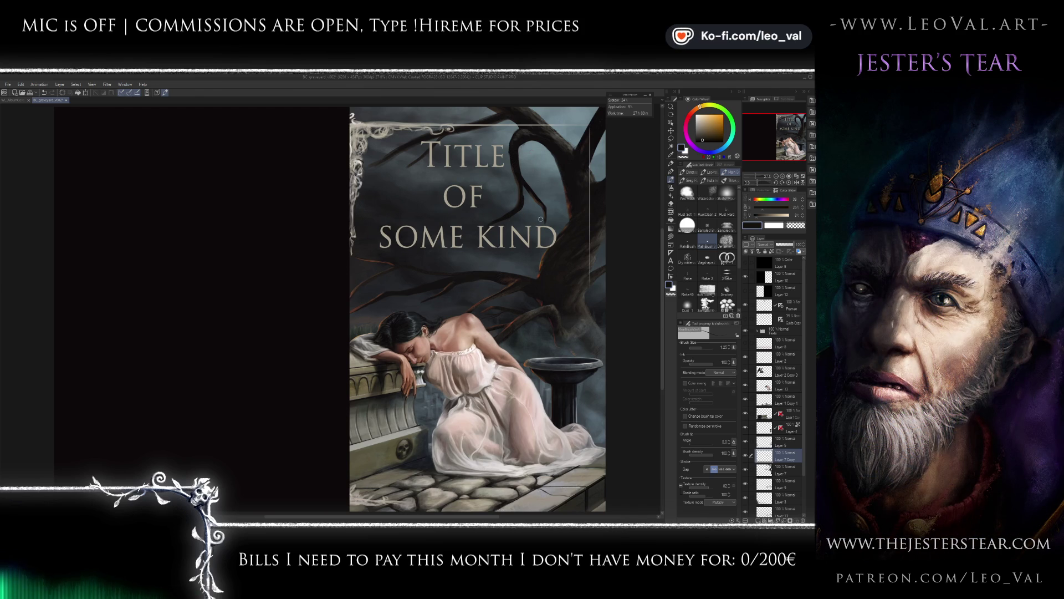
pyautogui.press('m')
pyautogui.moveTo(551, 228)
pyautogui.mouseDown()
pyautogui.moveTo(559, 202)
pyautogui.moveTo(546, 174)
pyautogui.moveTo(513, 155)
pyautogui.moveTo(483, 211)
pyautogui.mouseUp()
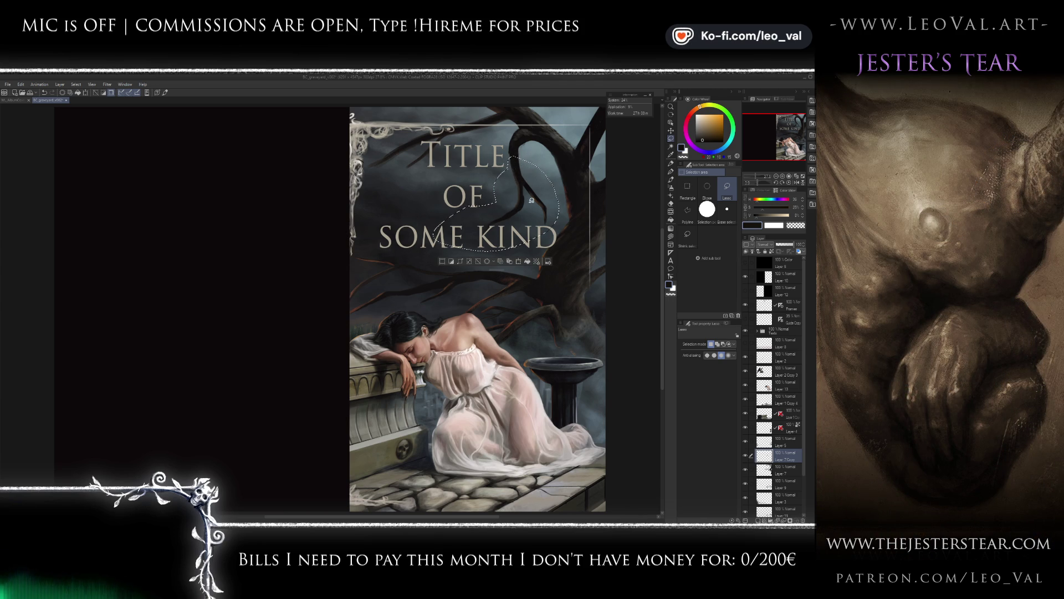
pyautogui.press('alt')
# Merge the pasted branch into Layer 7 and liquify the branch beside the title with a fine brush.
pyautogui.moveTo(541, 159); pyautogui.dragTo(536, 194)
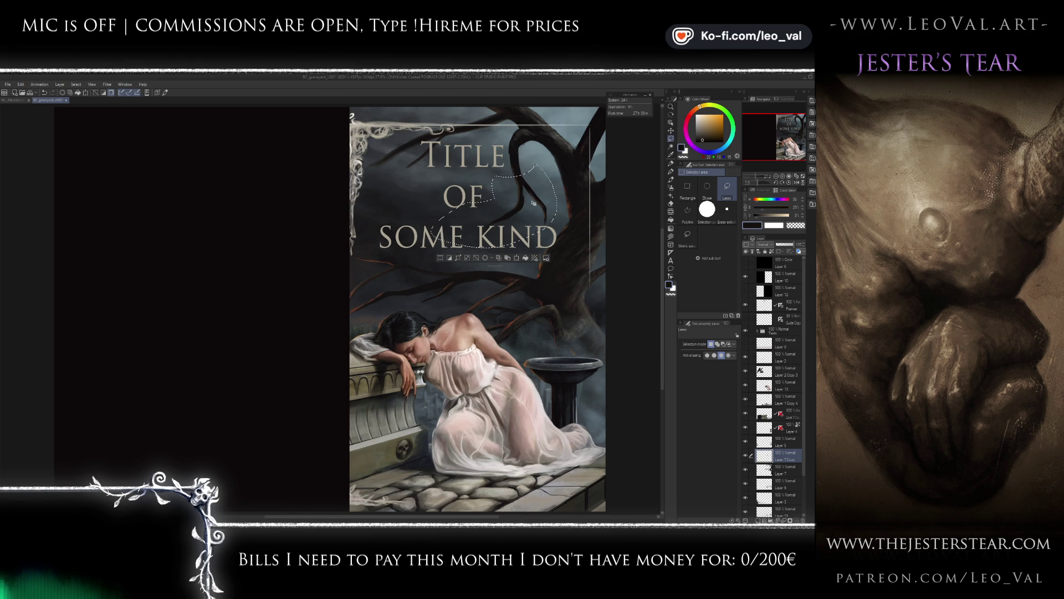
pyautogui.hotkey('ctrl', 'e')
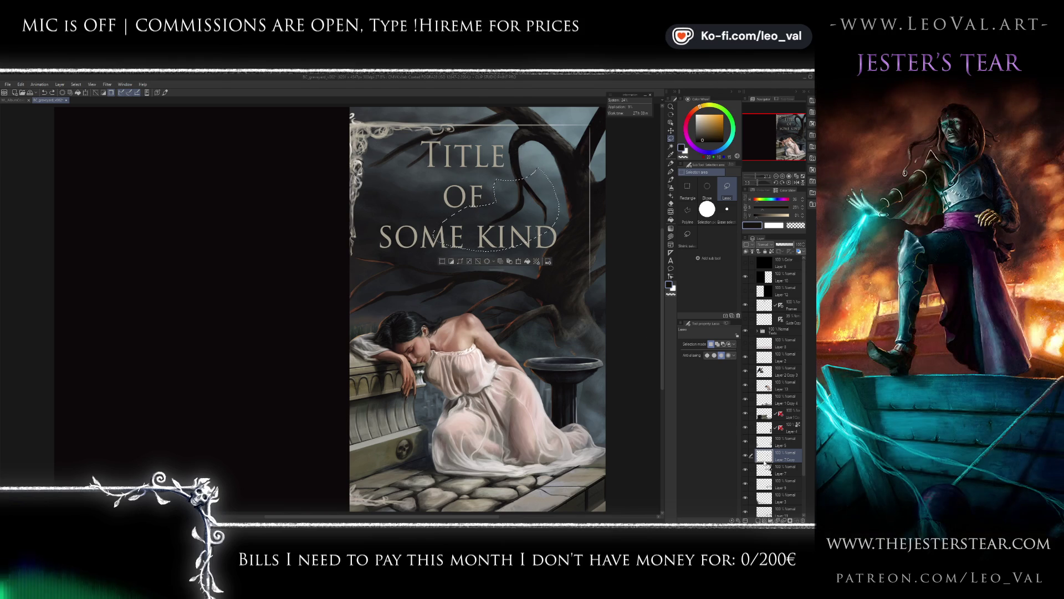
pyautogui.moveTo(537, 228); pyautogui.dragTo(542, 212)
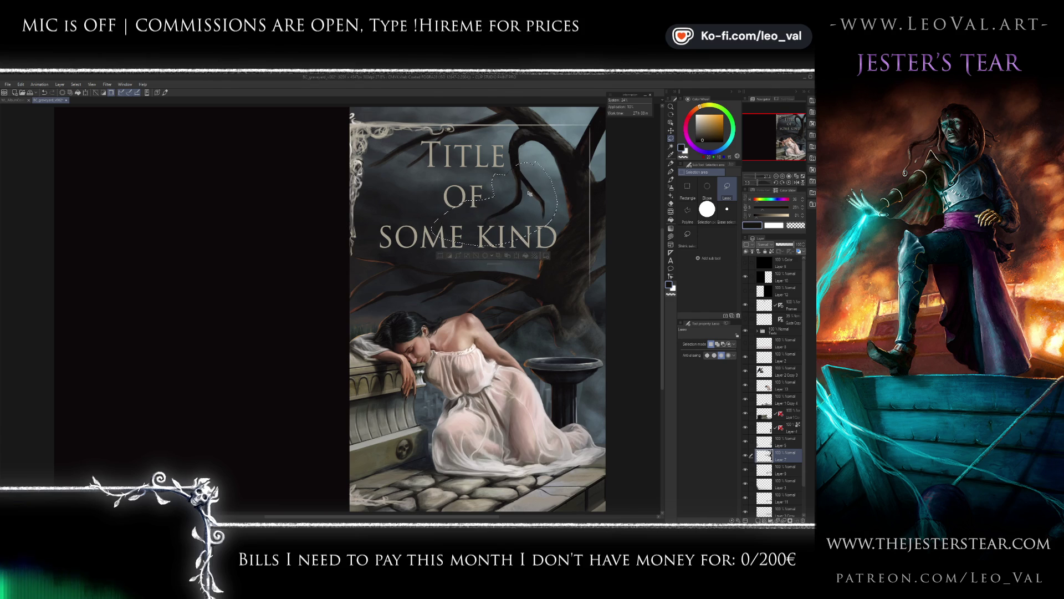
pyautogui.moveTo(528, 196)
pyautogui.mouseDown()
pyautogui.moveTo(519, 182)
pyautogui.moveTo(522, 193)
pyautogui.mouseUp()
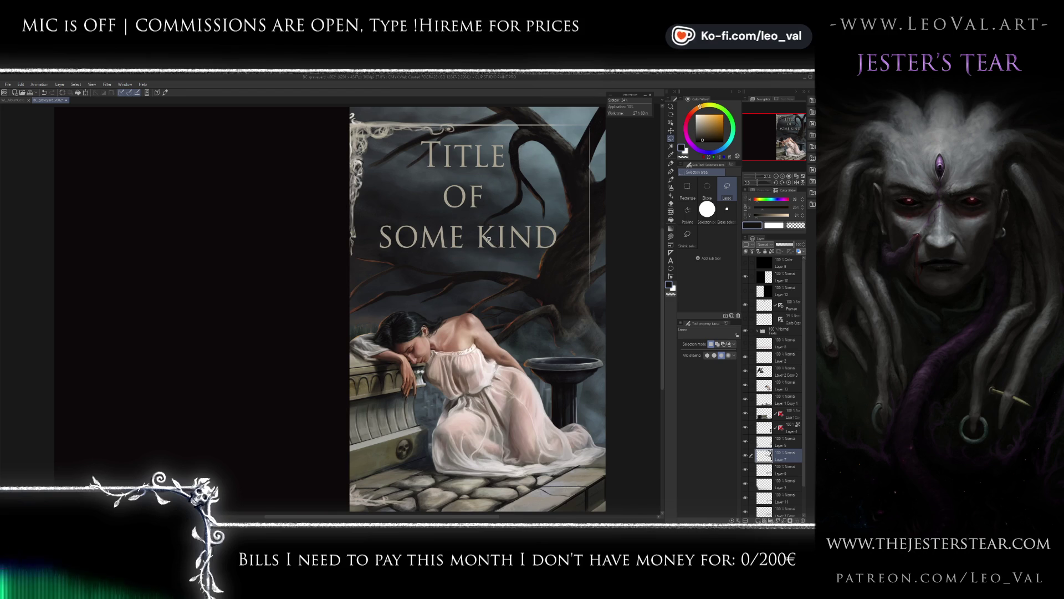
pyautogui.press('j')
pyautogui.press('[')
pyautogui.press('[')
pyautogui.press('[')
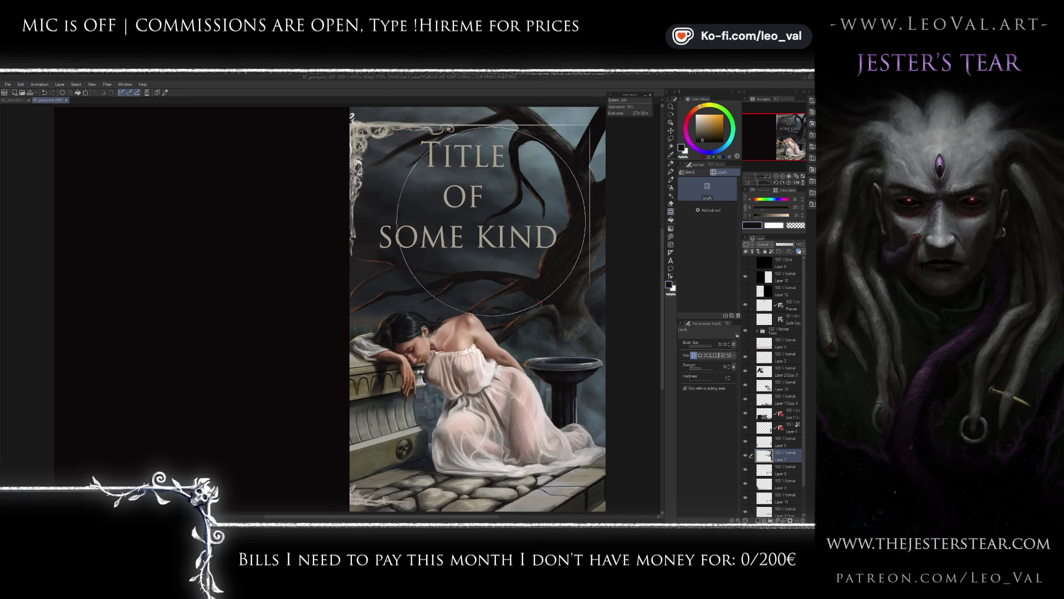
pyautogui.press('[')
pyautogui.press('[')
pyautogui.press('[')
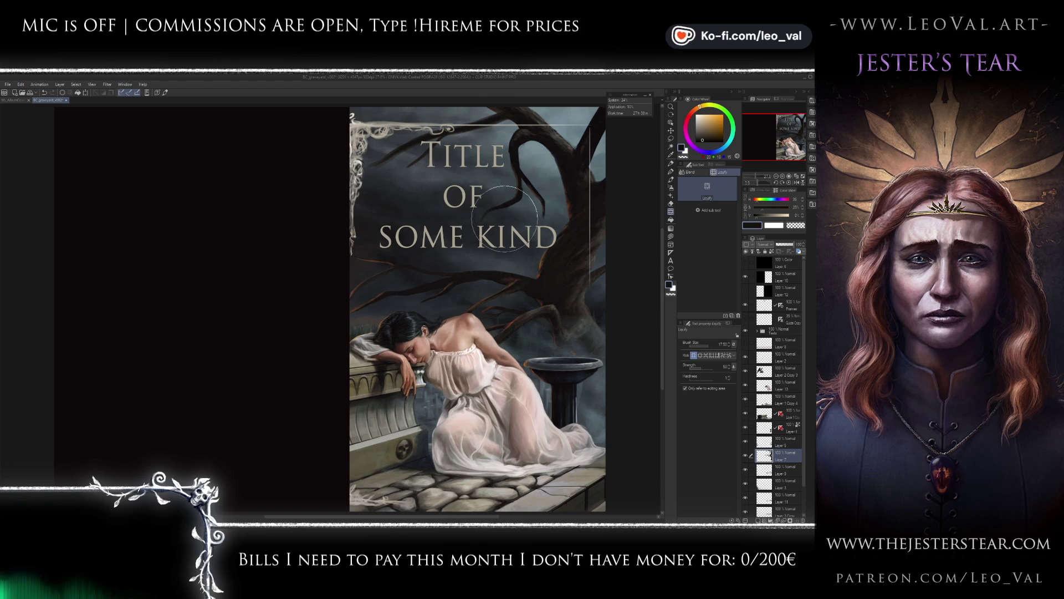
pyautogui.press('[')
pyautogui.press('[')
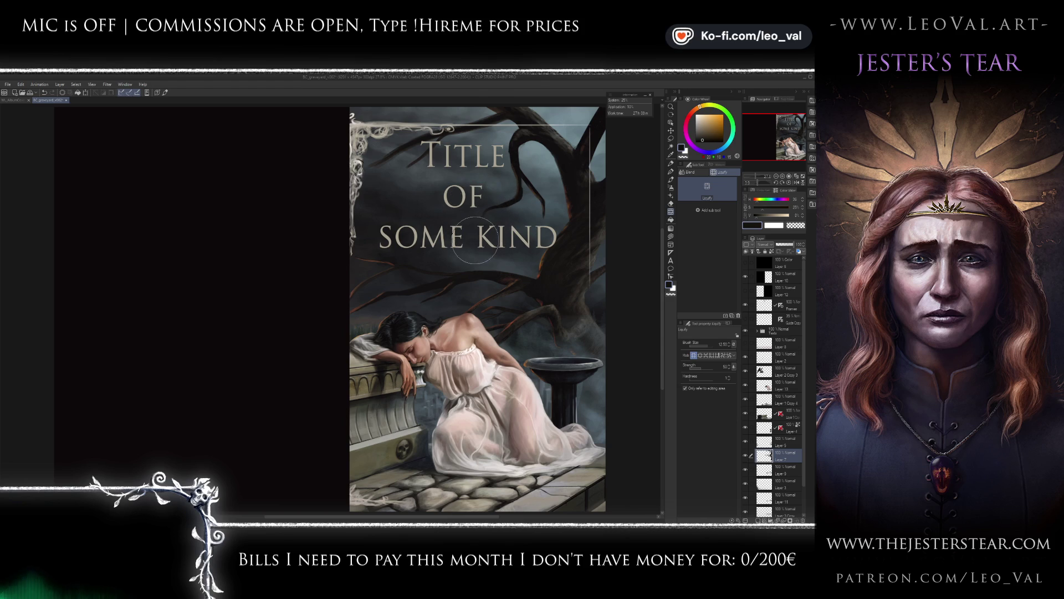
# Paint orange highlights along the branch edges, shifting the colour toward red and undoing a stray stroke.
pyautogui.press('b')
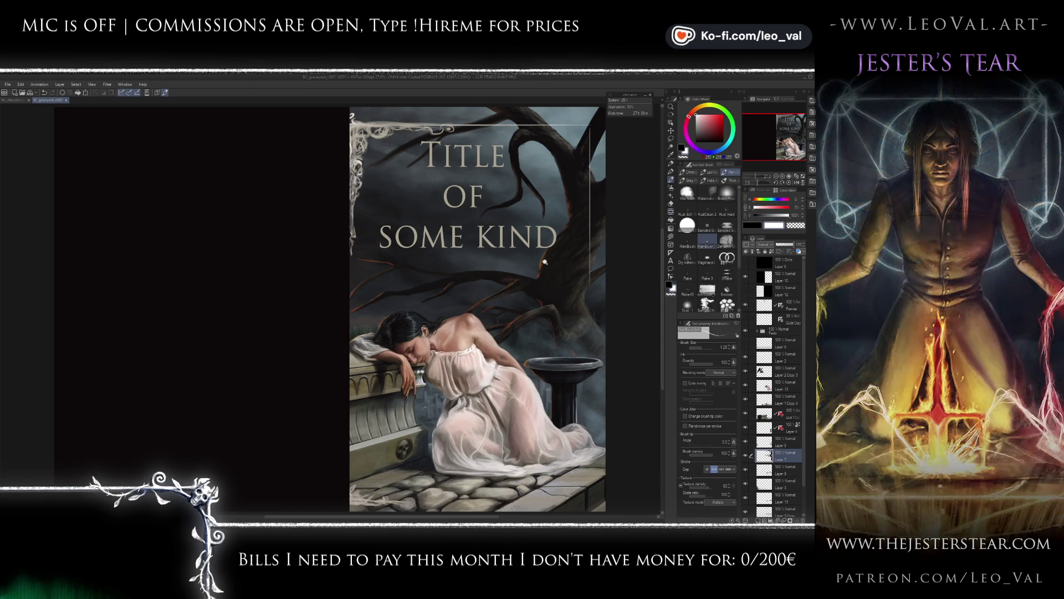
pyautogui.scroll(3, 551, 248)
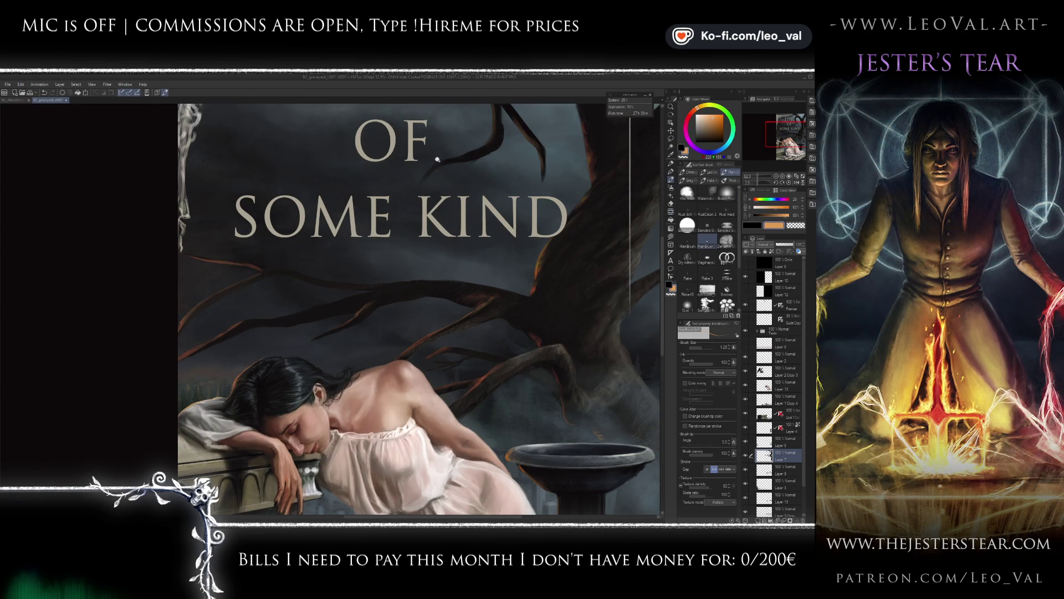
pyautogui.scroll(2, 447, 161)
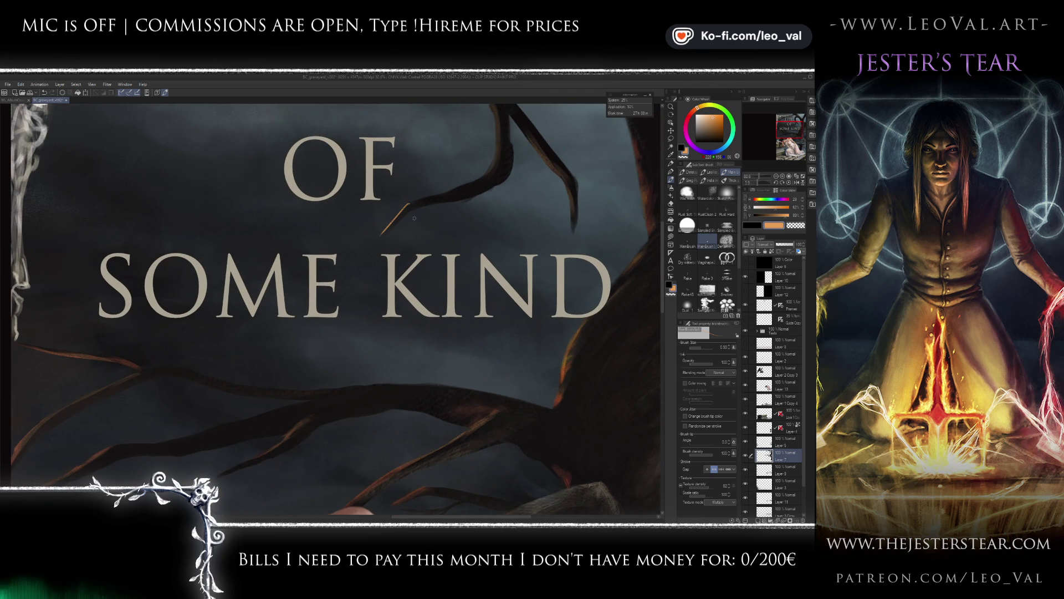
pyautogui.hotkey('ctrl', 'z')
pyautogui.moveTo(702, 114); pyautogui.dragTo(695, 110)
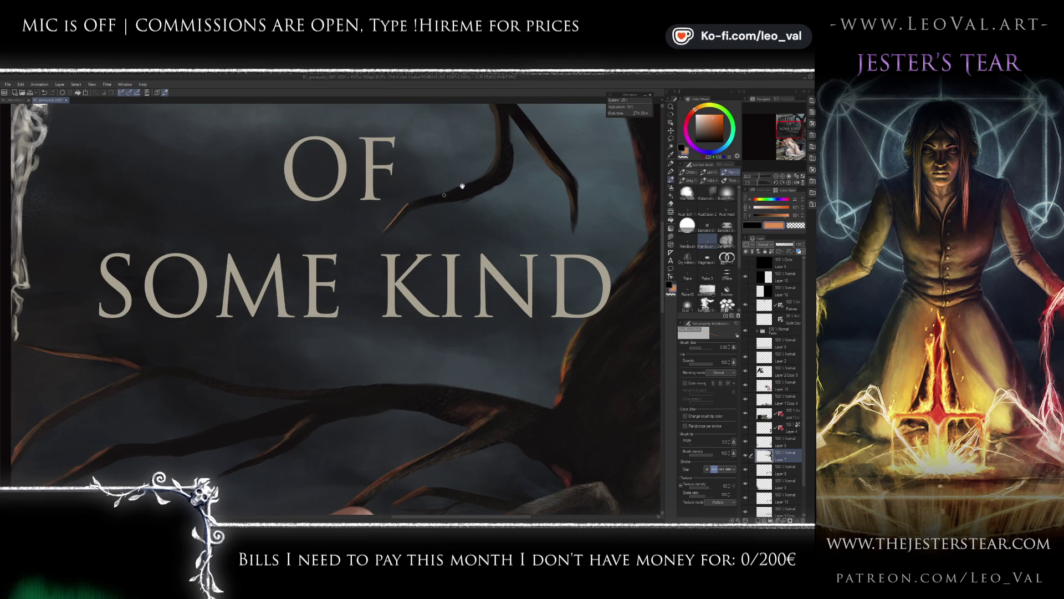
pyautogui.scroll(3, 432, 201)
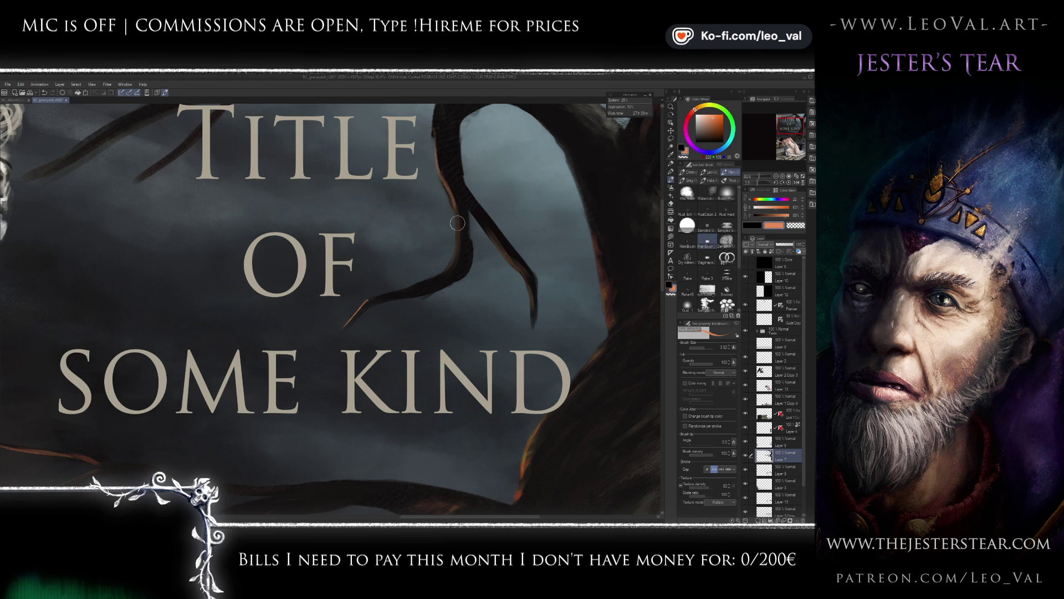
pyautogui.scroll(-8, 456, 220)
pyautogui.scroll(2, 396, 382)
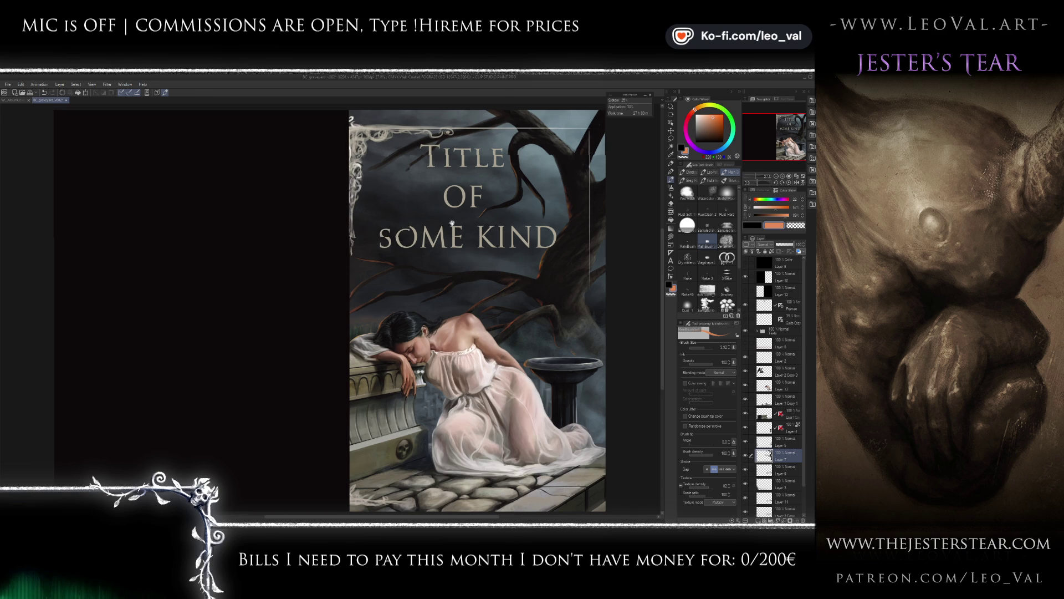
pyautogui.scroll(2, 426, 221)
pyautogui.press('e')
pyautogui.press('[')
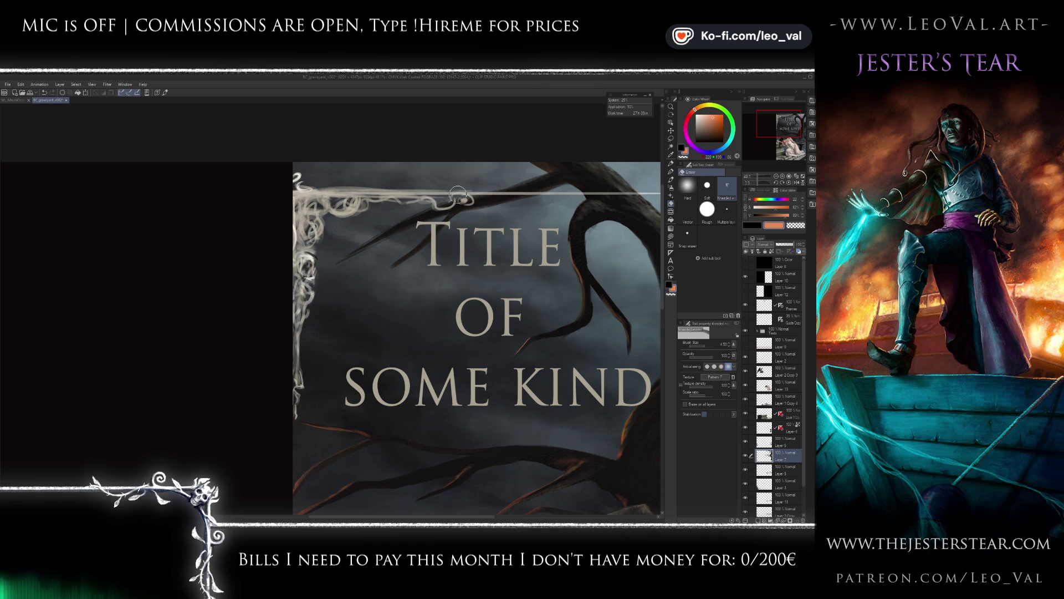
# Sample the dark grey branch colour and lasso the area around the title letters.
pyautogui.press('b')
pyautogui.press('[')
pyautogui.keyDown('alt'); pyautogui.click(402, 266); pyautogui.keyUp('alt')
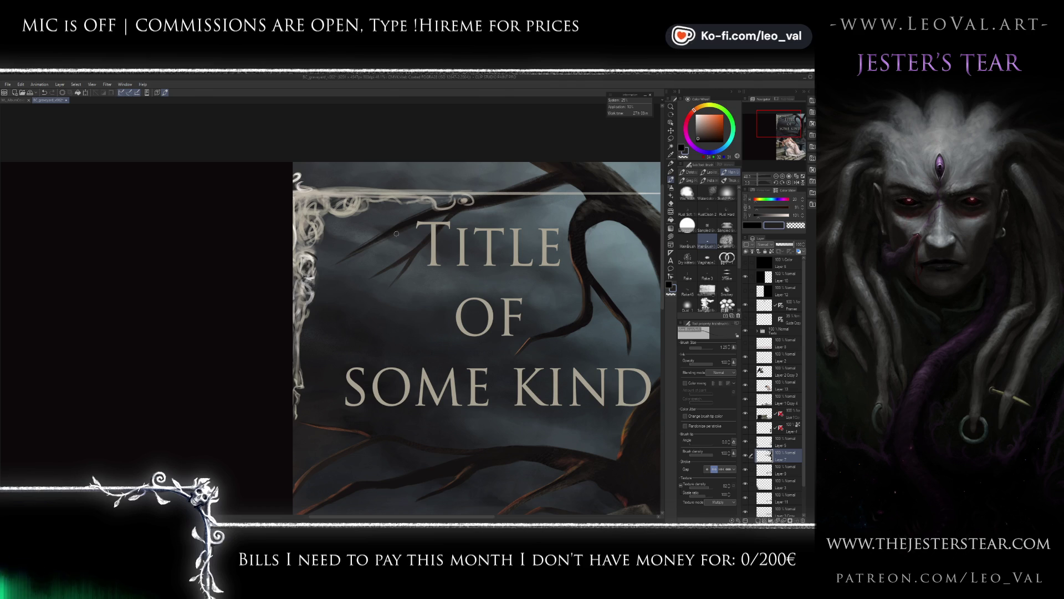
pyautogui.press('m')
pyautogui.moveTo(365, 329); pyautogui.dragTo(353, 350)
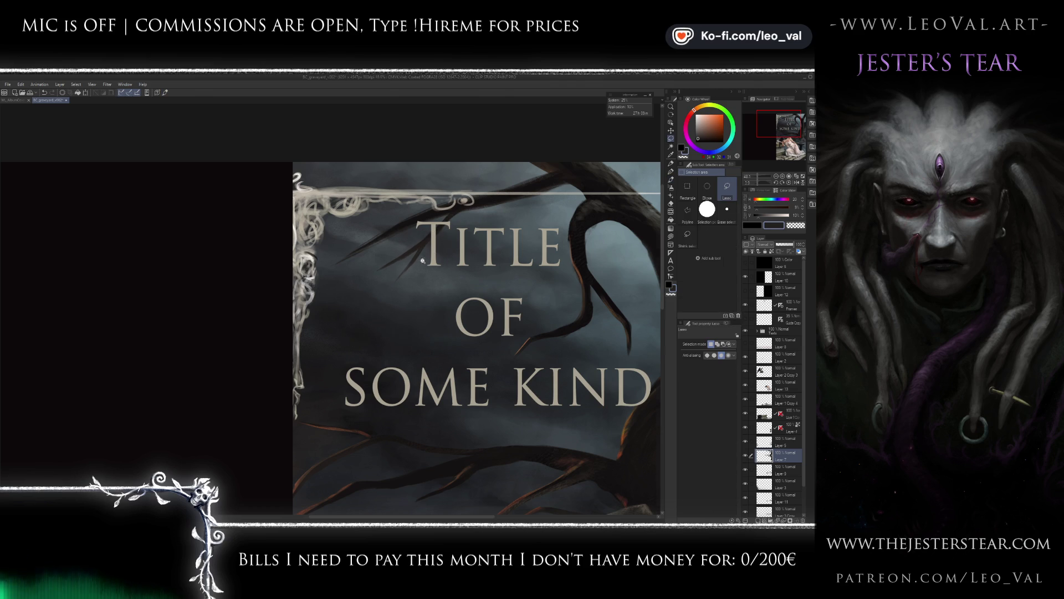
pyautogui.scroll(-4, 426, 257)
pyautogui.scroll(3, 416, 172)
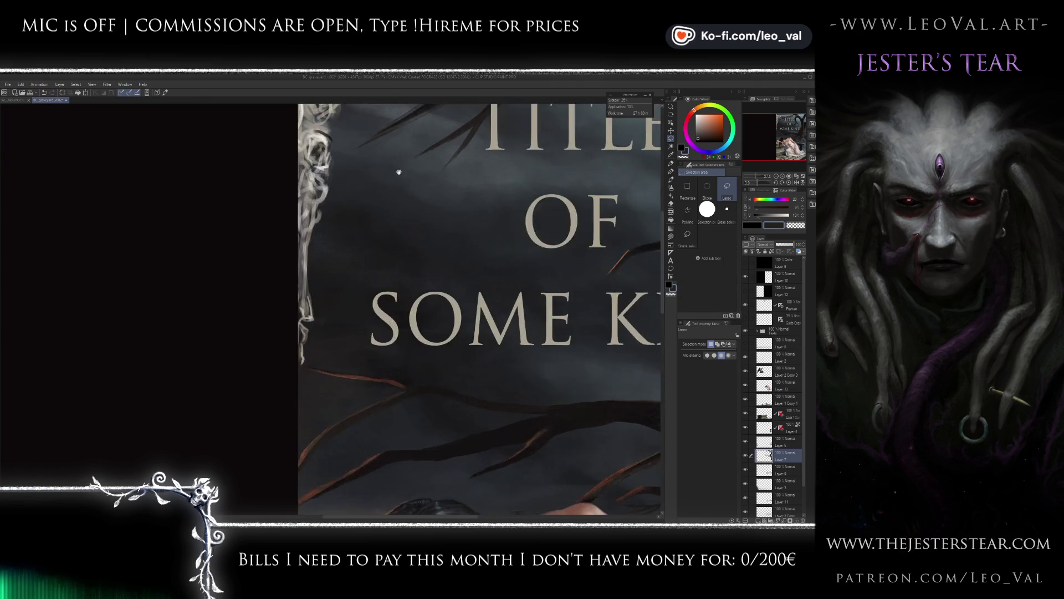
# Paint fine dark twigs toward the title, clean up with the kneaded eraser, and fit the cover in view.
pyautogui.press('b')
pyautogui.press('[')
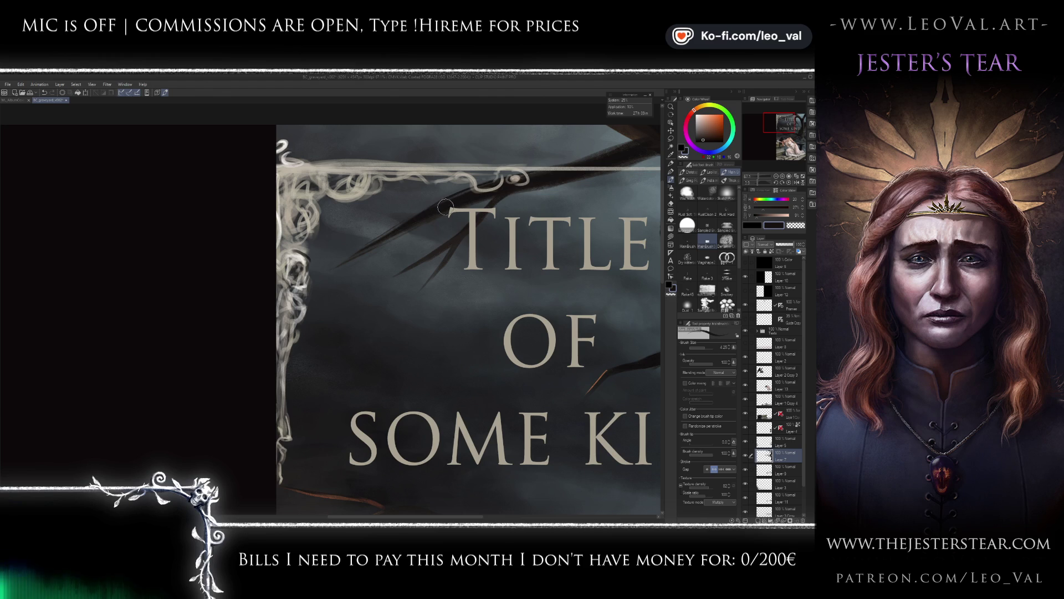
pyautogui.press('[')
pyautogui.press('[')
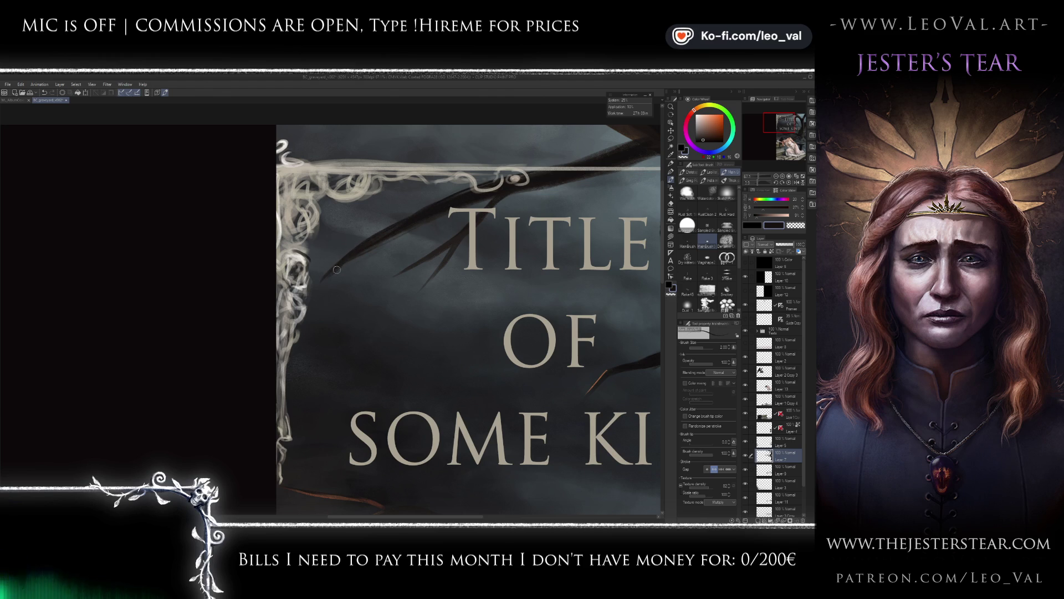
pyautogui.press('e')
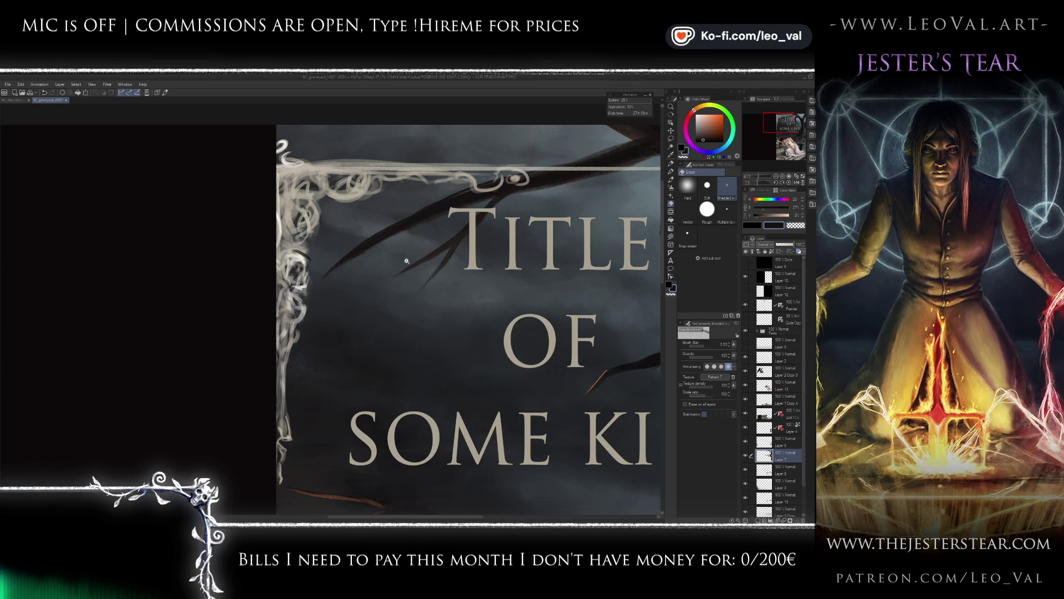
pyautogui.hotkey('ctrl', '0')
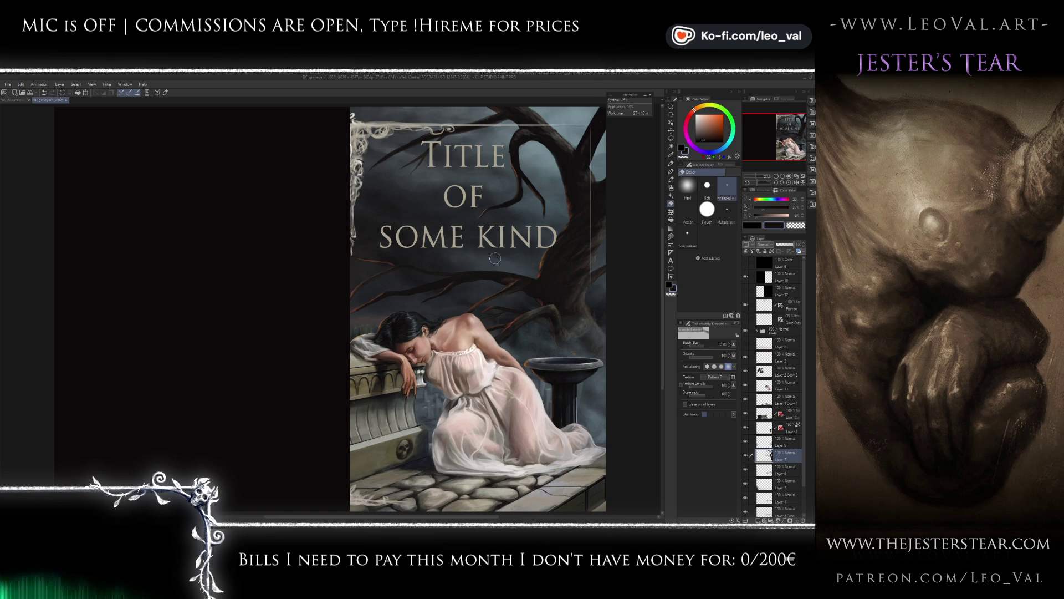
# Copy the branch left of 'Title' onto its own new layer and start transforming it.
pyautogui.scroll(3, 440, 254)
pyautogui.scroll(2, 440, 254)
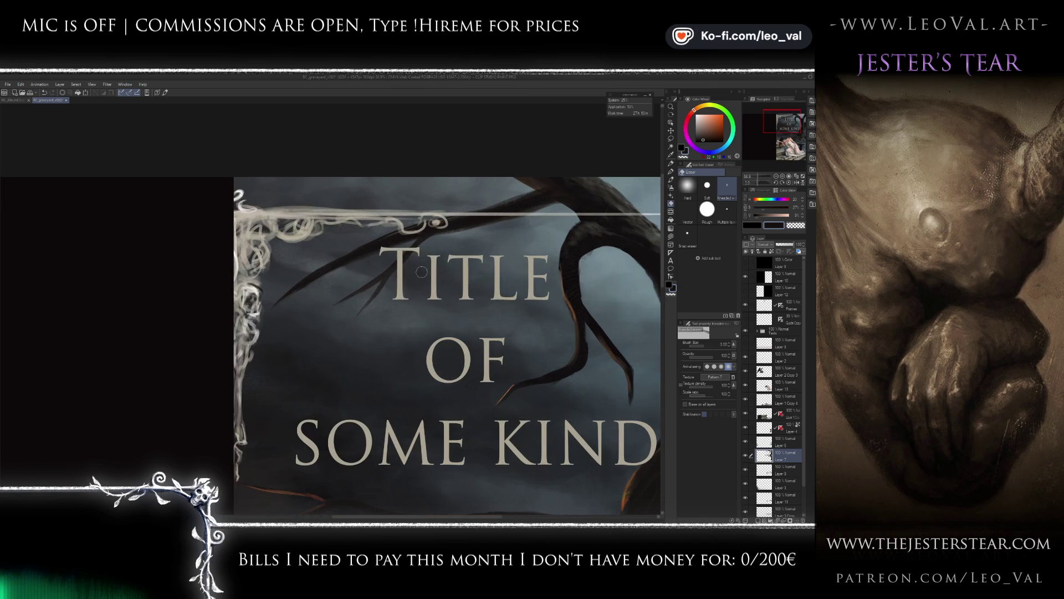
pyautogui.press('m')
pyautogui.moveTo(434, 235)
pyautogui.mouseDown()
pyautogui.moveTo(416, 318)
pyautogui.moveTo(400, 313)
pyautogui.mouseUp()
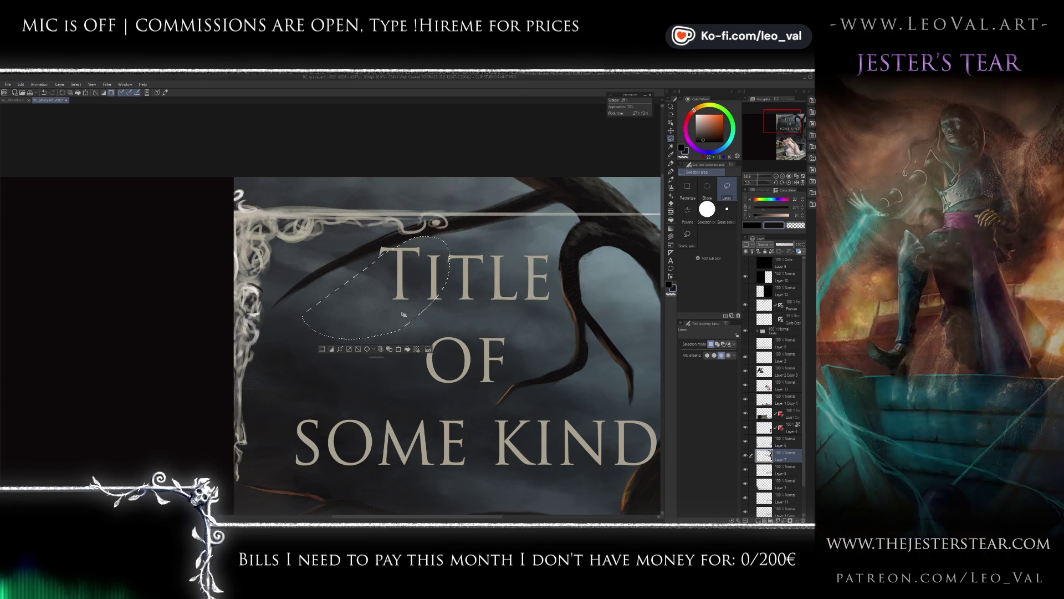
pyautogui.hotkey('ctrl', 'c')
pyautogui.hotkey('ctrl', 'v')
pyautogui.hotkey('ctrl', 't')
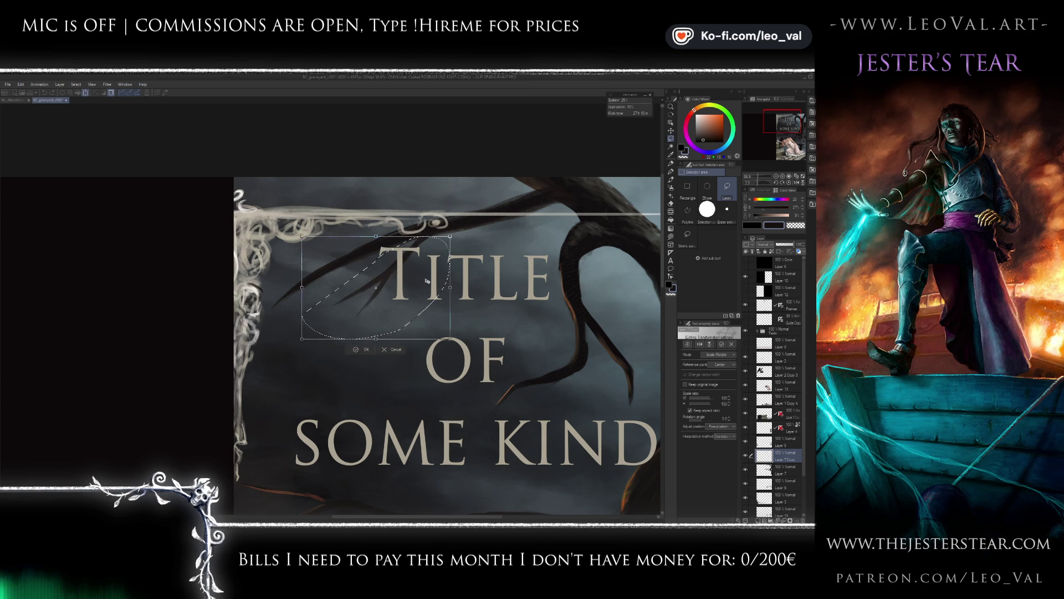
# Flip the branch copy horizontally, then move and rotate it up along the cover's top edge.
pyautogui.rightClick(406, 301)
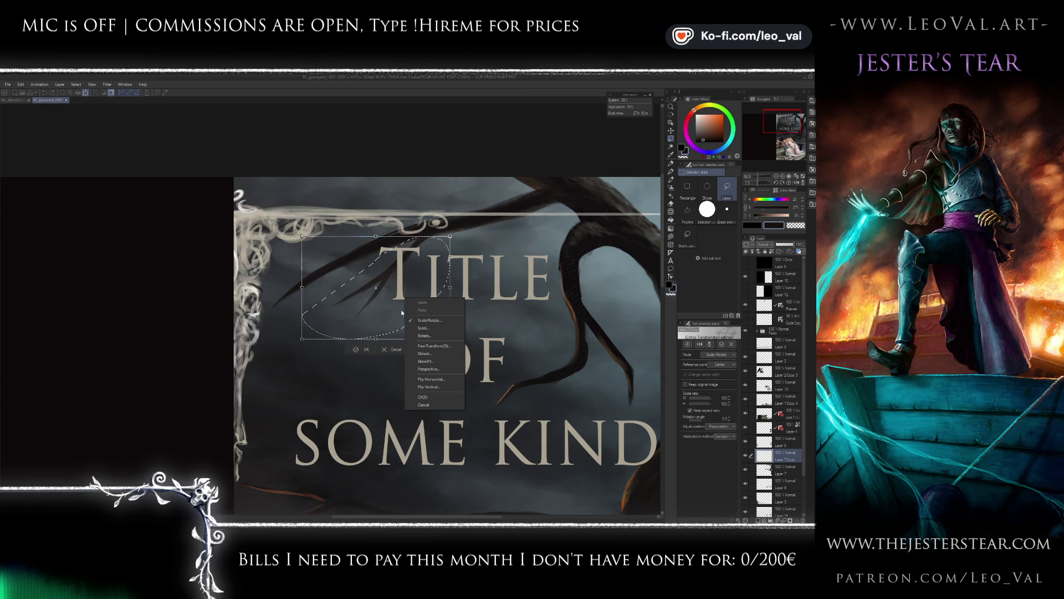
pyautogui.click(432, 389)
pyautogui.moveTo(419, 318)
pyautogui.mouseDown()
pyautogui.moveTo(419, 182)
pyautogui.moveTo(462, 183)
pyautogui.moveTo(439, 207)
pyautogui.mouseUp()
pyautogui.moveTo(539, 162); pyautogui.dragTo(531, 128)
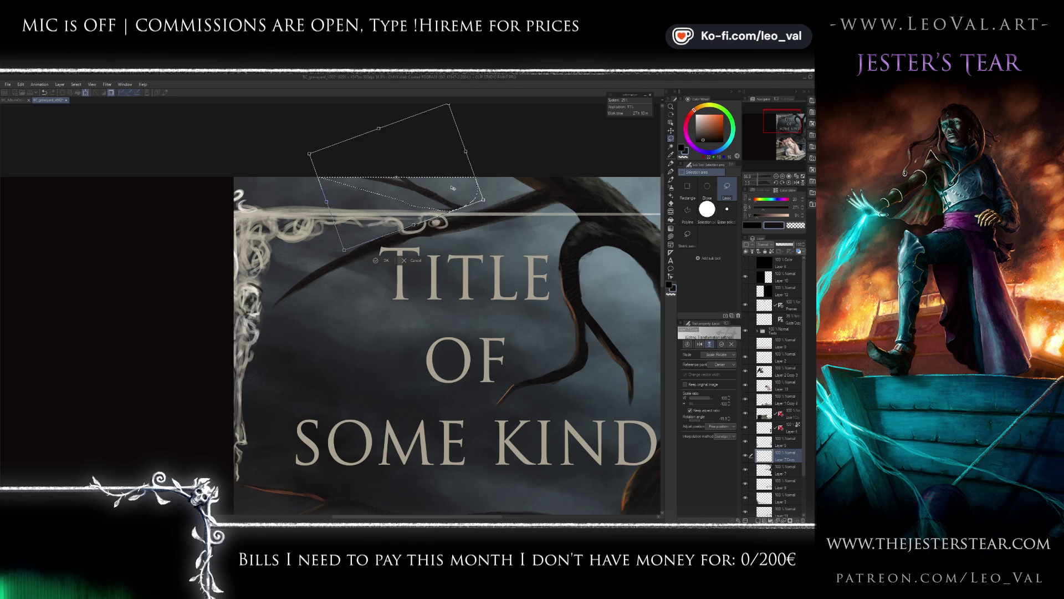
pyautogui.moveTo(438, 190)
pyautogui.mouseDown()
pyautogui.moveTo(394, 215)
pyautogui.moveTo(419, 225)
pyautogui.mouseUp()
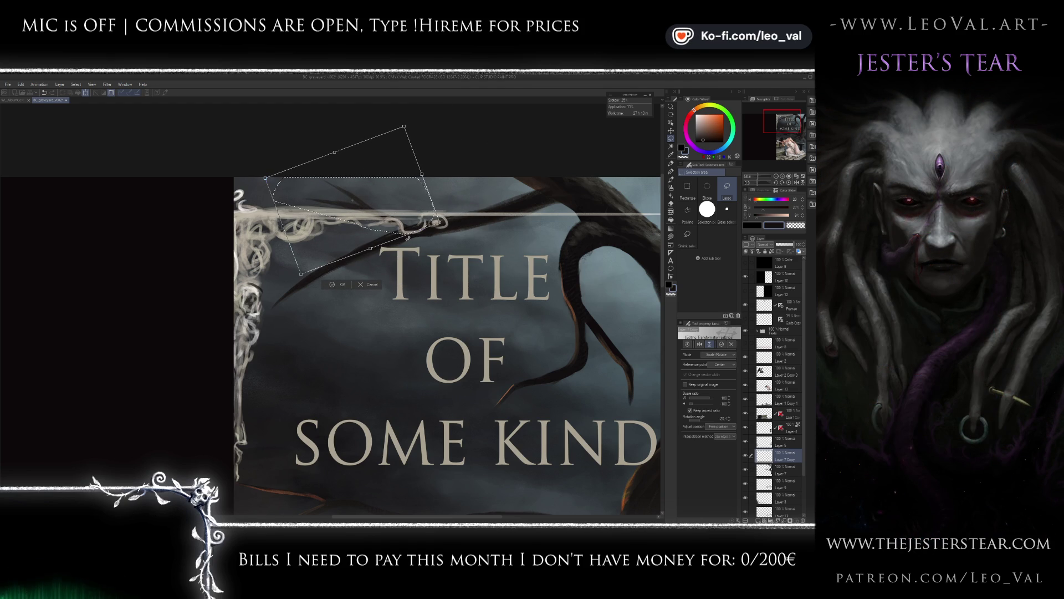
pyautogui.press('Return')
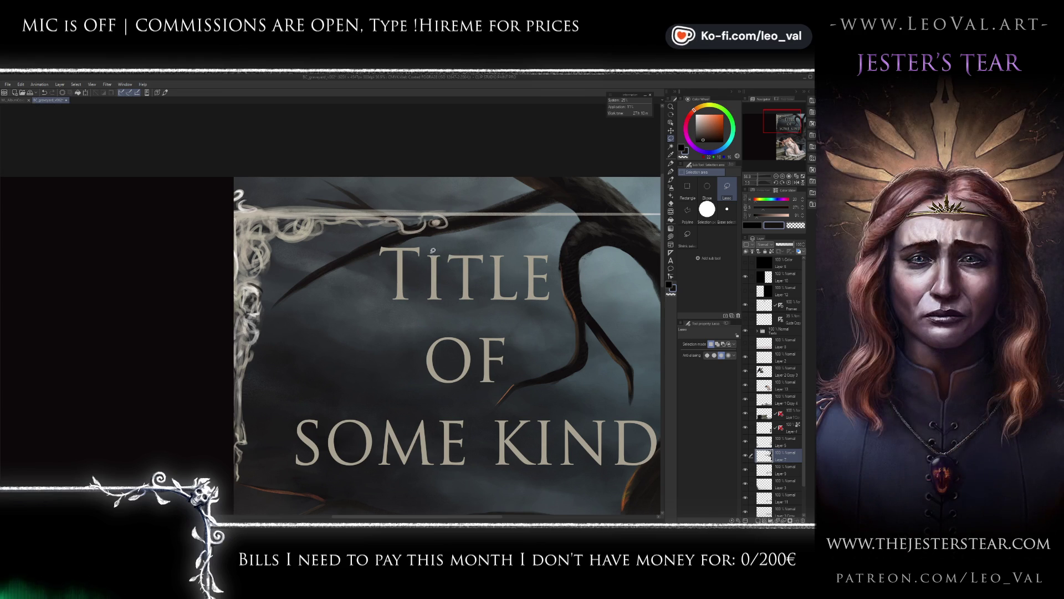
pyautogui.scroll(-3, 388, 283)
pyautogui.scroll(1, 384, 287)
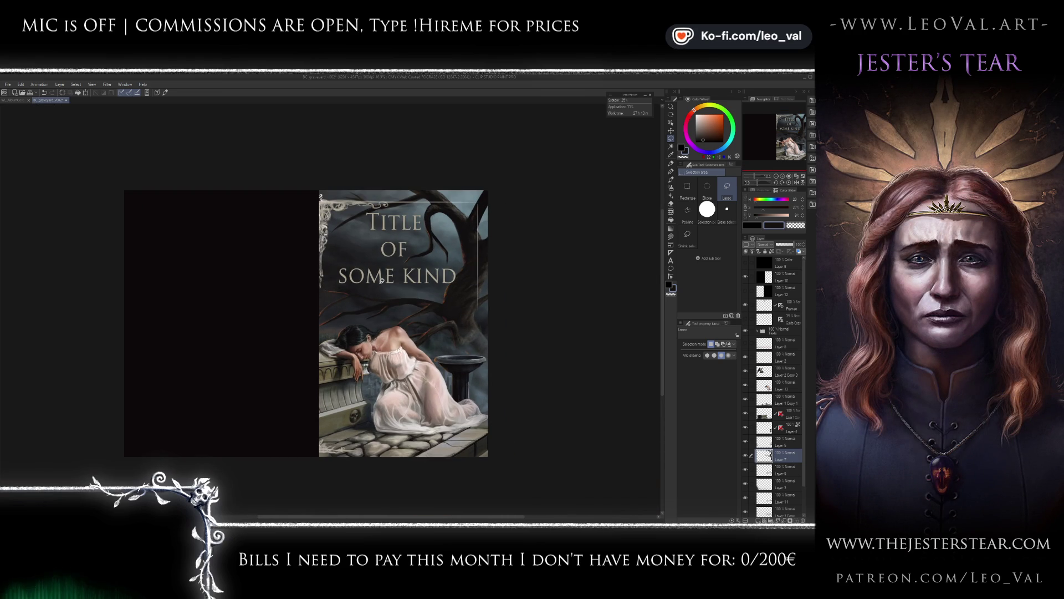
pyautogui.scroll(3, 348, 231)
# Make fine brush and eraser touch-ups using a colour sampled from the painting.
pyautogui.press('b')
pyautogui.keyDown('alt'); pyautogui.click(368, 197); pyautogui.keyUp('alt')
pyautogui.press('[')
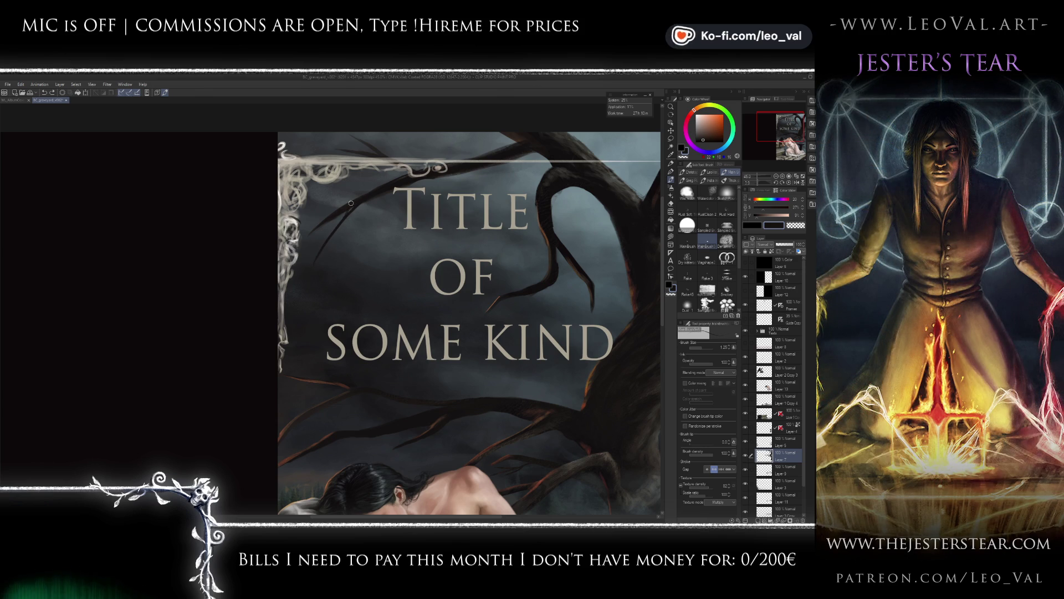
pyautogui.press('e')
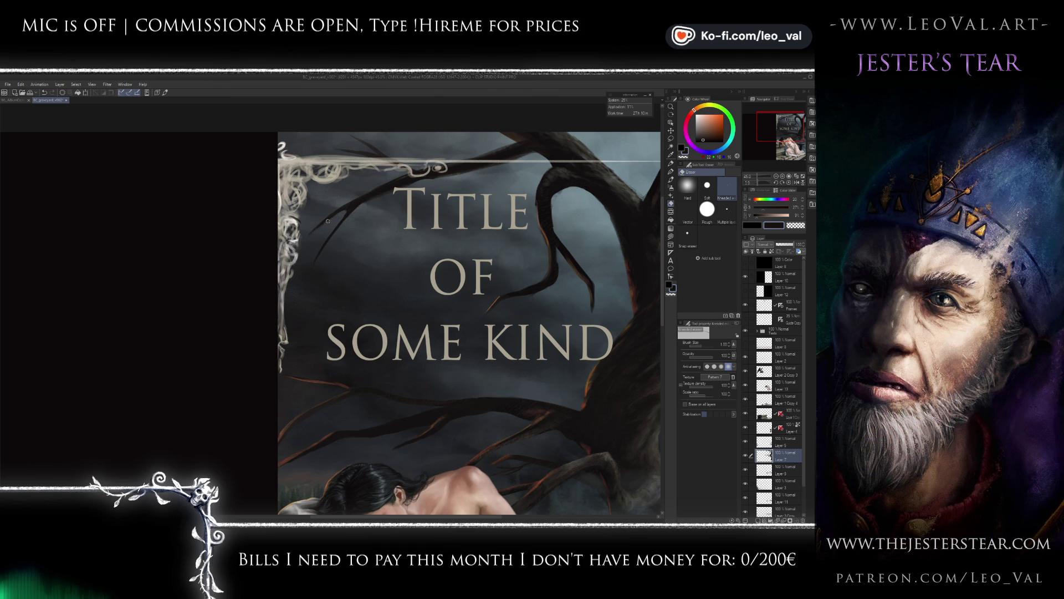
pyautogui.press('b')
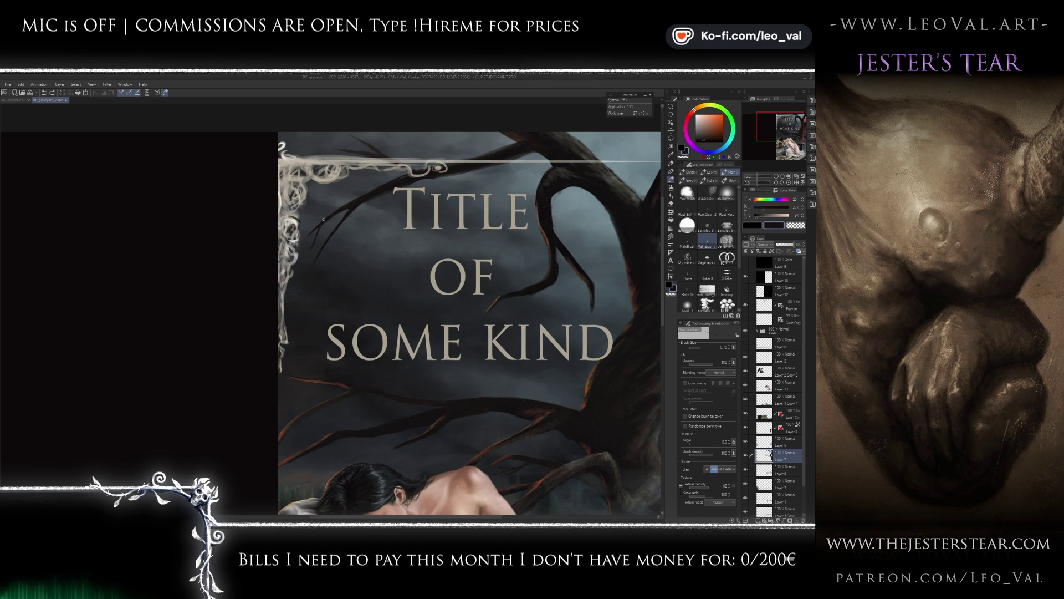
# Hide the black cover layer to reveal the back cover, then switch to WL_AlbumCover.
pyautogui.scroll(-4, 399, 222)
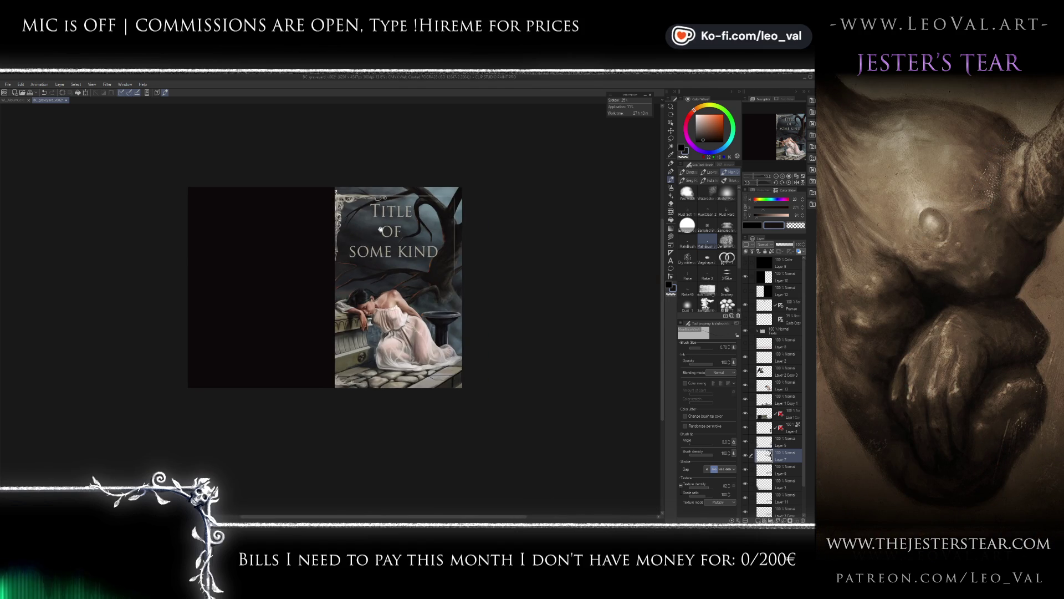
pyautogui.scroll(4, 377, 233)
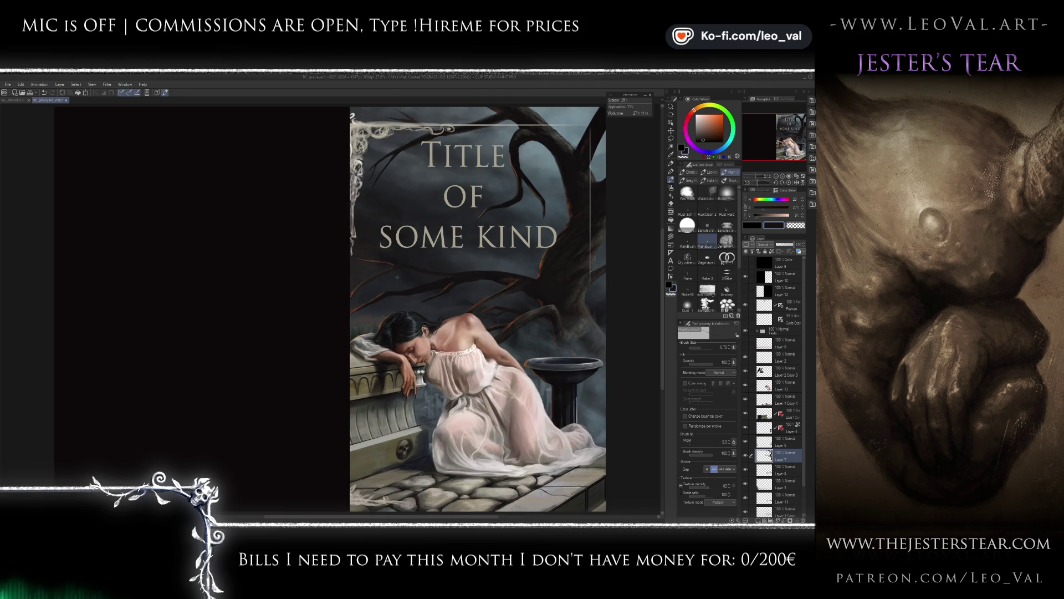
pyautogui.click(746, 277)
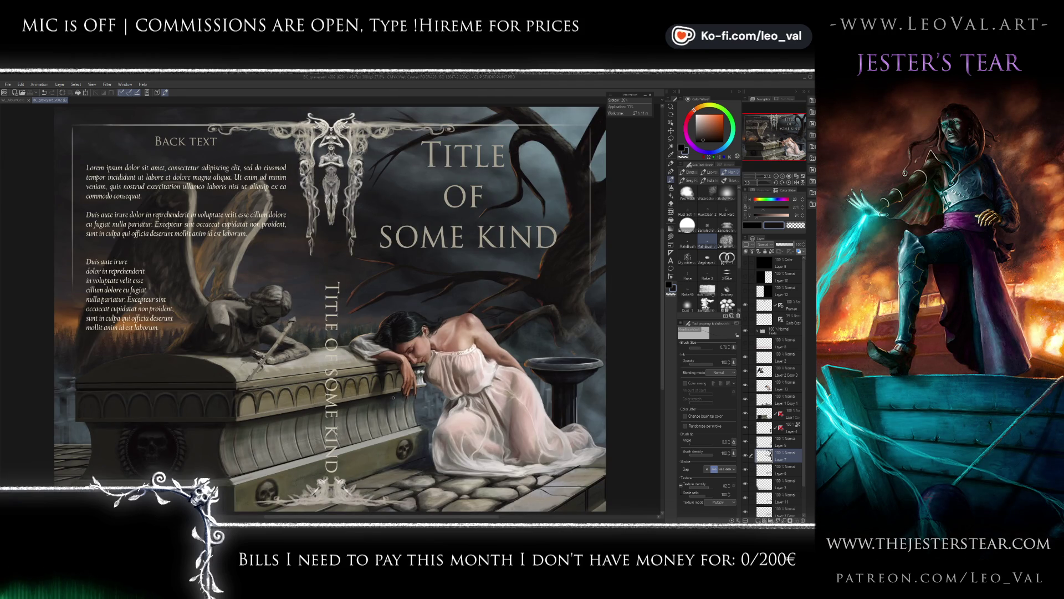
pyautogui.click(23, 101)
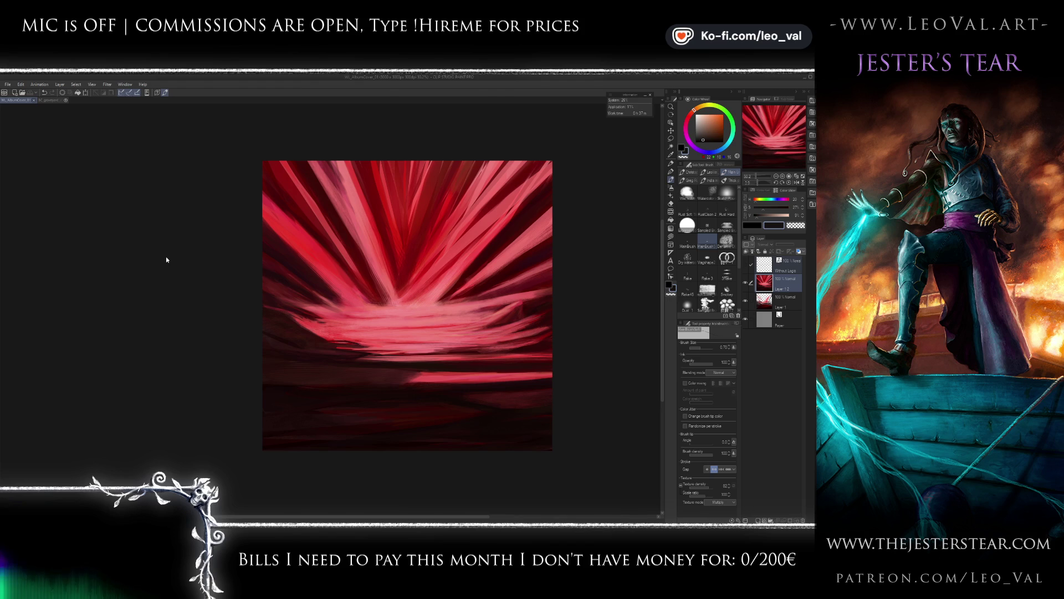
# Close the WL_AlbumCover document to return to BC_graveyard_v002.
pyautogui.click(33, 100)
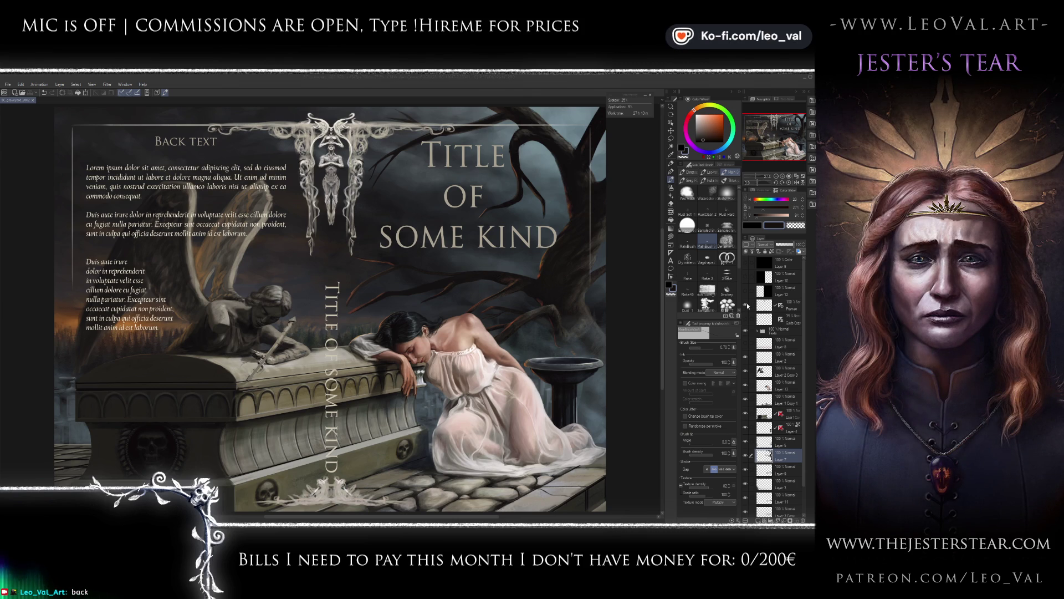
# Toggle the frame ornaments, hide all cover text, and select Layer 2 Copy 3.
pyautogui.click(747, 305)
pyautogui.click(748, 306)
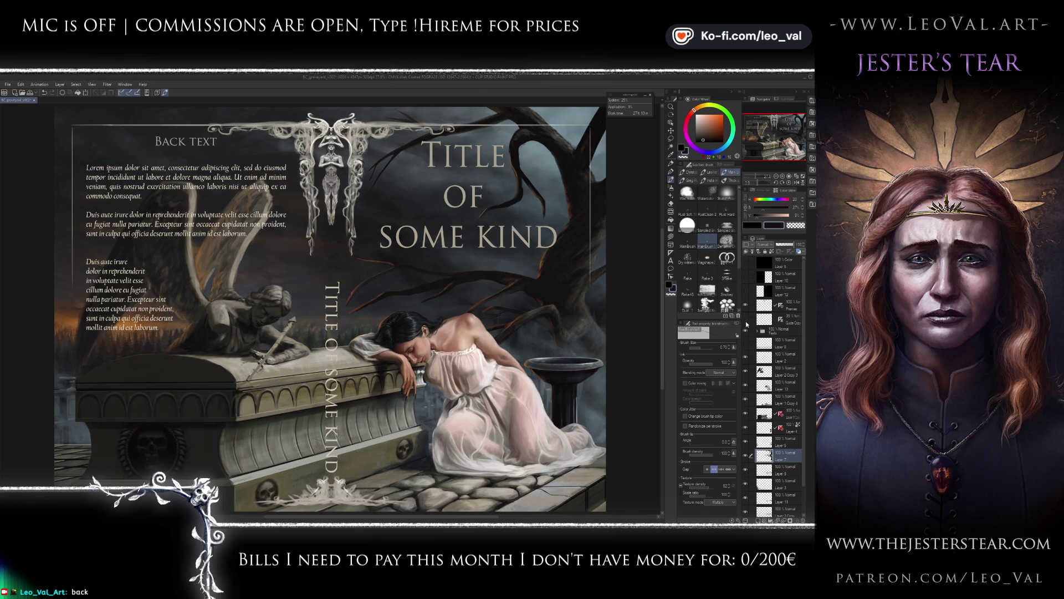
pyautogui.click(746, 330)
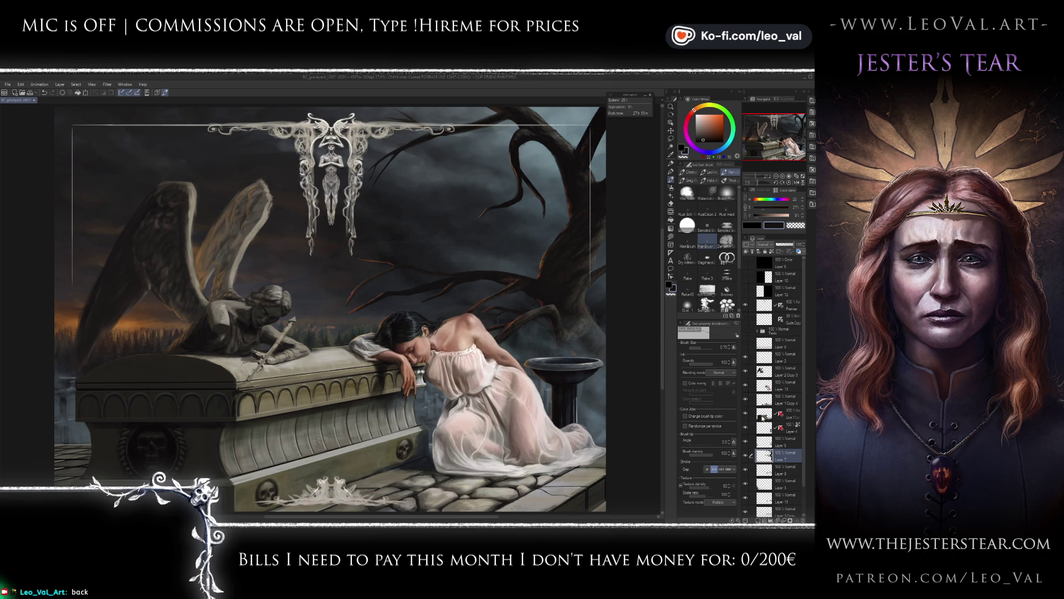
pyautogui.scroll(-2, 760, 382)
pyautogui.click(768, 342)
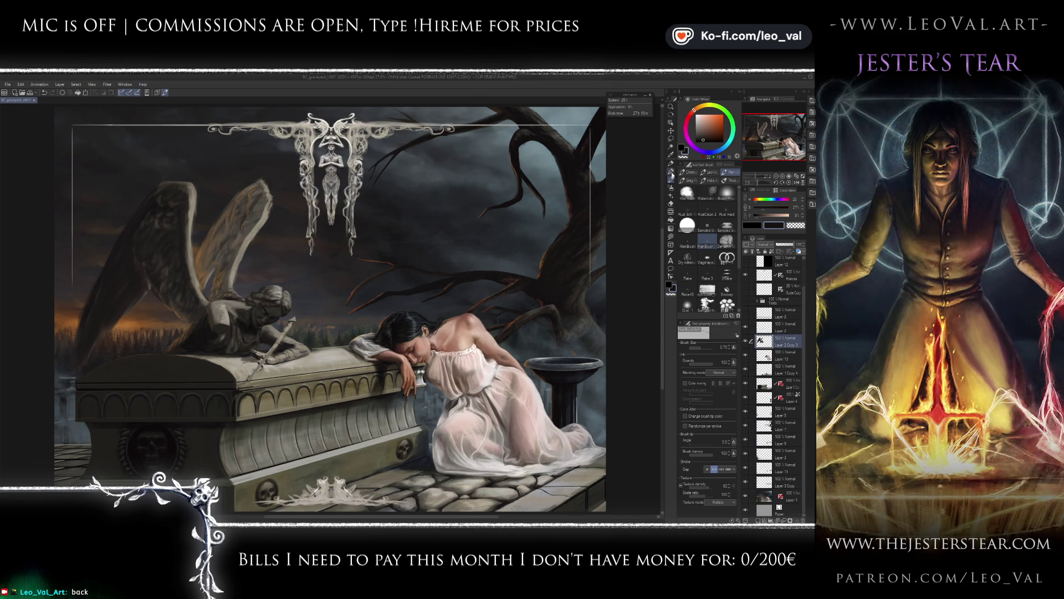
# Check the angel statue reference images and sample blue-grey stone tones from the statue.
pyautogui.scroll(4, 304, 202)
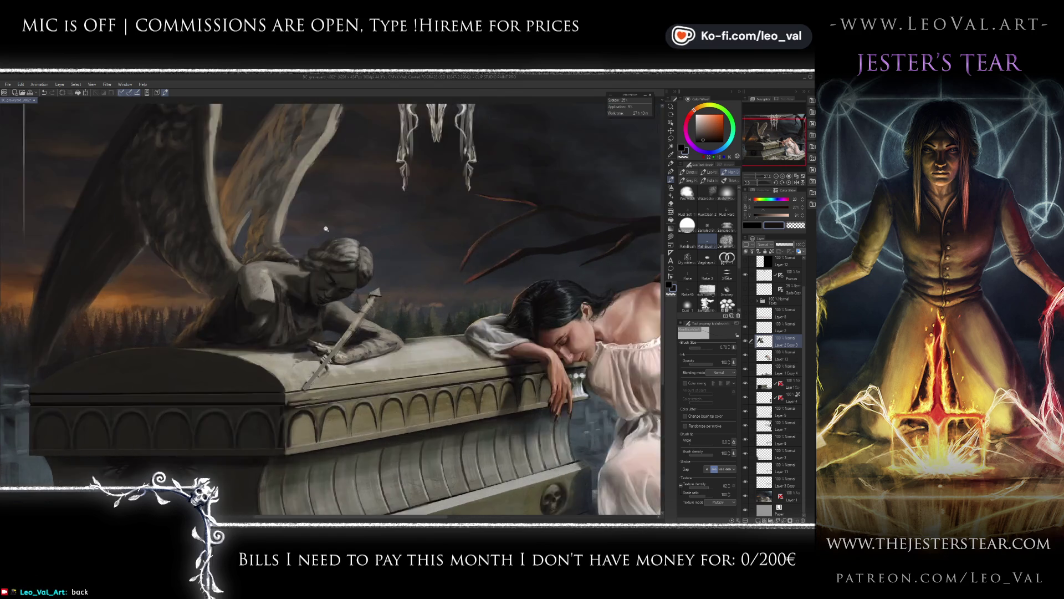
pyautogui.scroll(2, 303, 203)
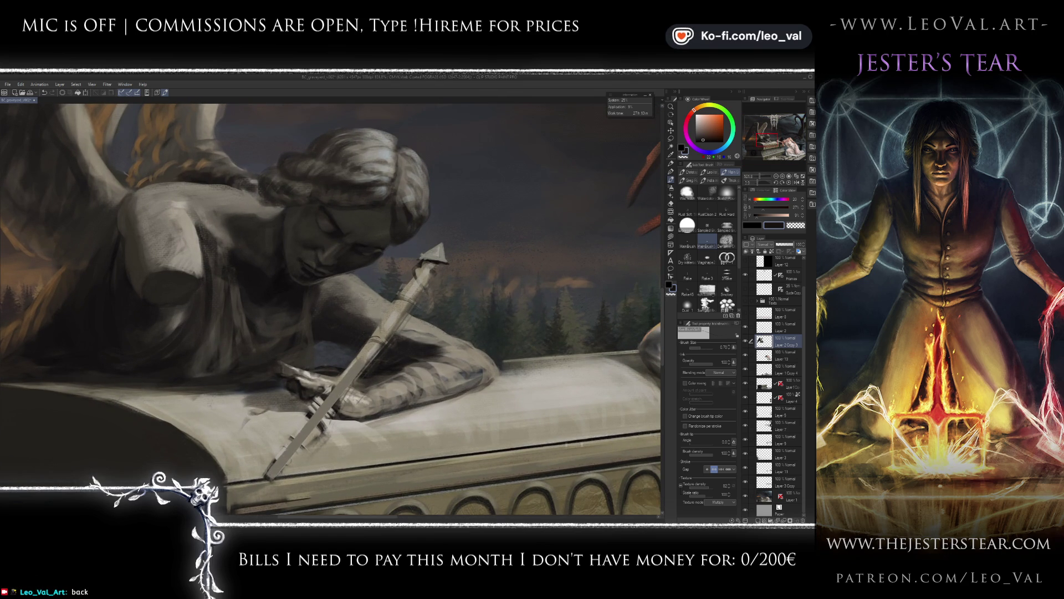
pyautogui.hotkey('alt', 'Tab')
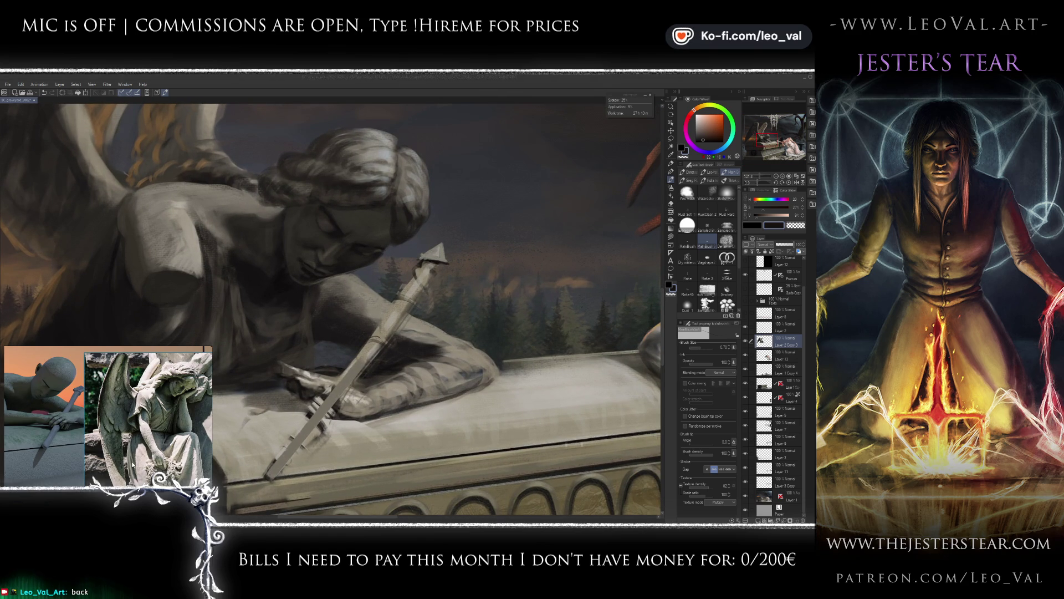
pyautogui.scroll(3, 306, 228)
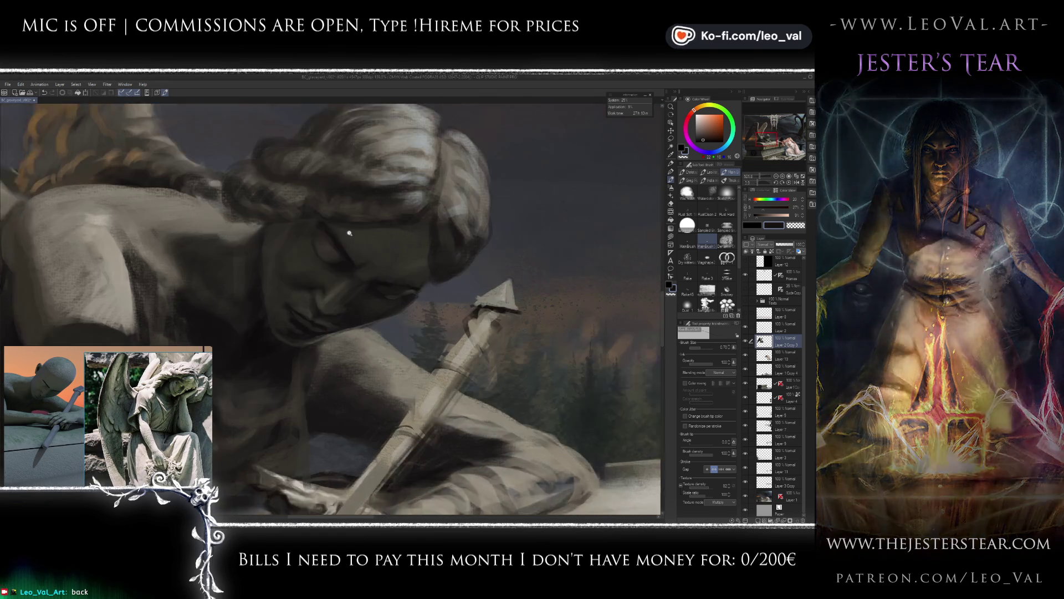
pyautogui.keyDown('alt'); pyautogui.click(307, 228); pyautogui.keyUp('alt')
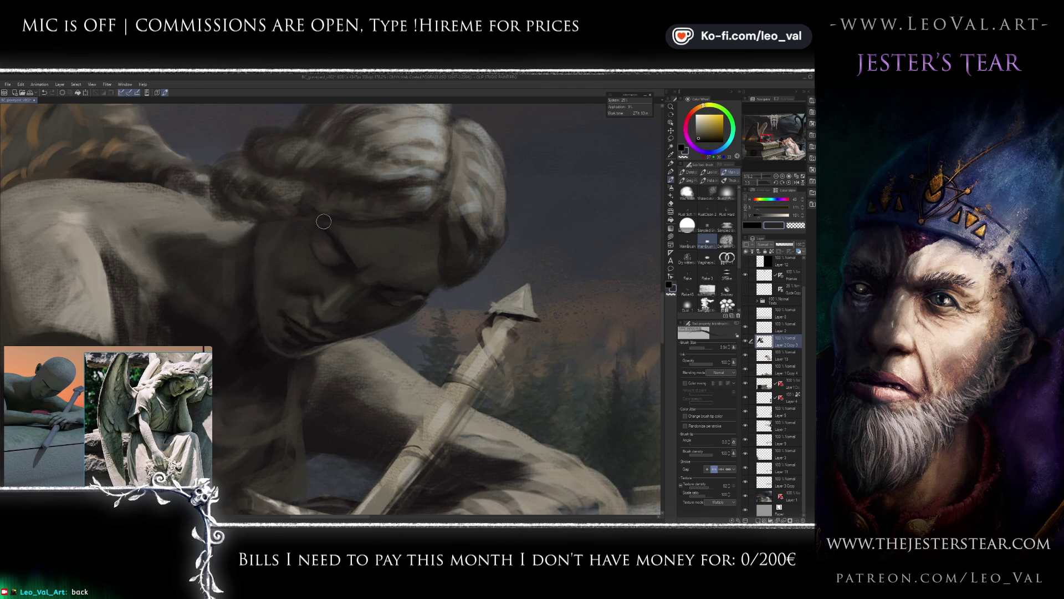
pyautogui.scroll(1, 345, 244)
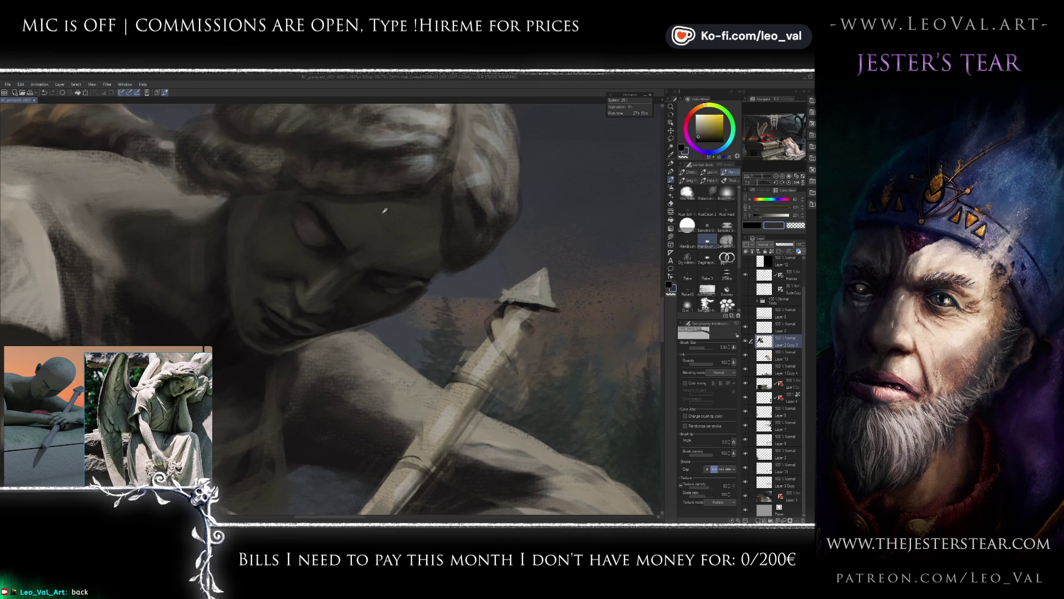
pyautogui.keyDown('alt'); pyautogui.click(428, 159); pyautogui.keyUp('alt')
pyautogui.keyDown('alt'); pyautogui.click(428, 159); pyautogui.keyUp('alt')
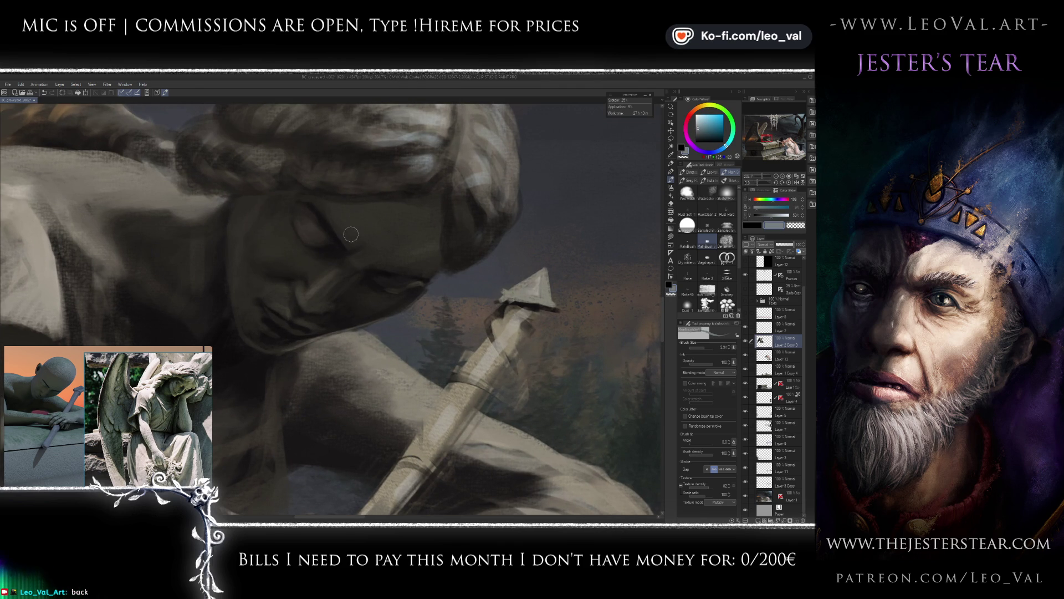
pyautogui.scroll(5, 183, 388)
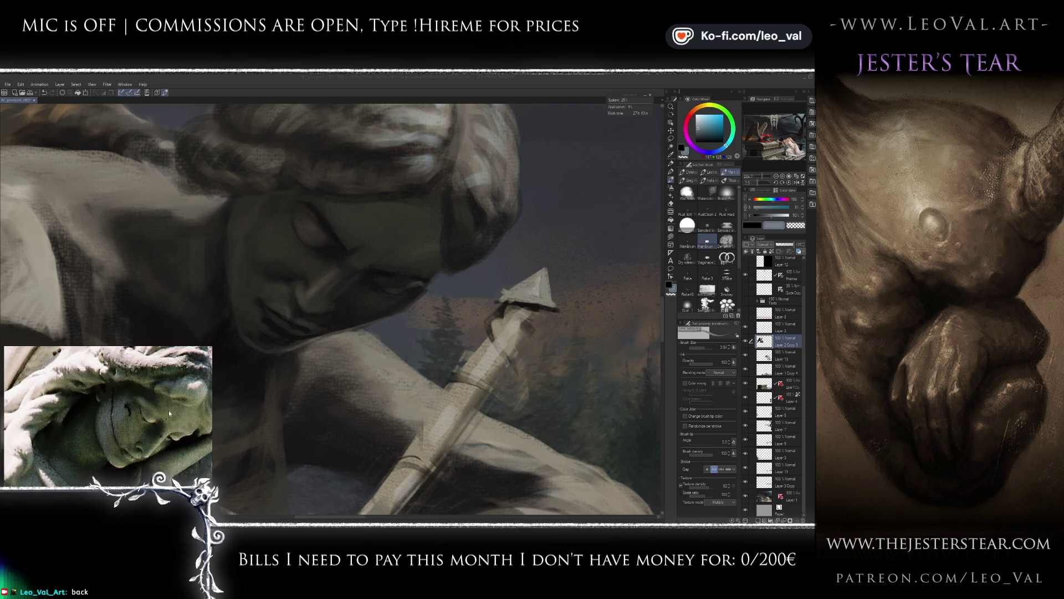
pyautogui.scroll(-2, 168, 415)
# Paint around the eye with warm, yellow-green and near-black greys, brush enlarged to about 10.
pyautogui.keyDown('alt'); pyautogui.click(310, 229); pyautogui.keyUp('alt')
pyautogui.keyDown('alt'); pyautogui.click(310, 229); pyautogui.keyUp('alt')
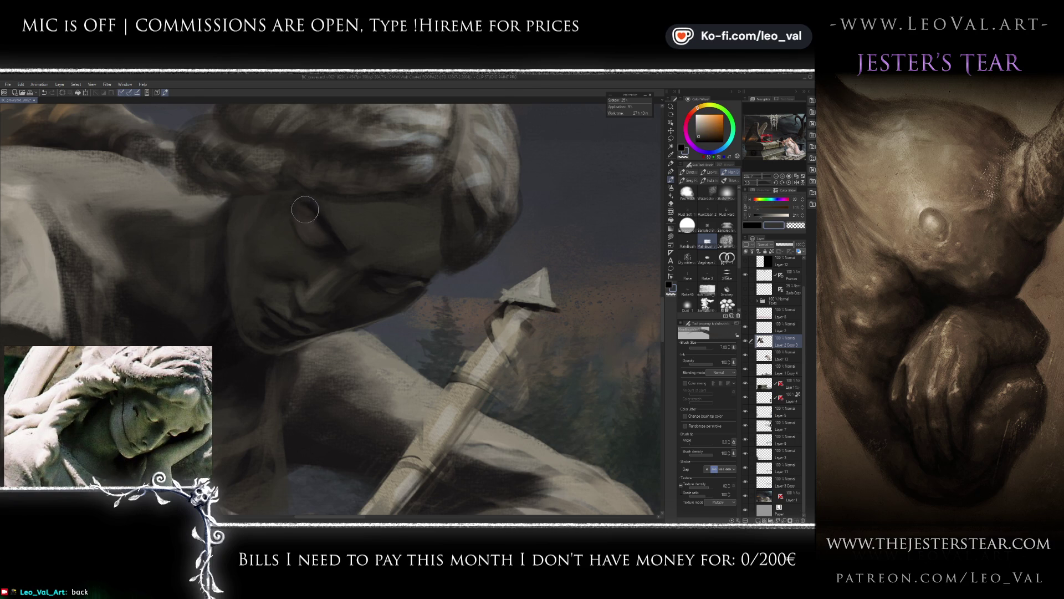
pyautogui.keyDown('alt'); pyautogui.click(327, 225); pyautogui.keyUp('alt')
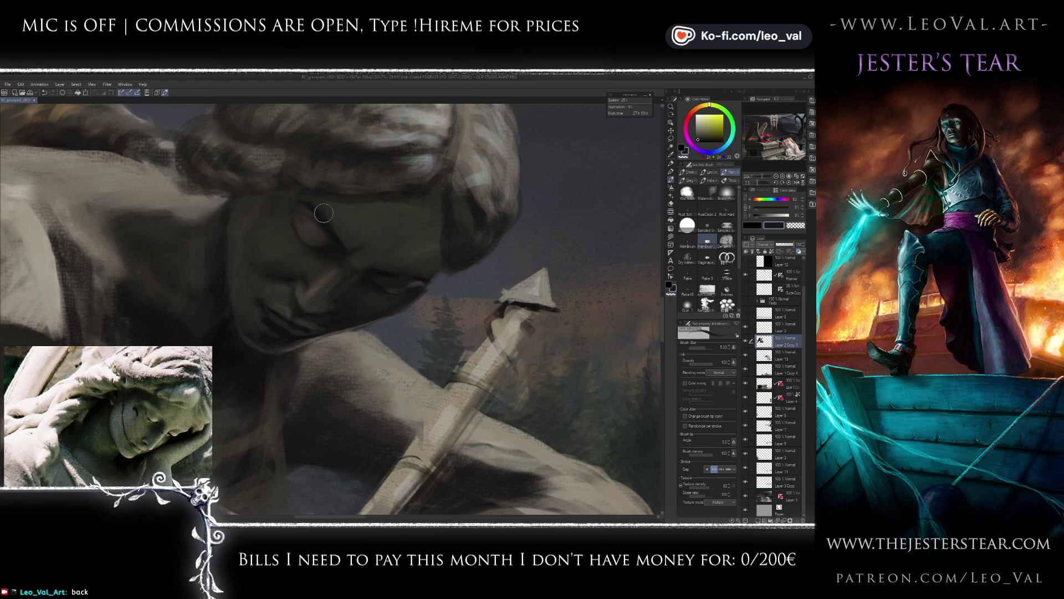
pyautogui.keyDown('alt'); pyautogui.click(344, 241); pyautogui.keyUp('alt')
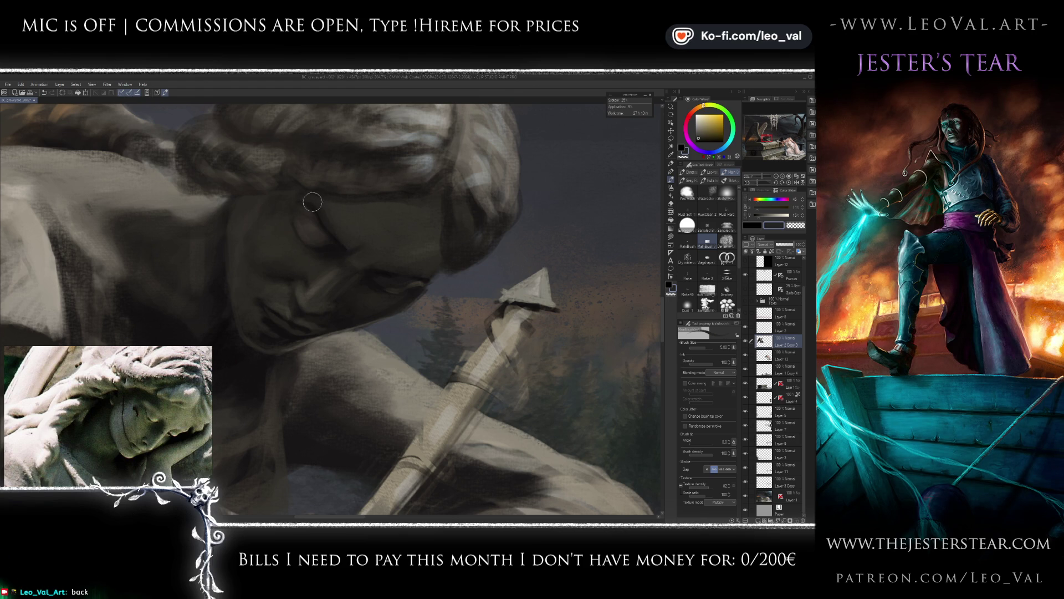
pyautogui.keyDown('alt'); pyautogui.click(327, 236); pyautogui.keyUp('alt')
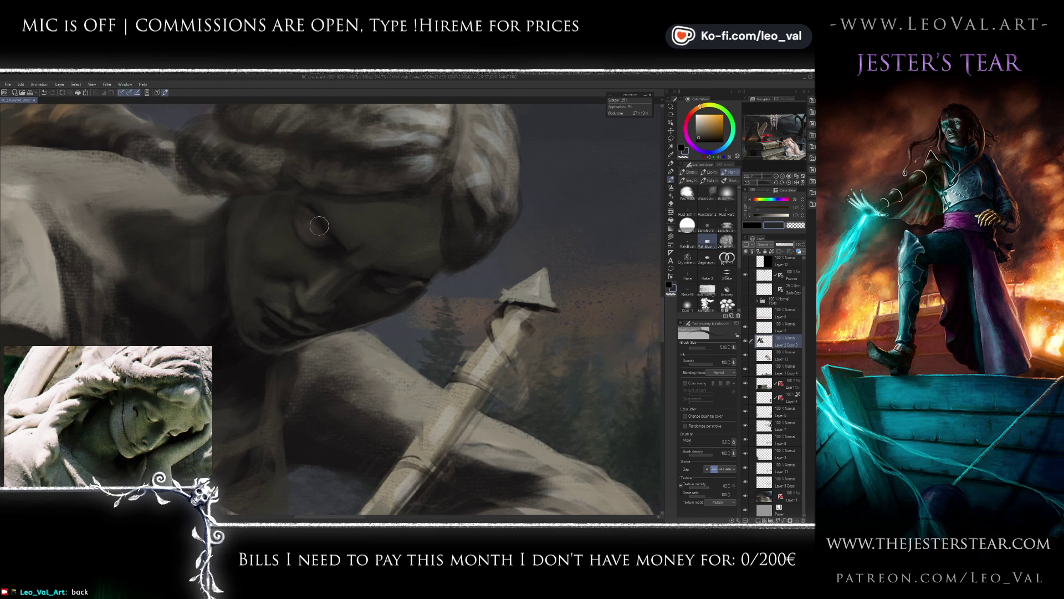
pyautogui.keyDown('alt'); pyautogui.click(342, 252); pyautogui.keyUp('alt')
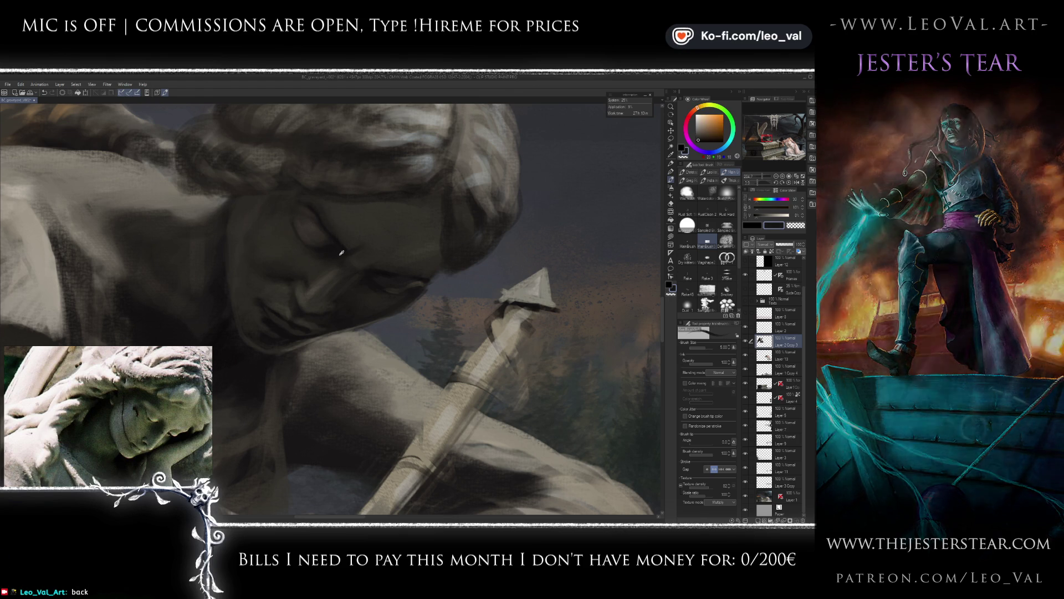
pyautogui.keyDown('alt'); pyautogui.click(314, 288); pyautogui.keyUp('alt')
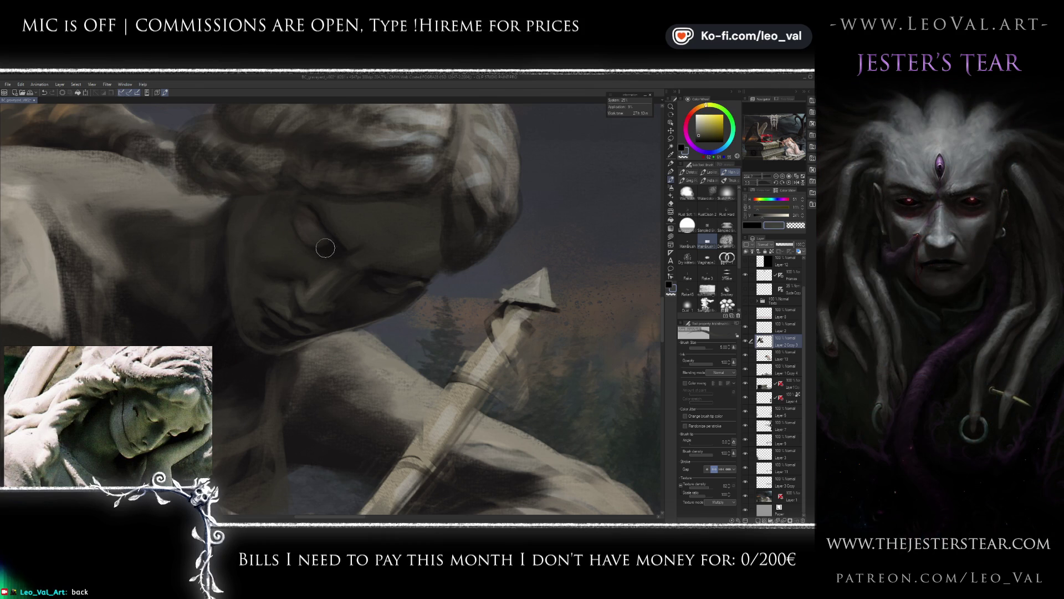
pyautogui.moveTo(325, 251); pyautogui.dragTo(328, 229)
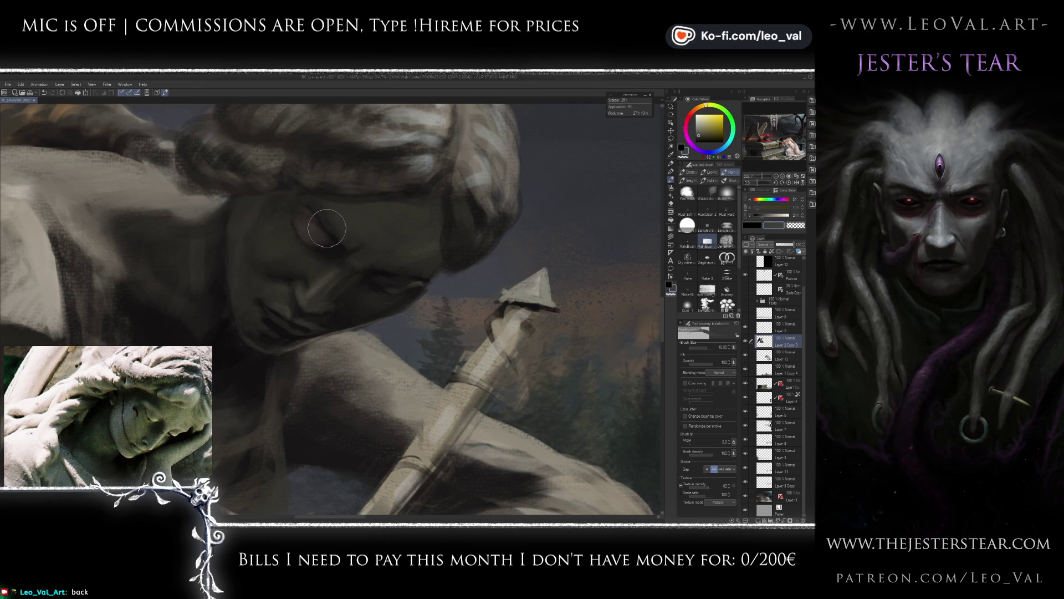
pyautogui.keyDown('alt'); pyautogui.click(327, 232); pyautogui.keyUp('alt')
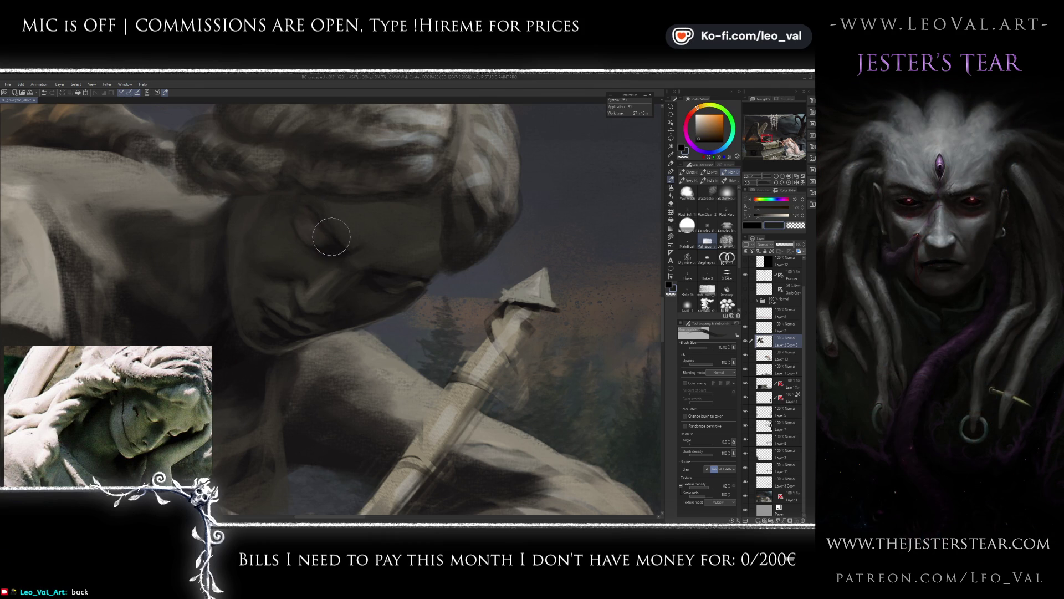
# Refine the face's shadows and cheek with darker and lighter tones, brush enlarged from 6 to 10.
pyautogui.scroll(-5, 360, 255)
pyautogui.scroll(5, 391, 251)
pyautogui.moveTo(391, 251)
pyautogui.mouseDown()
pyautogui.moveTo(374, 230)
pyautogui.moveTo(382, 224)
pyautogui.mouseUp()
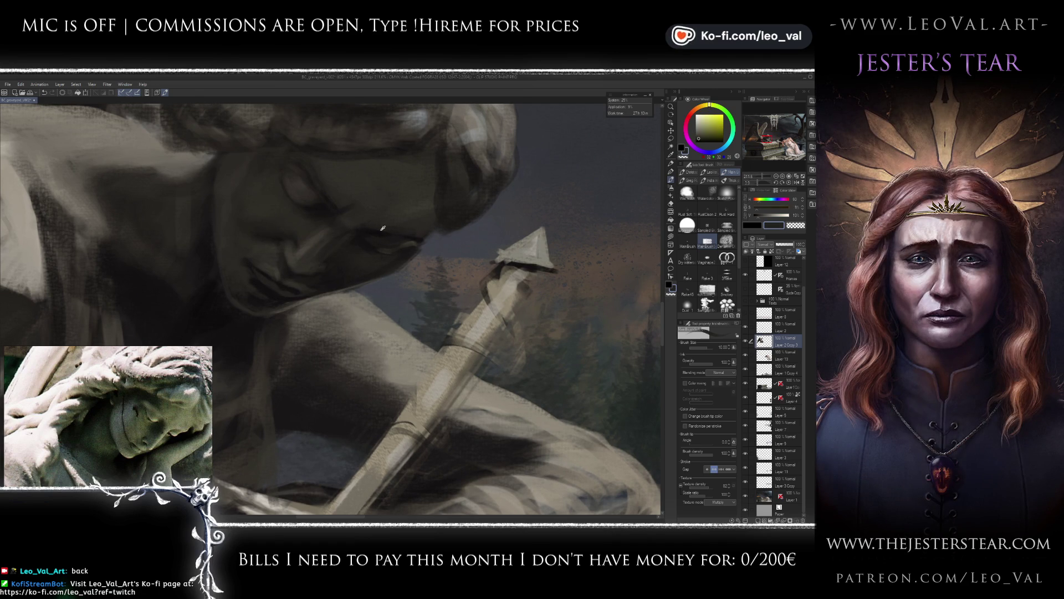
pyautogui.keyDown('alt'); pyautogui.click(380, 225); pyautogui.keyUp('alt')
pyautogui.keyDown('alt'); pyautogui.click(396, 230); pyautogui.keyUp('alt')
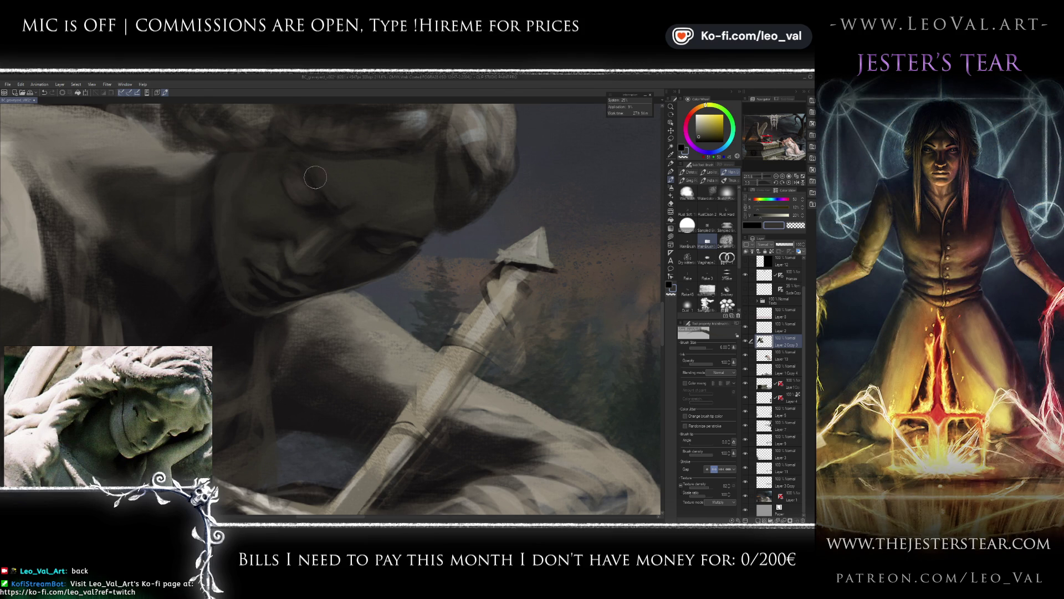
pyautogui.keyDown('alt'); pyautogui.click(331, 209); pyautogui.keyUp('alt')
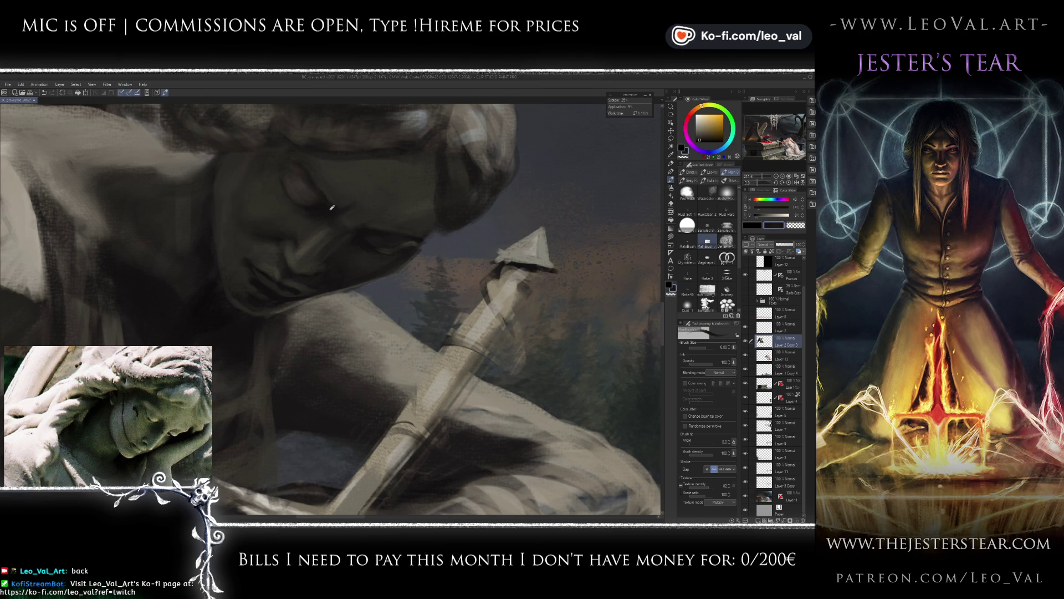
pyautogui.press(']')
pyautogui.press(']')
pyautogui.press(']')
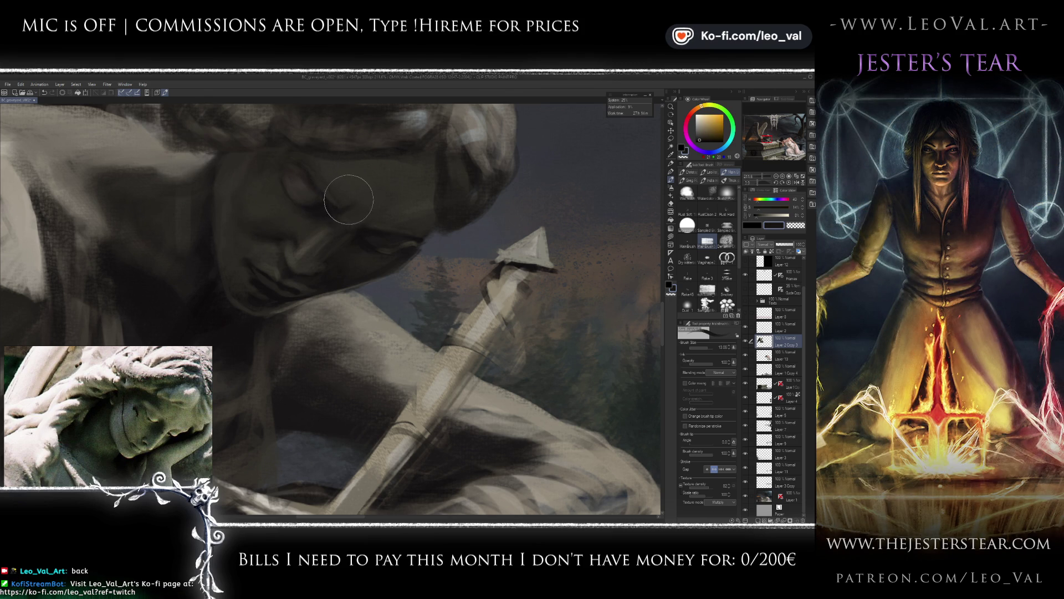
pyautogui.keyDown('alt'); pyautogui.click(321, 178); pyautogui.keyUp('alt')
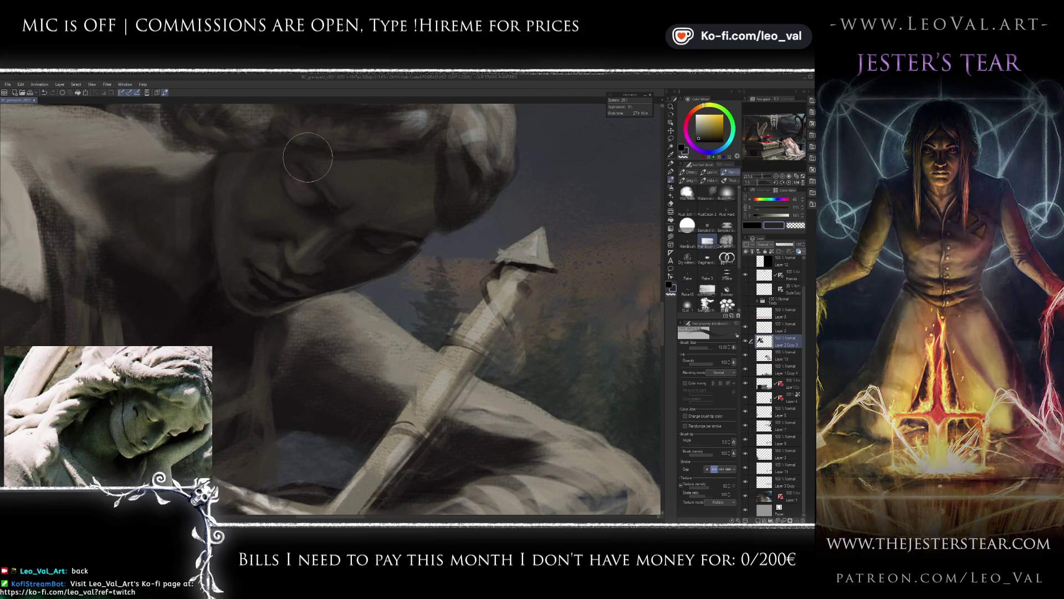
pyautogui.keyDown('alt'); pyautogui.click(284, 154); pyautogui.keyUp('alt')
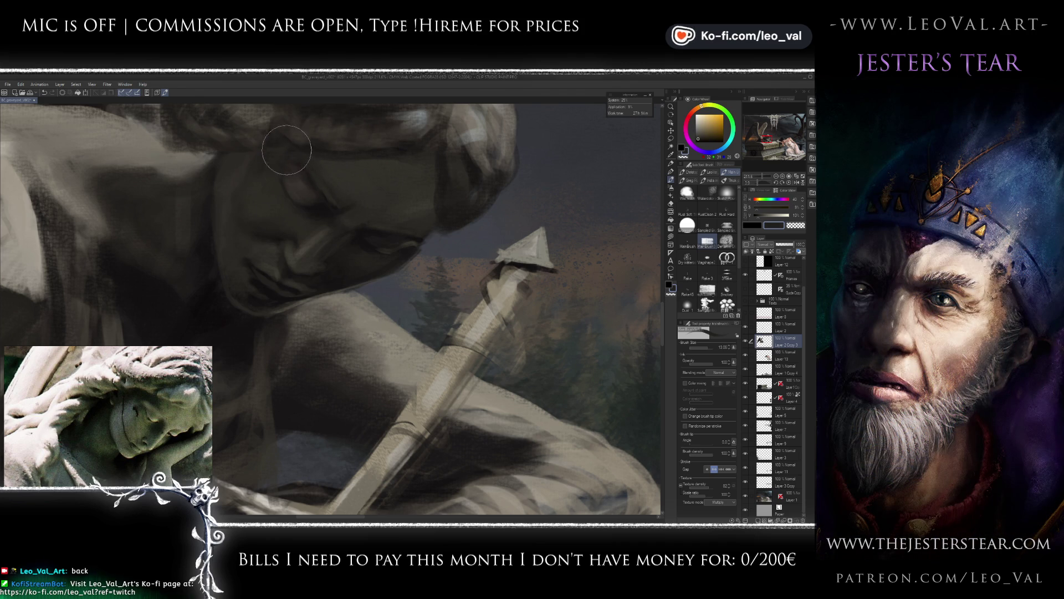
# Zoom in and out to check the face and sample a darker painting tone.
pyautogui.scroll(-5, 327, 174)
pyautogui.scroll(7, 340, 179)
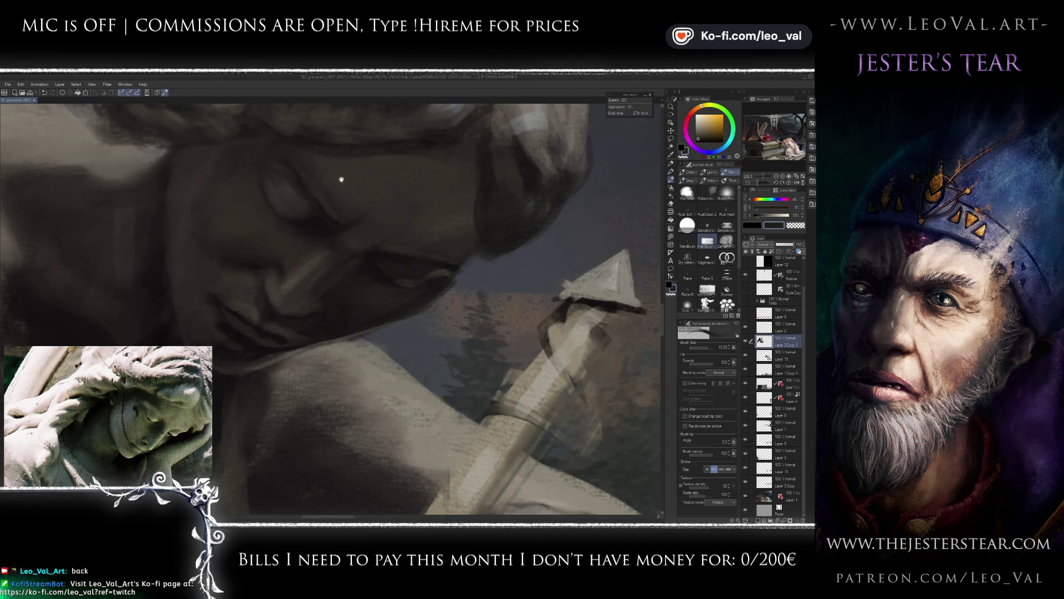
pyautogui.scroll(-4, 335, 247)
pyautogui.scroll(3, 320, 237)
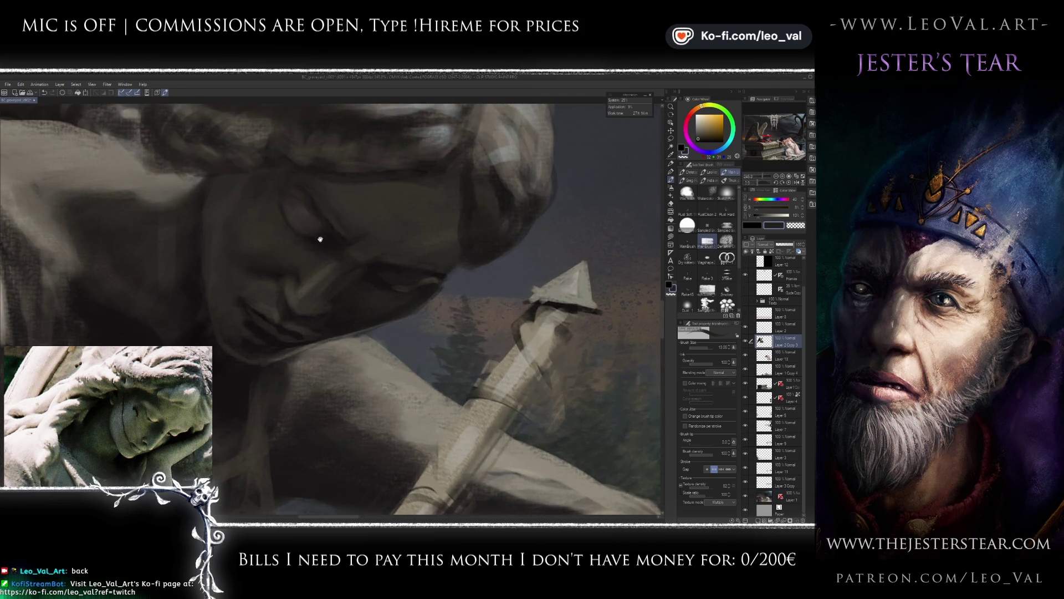
pyautogui.scroll(2, 319, 237)
pyautogui.keyDown('alt'); pyautogui.click(294, 242); pyautogui.keyUp('alt')
# Paint shadow over the statue's eye with darker and orange-brown tones sampled from the face.
pyautogui.moveTo(319, 222); pyautogui.dragTo(271, 266)
pyautogui.click(151, 400)
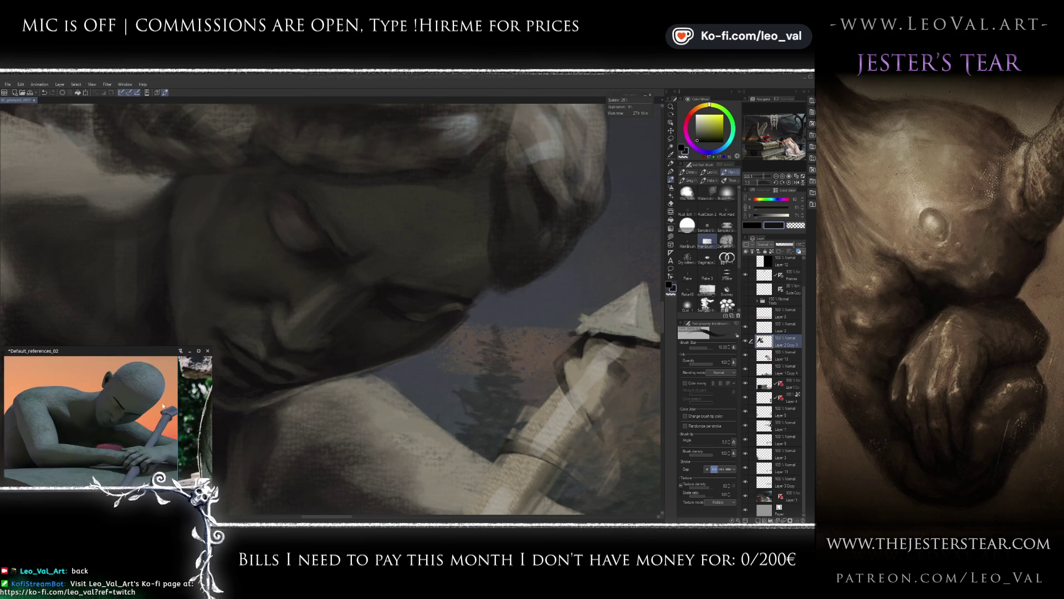
pyautogui.click(309, 250)
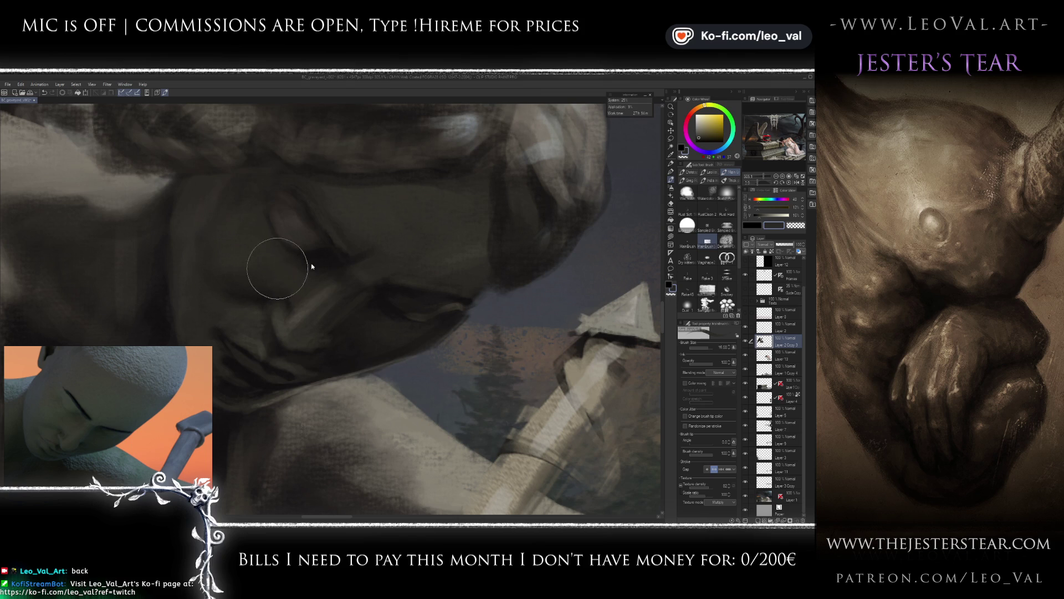
pyautogui.keyDown('alt'); pyautogui.click(306, 256); pyautogui.keyUp('alt')
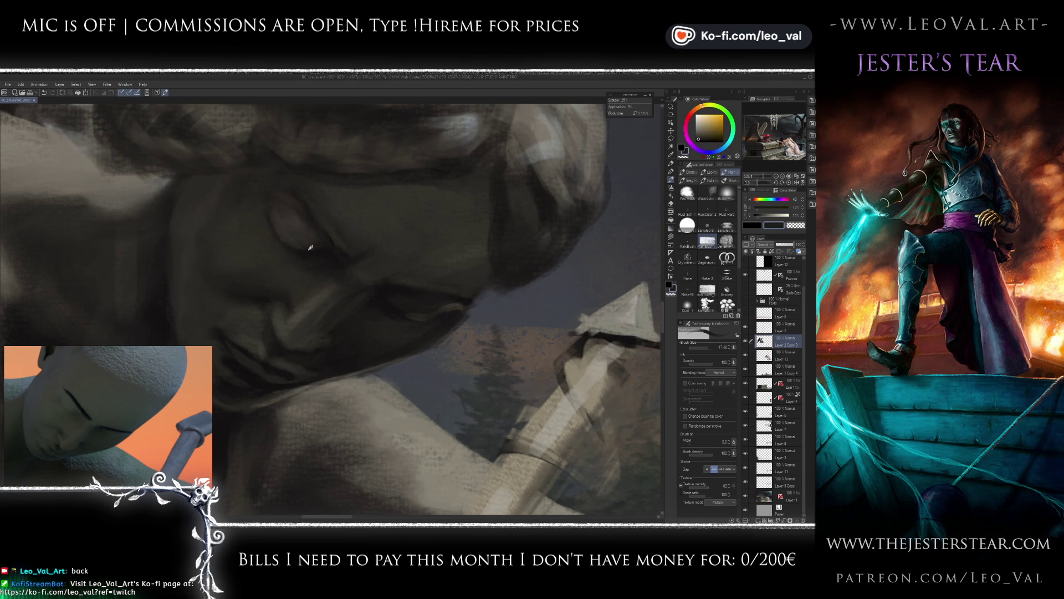
pyautogui.keyDown('alt'); pyautogui.click(312, 250); pyautogui.keyUp('alt')
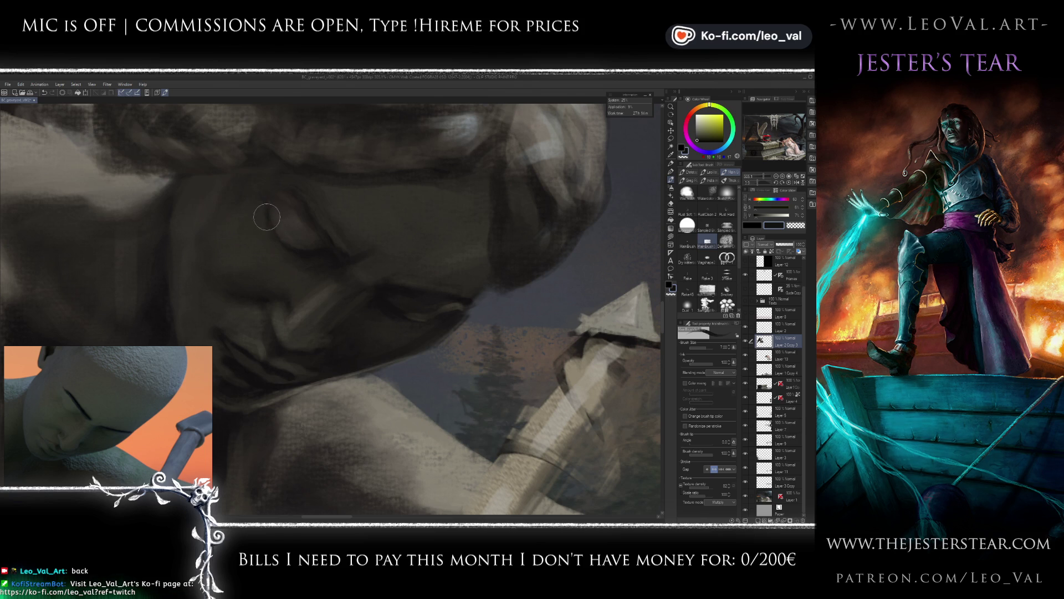
pyautogui.keyDown('alt'); pyautogui.click(269, 224); pyautogui.keyUp('alt')
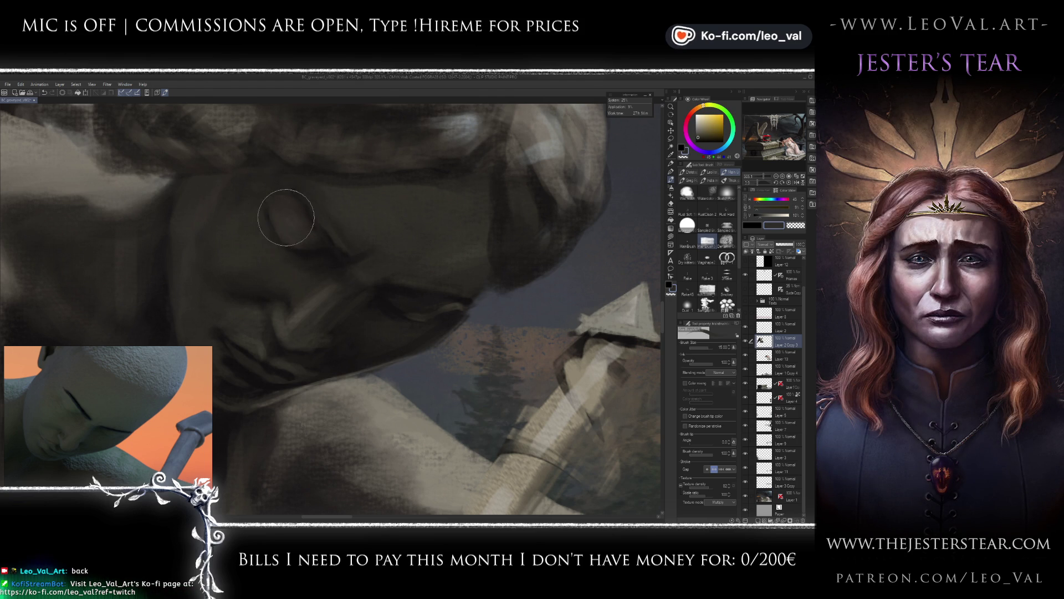
# Reposition the view over the face, pick a new face tone, and enlarge the brush to 36.
pyautogui.moveTo(283, 222); pyautogui.dragTo(318, 251)
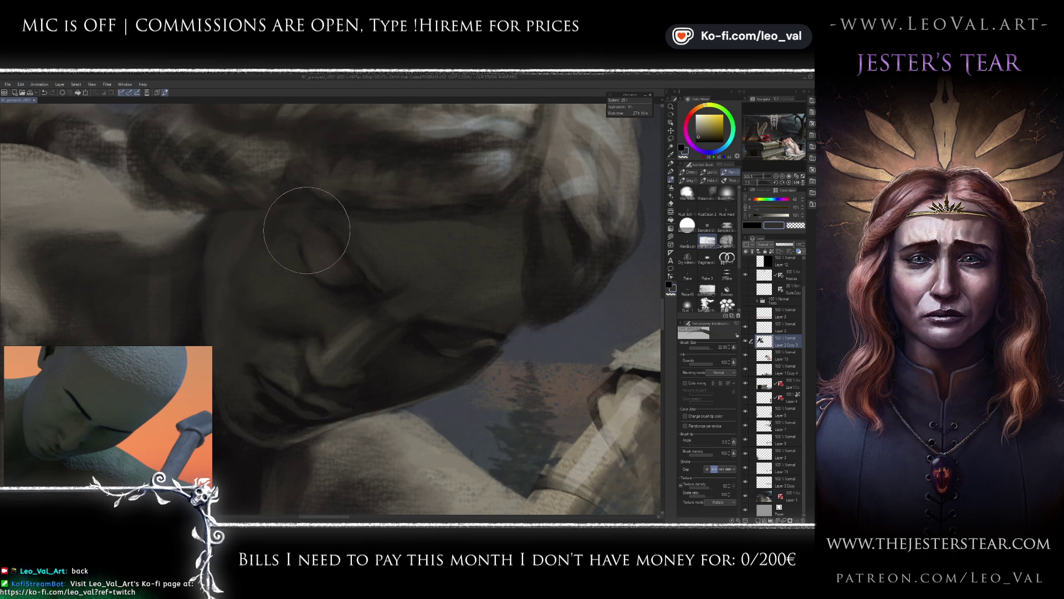
pyautogui.moveTo(290, 238)
pyautogui.mouseDown()
pyautogui.moveTo(309, 254)
pyautogui.moveTo(327, 242)
pyautogui.mouseUp()
pyautogui.keyDown('alt'); pyautogui.click(328, 242); pyautogui.keyUp('alt')
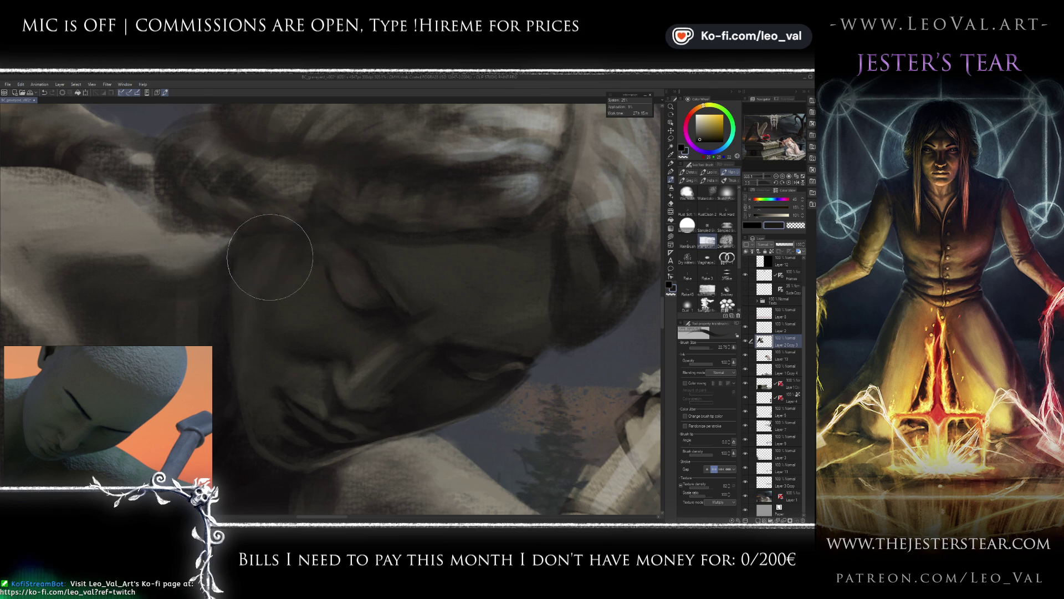
pyautogui.moveTo(315, 264); pyautogui.dragTo(318, 252)
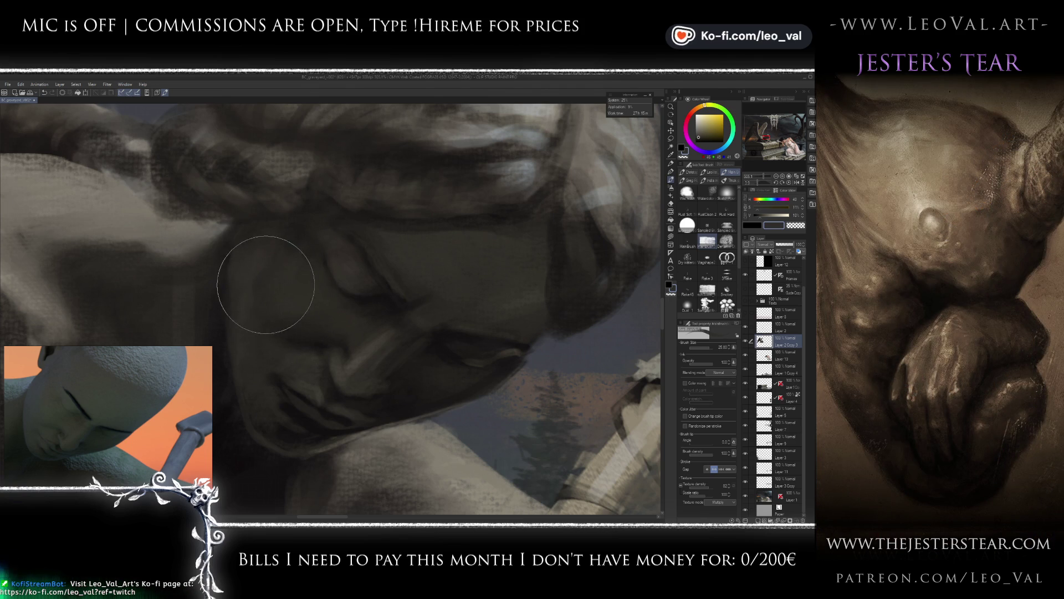
pyautogui.moveTo(245, 317)
pyautogui.mouseDown()
pyautogui.moveTo(209, 309)
pyautogui.moveTo(255, 294)
pyautogui.moveTo(271, 271)
pyautogui.moveTo(249, 231)
pyautogui.moveTo(242, 323)
pyautogui.mouseUp()
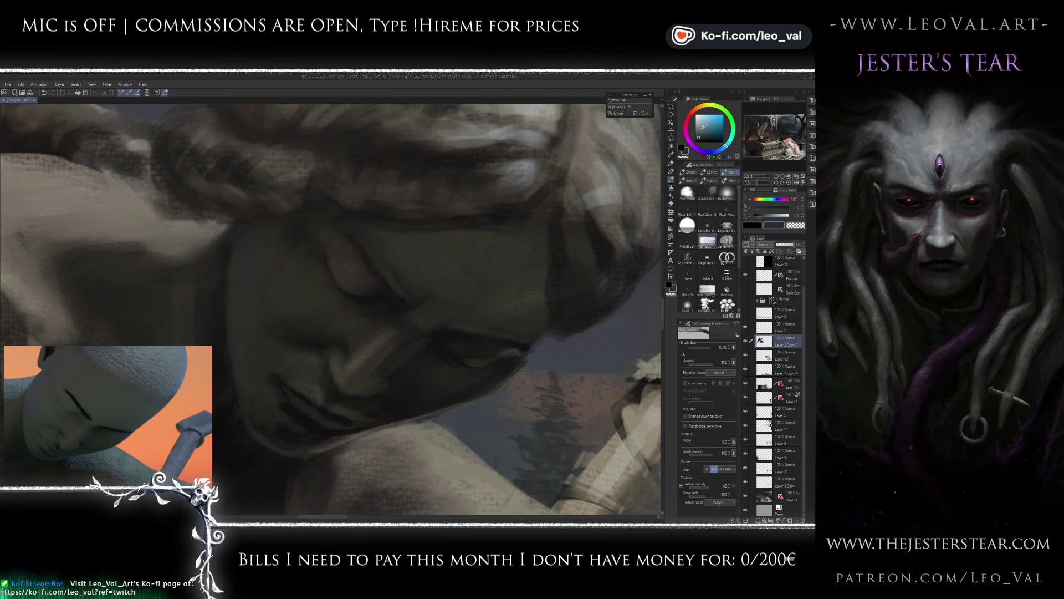
# Shade the temple with dark grey-green and yellowish face tones, brush at about 47.63.
pyautogui.keyDown('alt'); pyautogui.click(416, 251); pyautogui.keyUp('alt')
pyautogui.moveTo(416, 251)
pyautogui.mouseDown()
pyautogui.moveTo(250, 267)
pyautogui.moveTo(244, 244)
pyautogui.moveTo(256, 270)
pyautogui.mouseUp()
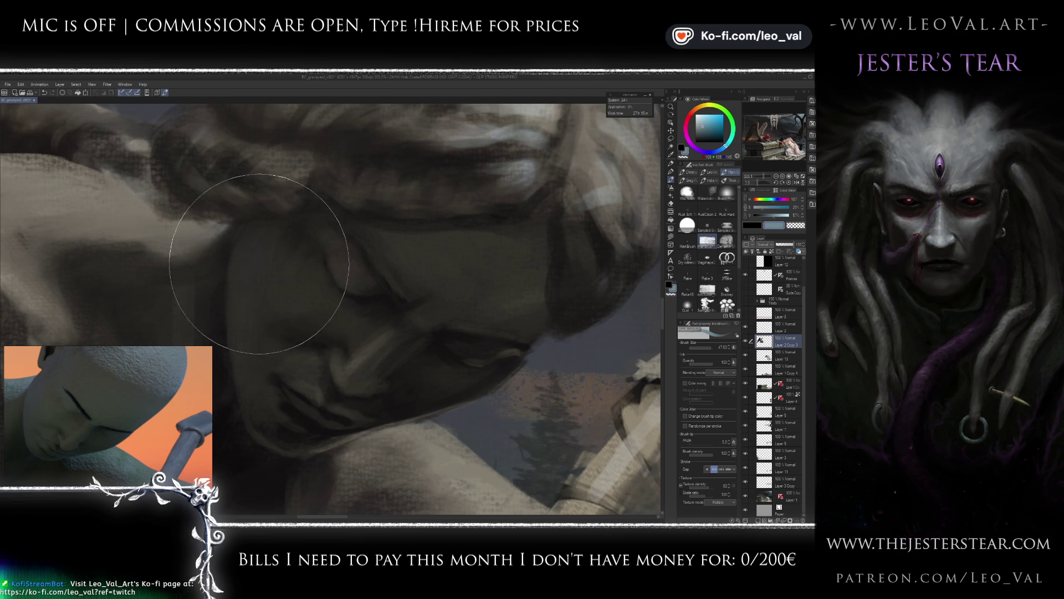
pyautogui.keyDown('alt'); pyautogui.click(257, 250); pyautogui.keyUp('alt')
pyautogui.keyDown('alt'); pyautogui.click(257, 266); pyautogui.keyUp('alt')
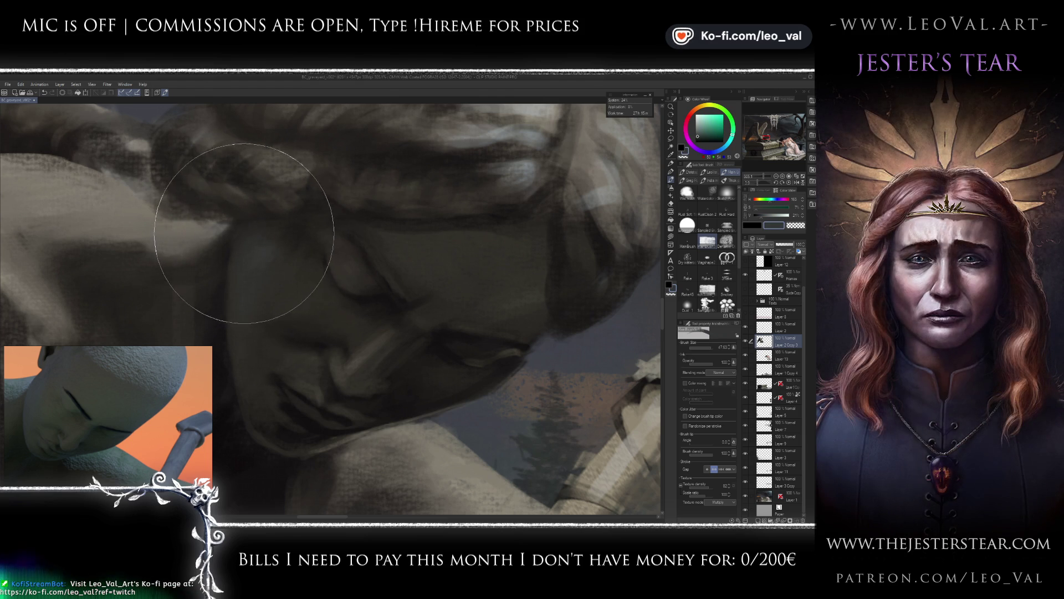
pyautogui.keyDown('alt'); pyautogui.click(272, 254); pyautogui.keyUp('alt')
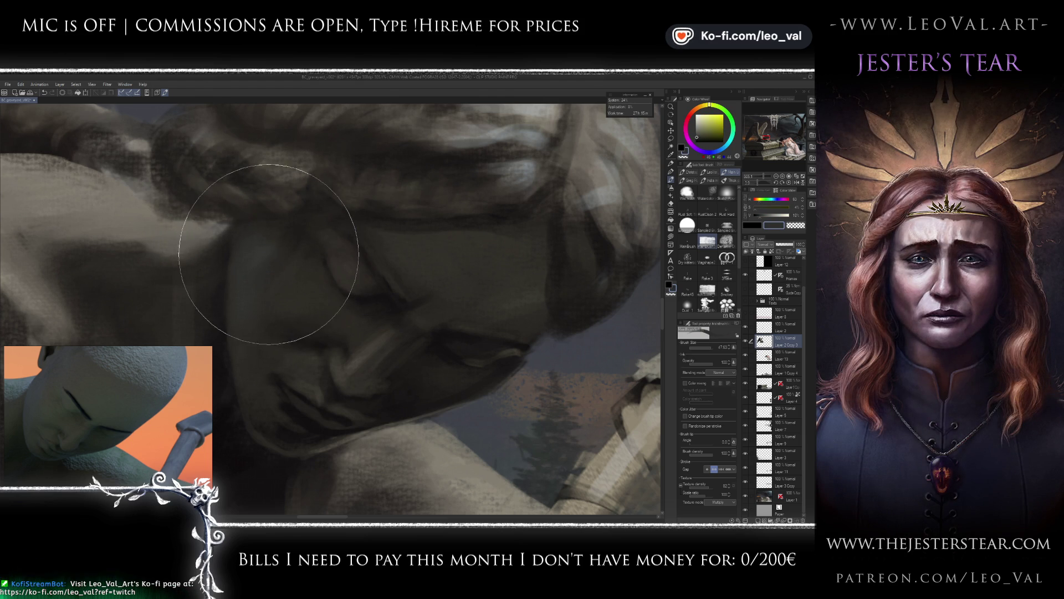
pyautogui.keyDown('alt'); pyautogui.click(250, 223); pyautogui.keyUp('alt')
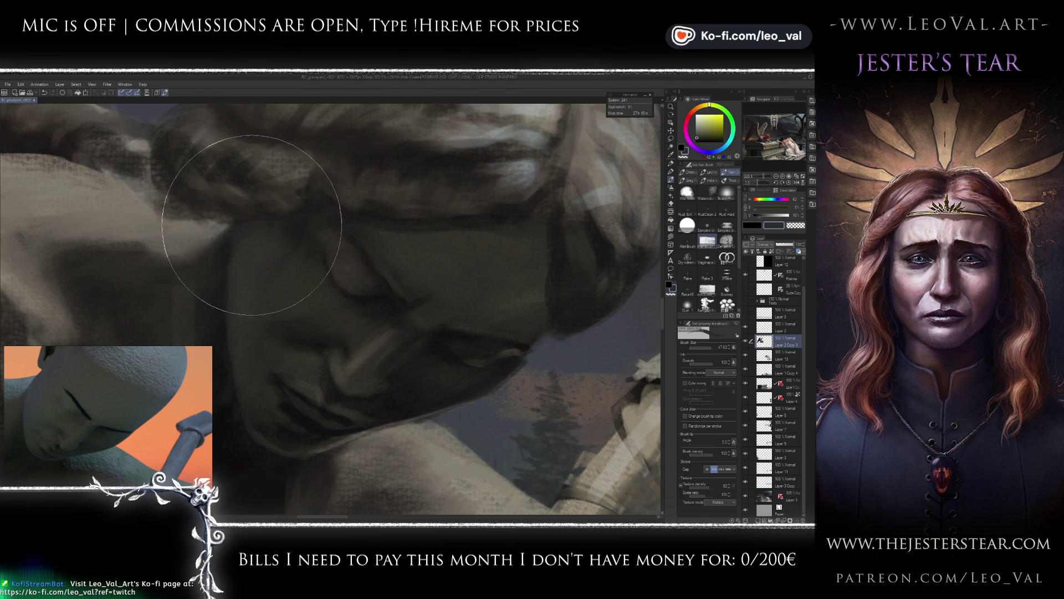
pyautogui.keyDown('alt'); pyautogui.click(296, 234); pyautogui.keyUp('alt')
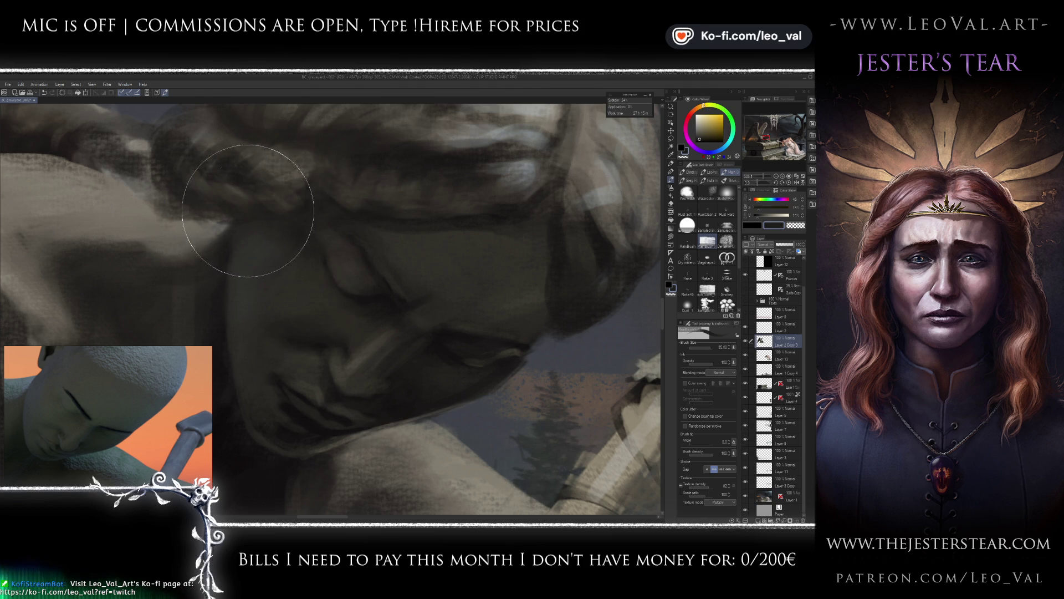
# Paint the brow and hair with a new sampled colour, resizing the brush between 20 and 35.
pyautogui.moveTo(249, 204)
pyautogui.mouseDown()
pyautogui.moveTo(306, 250)
pyautogui.moveTo(305, 240)
pyautogui.mouseUp()
pyautogui.keyDown('alt'); pyautogui.click(254, 211); pyautogui.keyUp('alt')
pyautogui.press('[')
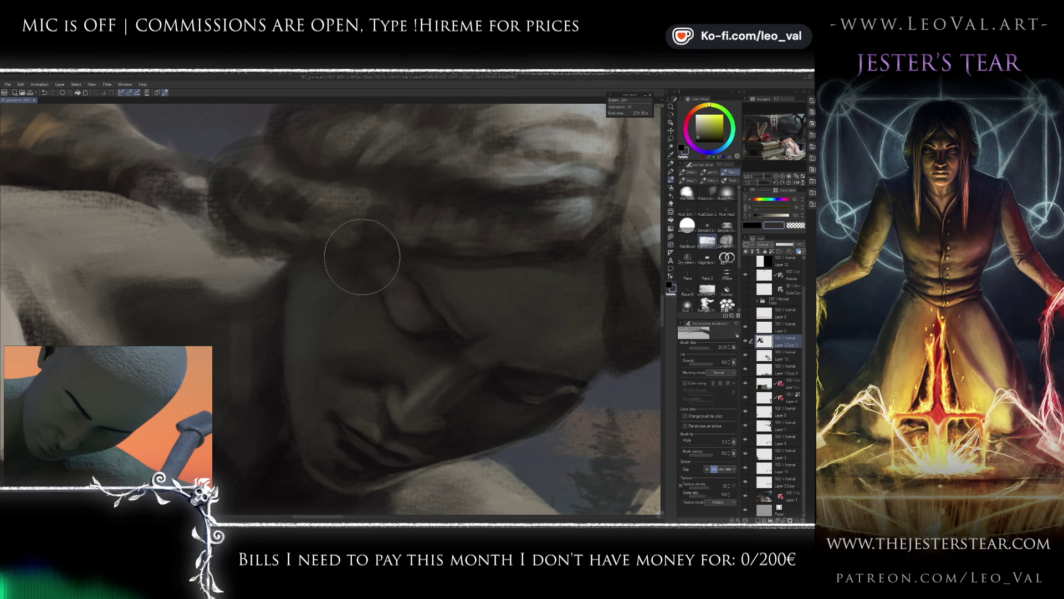
pyautogui.press(']')
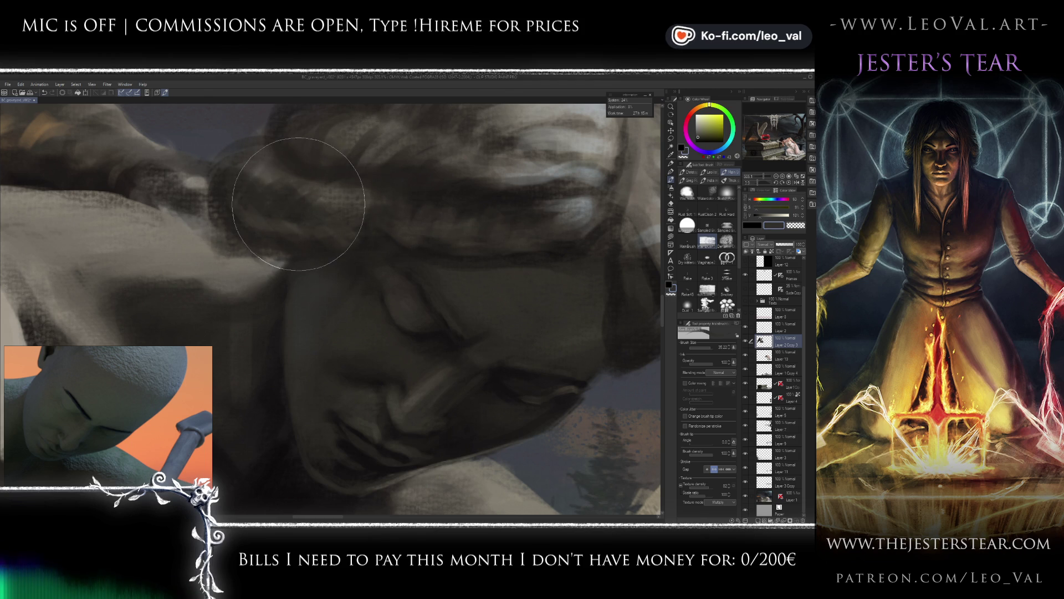
pyautogui.moveTo(380, 214)
pyautogui.mouseDown()
pyautogui.moveTo(388, 228)
pyautogui.moveTo(373, 219)
pyautogui.mouseUp()
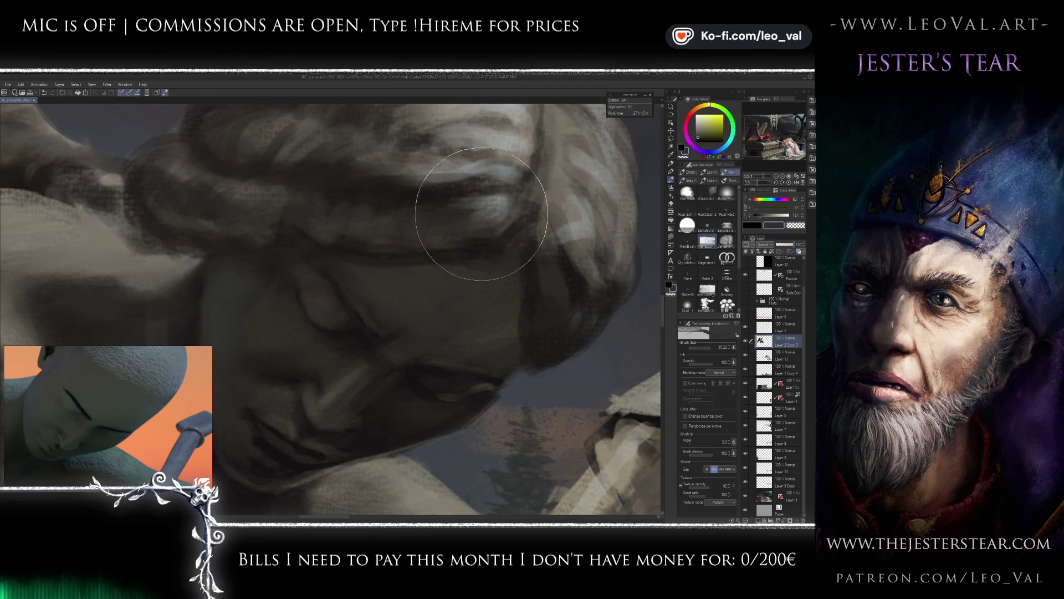
pyautogui.press('[')
pyautogui.press('[')
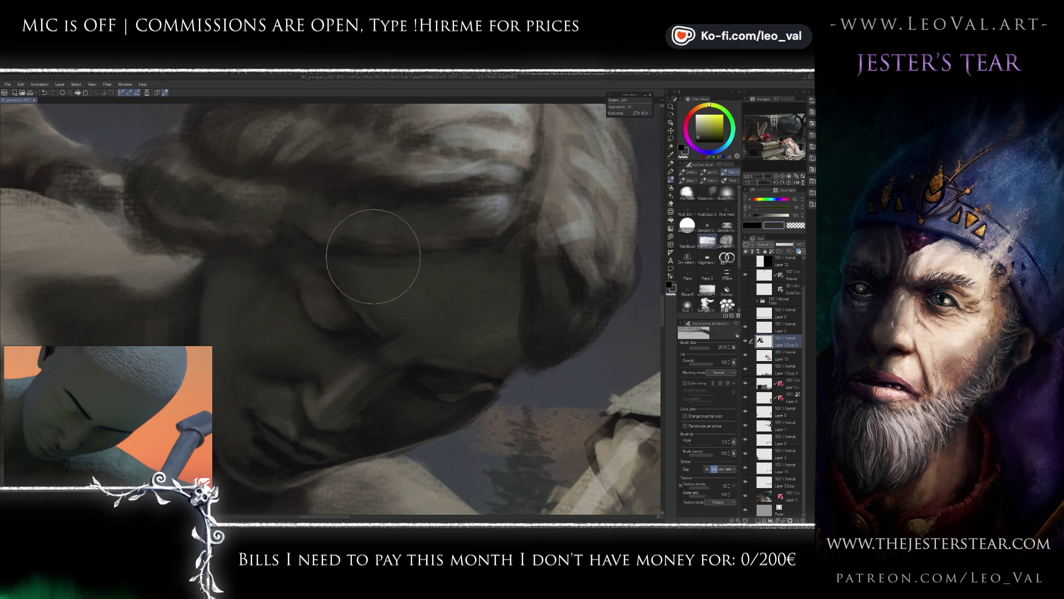
# Zoom to check the brow and hair, enlarging the brush to about 41.
pyautogui.scroll(-5, 429, 313)
pyautogui.scroll(5, 445, 287)
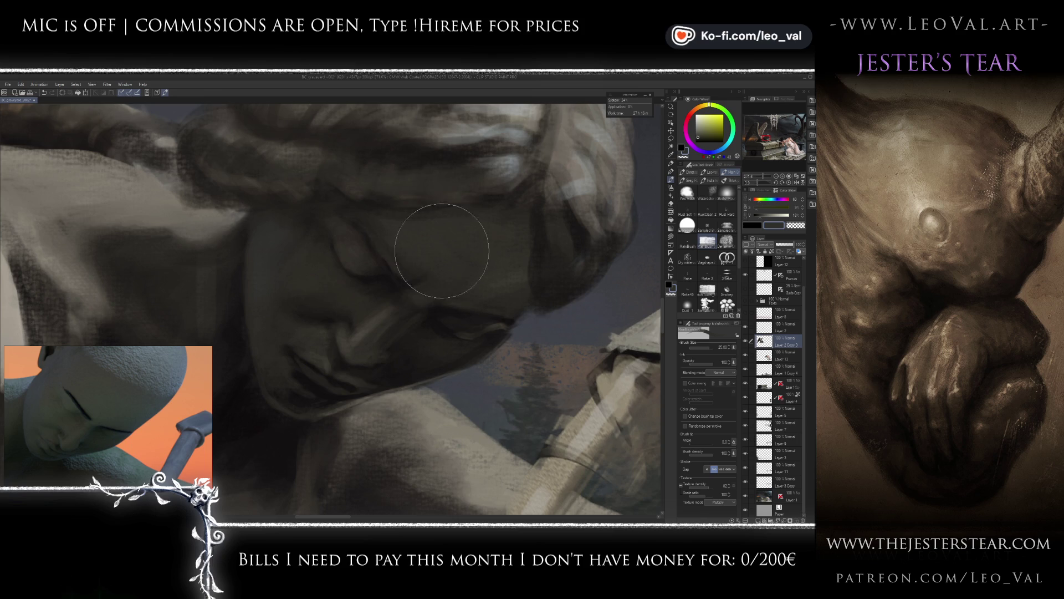
pyautogui.scroll(2, 445, 238)
pyautogui.scroll(-3, 441, 247)
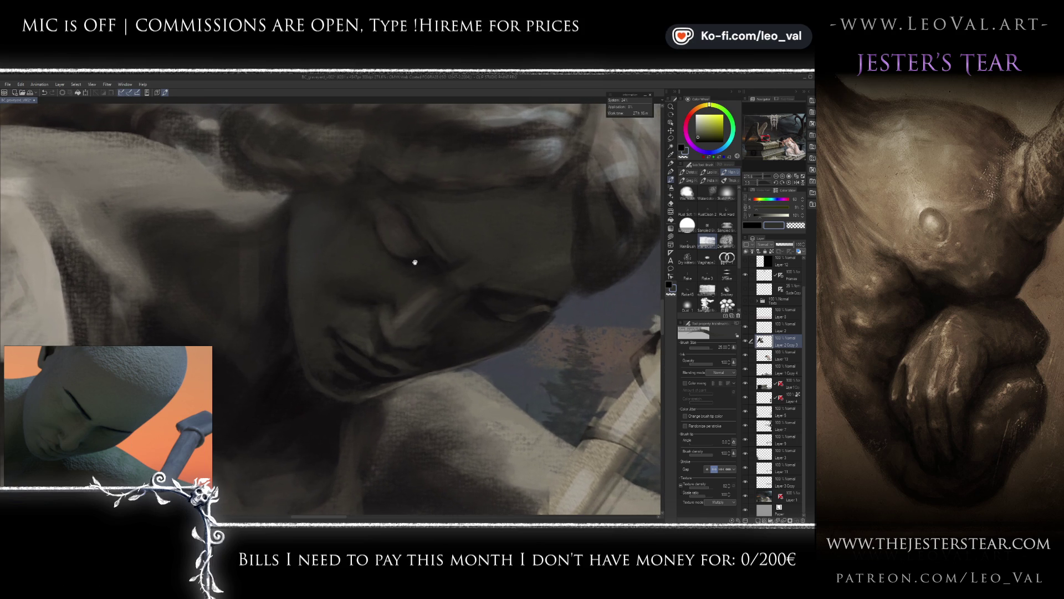
pyautogui.moveTo(360, 224)
pyautogui.mouseDown()
pyautogui.moveTo(356, 214)
pyautogui.moveTo(352, 237)
pyautogui.moveTo(388, 232)
pyautogui.moveTo(394, 213)
pyautogui.moveTo(444, 226)
pyautogui.moveTo(502, 216)
pyautogui.mouseUp()
pyautogui.scroll(1, 394, 214)
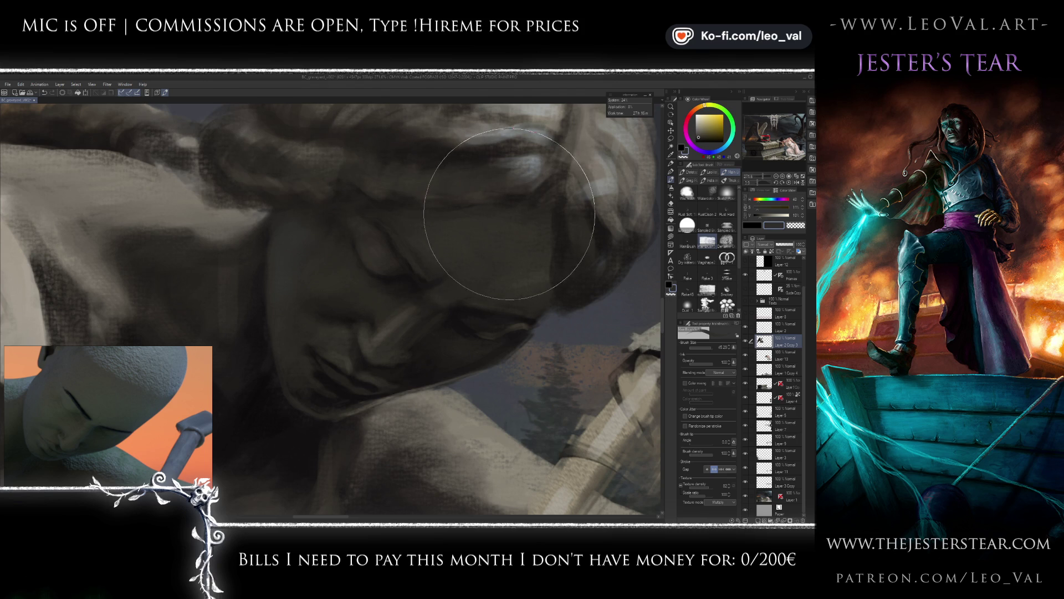
pyautogui.scroll(1, 502, 216)
# Paint hair highlights with a brush of 20, rotating the view and sampling lighter and reddish tones.
pyautogui.keyDown('alt'); pyautogui.click(497, 213); pyautogui.keyUp('alt')
pyautogui.press('[')
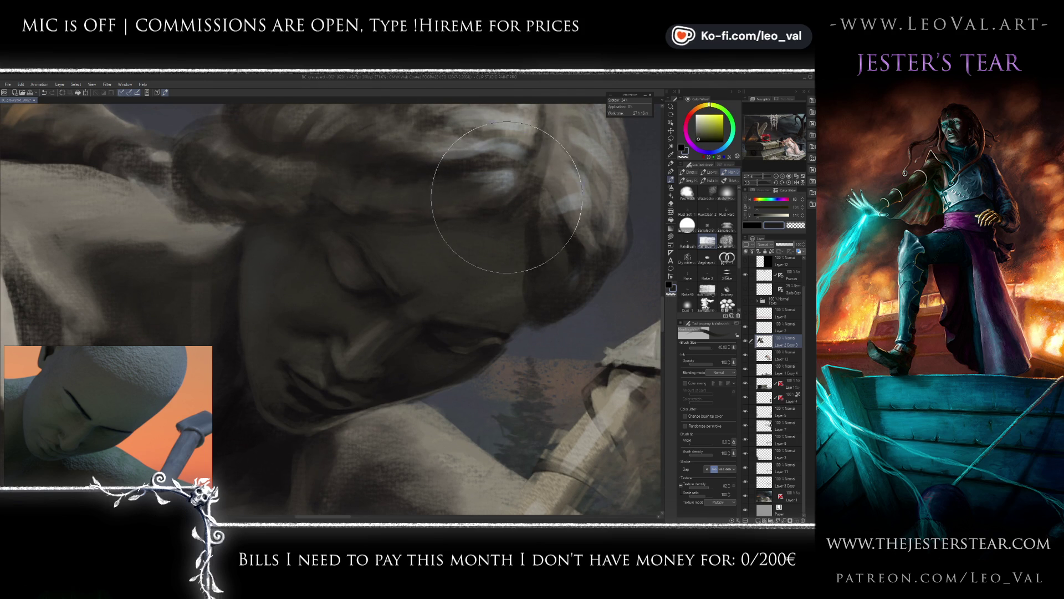
pyautogui.press('[')
pyautogui.press('[')
pyautogui.press('[')
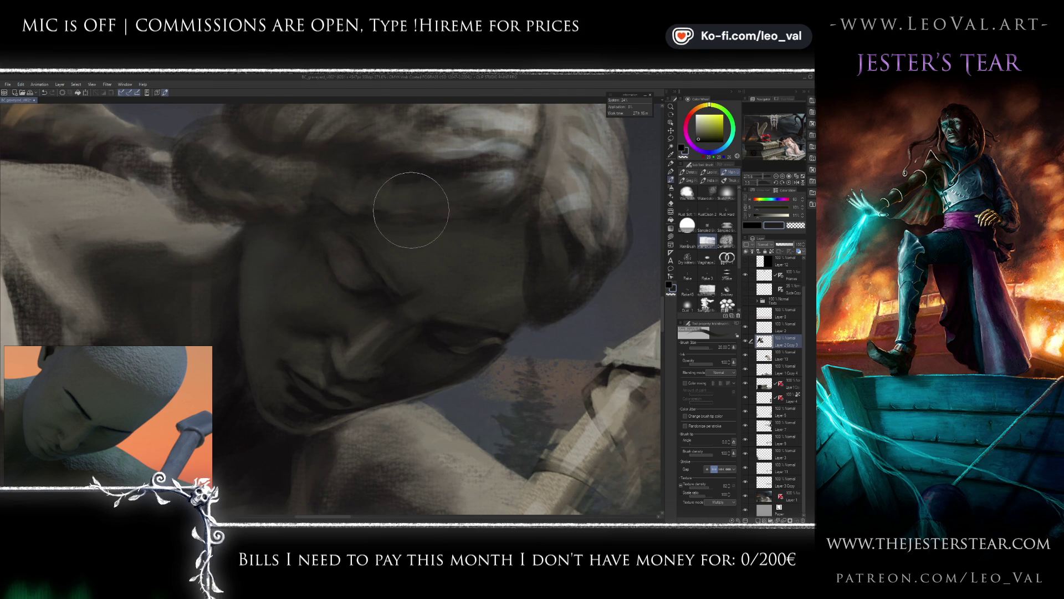
pyautogui.moveTo(459, 214); pyautogui.dragTo(468, 231)
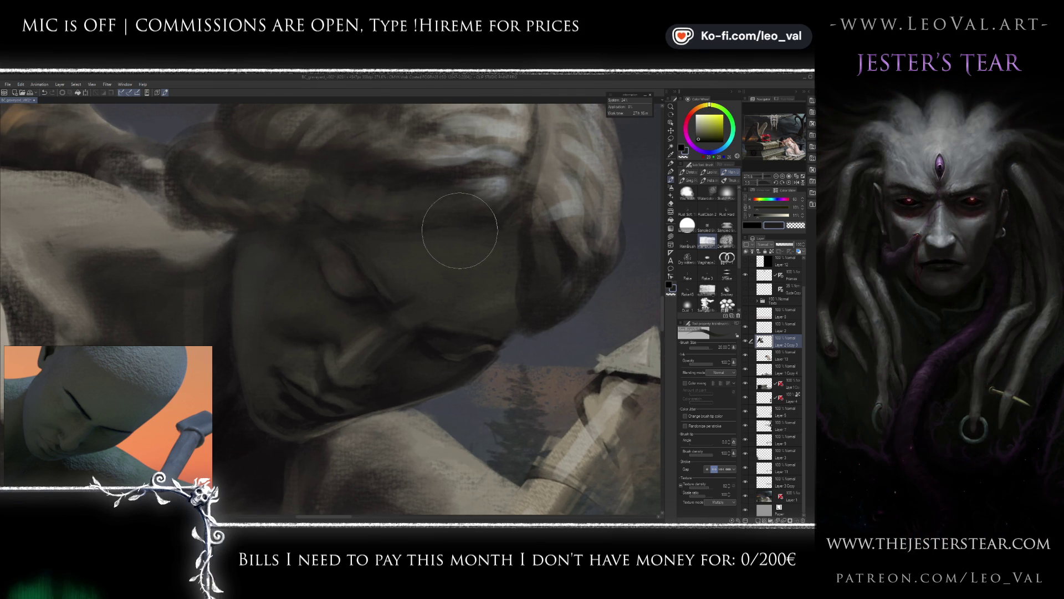
pyautogui.moveTo(397, 226)
pyautogui.mouseDown()
pyautogui.moveTo(470, 235)
pyautogui.moveTo(477, 244)
pyautogui.moveTo(407, 272)
pyautogui.moveTo(435, 278)
pyautogui.moveTo(444, 266)
pyautogui.mouseUp()
pyautogui.keyDown('alt'); pyautogui.click(454, 277); pyautogui.keyUp('alt')
pyautogui.keyDown('alt'); pyautogui.click(407, 272); pyautogui.keyUp('alt')
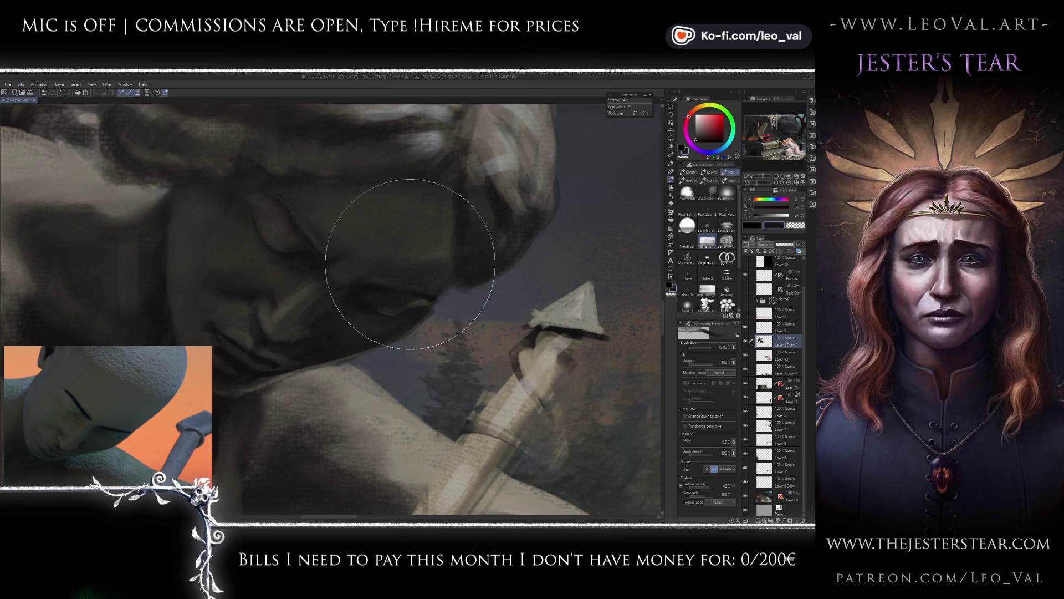
# Shade around the closed eye with dark olive face tones, brush resized from 35 to about 18.
pyautogui.press('[')
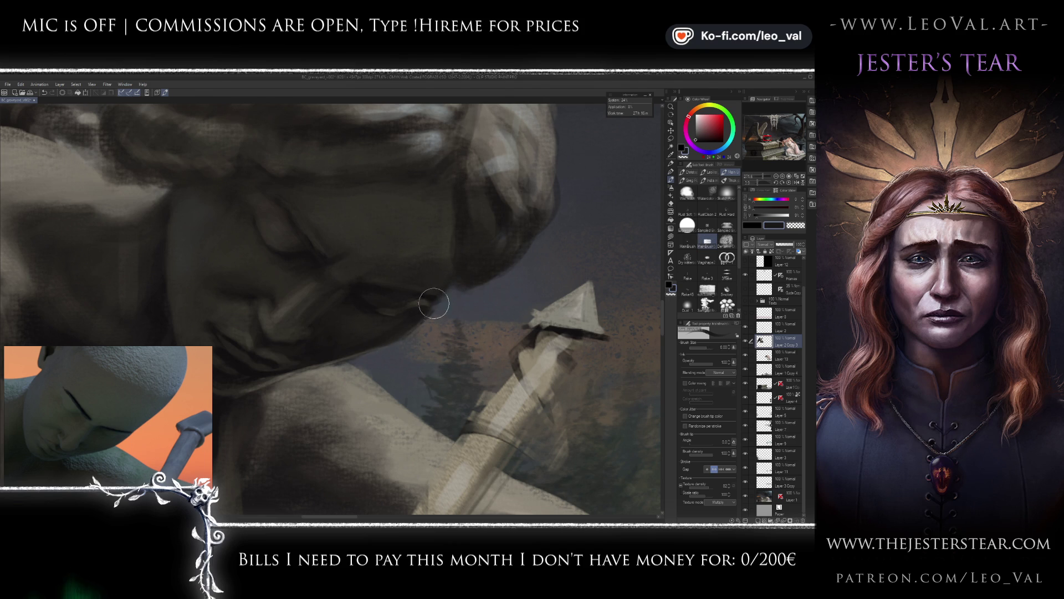
pyautogui.scroll(2, 425, 304)
pyautogui.keyDown('alt'); pyautogui.click(433, 240); pyautogui.keyUp('alt')
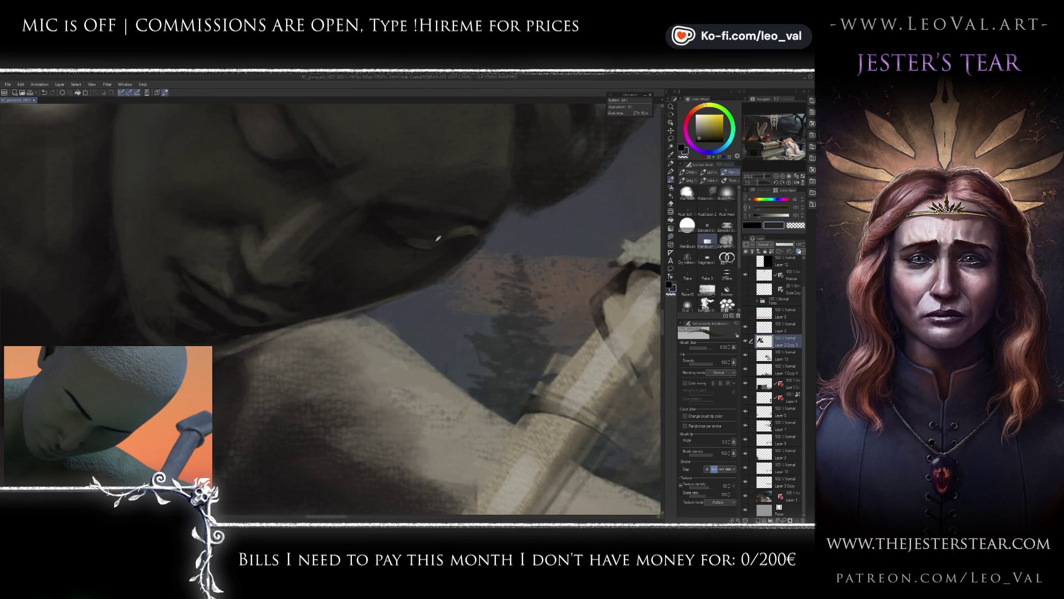
pyautogui.keyDown('alt'); pyautogui.click(456, 133); pyautogui.keyUp('alt')
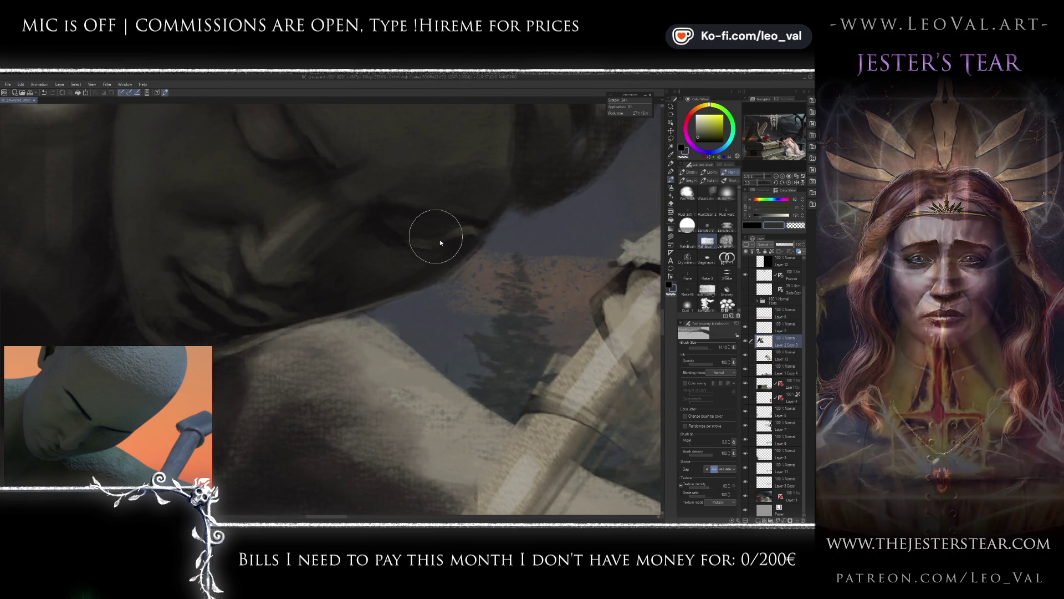
pyautogui.press(']')
pyautogui.keyDown('alt'); pyautogui.click(414, 222); pyautogui.keyUp('alt')
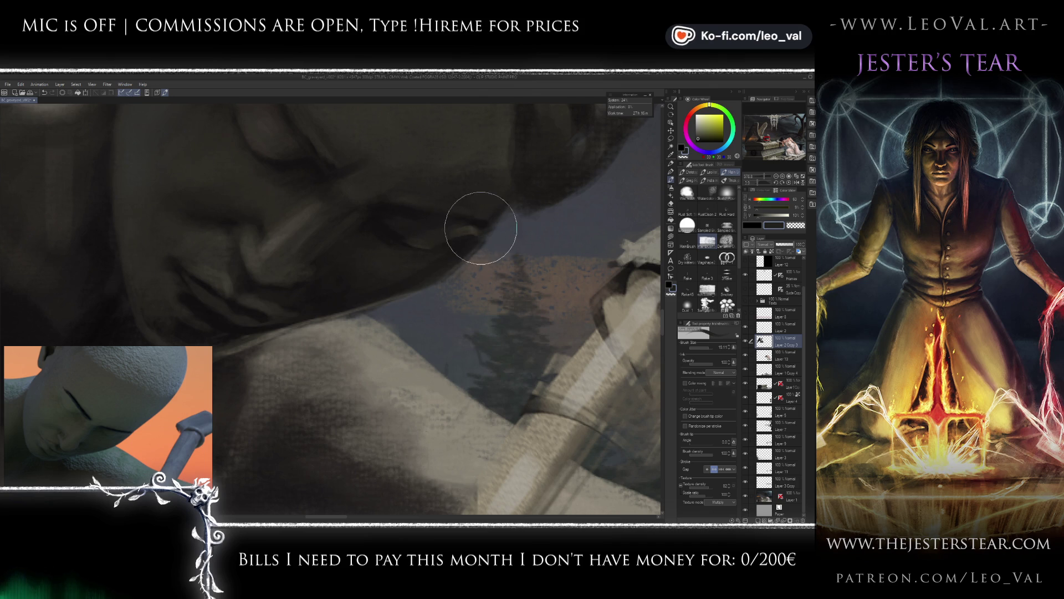
pyautogui.press('[')
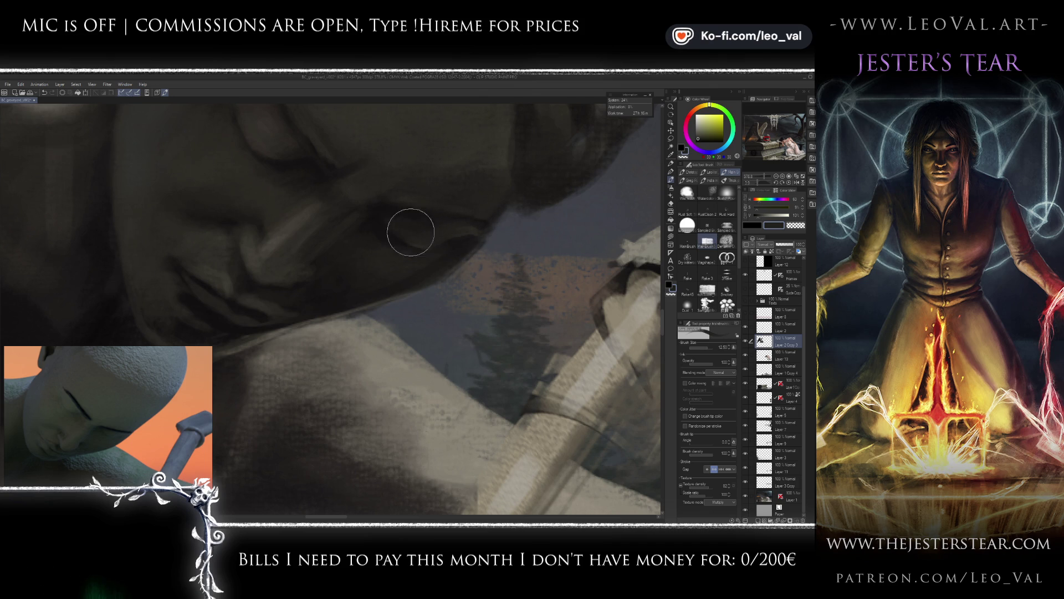
pyautogui.moveTo(430, 265); pyautogui.dragTo(401, 243)
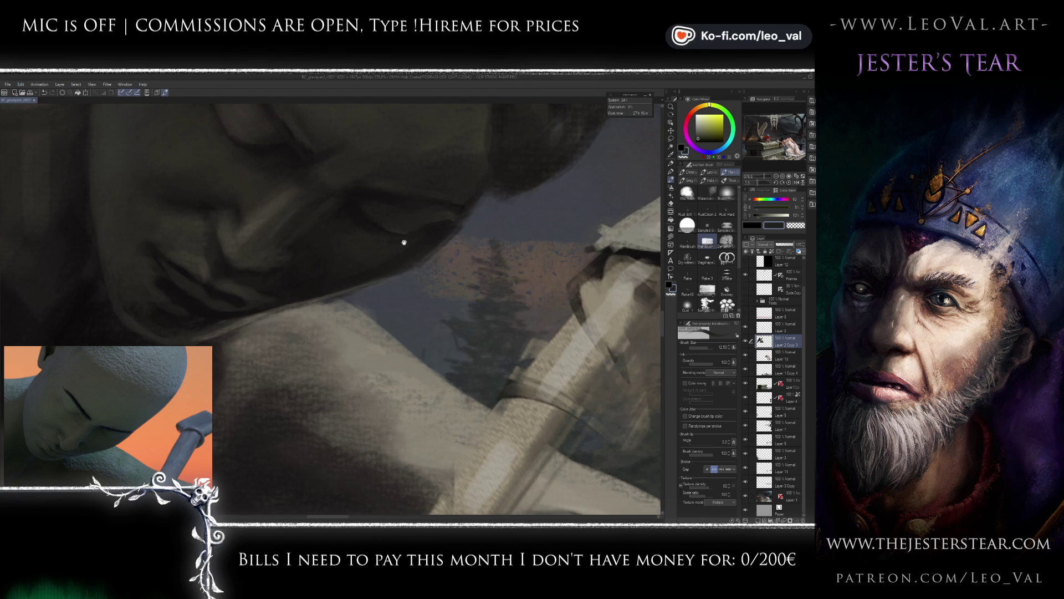
# Soften the cheek shading with stone colours from the face, then shrink the brush for finer detail.
pyautogui.press(']')
pyautogui.press(']')
pyautogui.press(']')
pyautogui.keyDown('alt'); pyautogui.click(410, 148); pyautogui.keyUp('alt')
pyautogui.press(']')
pyautogui.press(']')
pyautogui.press('[')
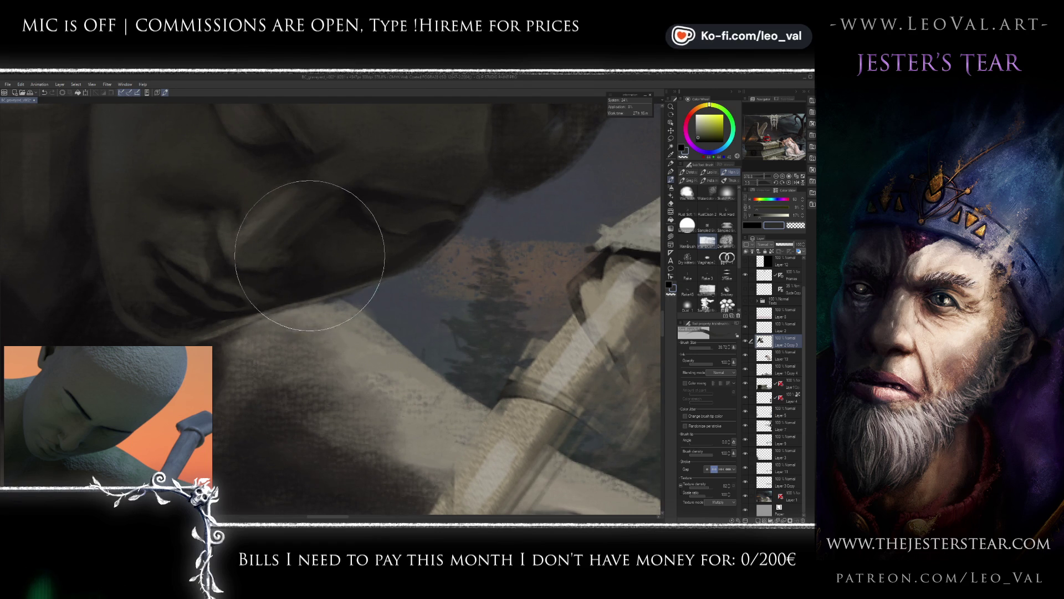
pyautogui.moveTo(339, 261); pyautogui.dragTo(354, 256)
pyautogui.press('[')
pyautogui.press(']')
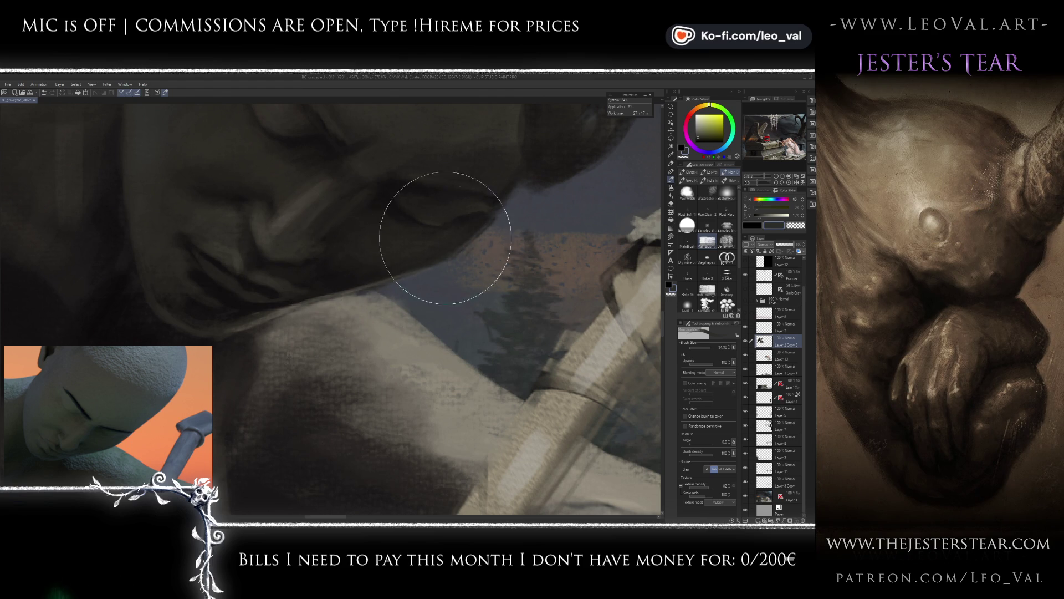
pyautogui.moveTo(383, 238); pyautogui.dragTo(371, 260)
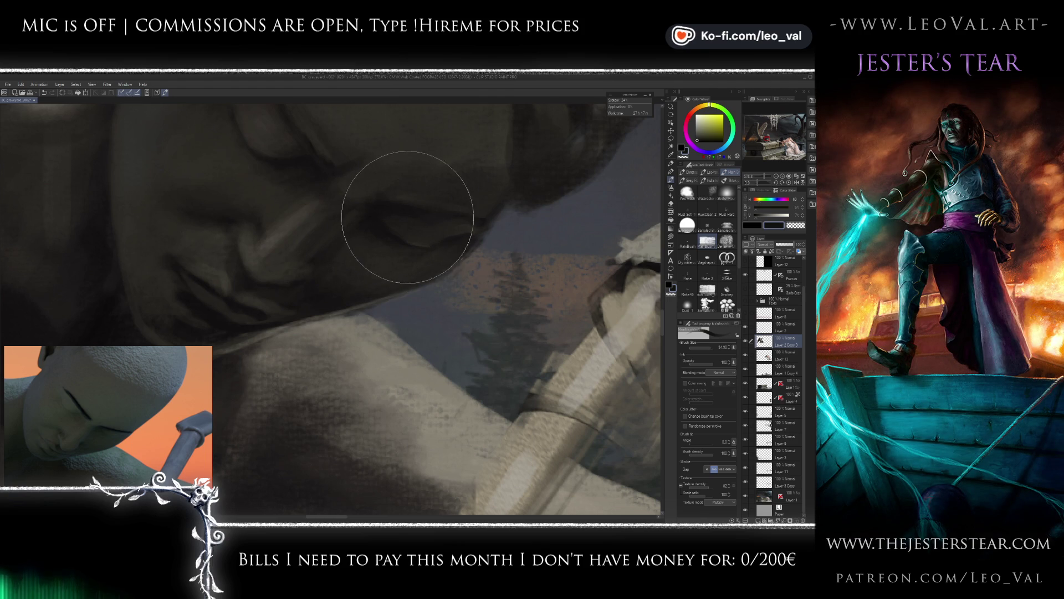
pyautogui.keyDown('alt'); pyautogui.click(464, 197); pyautogui.keyUp('alt')
pyautogui.press('[')
pyautogui.press('[')
pyautogui.press('[')
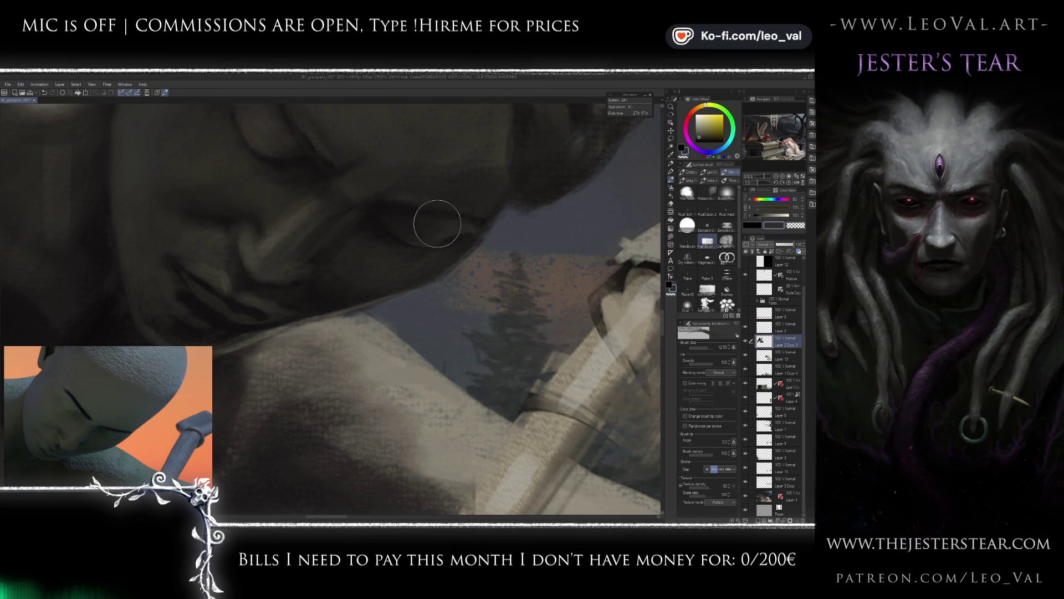
# Mix a darker, bluer grey from the face tones and shrink the brush for detail.
pyautogui.scroll(-8, 407, 243)
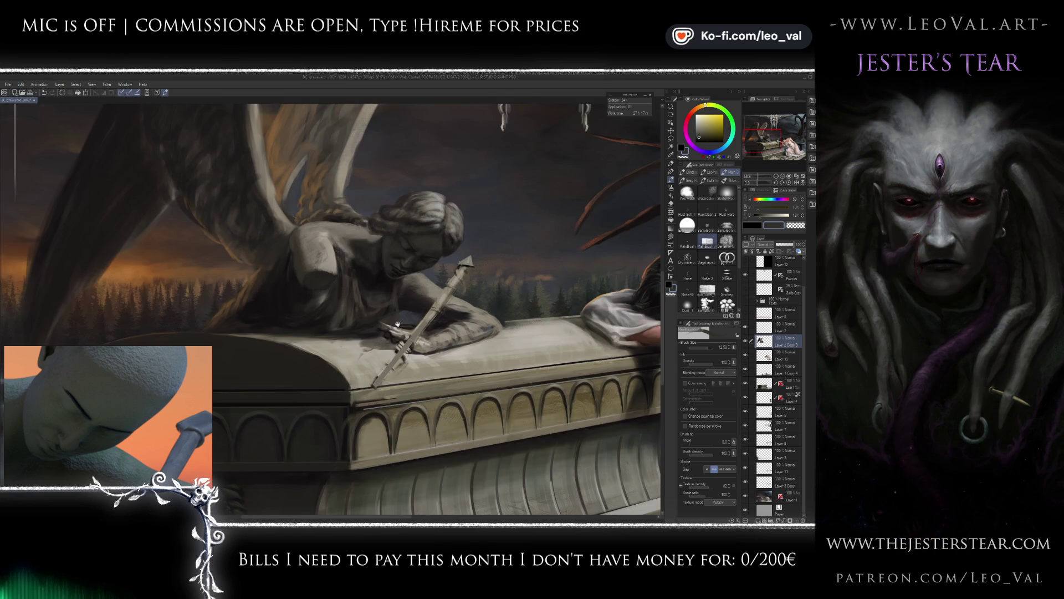
pyautogui.scroll(5, 442, 253)
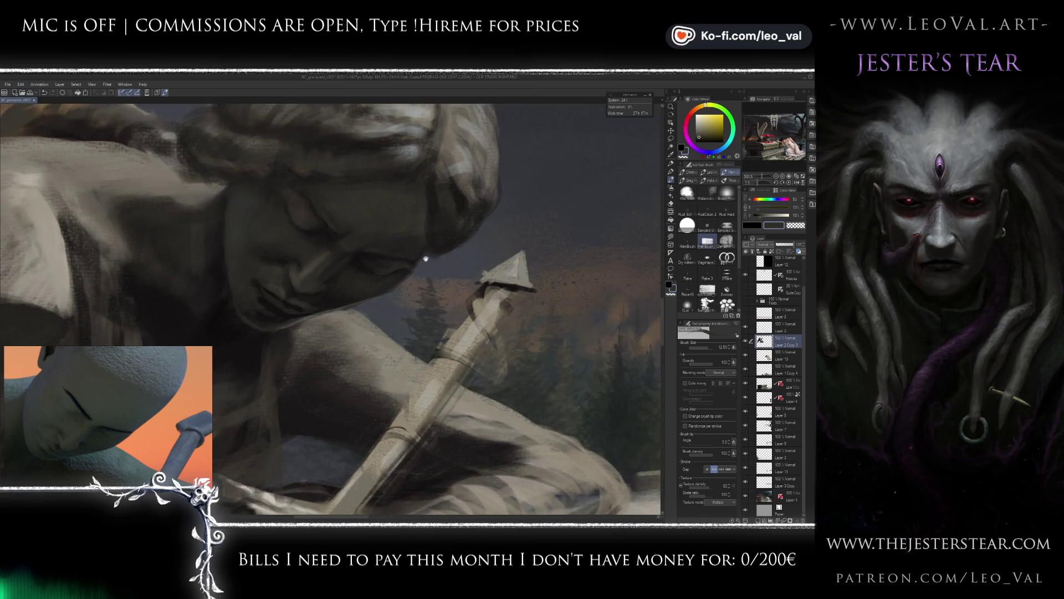
pyautogui.scroll(1, 341, 270)
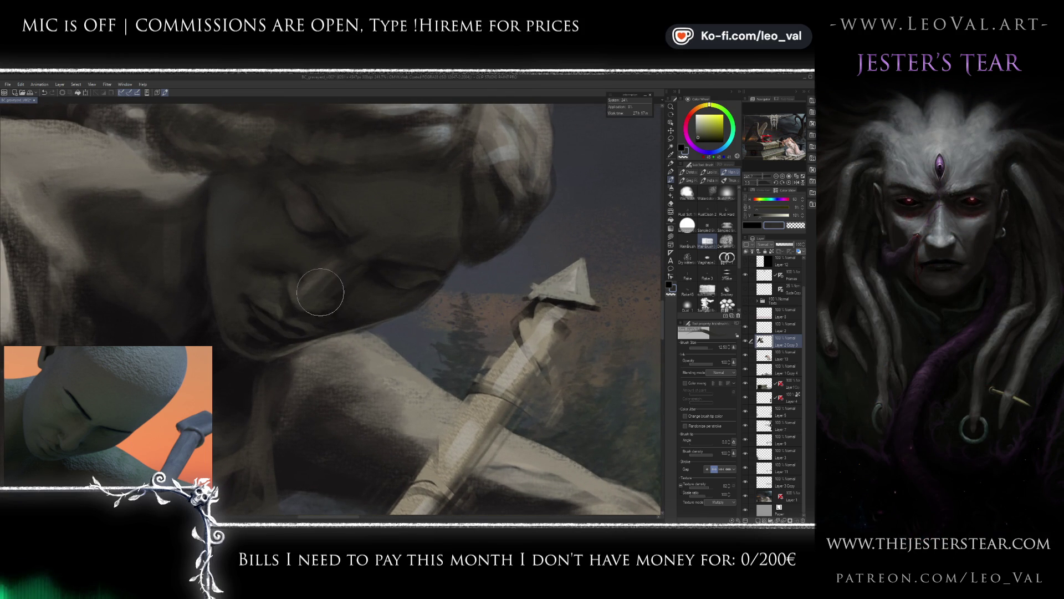
pyautogui.keyDown('alt'); pyautogui.click(348, 274); pyautogui.keyUp('alt')
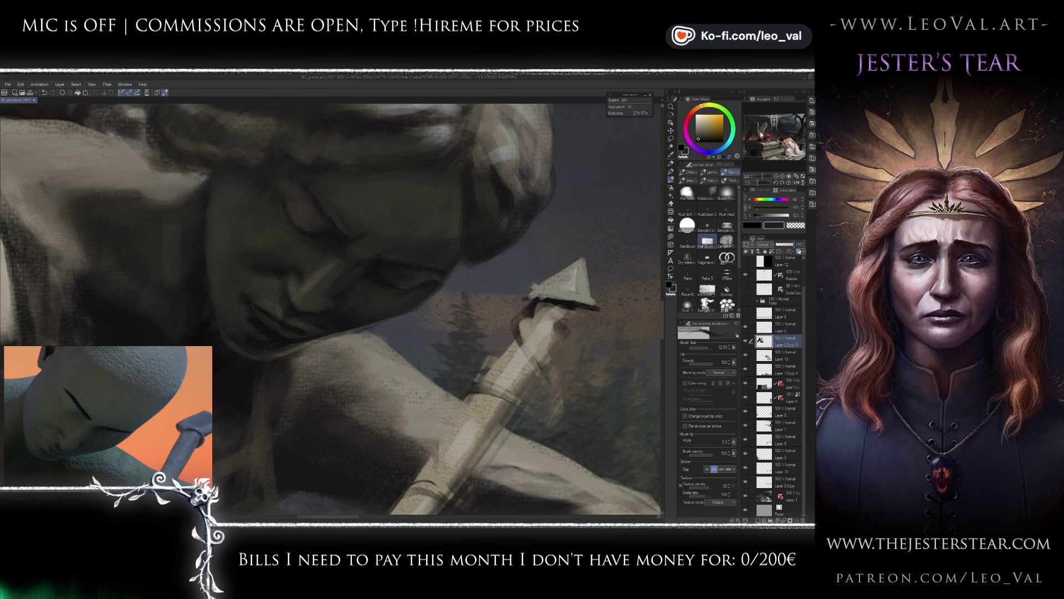
pyautogui.click(724, 149)
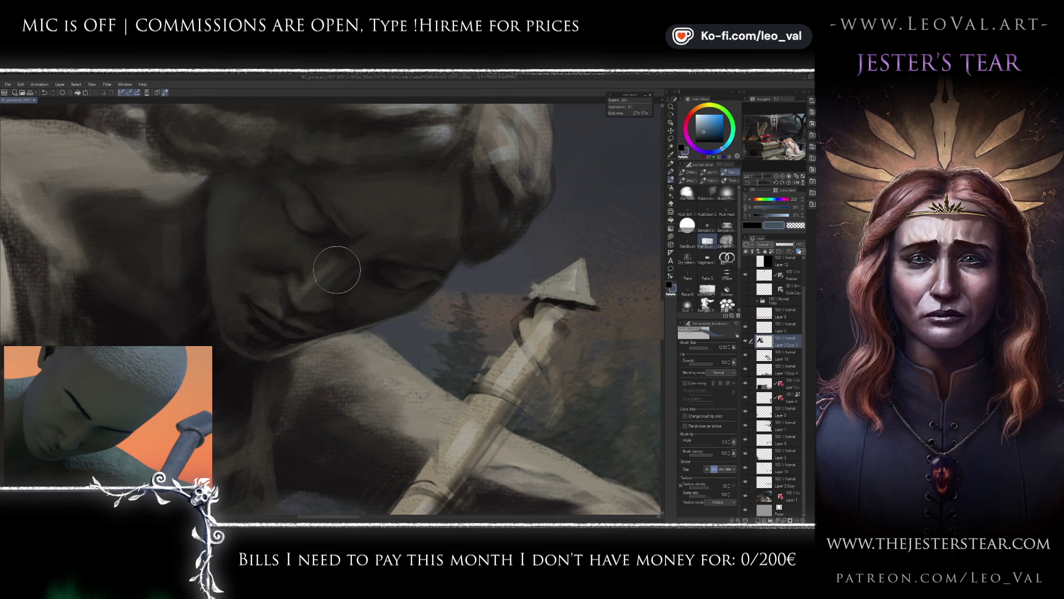
pyautogui.scroll(2, 350, 275)
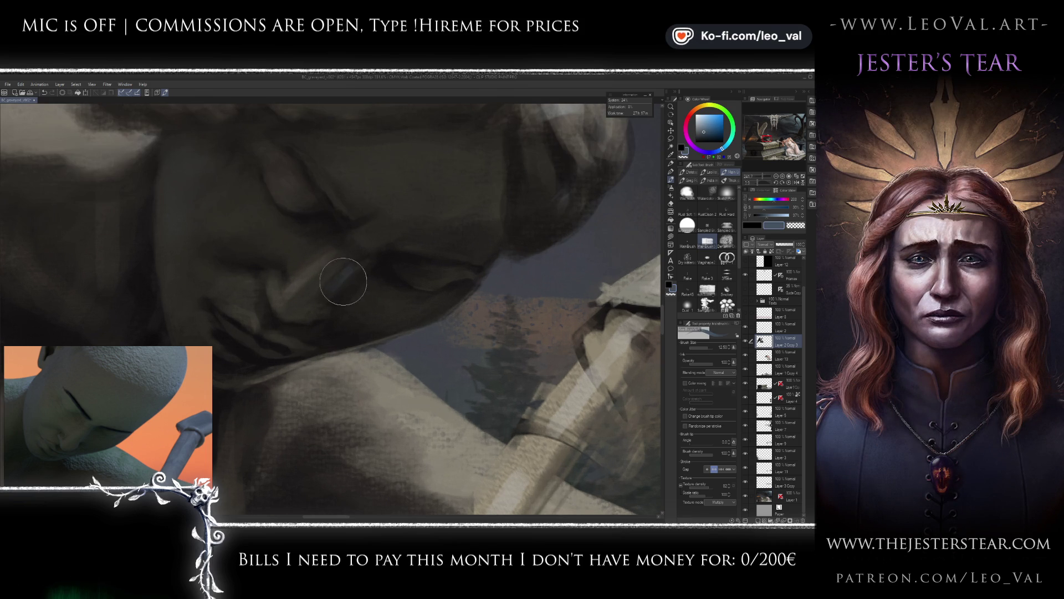
pyautogui.keyDown('alt'); pyautogui.click(339, 281); pyautogui.keyUp('alt')
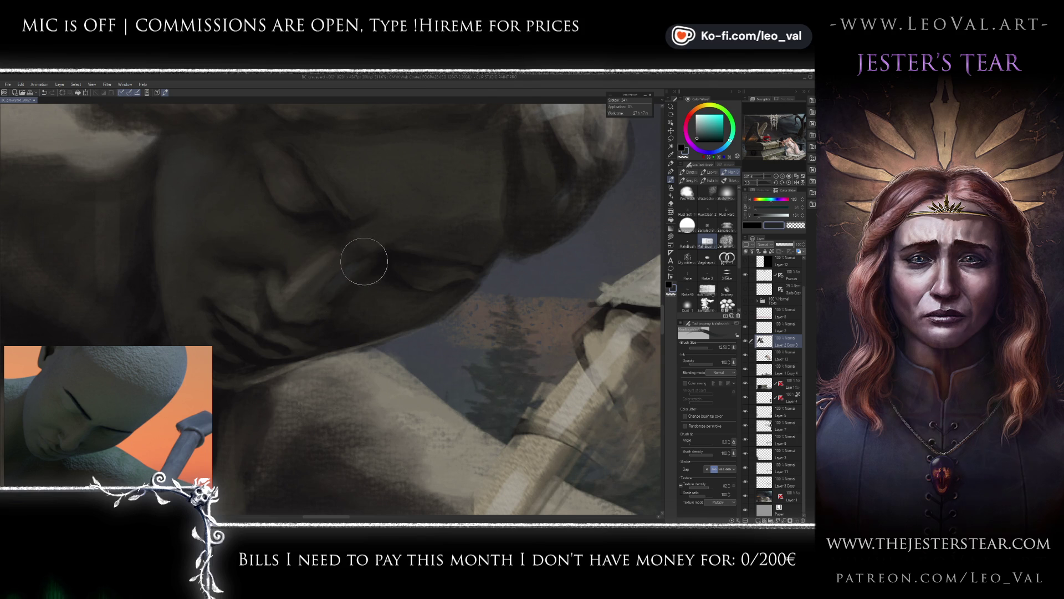
pyautogui.press('[')
pyautogui.press('[')
pyautogui.keyDown('alt'); pyautogui.click(379, 274); pyautogui.keyUp('alt')
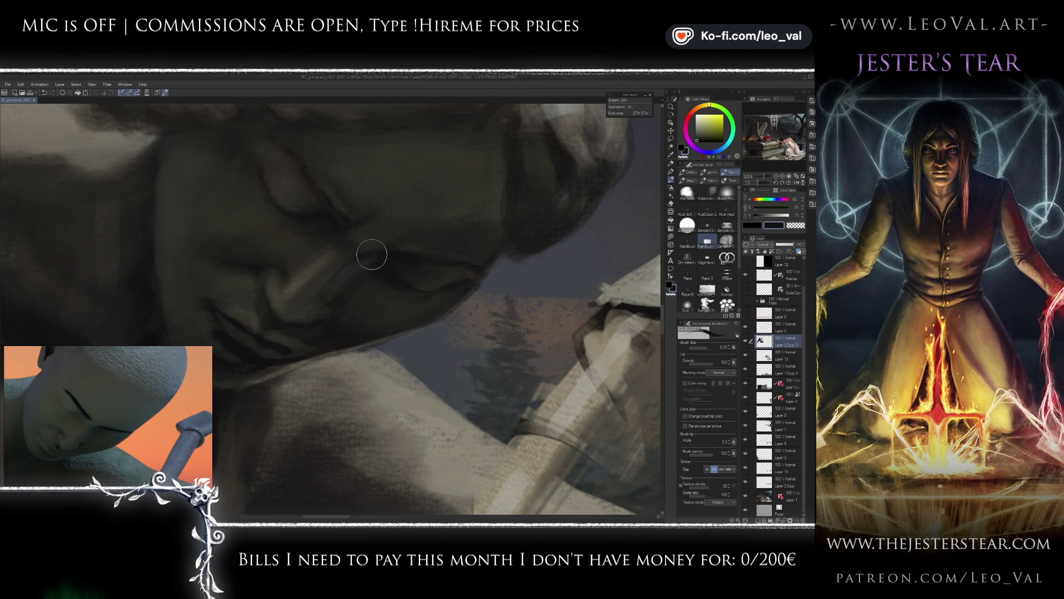
# Sample darker brown and grey tones from the face and reduce the brush slightly.
pyautogui.scroll(-8, 370, 246)
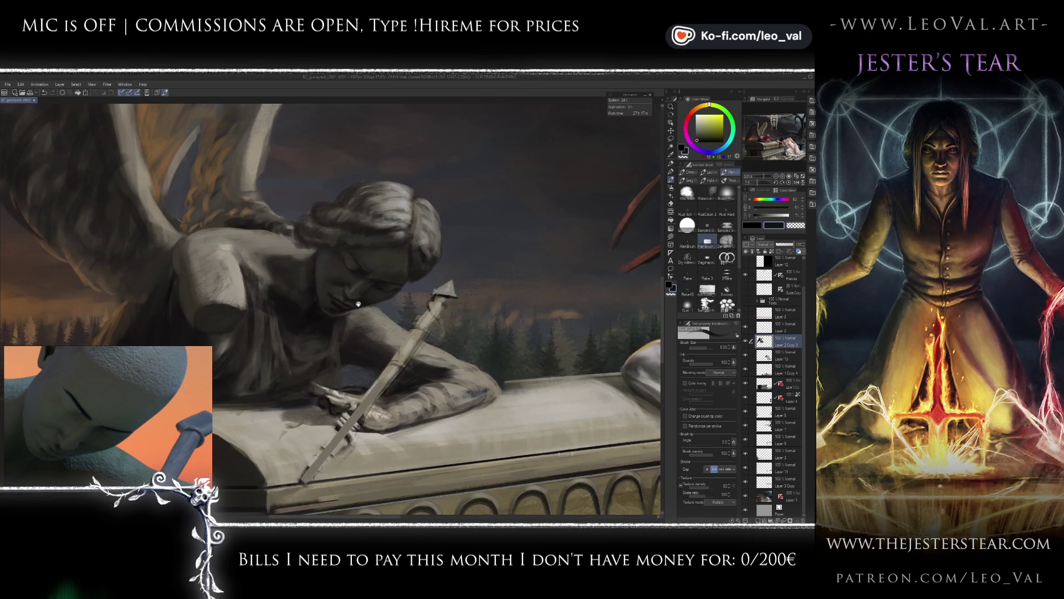
pyautogui.scroll(1, 360, 275)
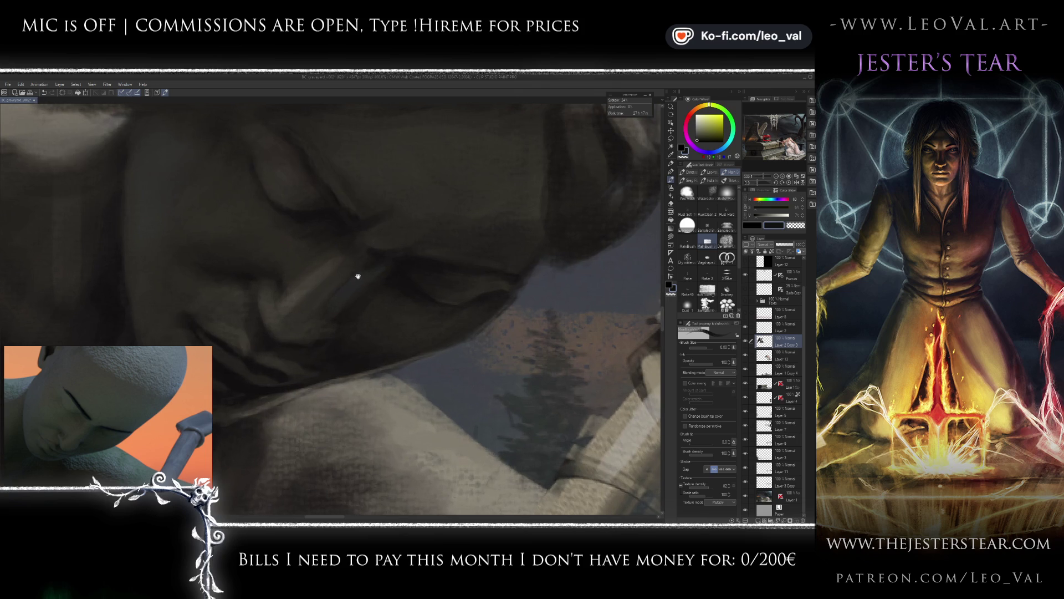
pyautogui.scroll(-2, 364, 291)
pyautogui.scroll(1, 368, 274)
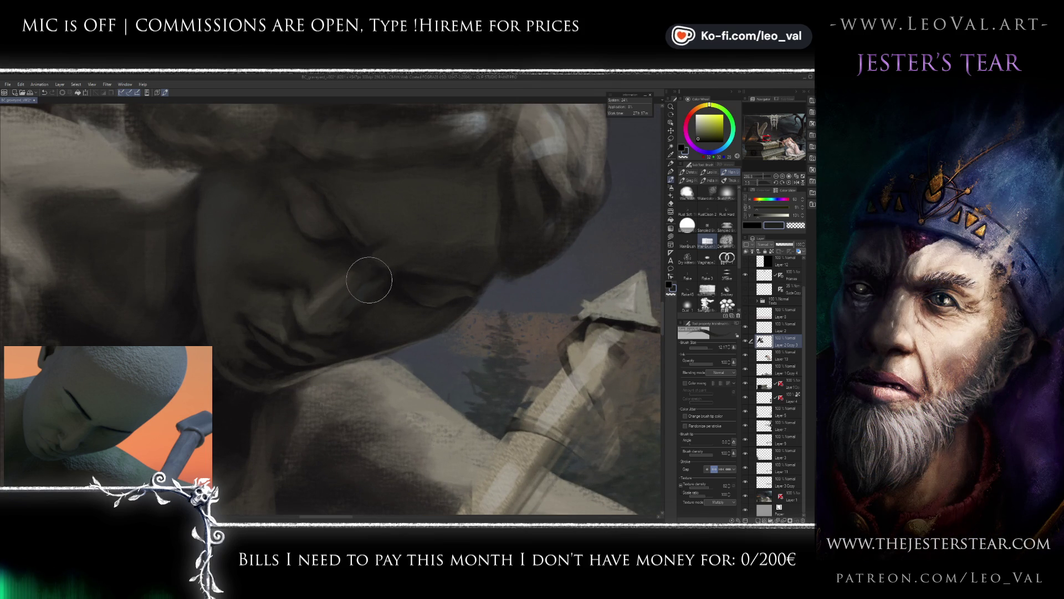
pyautogui.keyDown('alt'); pyautogui.click(344, 280); pyautogui.keyUp('alt')
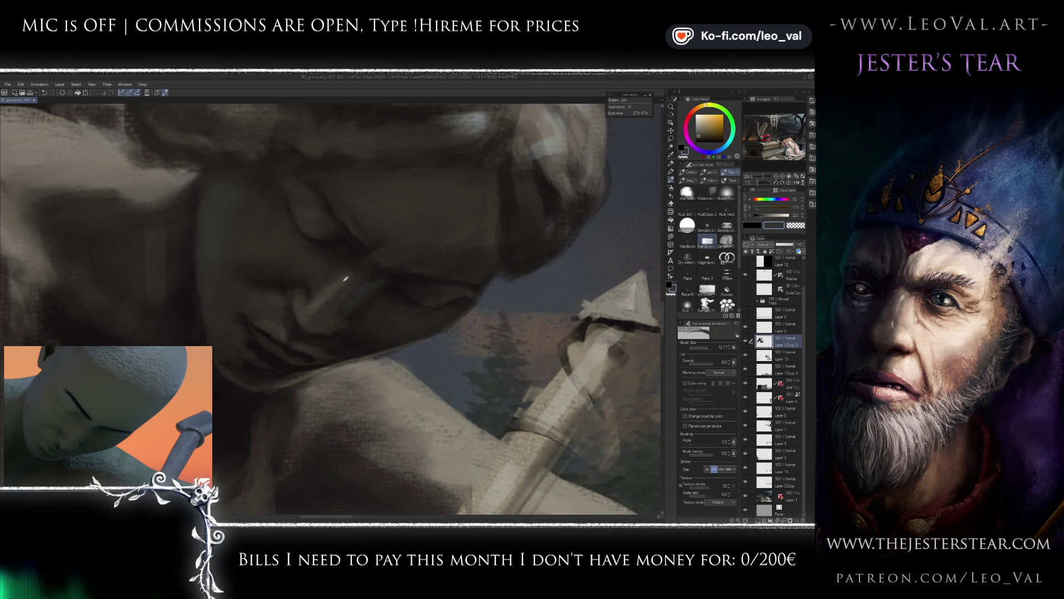
pyautogui.keyDown('alt'); pyautogui.click(366, 258); pyautogui.keyUp('alt')
pyautogui.press('[')
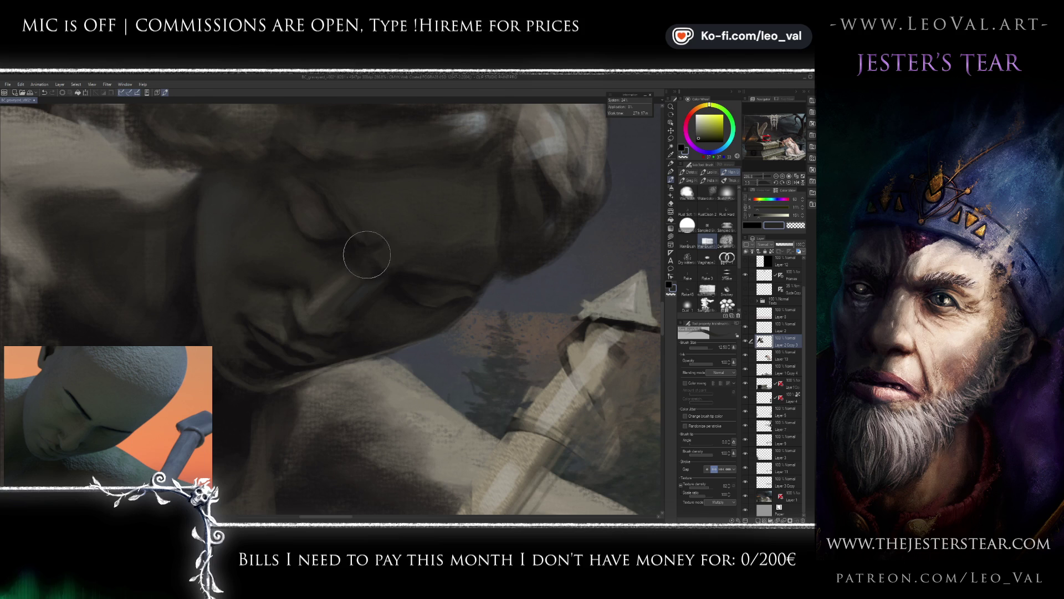
# Sample new face tones, cool the colour toward blue and use a smaller brush.
pyautogui.scroll(-4, 368, 254)
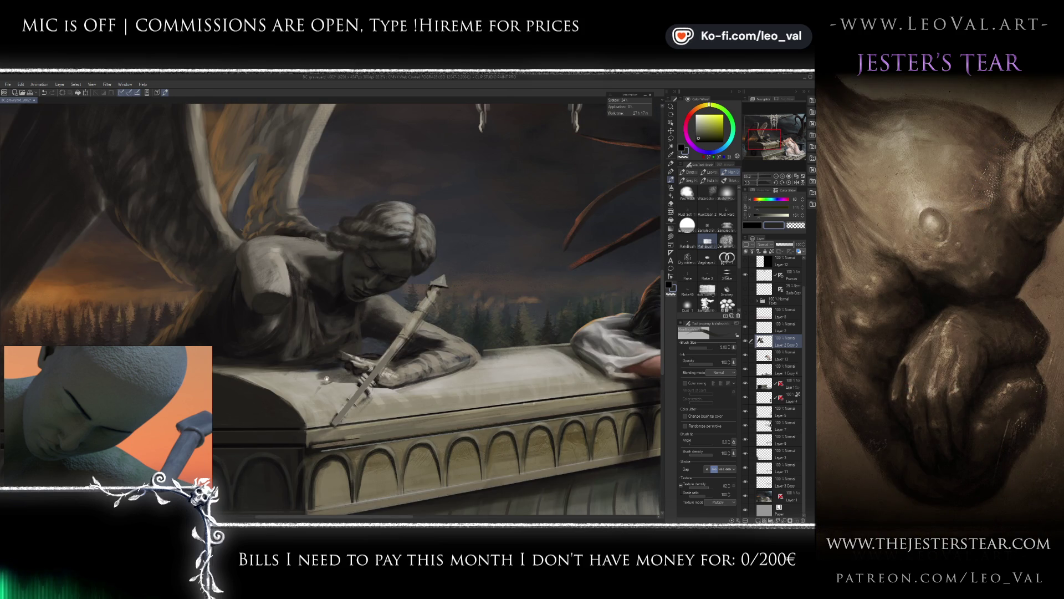
pyautogui.scroll(5, 371, 281)
pyautogui.keyDown('alt'); pyautogui.click(371, 263); pyautogui.keyUp('alt')
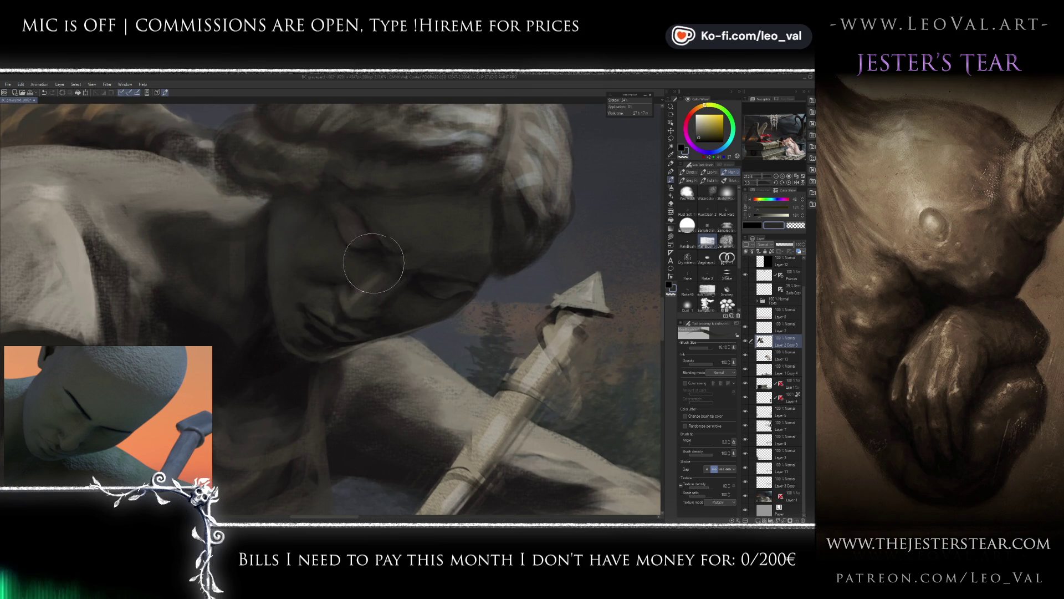
pyautogui.scroll(3, 372, 327)
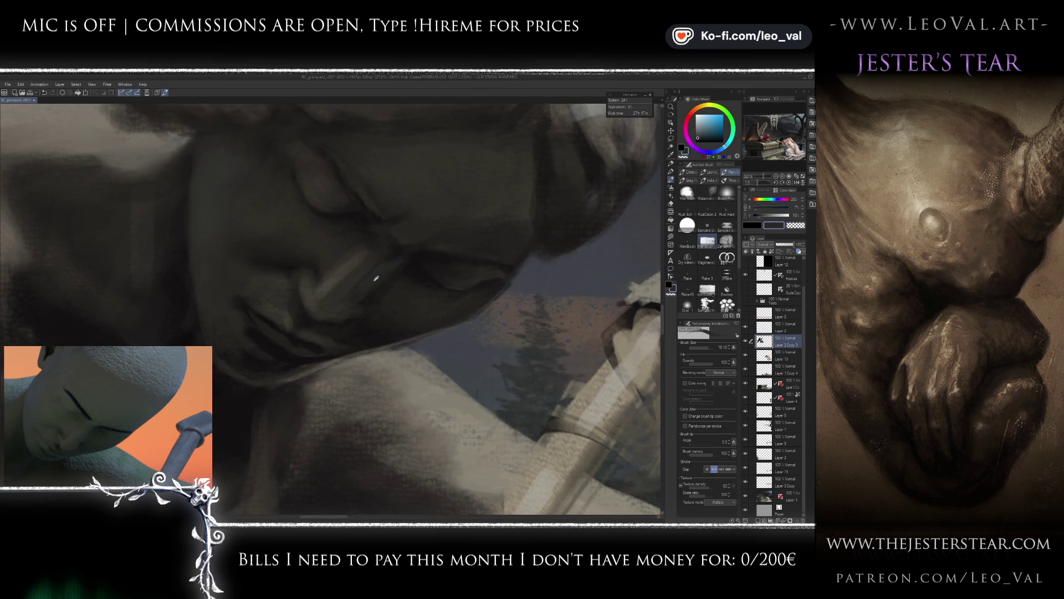
pyautogui.keyDown('alt'); pyautogui.click(380, 272); pyautogui.keyUp('alt')
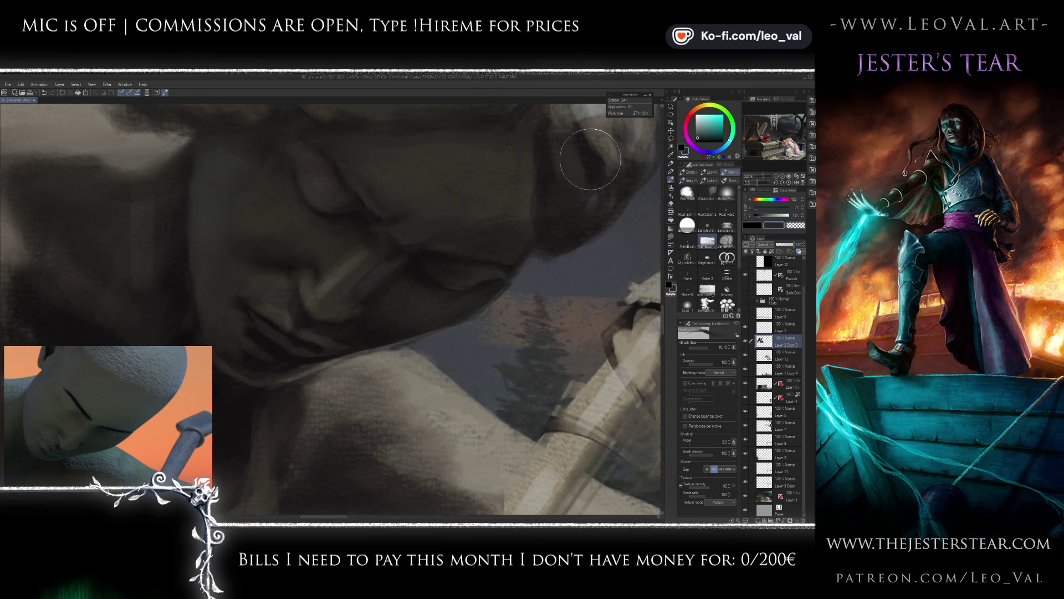
pyautogui.click(726, 154)
pyautogui.press('[')
pyautogui.press('[')
pyautogui.press('[')
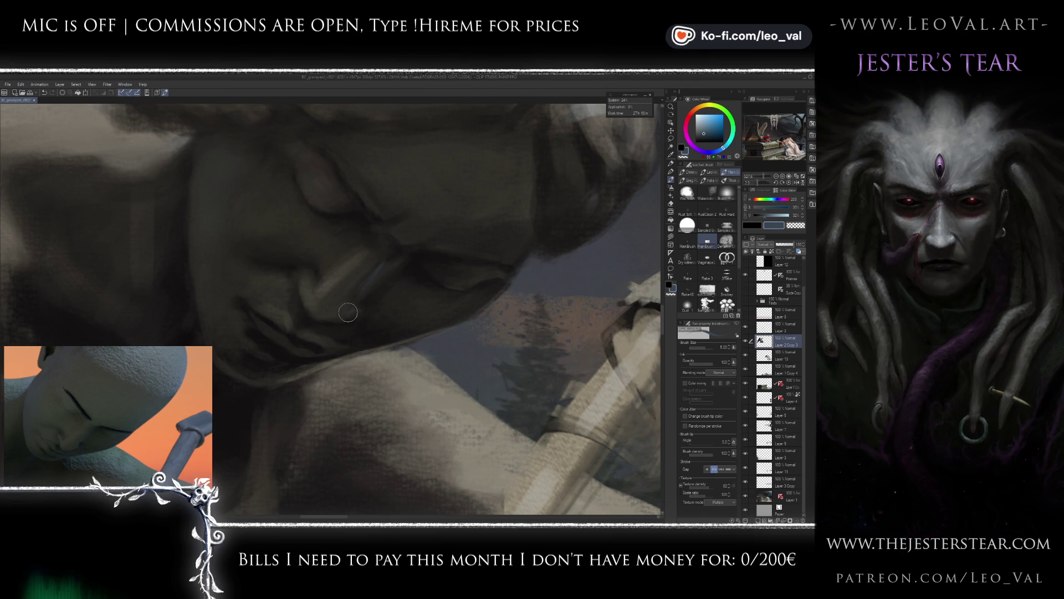
# Try a stroke in dark yellowish and greenish greys on the face, then undo it.
pyautogui.keyDown('alt'); pyautogui.click(370, 289); pyautogui.keyUp('alt')
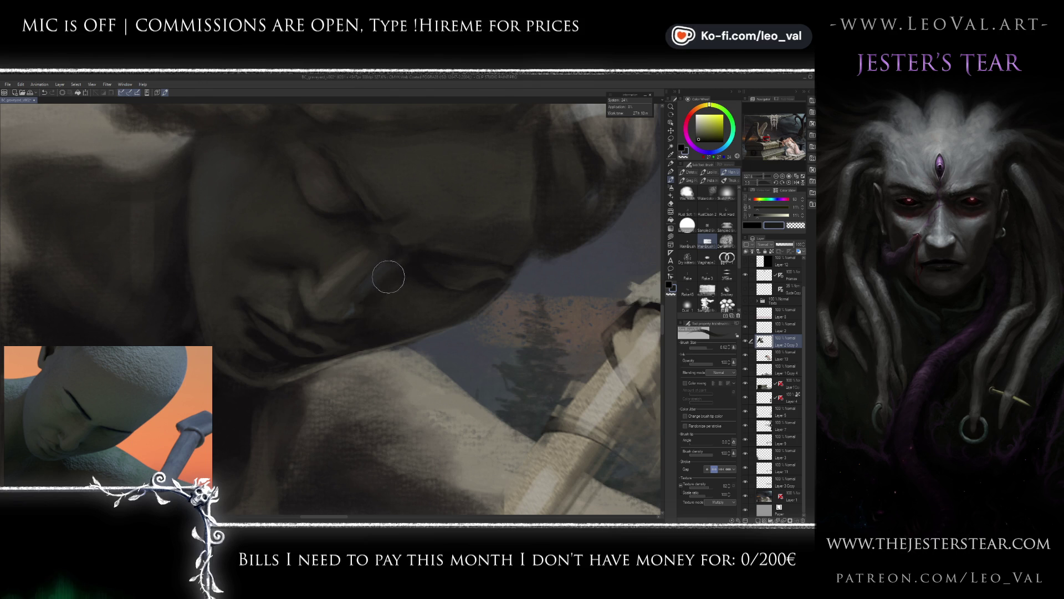
pyautogui.keyDown('alt'); pyautogui.click(392, 273); pyautogui.keyUp('alt')
pyautogui.keyDown('alt'); pyautogui.click(353, 312); pyautogui.keyUp('alt')
pyautogui.moveTo(351, 313)
pyautogui.mouseDown()
pyautogui.moveTo(343, 303)
pyautogui.moveTo(349, 410)
pyautogui.moveTo(389, 293)
pyautogui.moveTo(360, 300)
pyautogui.moveTo(344, 267)
pyautogui.moveTo(337, 275)
pyautogui.mouseUp()
pyautogui.keyDown('alt'); pyautogui.click(348, 282); pyautogui.keyUp('alt')
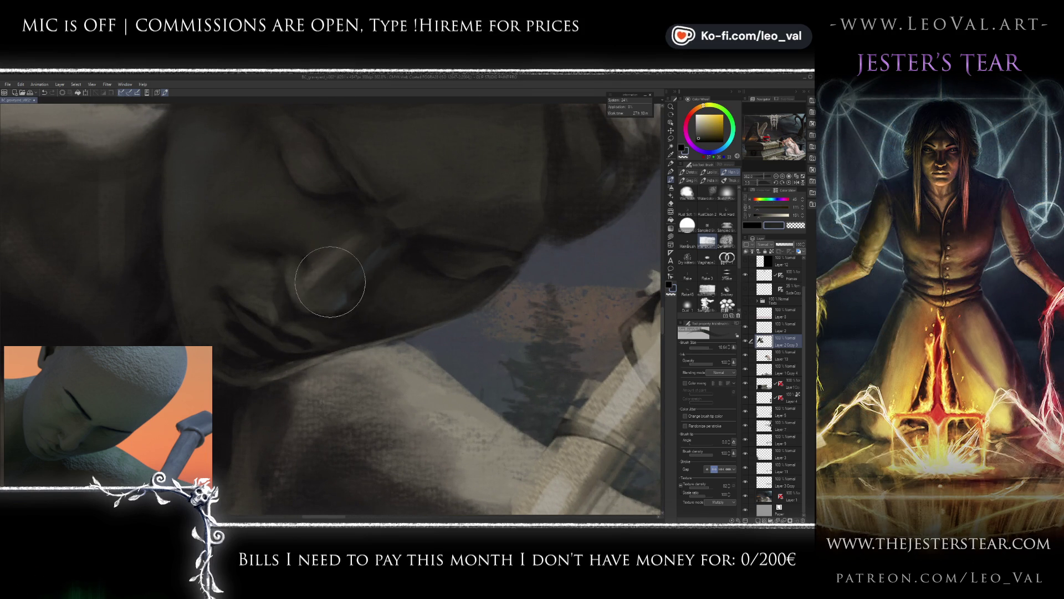
pyautogui.hotkey('ctrl', 'z')
pyautogui.hotkey('ctrl', 'z')
pyautogui.hotkey('ctrl', 'z')
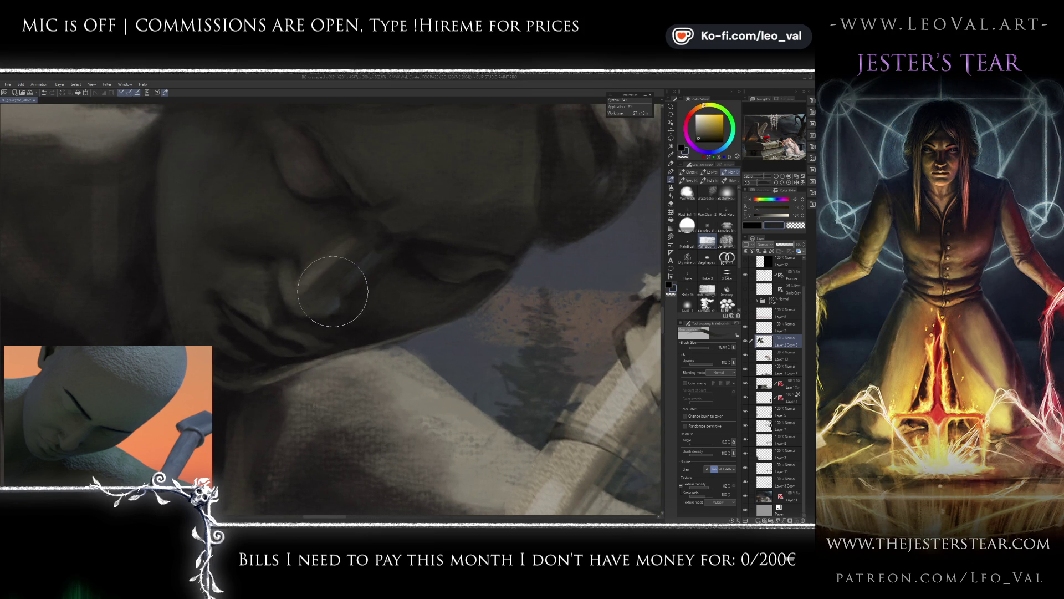
# Paint light strokes along the nose, resampling darker and lighter stone greys from the face.
pyautogui.moveTo(305, 286)
pyautogui.mouseDown()
pyautogui.moveTo(351, 245)
pyautogui.moveTo(284, 304)
pyautogui.mouseUp()
pyautogui.keyDown('alt'); pyautogui.click(307, 292); pyautogui.keyUp('alt')
pyautogui.keyDown('alt'); pyautogui.click(284, 304); pyautogui.keyUp('alt')
pyautogui.press('[')
pyautogui.press('[')
pyautogui.press('[')
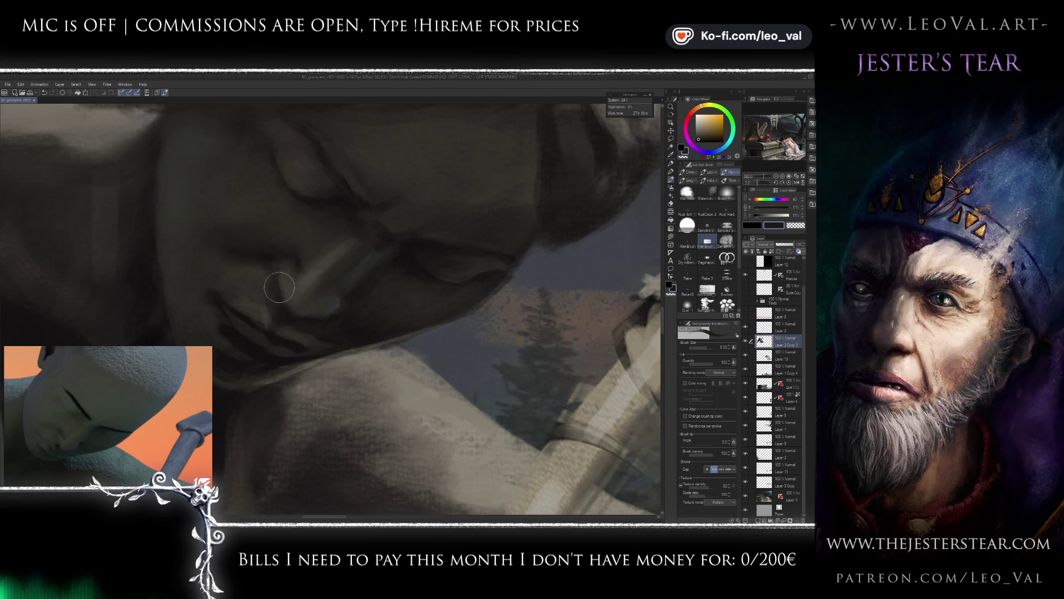
pyautogui.keyDown('alt'); pyautogui.click(291, 289); pyautogui.keyUp('alt')
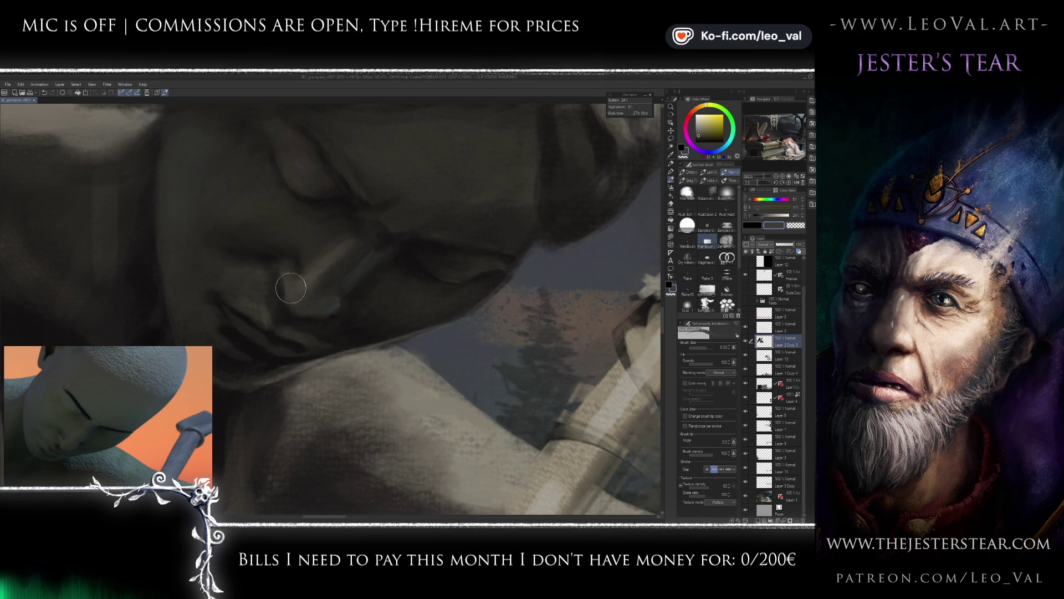
pyautogui.moveTo(288, 268); pyautogui.dragTo(299, 275)
pyautogui.keyDown('alt'); pyautogui.click(299, 275); pyautogui.keyUp('alt')
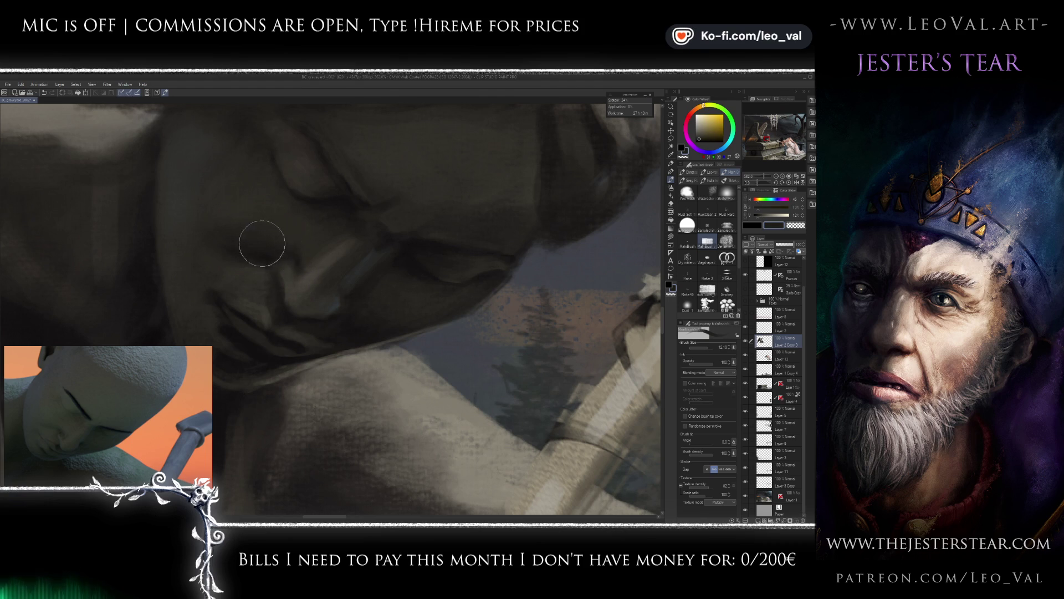
pyautogui.moveTo(316, 277); pyautogui.dragTo(357, 304)
pyautogui.keyDown('alt'); pyautogui.click(377, 305); pyautogui.keyUp('alt')
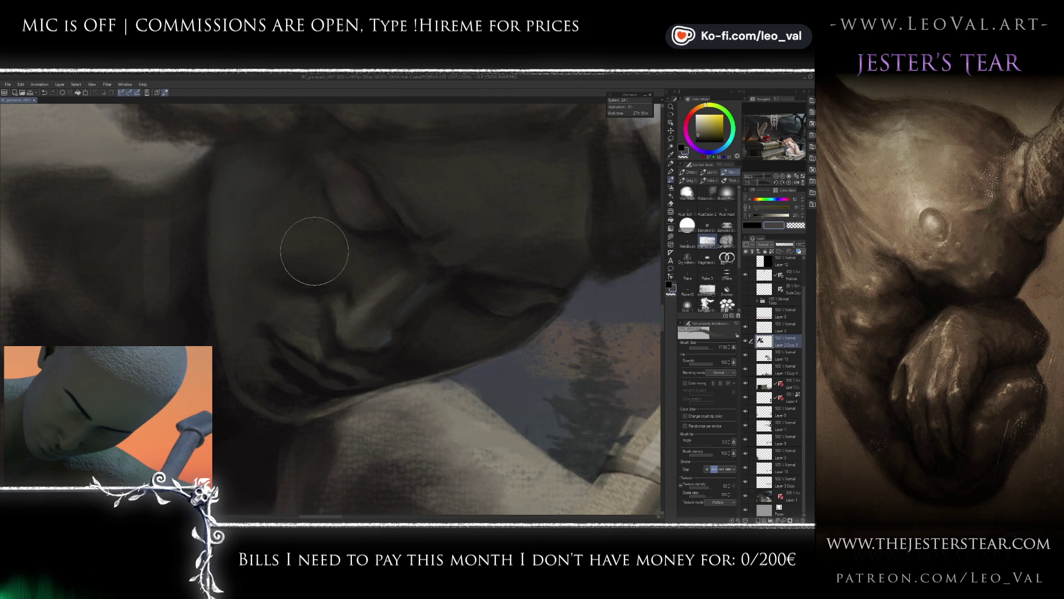
pyautogui.moveTo(345, 297); pyautogui.dragTo(357, 286)
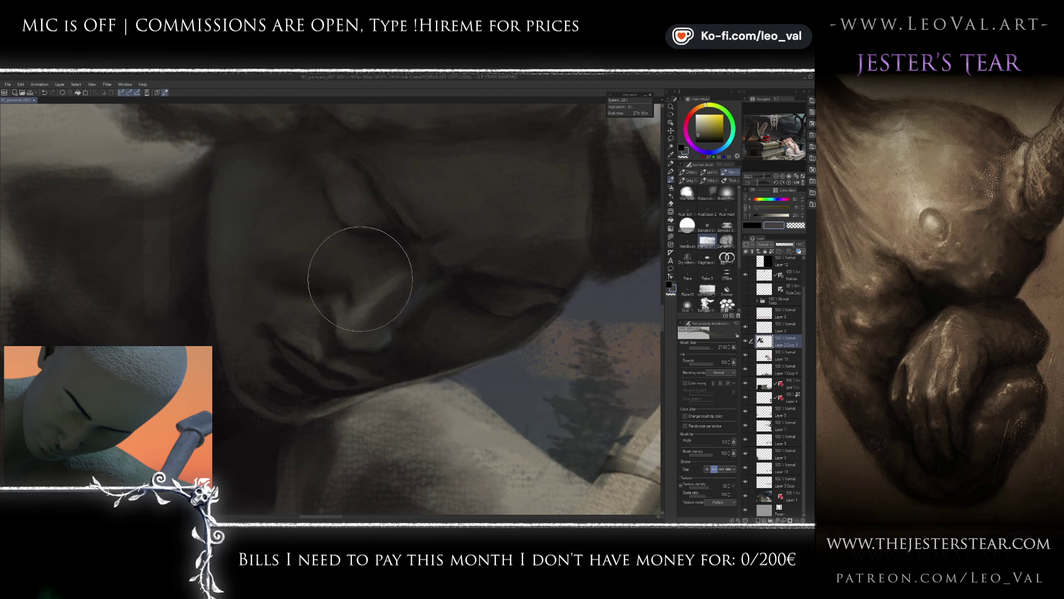
pyautogui.scroll(-3, 350, 283)
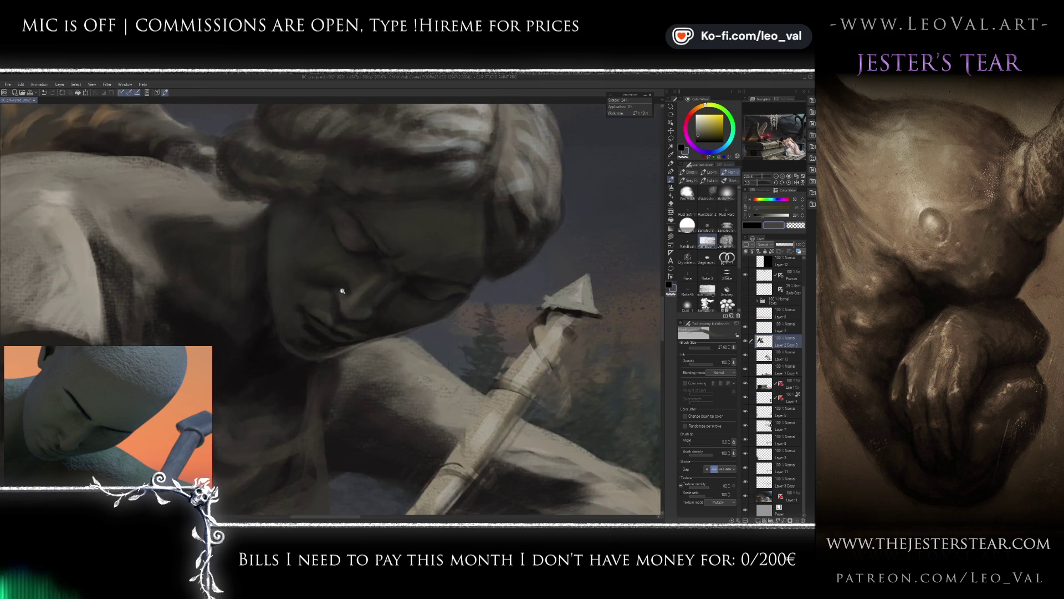
# Sample dark and light stone greys from the face and fine-tune the brush size.
pyautogui.scroll(-3, 350, 285)
pyautogui.scroll(3, 350, 286)
pyautogui.keyDown('alt'); pyautogui.click(352, 284); pyautogui.keyUp('alt')
pyautogui.scroll(1, 356, 281)
pyautogui.keyDown('alt'); pyautogui.click(382, 283); pyautogui.keyUp('alt')
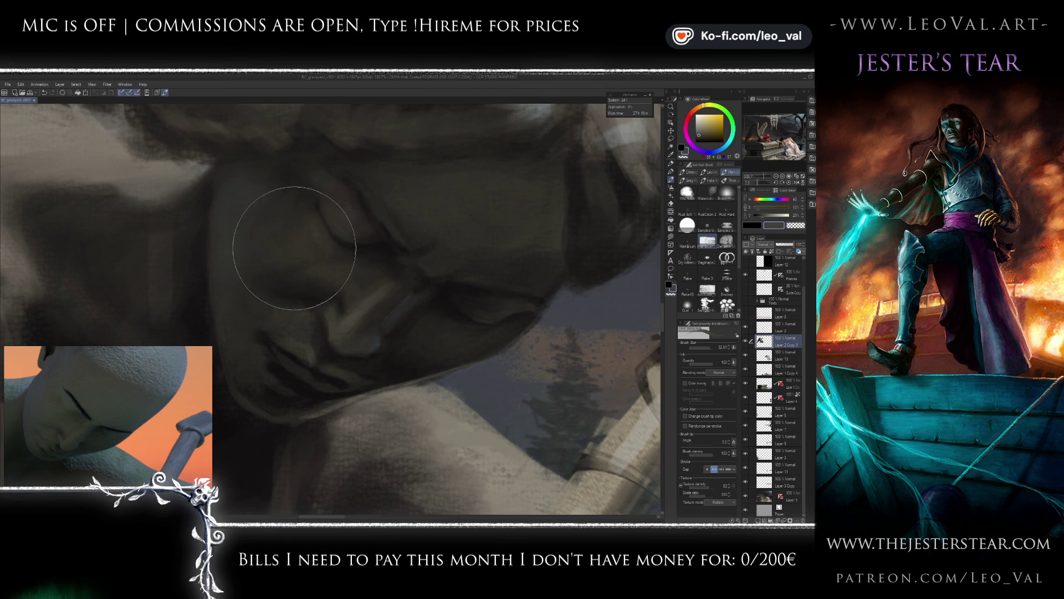
pyautogui.press('[')
pyautogui.press('[')
pyautogui.press('[')
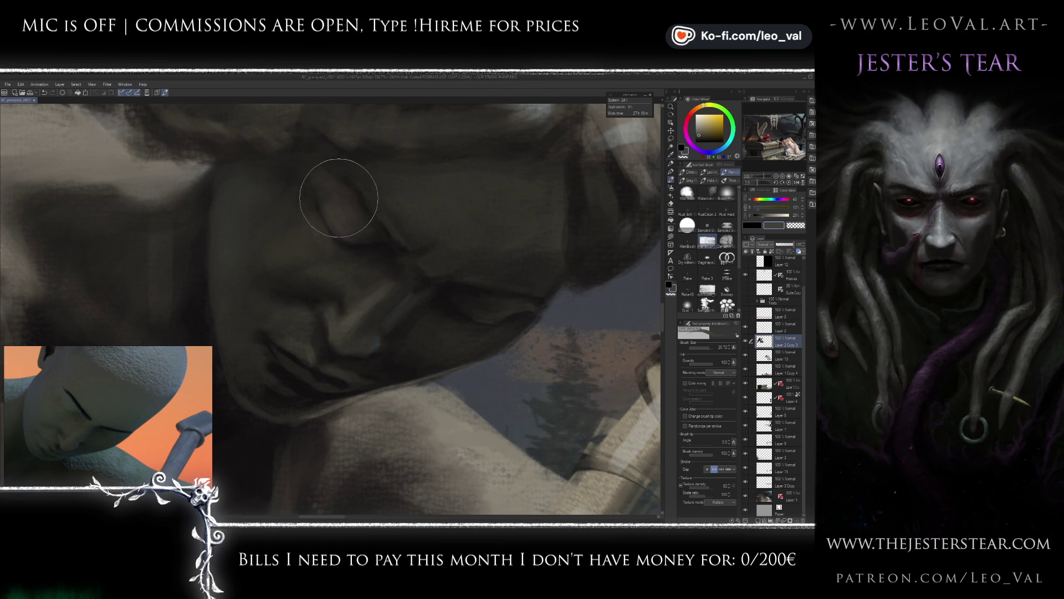
pyautogui.moveTo(355, 204)
pyautogui.mouseDown()
pyautogui.moveTo(309, 267)
pyautogui.moveTo(321, 285)
pyautogui.mouseUp()
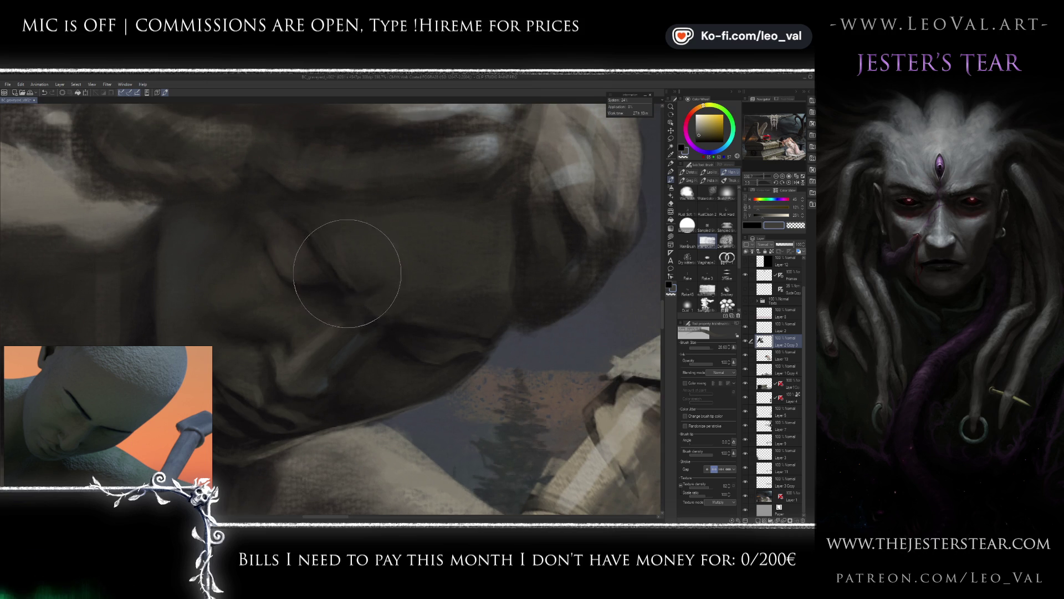
pyautogui.press(']')
pyautogui.press(']')
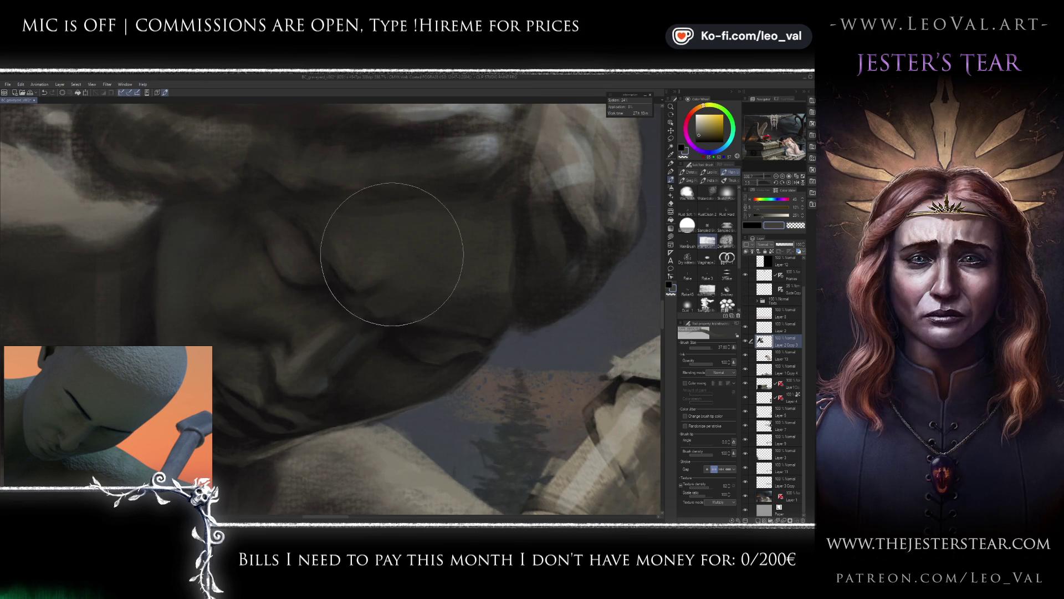
pyautogui.press(']')
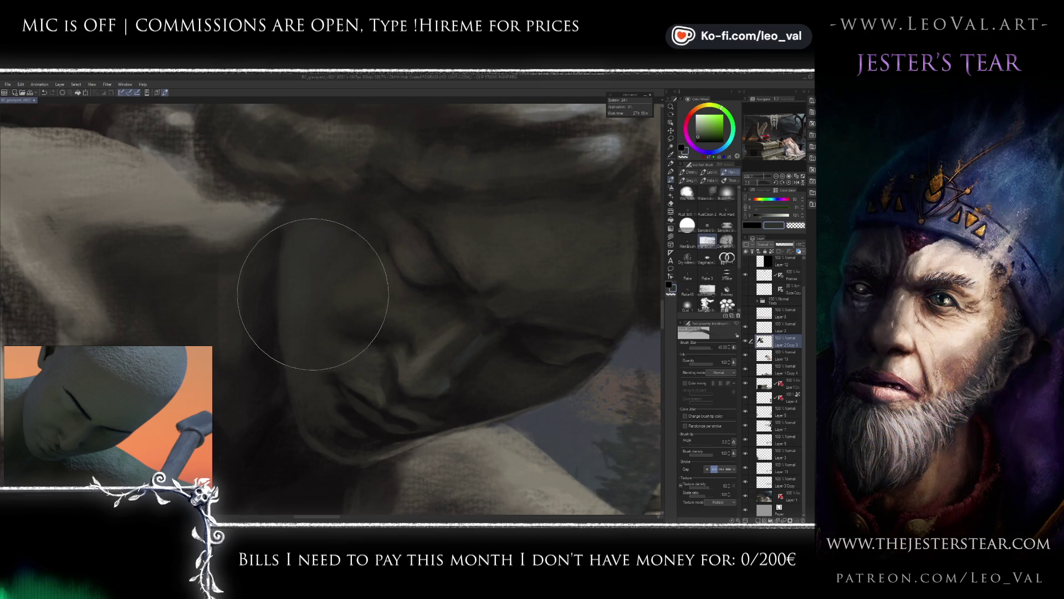
pyautogui.press('[')
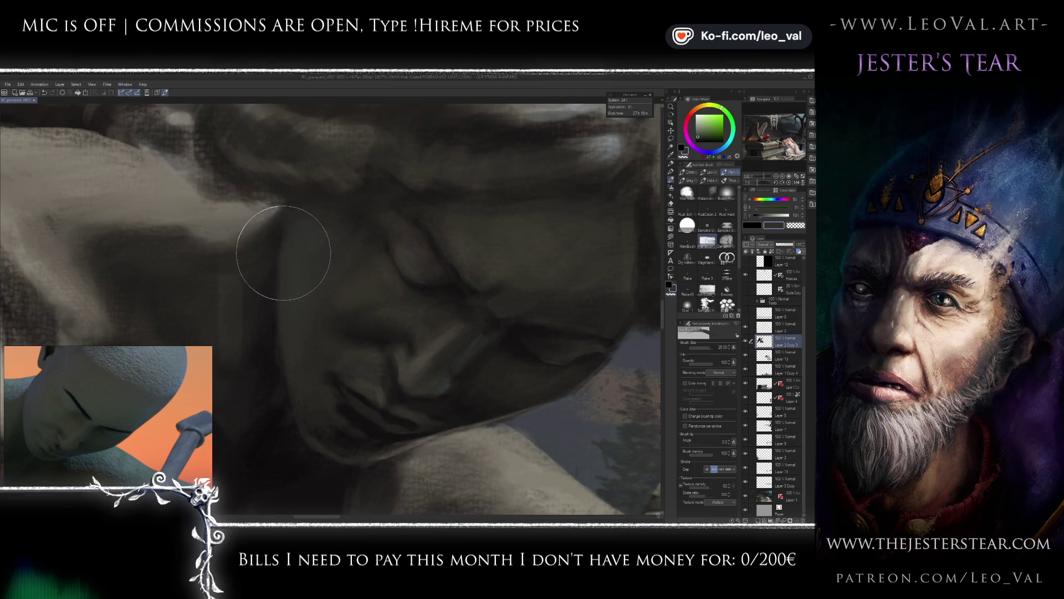
pyautogui.press('[')
# Paint a cool blue-grey stroke on the cheek, then cover it with dark grey.
pyautogui.moveTo(723, 154); pyautogui.dragTo(724, 151)
pyautogui.click(700, 129)
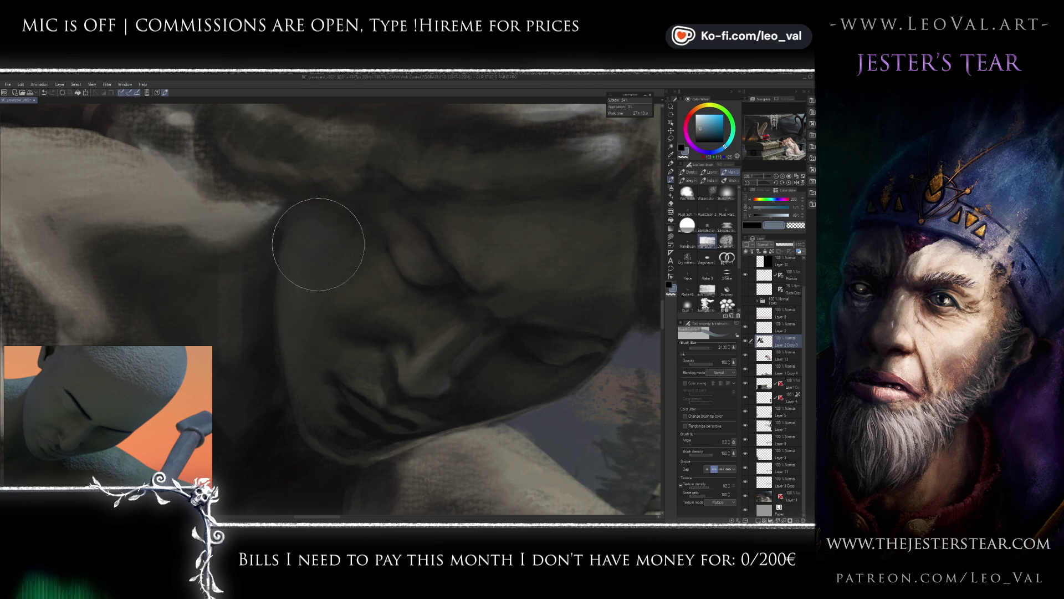
pyautogui.moveTo(304, 225); pyautogui.dragTo(289, 245)
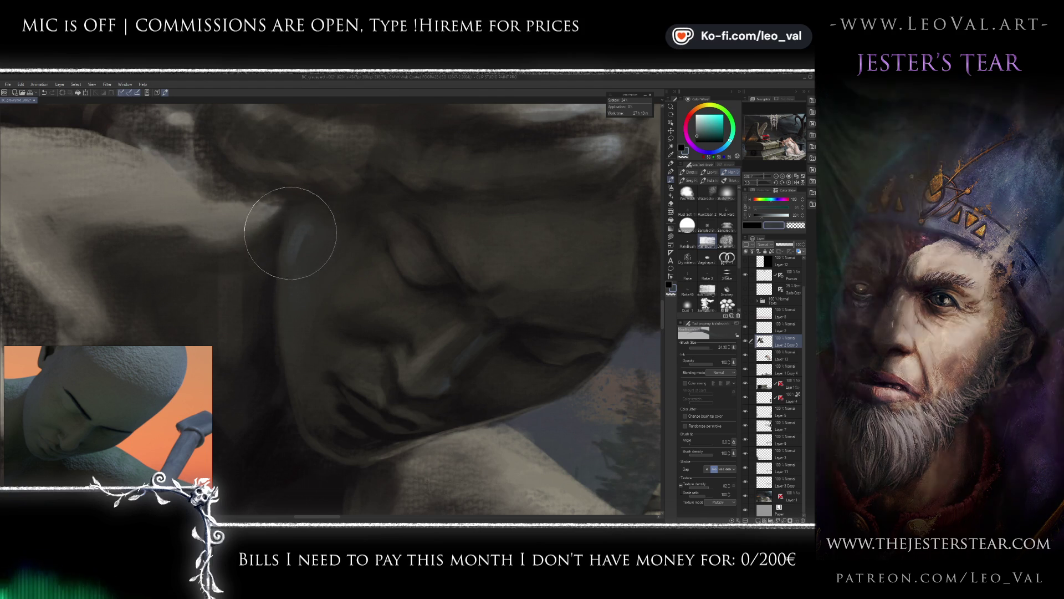
pyautogui.keyDown('alt'); pyautogui.click(286, 295); pyautogui.keyUp('alt')
pyautogui.moveTo(285, 295)
pyautogui.mouseDown()
pyautogui.moveTo(250, 309)
pyautogui.moveTo(323, 281)
pyautogui.moveTo(285, 285)
pyautogui.mouseUp()
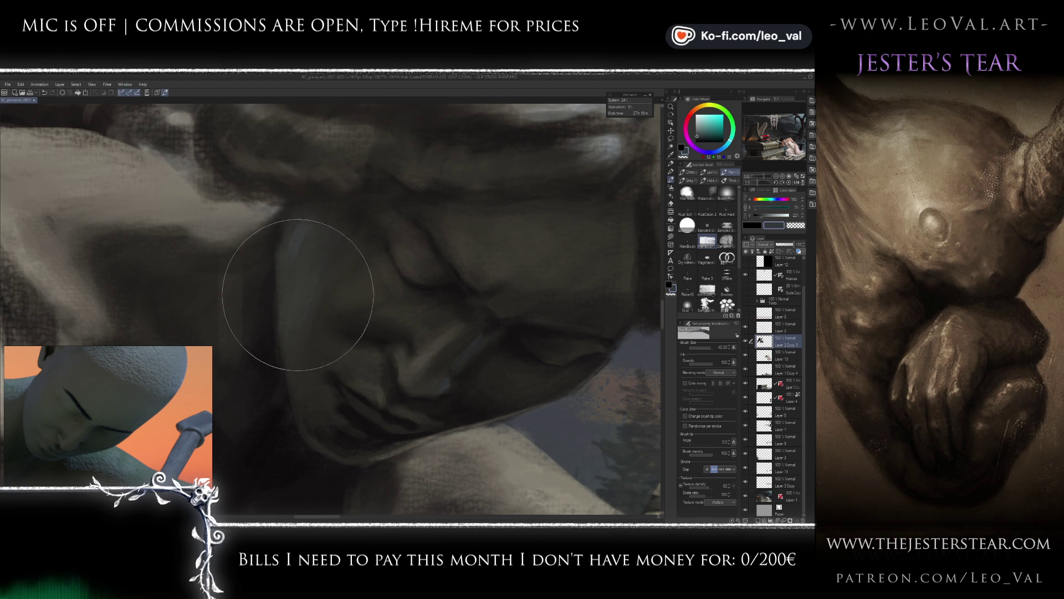
pyautogui.keyDown('alt'); pyautogui.click(310, 233); pyautogui.keyUp('alt')
pyautogui.moveTo(311, 233)
pyautogui.mouseDown()
pyautogui.moveTo(298, 209)
pyautogui.moveTo(285, 368)
pyautogui.moveTo(309, 309)
pyautogui.moveTo(304, 350)
pyautogui.moveTo(297, 321)
pyautogui.moveTo(304, 351)
pyautogui.moveTo(321, 364)
pyautogui.moveTo(320, 345)
pyautogui.moveTo(342, 353)
pyautogui.moveTo(309, 349)
pyautogui.moveTo(297, 361)
pyautogui.moveTo(320, 310)
pyautogui.mouseUp()
# Shade the jaw and chin with dark shadow greys and rotate the face upright.
pyautogui.keyDown('alt'); pyautogui.click(321, 356); pyautogui.keyUp('alt')
pyautogui.keyDown('alt'); pyautogui.click(320, 344); pyautogui.keyUp('alt')
pyautogui.keyDown('alt'); pyautogui.click(328, 357); pyautogui.keyUp('alt')
pyautogui.moveTo(328, 357)
pyautogui.mouseDown()
pyautogui.moveTo(344, 373)
pyautogui.moveTo(302, 340)
pyautogui.moveTo(332, 356)
pyautogui.mouseUp()
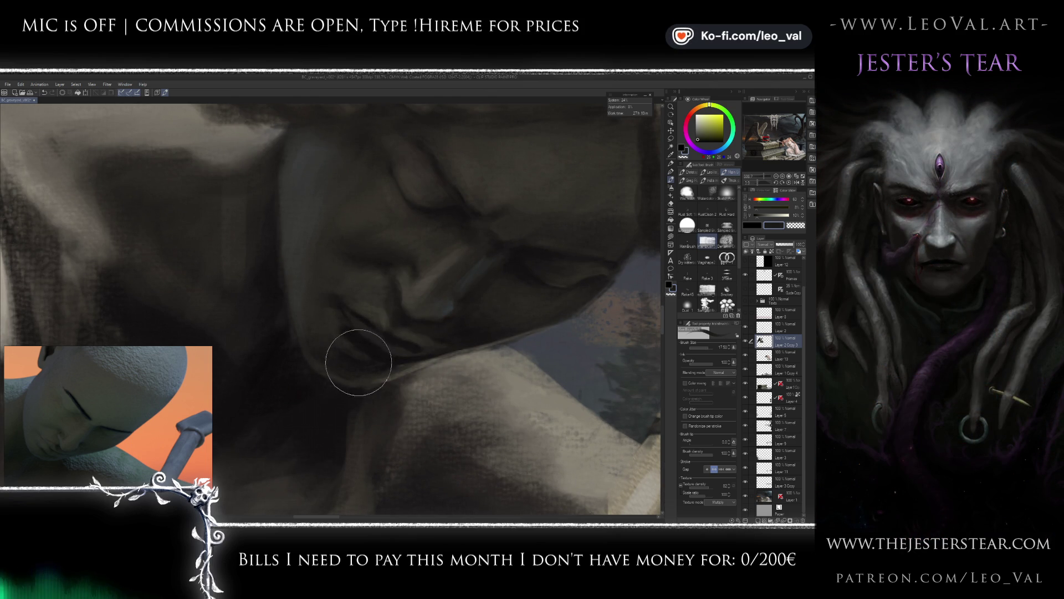
pyautogui.moveTo(514, 268)
pyautogui.mouseDown()
pyautogui.moveTo(478, 240)
pyautogui.moveTo(438, 260)
pyautogui.mouseUp()
pyautogui.keyDown('alt'); pyautogui.click(365, 281); pyautogui.keyUp('alt')
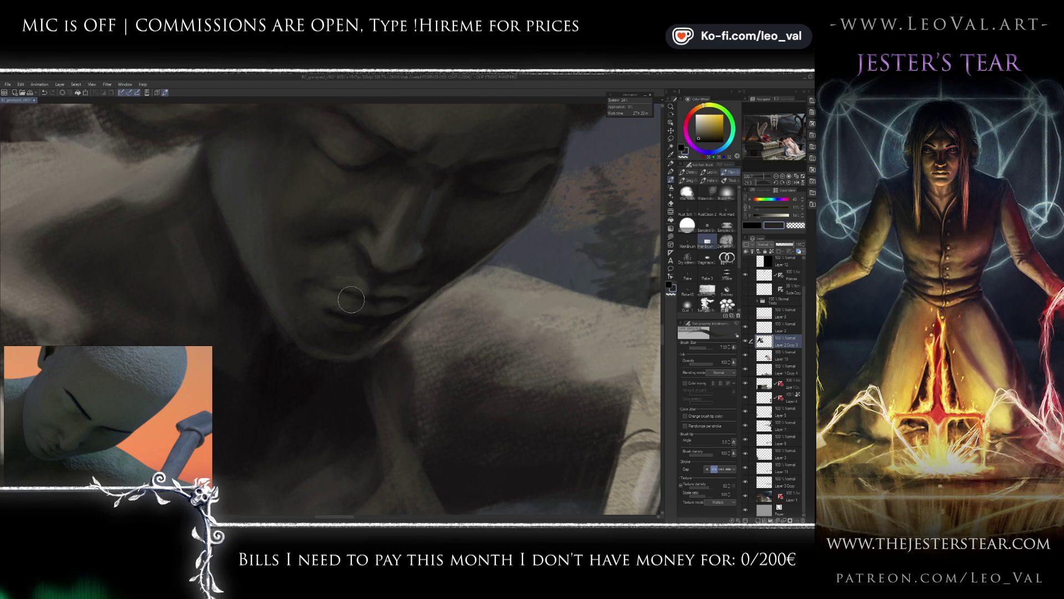
# Sample shadow and light greys, then straighten the view to see the whole statue.
pyautogui.keyDown('alt'); pyautogui.click(374, 299); pyautogui.keyUp('alt')
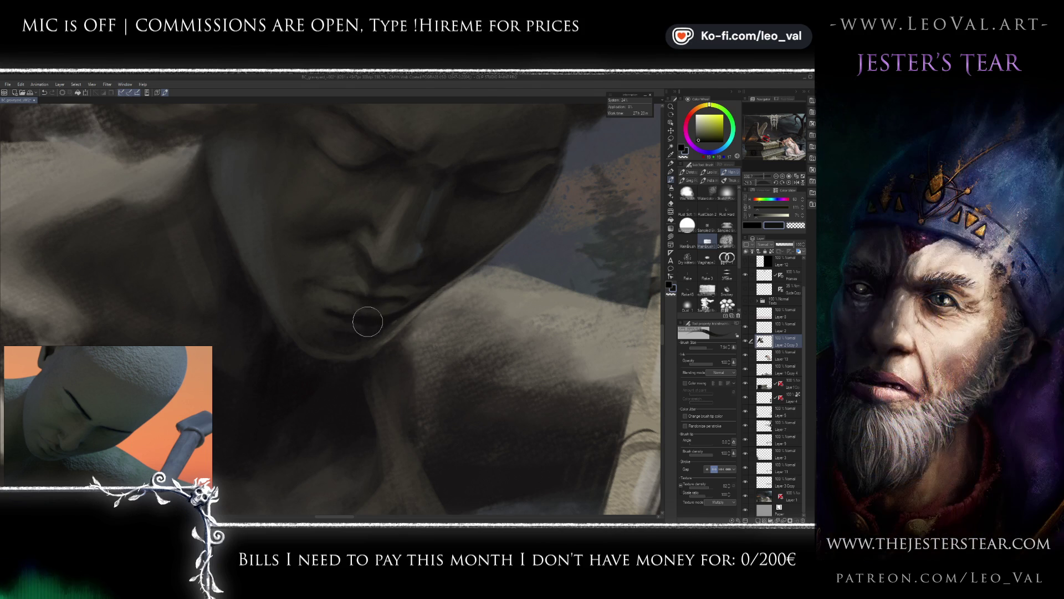
pyautogui.keyDown('alt'); pyautogui.click(380, 317); pyautogui.keyUp('alt')
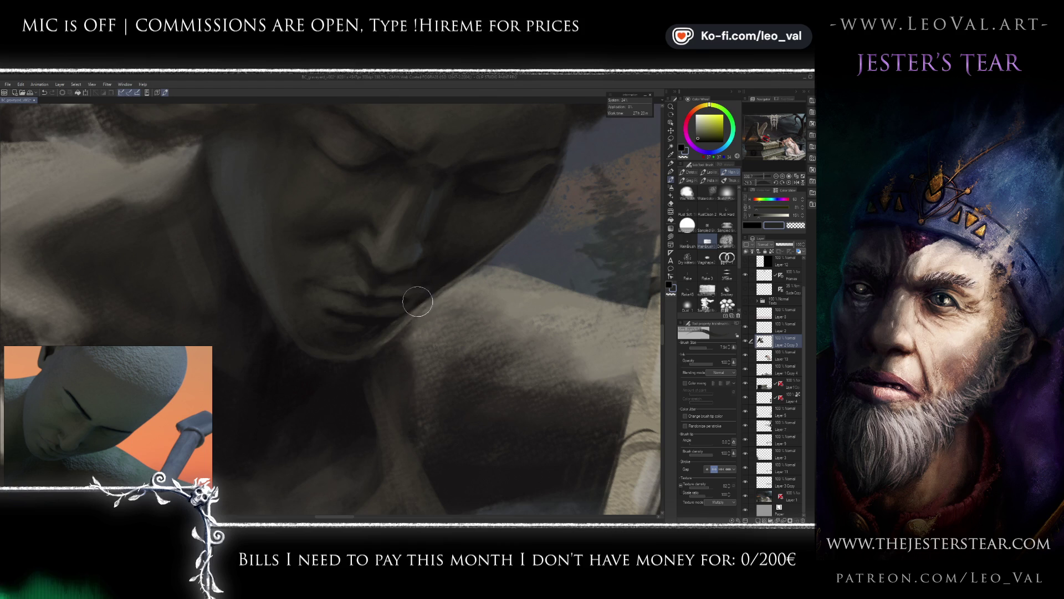
pyautogui.scroll(-5, 388, 340)
pyautogui.press('r')
pyautogui.moveTo(388, 340); pyautogui.dragTo(417, 340)
pyautogui.scroll(-2, 417, 340)
pyautogui.scroll(6, 421, 316)
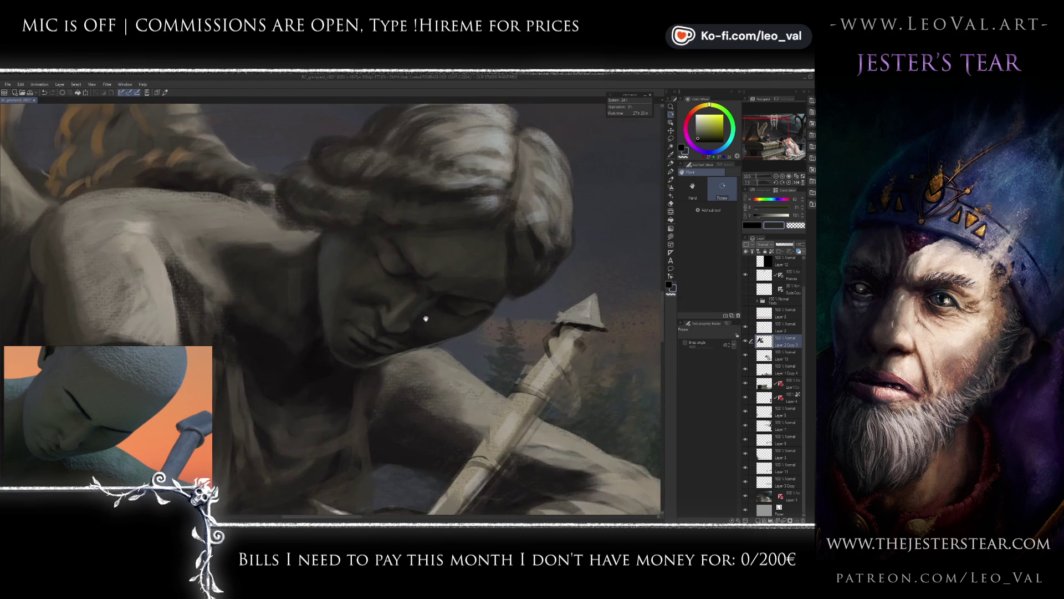
pyautogui.scroll(2, 421, 308)
pyautogui.press('b')
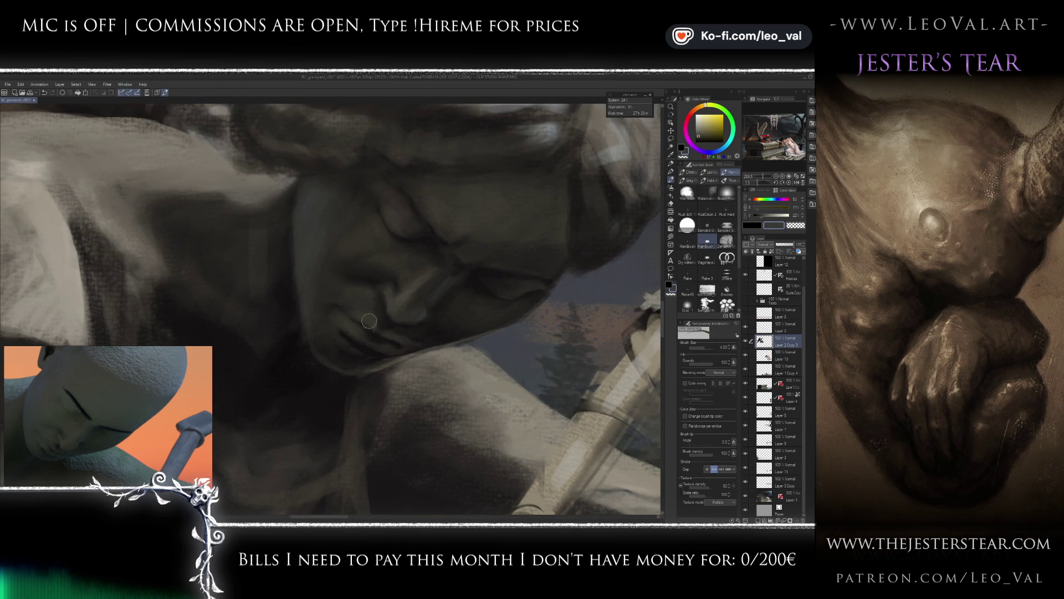
# Sample chin greys and a brighter blue, enlarging the brush to light the jaw's underside.
pyautogui.scroll(2, 377, 323)
pyautogui.keyDown('alt'); pyautogui.click(378, 323); pyautogui.keyUp('alt')
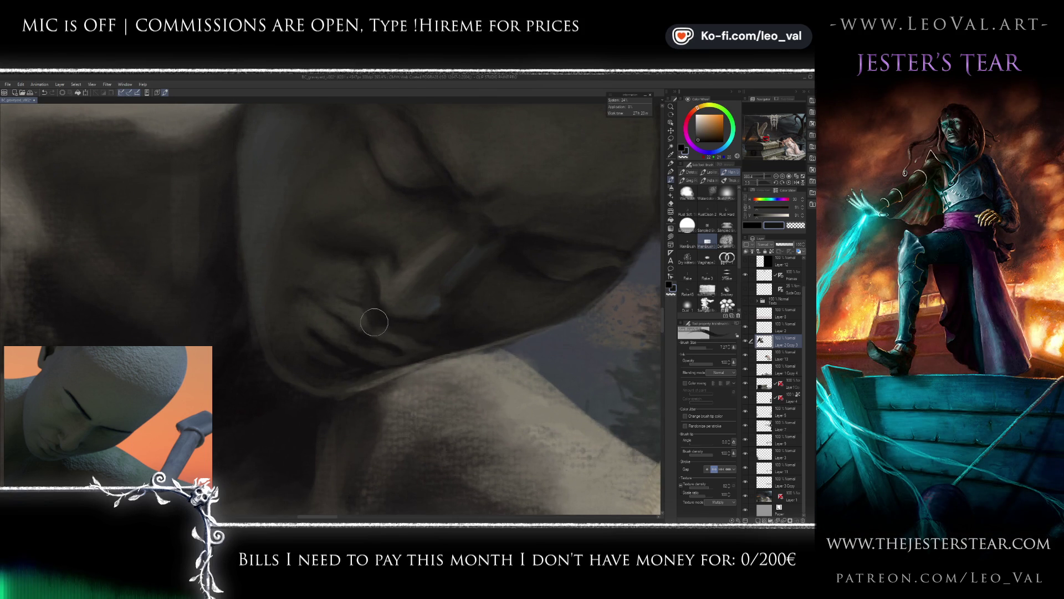
pyautogui.keyDown('alt'); pyautogui.click(388, 339); pyautogui.keyUp('alt')
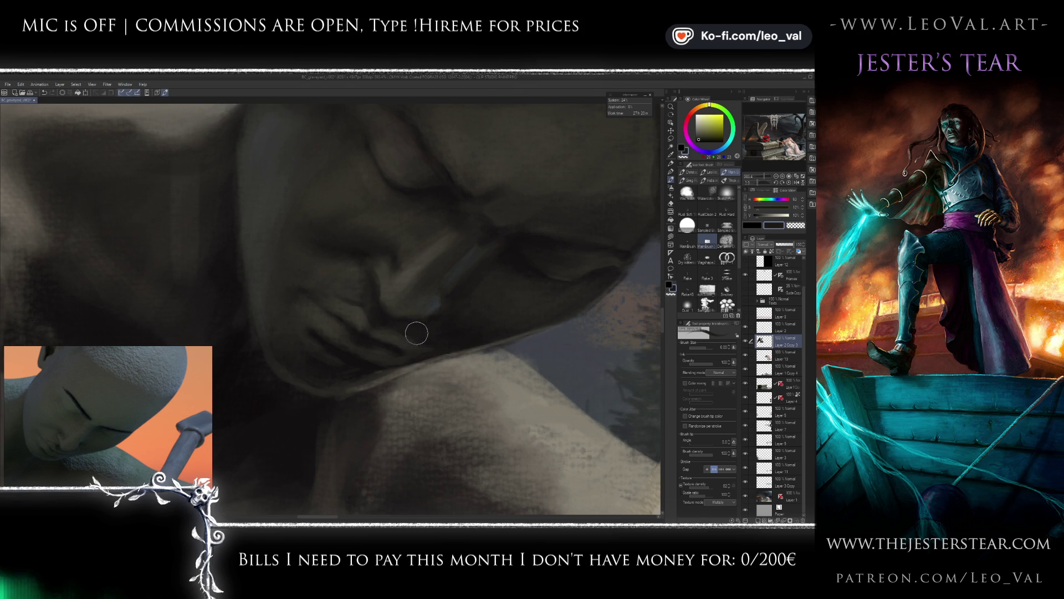
pyautogui.moveTo(417, 333); pyautogui.dragTo(397, 333)
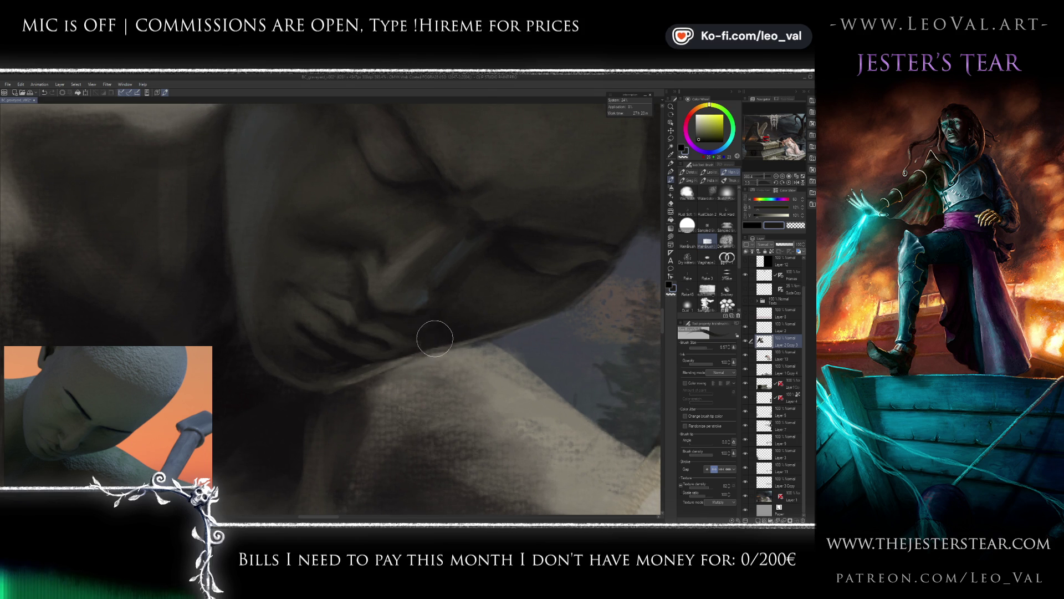
pyautogui.keyDown('alt'); pyautogui.click(394, 354); pyautogui.keyUp('alt')
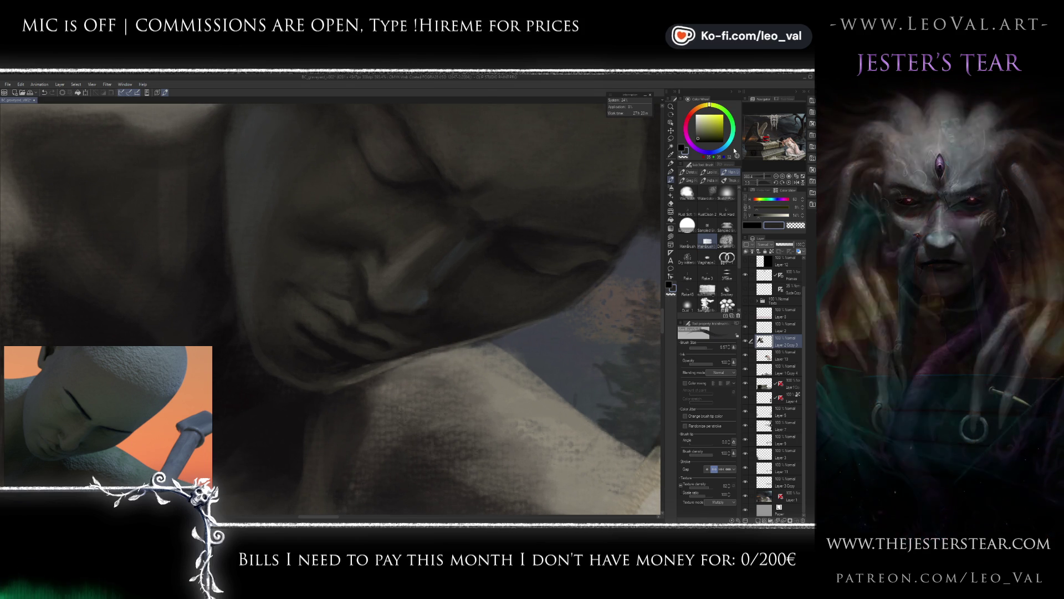
pyautogui.click(719, 150)
pyautogui.click(702, 132)
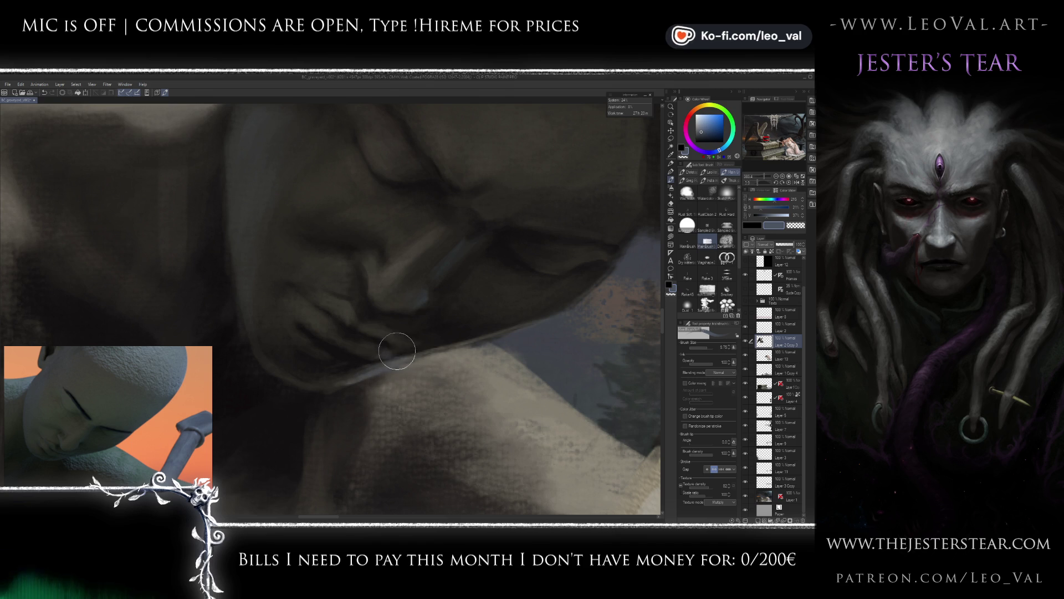
pyautogui.press(']')
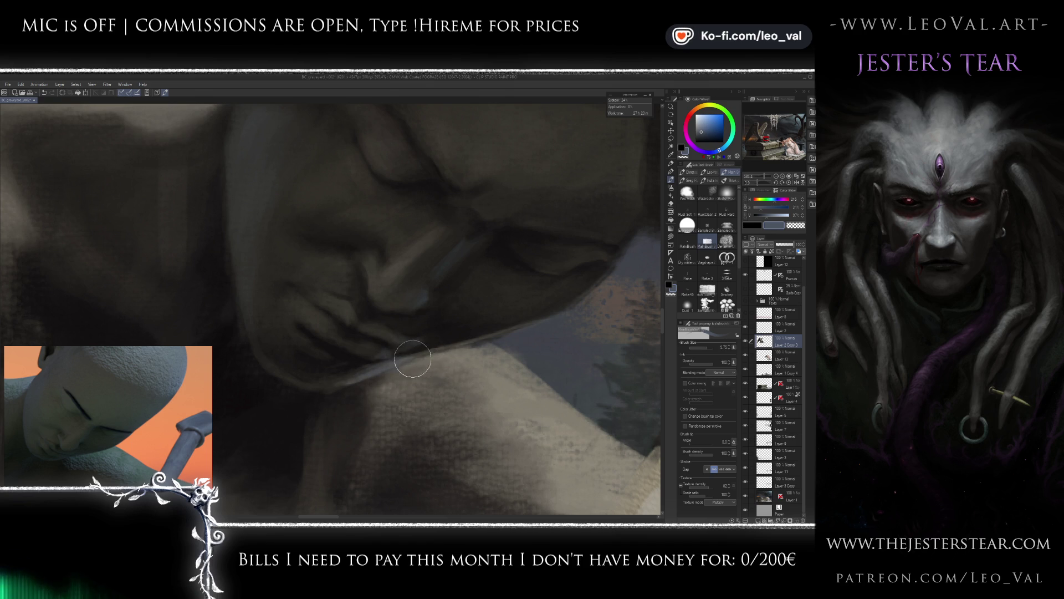
pyautogui.keyDown('alt'); pyautogui.click(416, 358); pyautogui.keyUp('alt')
pyautogui.press(']')
pyautogui.press(']')
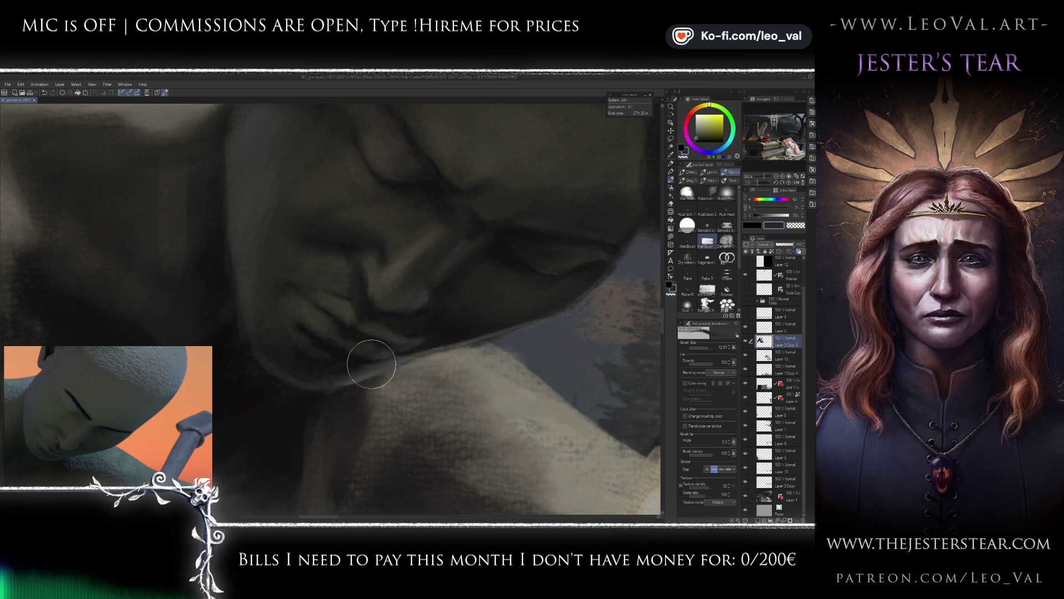
pyautogui.scroll(-5, 427, 332)
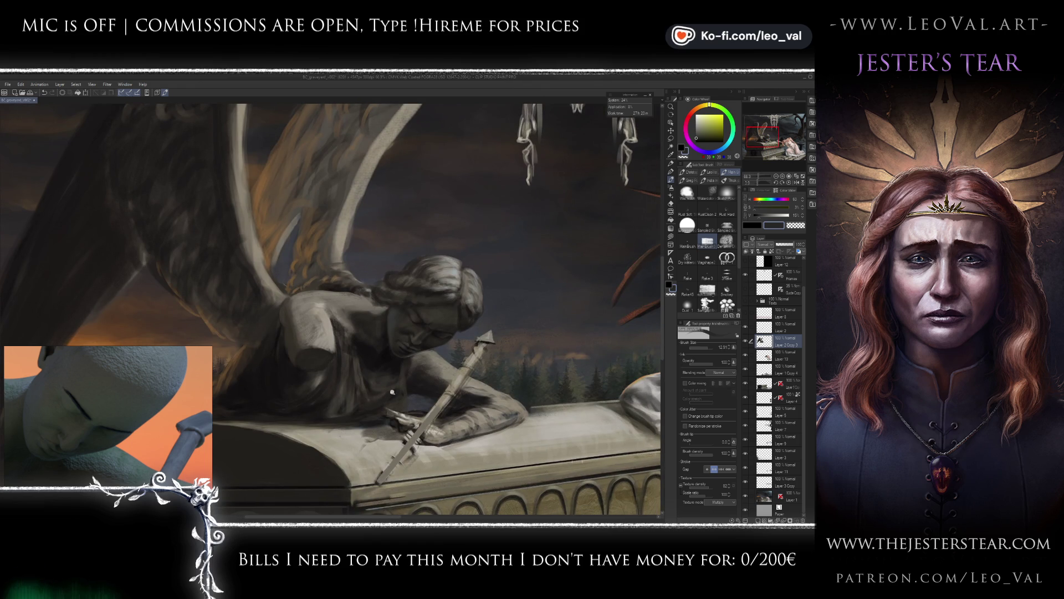
# Push the face and jaw contours with the Liquify tool (J), then return to the brush.
pyautogui.scroll(4, 402, 374)
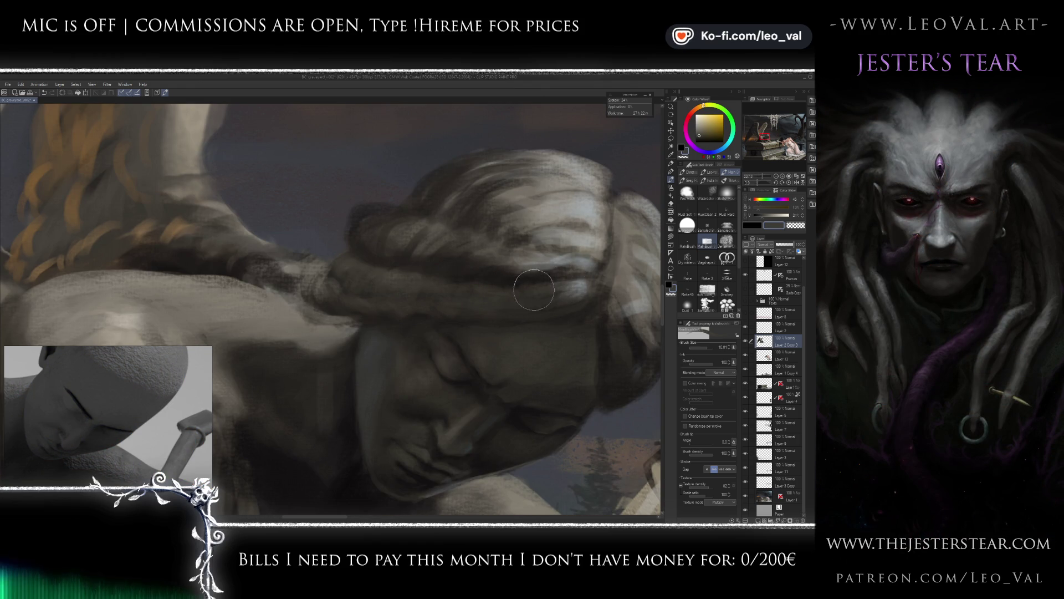
pyautogui.scroll(-4, 504, 260)
pyautogui.scroll(3, 489, 304)
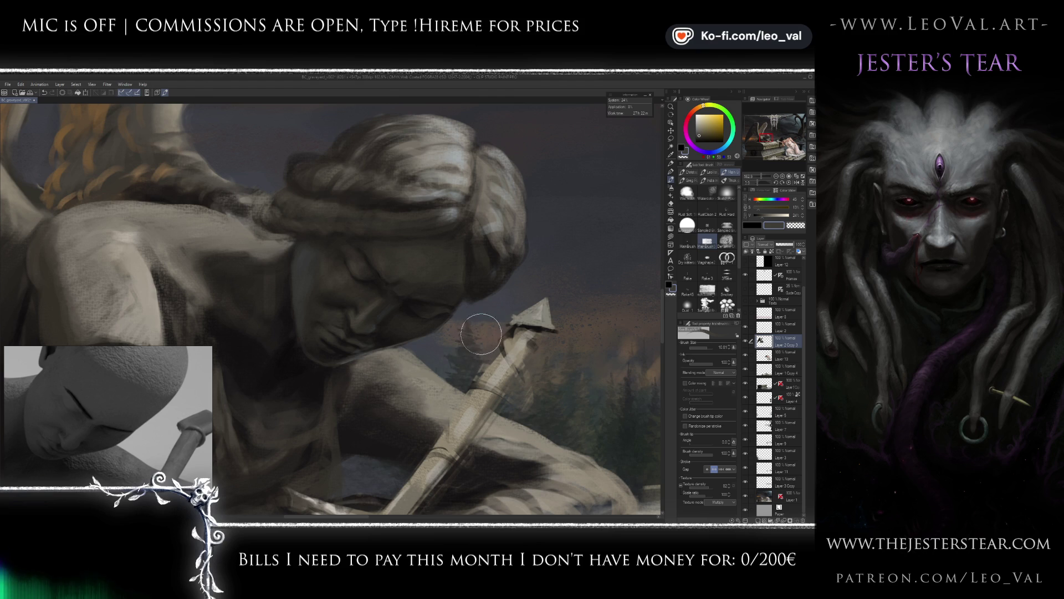
pyautogui.press('j')
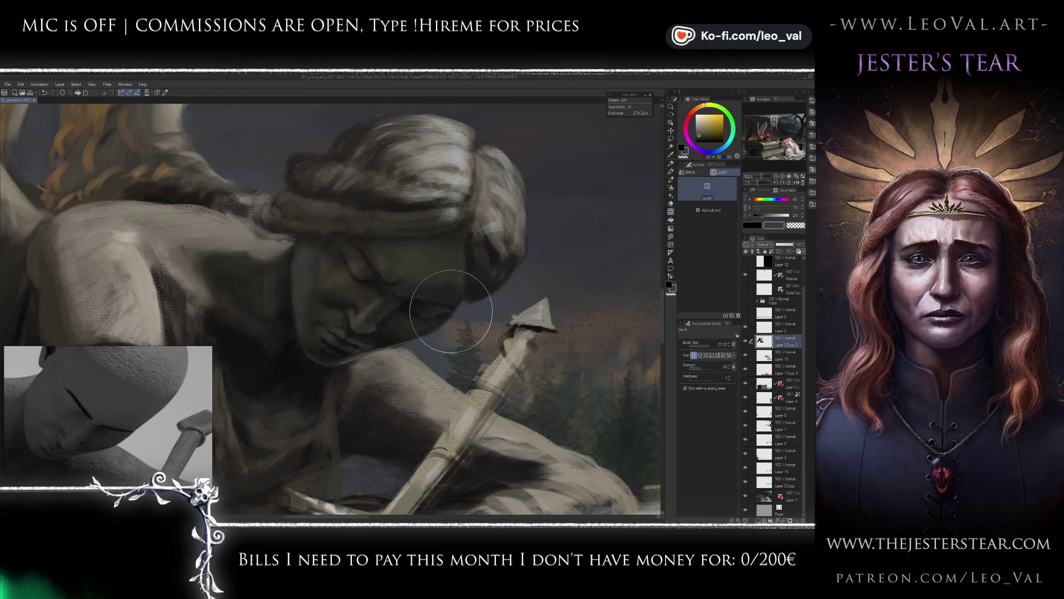
pyautogui.press('[')
pyautogui.press('[')
pyautogui.press('[')
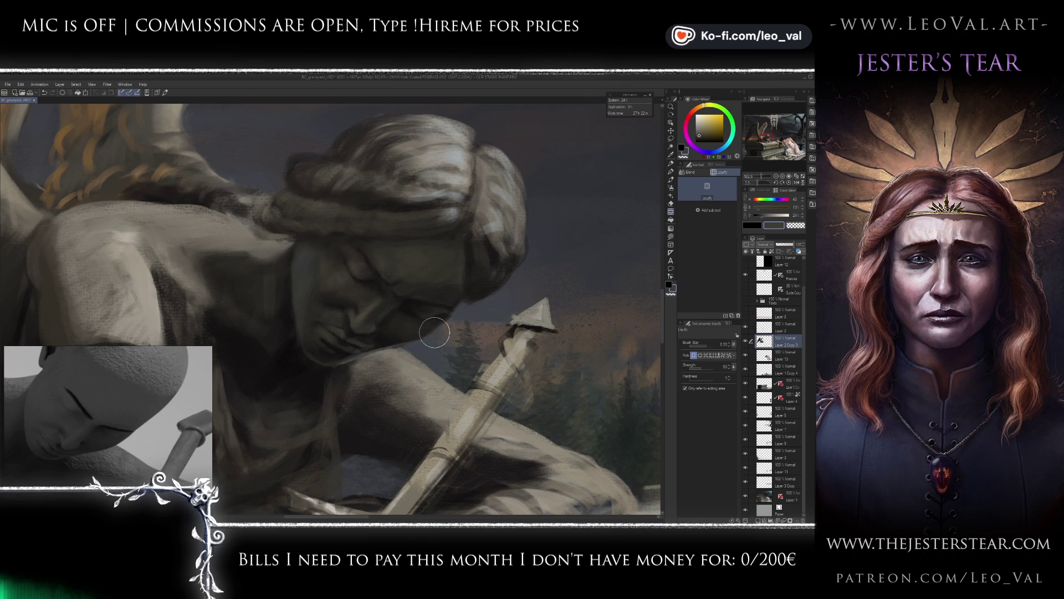
pyautogui.moveTo(339, 365); pyautogui.dragTo(350, 362)
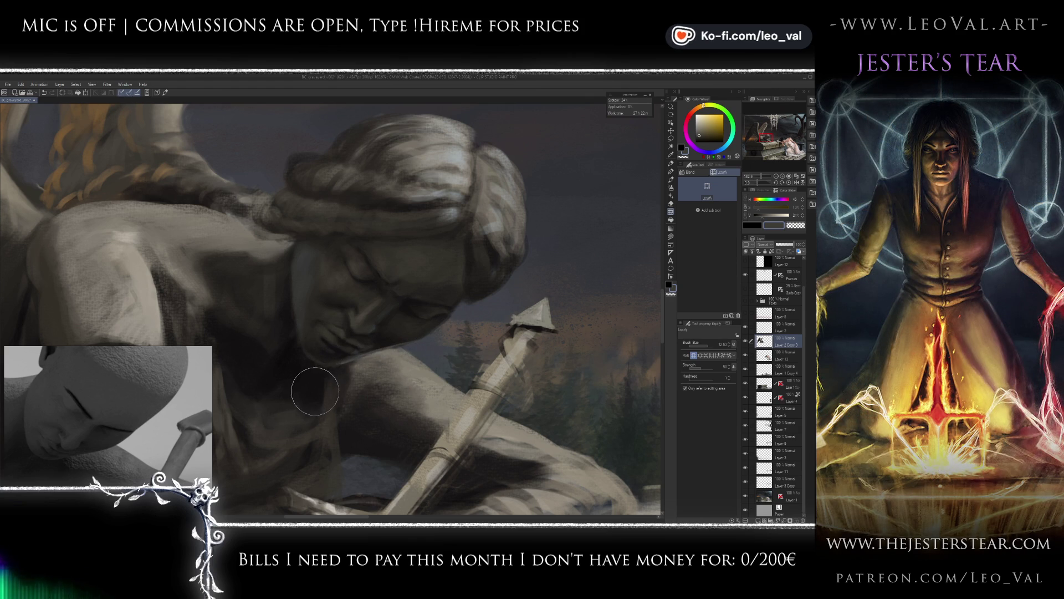
pyautogui.press('b')
pyautogui.scroll(3, 337, 347)
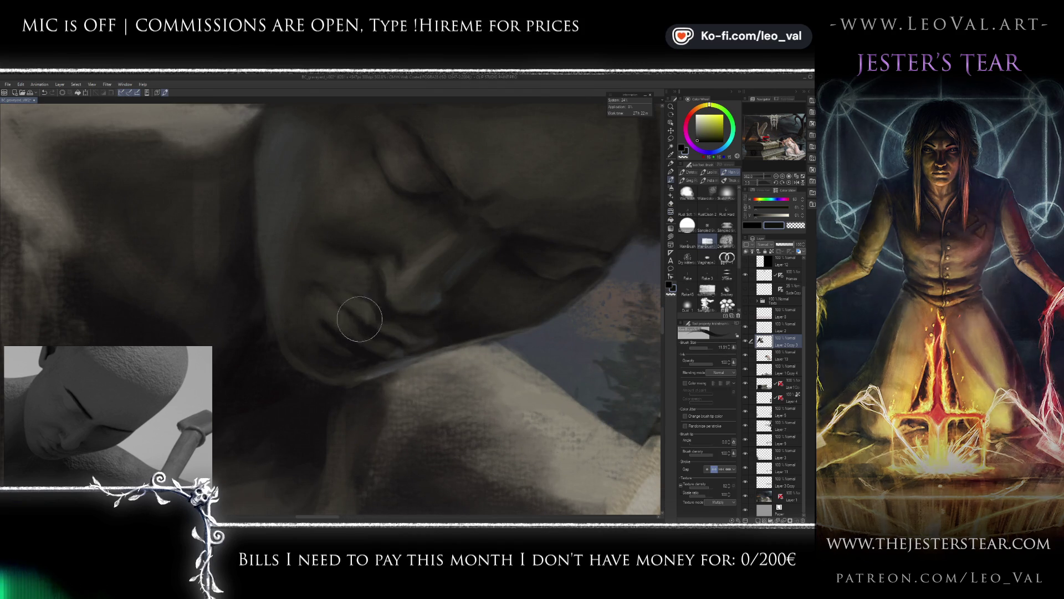
# Sample light and dark stone greys near the chin and enlarge the brush to model the mouth.
pyautogui.keyDown('alt'); pyautogui.click(378, 287); pyautogui.keyUp('alt')
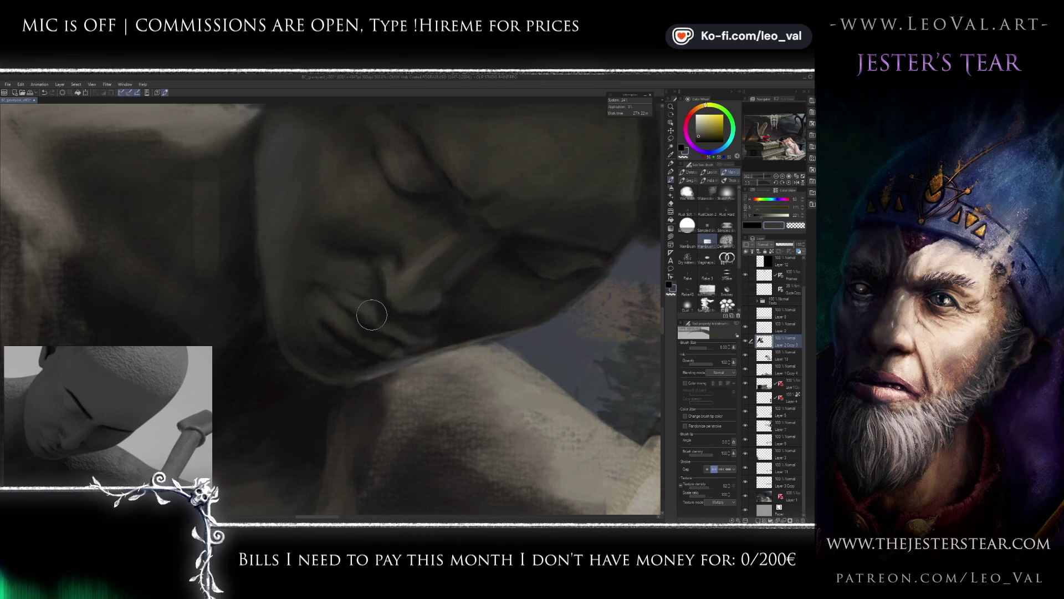
pyautogui.keyDown('alt'); pyautogui.click(377, 333); pyautogui.keyUp('alt')
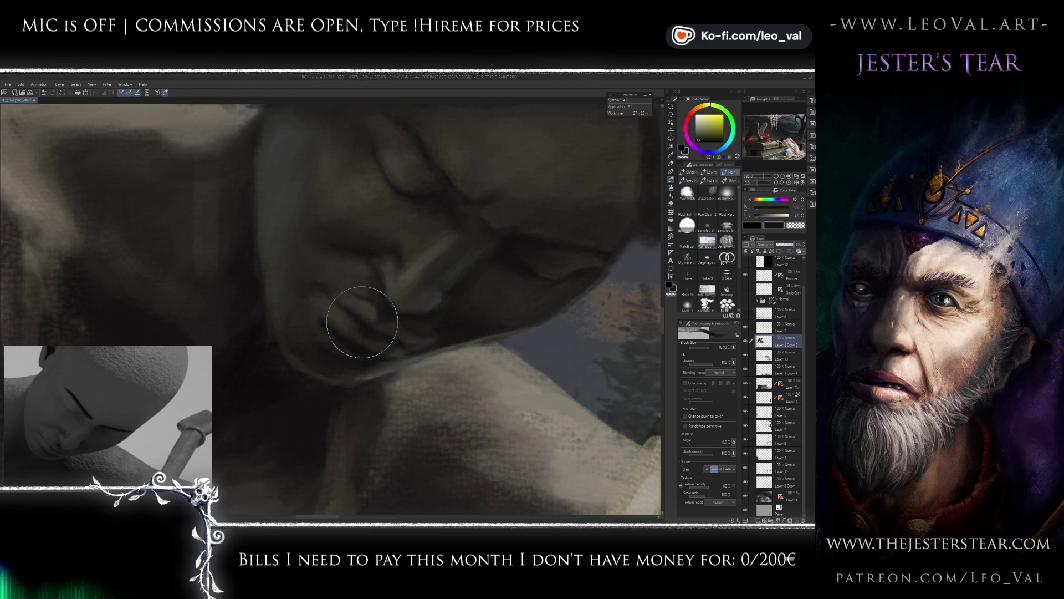
pyautogui.scroll(-5, 332, 316)
pyautogui.scroll(4, 393, 337)
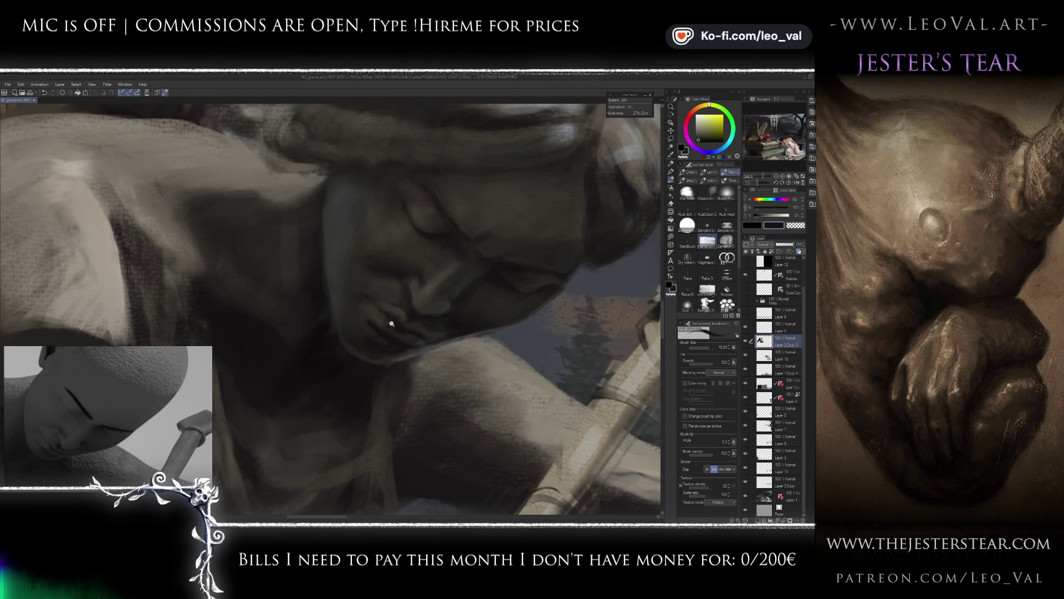
pyautogui.scroll(3, 395, 336)
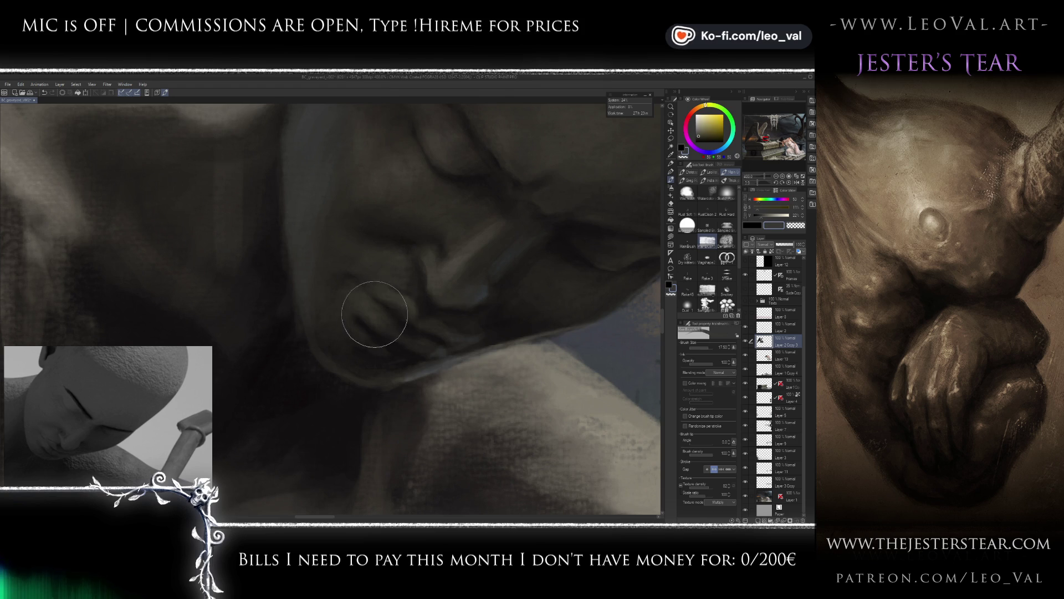
pyautogui.press(']')
pyautogui.press(']')
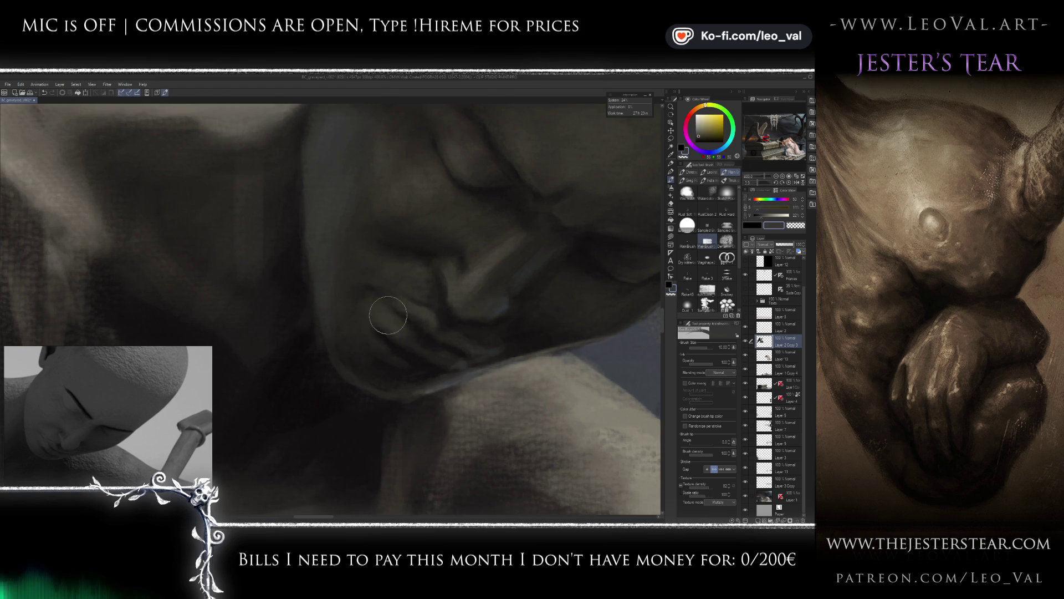
pyautogui.keyDown('alt'); pyautogui.click(408, 323); pyautogui.keyUp('alt')
pyautogui.press(']')
pyautogui.press(']')
pyautogui.scroll(1, 355, 305)
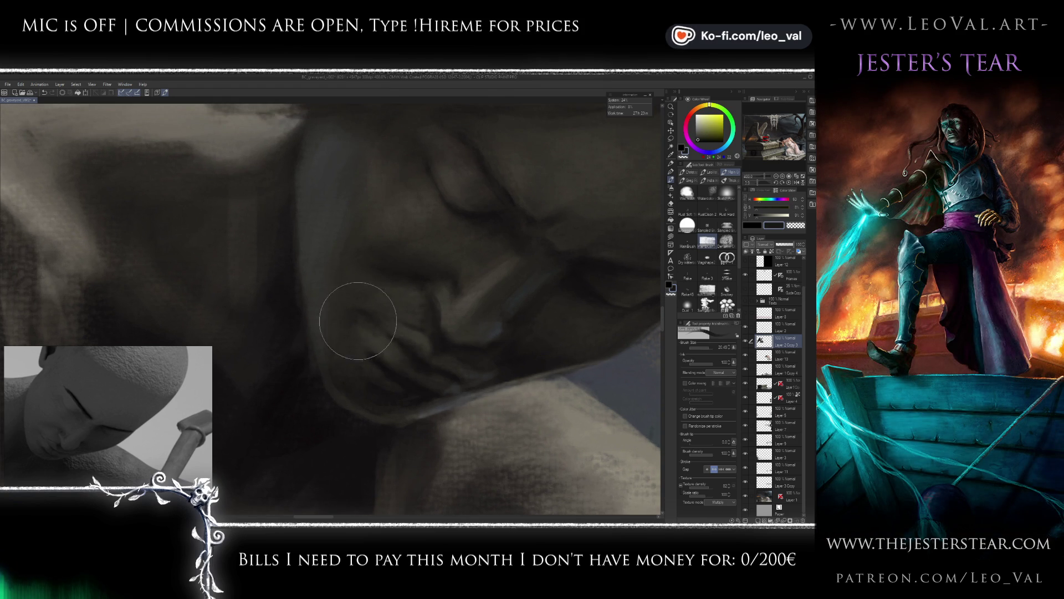
pyautogui.scroll(-6, 344, 349)
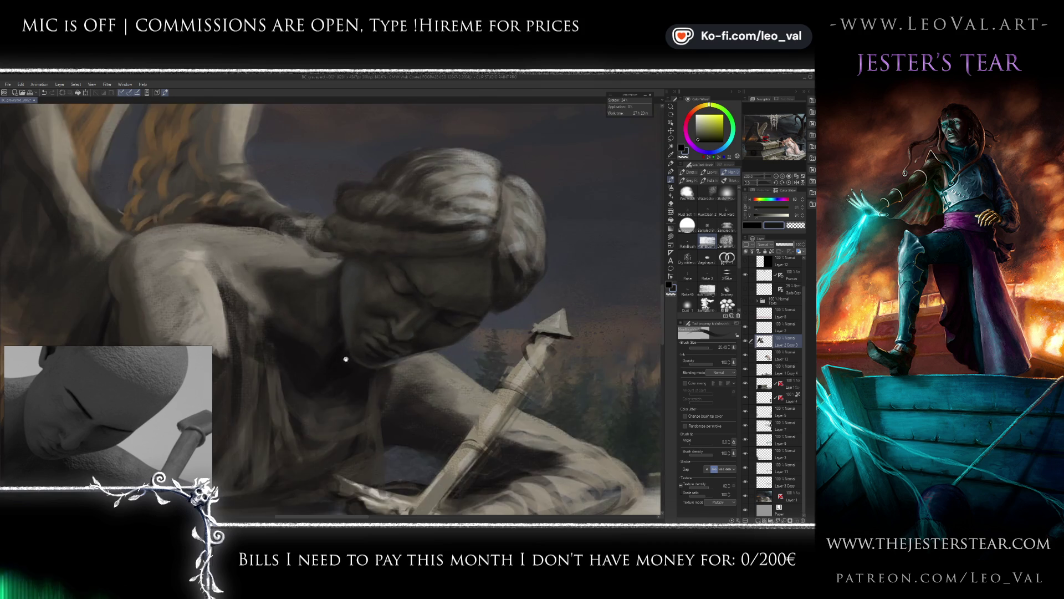
# Orbit the 3D reference to a head-and-shoulders view and sample a light shoulder grey.
pyautogui.scroll(1, 348, 370)
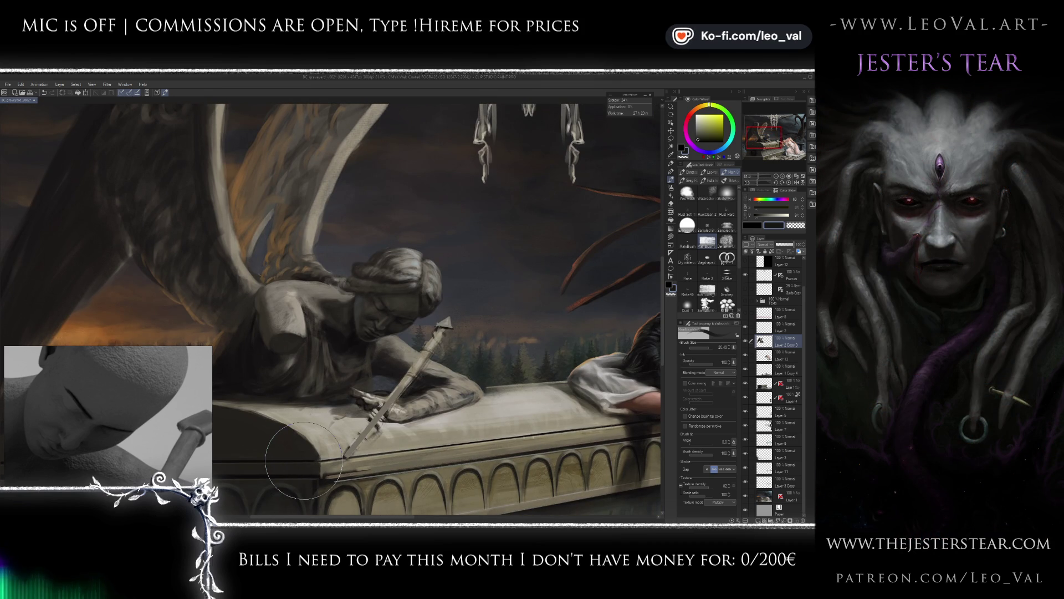
pyautogui.moveTo(118, 457); pyautogui.dragTo(95, 419)
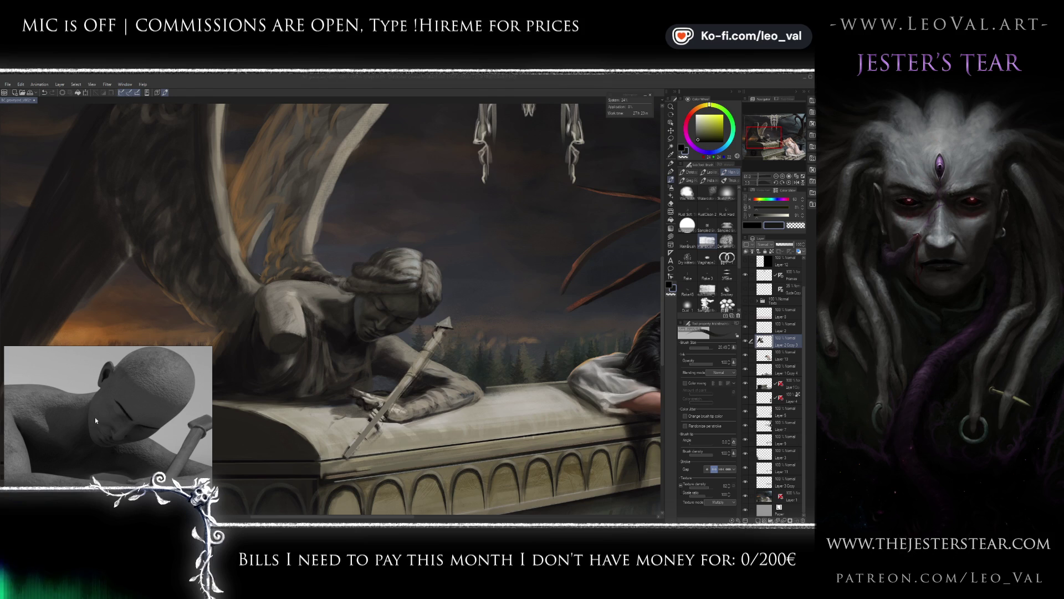
pyautogui.scroll(3, 325, 312)
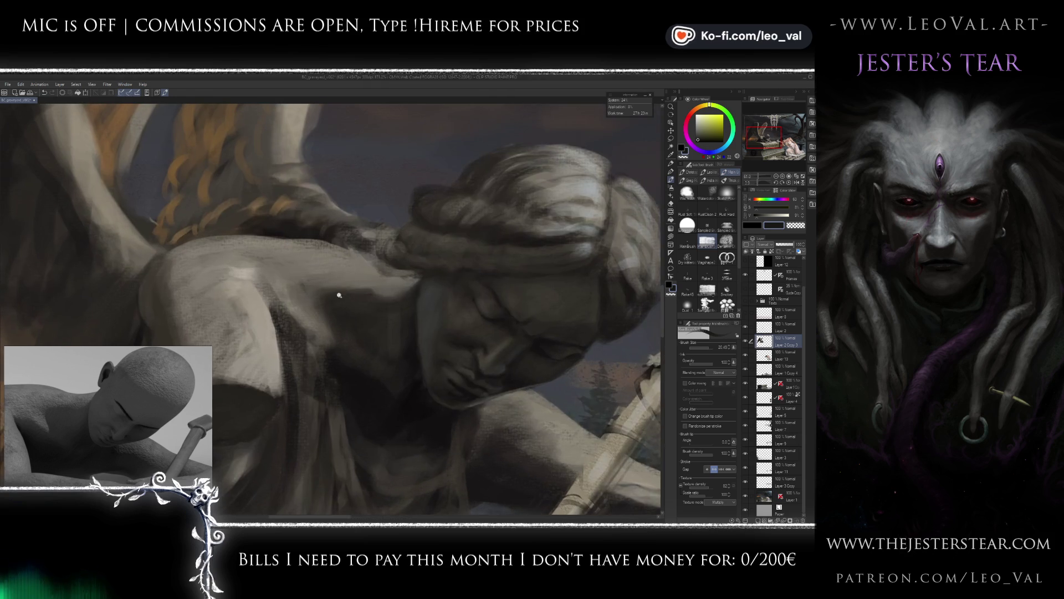
pyautogui.press('[')
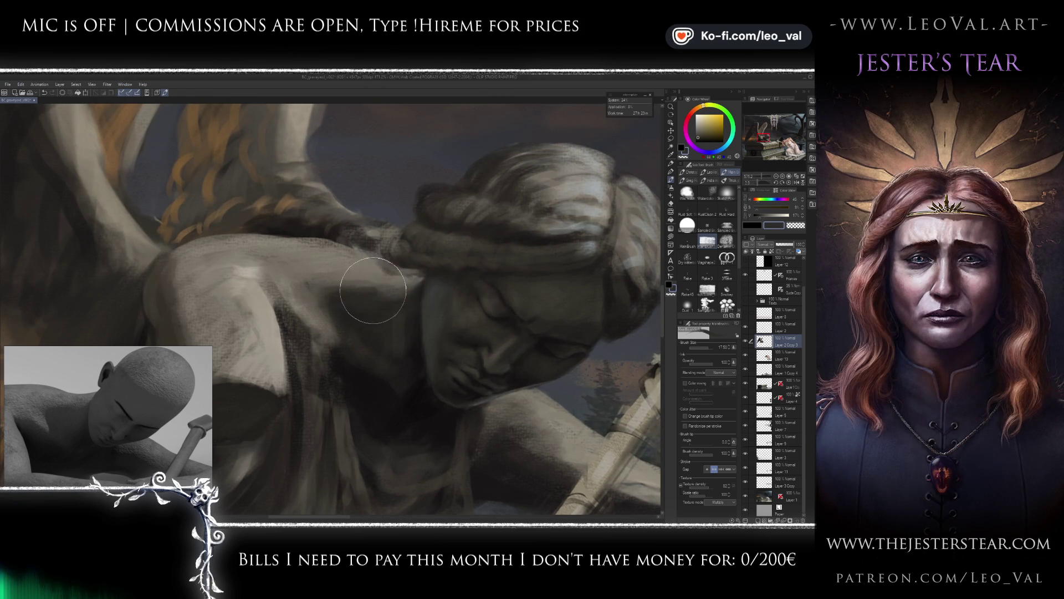
pyautogui.keyDown('alt'); pyautogui.click(331, 261); pyautogui.keyUp('alt')
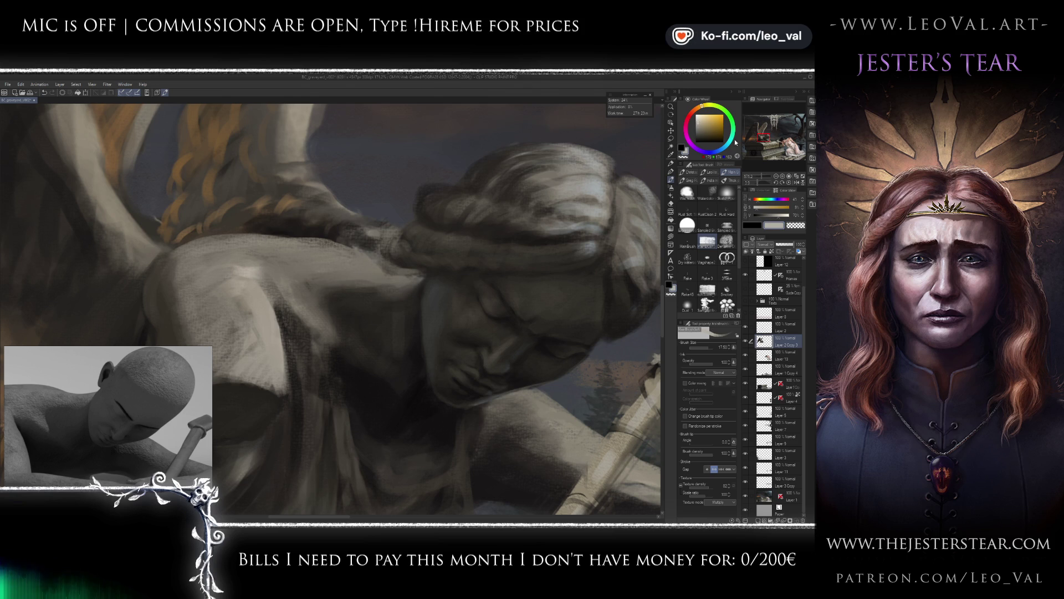
pyautogui.moveTo(362, 272)
pyautogui.mouseDown()
pyautogui.moveTo(398, 283)
pyautogui.moveTo(403, 270)
pyautogui.mouseUp()
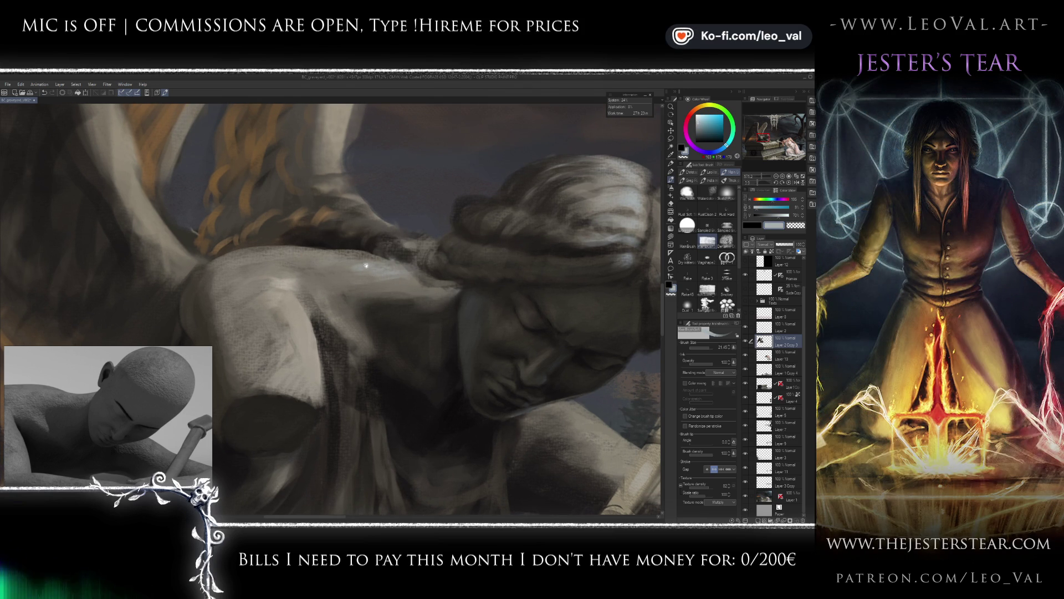
# Paint lighter and dark-brown shoulder shading, then bring up the colour reference image.
pyautogui.moveTo(83, 430); pyautogui.dragTo(129, 433)
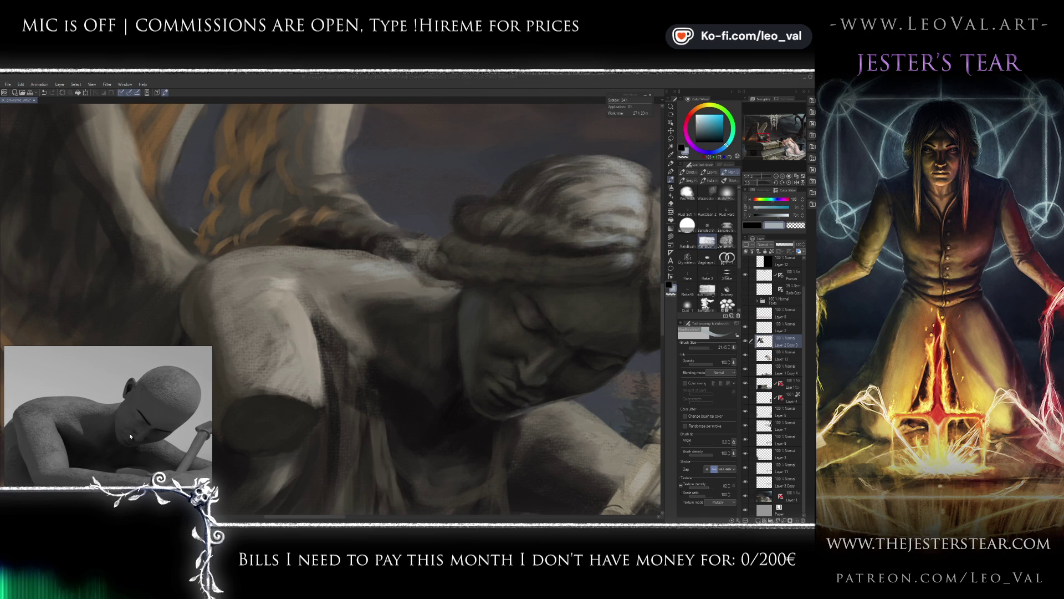
pyautogui.click(378, 286)
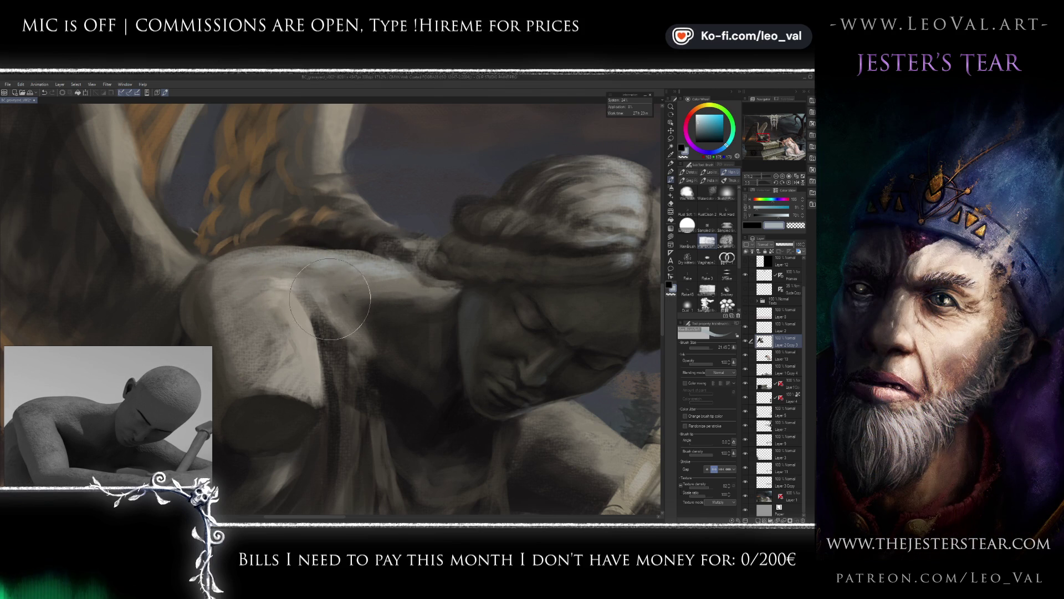
pyautogui.moveTo(363, 316)
pyautogui.mouseDown()
pyautogui.moveTo(361, 334)
pyautogui.moveTo(403, 314)
pyautogui.mouseUp()
pyautogui.keyDown('alt'); pyautogui.click(391, 303); pyautogui.keyUp('alt')
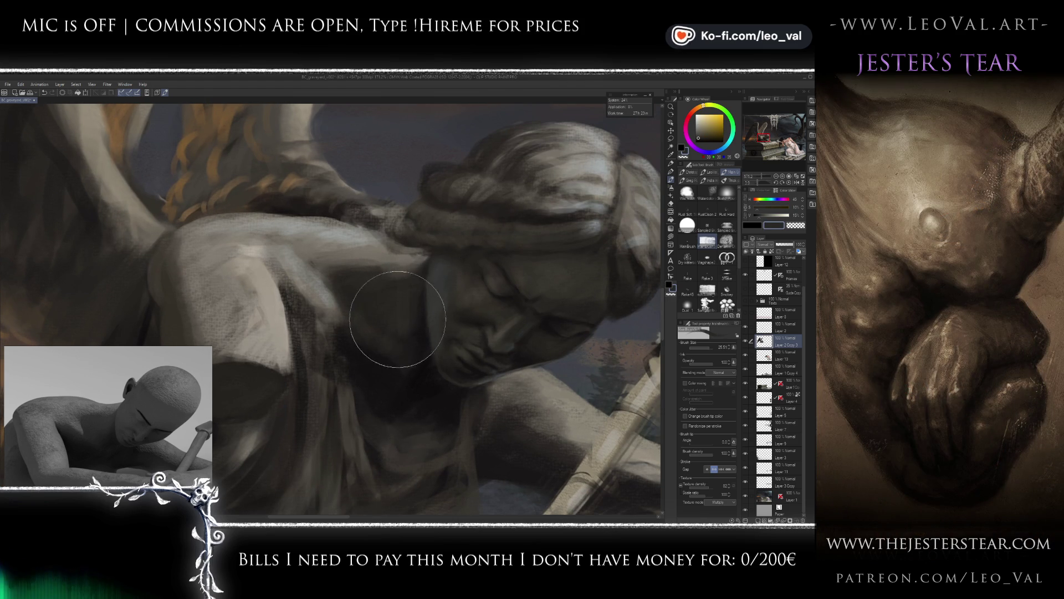
pyautogui.keyDown('alt'); pyautogui.click(408, 320); pyautogui.keyUp('alt')
pyautogui.keyDown('alt'); pyautogui.click(409, 320); pyautogui.keyUp('alt')
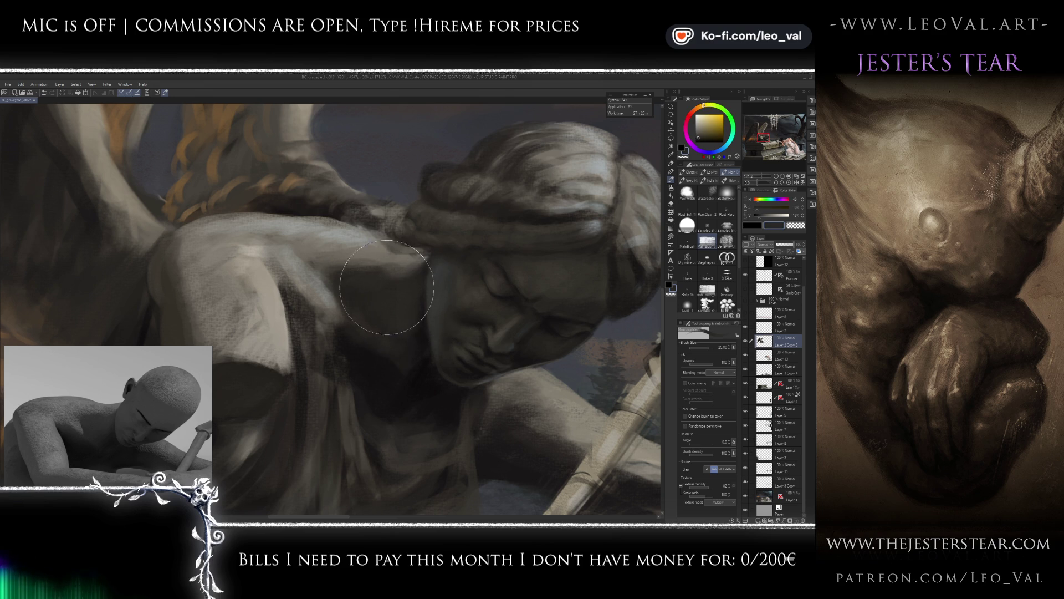
pyautogui.click(156, 403)
pyautogui.press('Right')
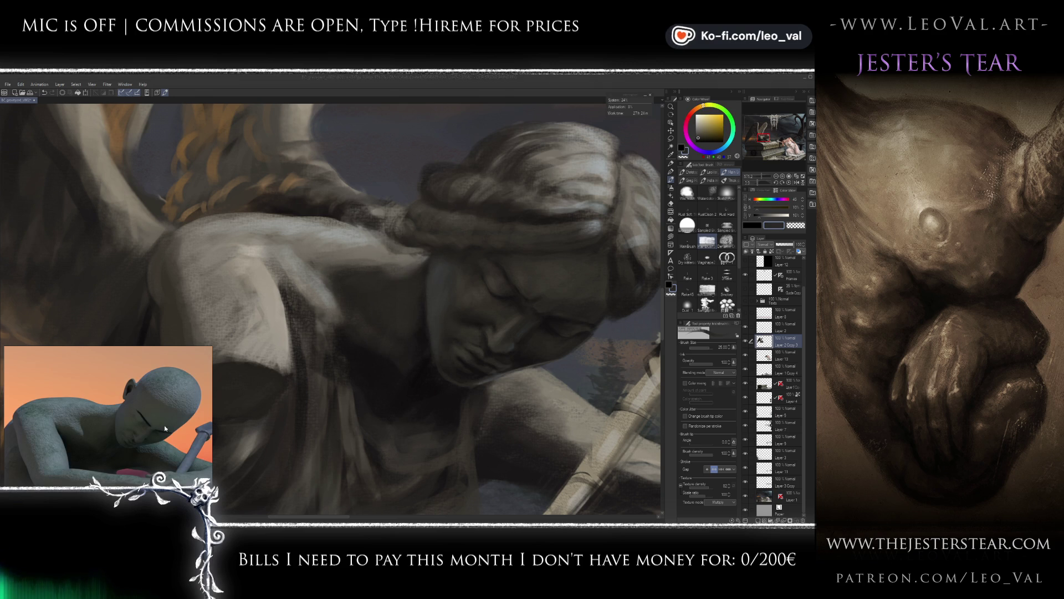
# Reframe the head and neck, enlarge the brush, and sample stone tones from the neck and shoulder.
pyautogui.keyDown('alt'); pyautogui.click(415, 320); pyautogui.keyUp('alt')
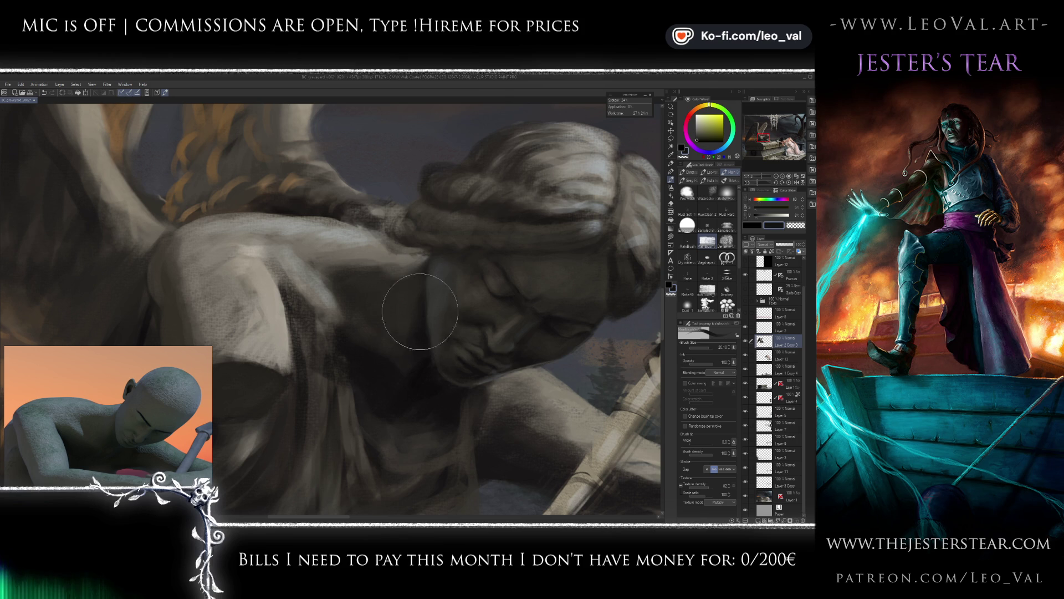
pyautogui.moveTo(416, 360); pyautogui.dragTo(399, 281)
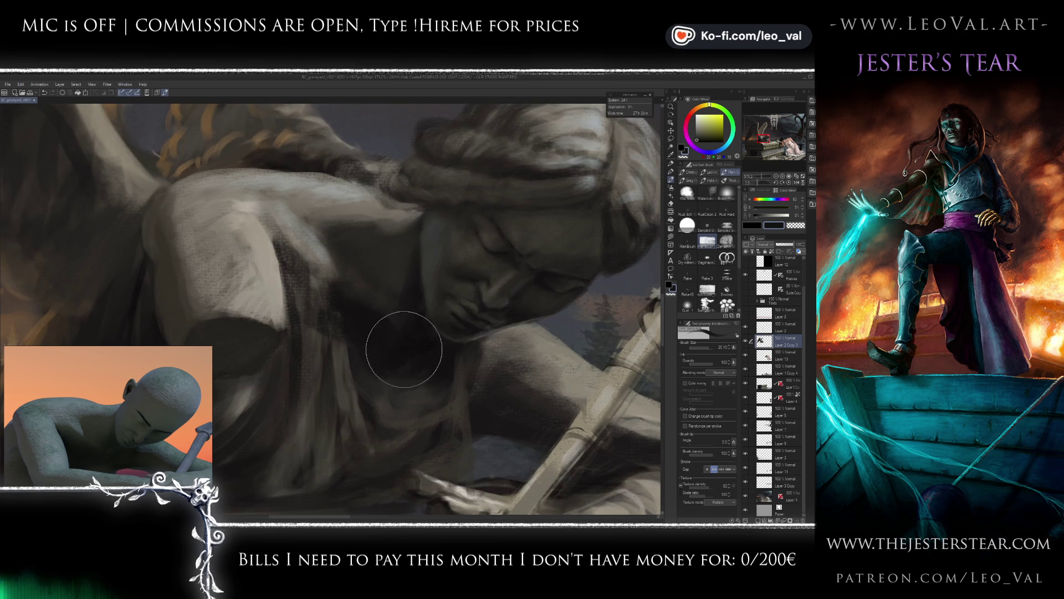
pyautogui.moveTo(375, 339); pyautogui.dragTo(351, 373)
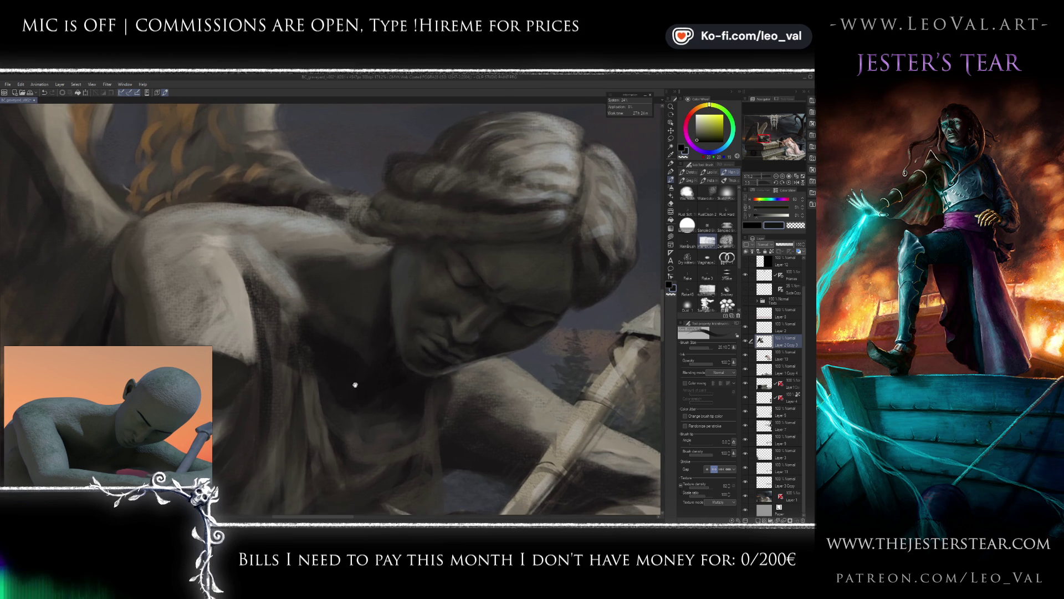
pyautogui.moveTo(366, 321); pyautogui.dragTo(336, 306)
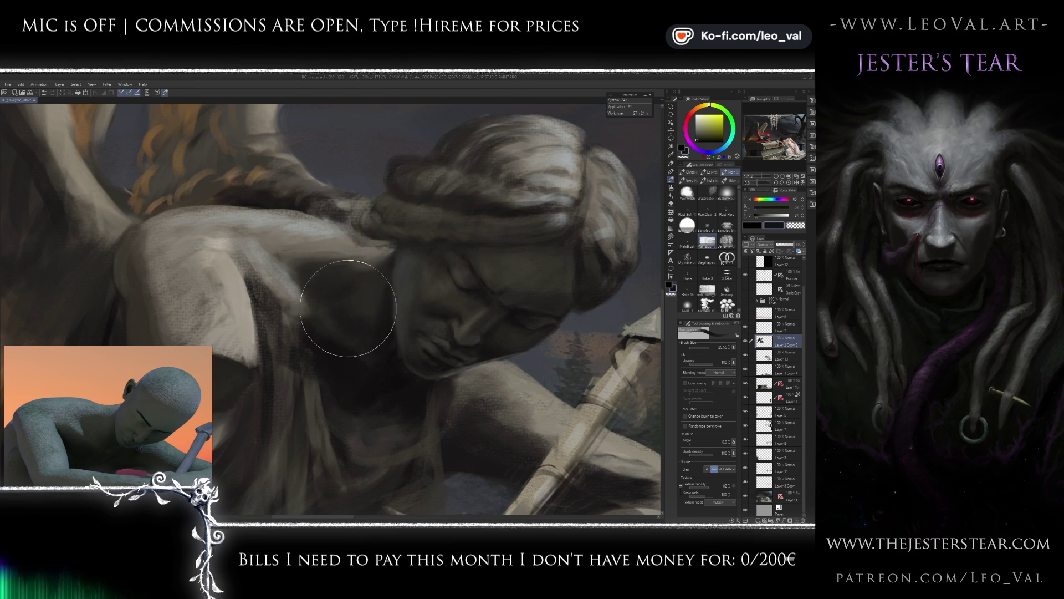
pyautogui.keyDown('alt'); pyautogui.click(373, 284); pyautogui.keyUp('alt')
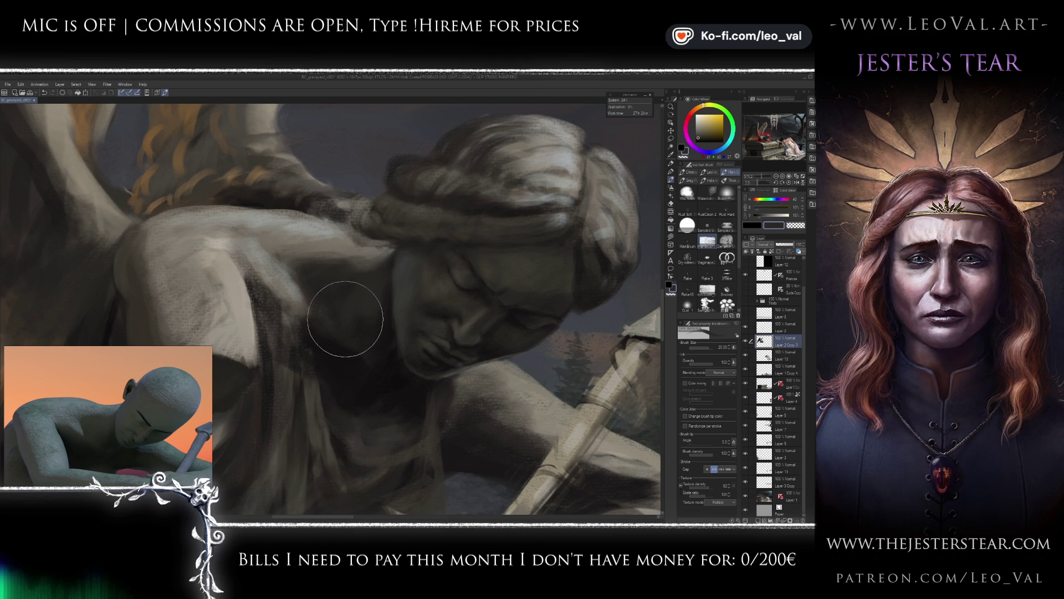
pyautogui.keyDown('alt'); pyautogui.click(332, 315); pyautogui.keyUp('alt')
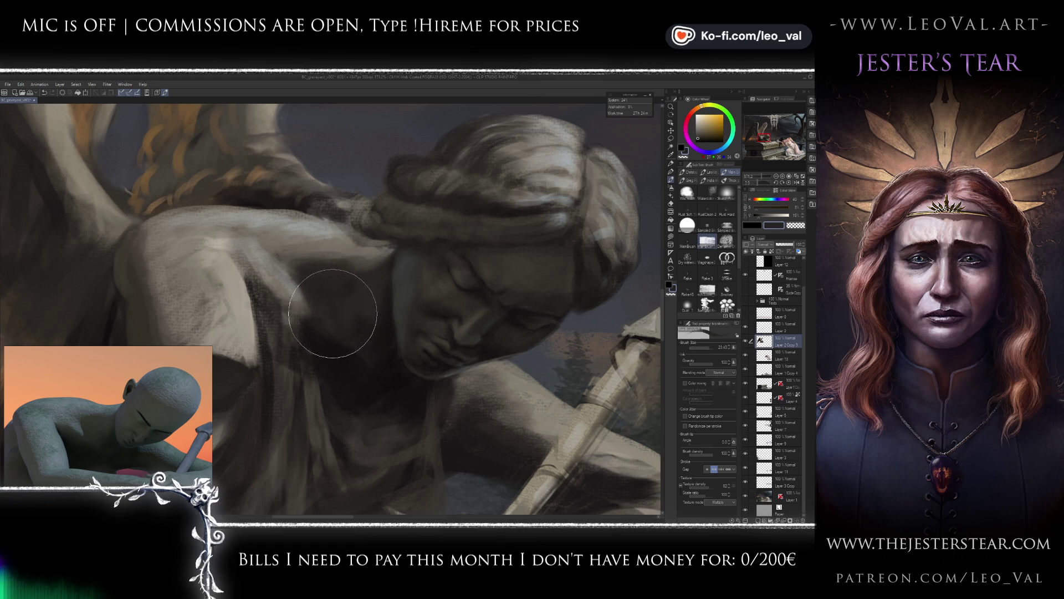
pyautogui.keyDown('alt'); pyautogui.click(370, 326); pyautogui.keyUp('alt')
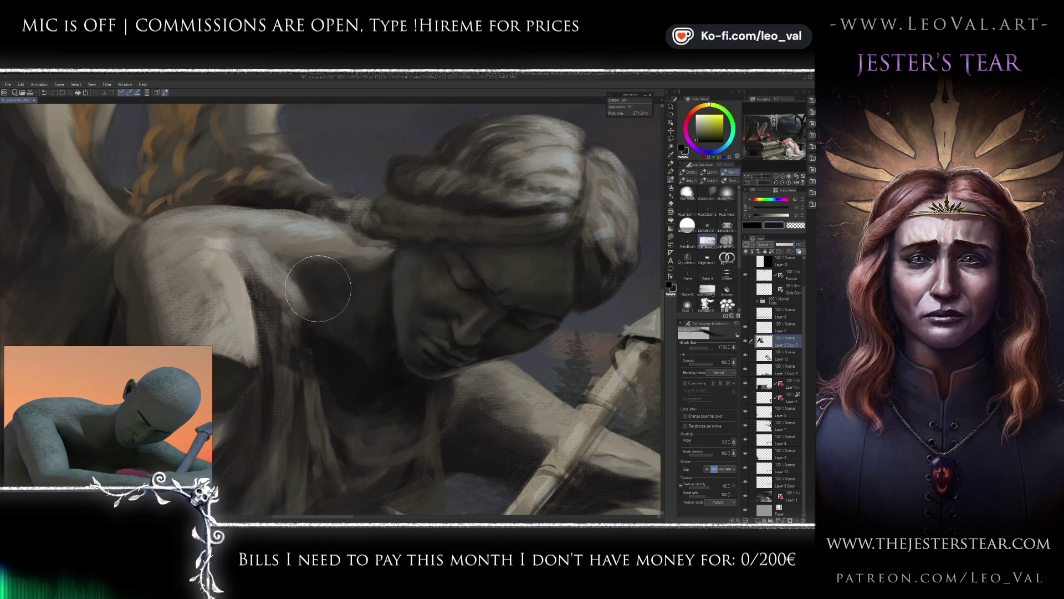
pyautogui.keyDown('alt'); pyautogui.click(319, 291); pyautogui.keyUp('alt')
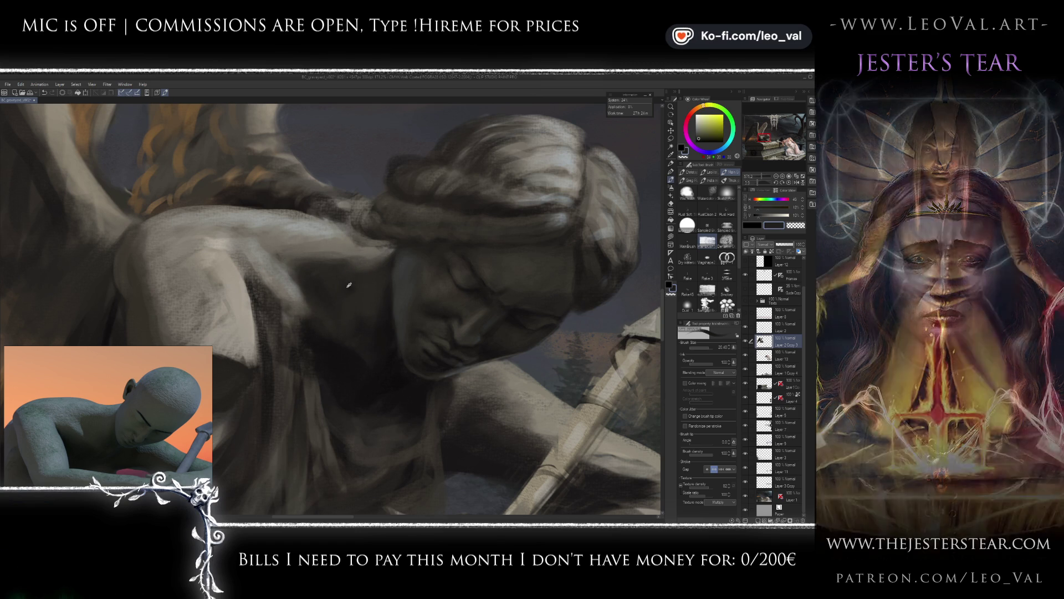
pyautogui.keyDown('alt'); pyautogui.click(298, 276); pyautogui.keyUp('alt')
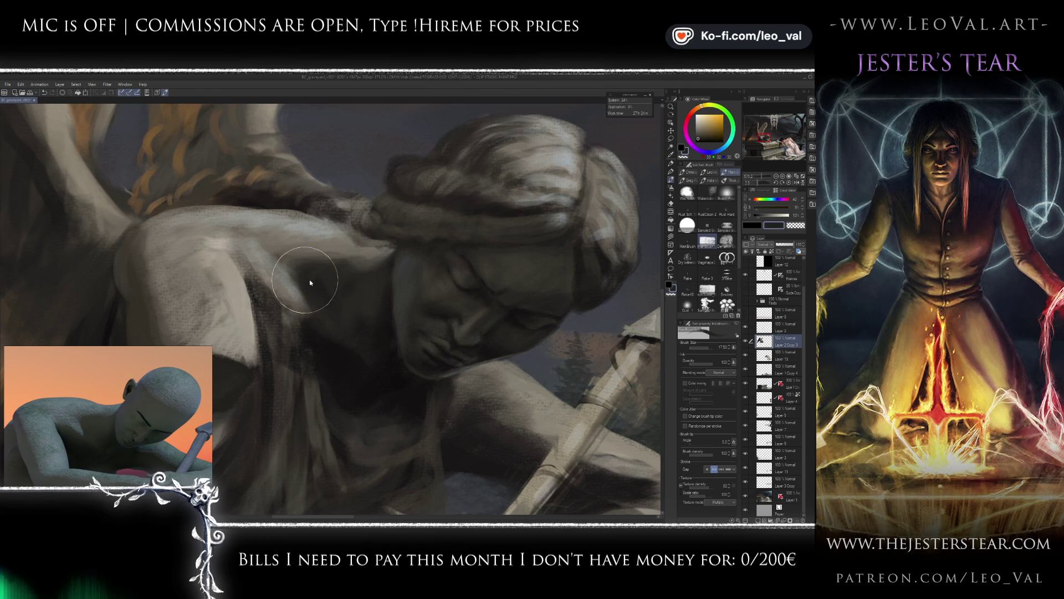
pyautogui.keyDown('alt'); pyautogui.click(305, 250); pyautogui.keyUp('alt')
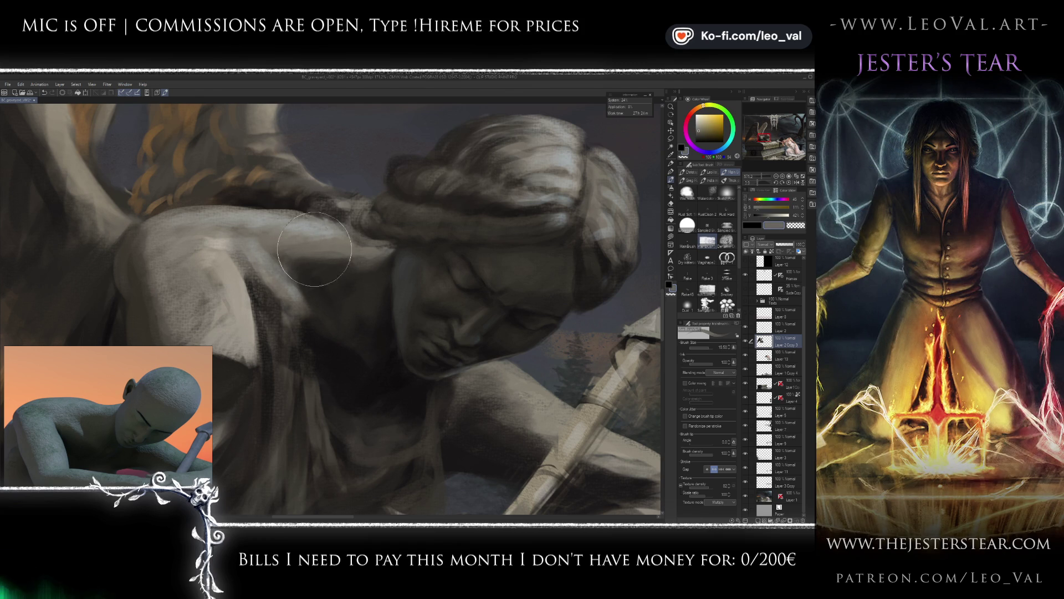
pyautogui.press('j')
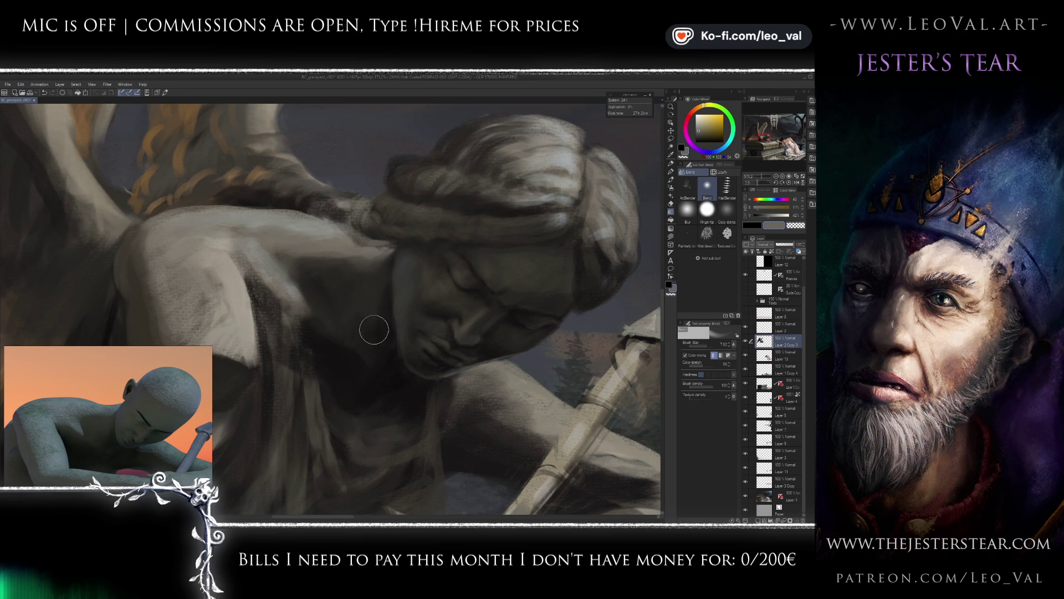
# Switch from blending to a smaller painting brush and sample dark and warm greys from the neck and shoulder.
pyautogui.moveTo(378, 364); pyautogui.dragTo(367, 320)
pyautogui.press('[')
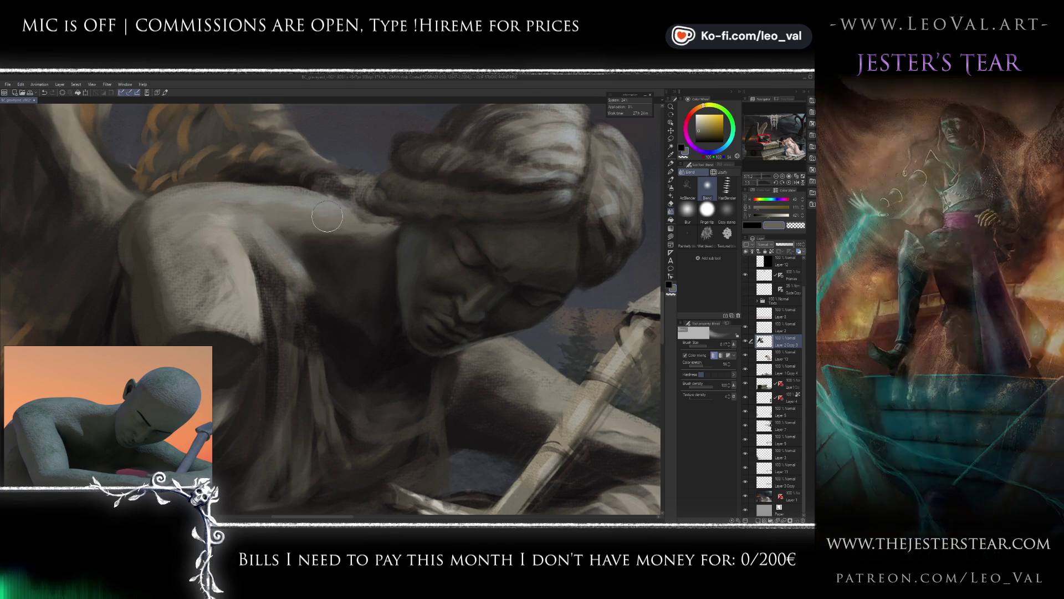
pyautogui.press('b')
pyautogui.keyDown('alt'); pyautogui.click(298, 224); pyautogui.keyUp('alt')
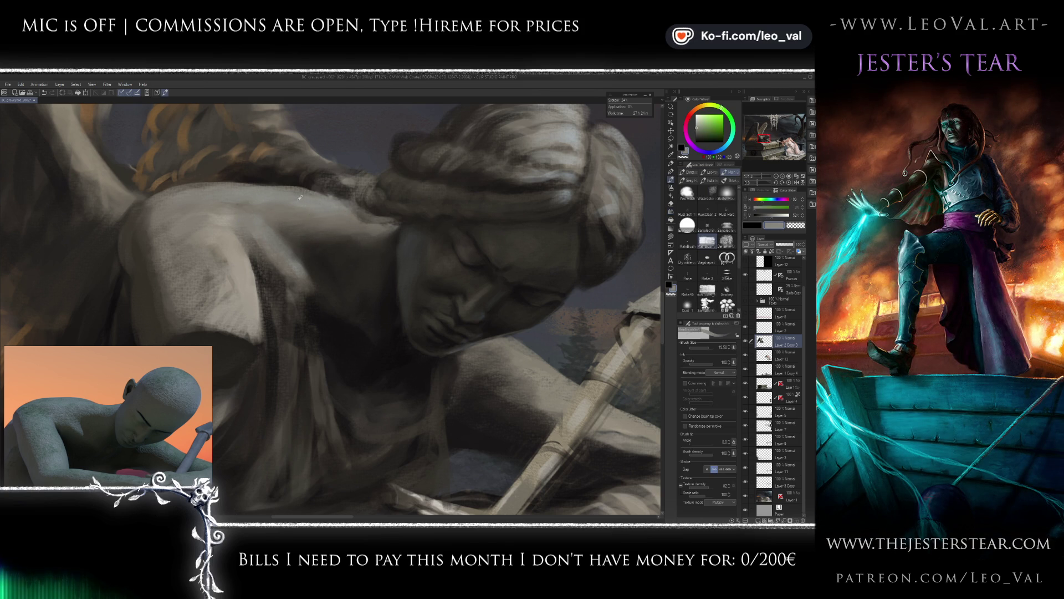
pyautogui.keyDown('ctrl'); pyautogui.keyDown('alt'); pyautogui.moveTo(296, 200); pyautogui.dragTo(263, 188); pyautogui.keyUp('alt'); pyautogui.keyUp('ctrl')
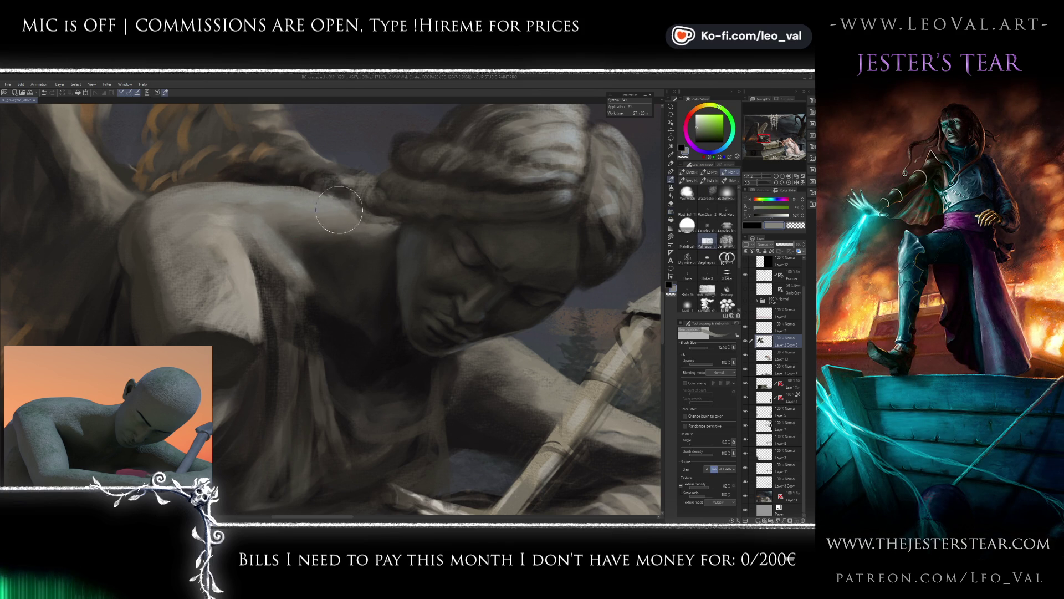
pyautogui.moveTo(362, 219)
pyautogui.keyDown('ctrl'); pyautogui.keyDown('alt'); pyautogui.mouseDown()
pyautogui.moveTo(352, 213)
pyautogui.moveTo(394, 223)
pyautogui.mouseUp(); pyautogui.keyUp('alt'); pyautogui.keyUp('ctrl')
pyautogui.keyDown('alt'); pyautogui.click(377, 222); pyautogui.keyUp('alt')
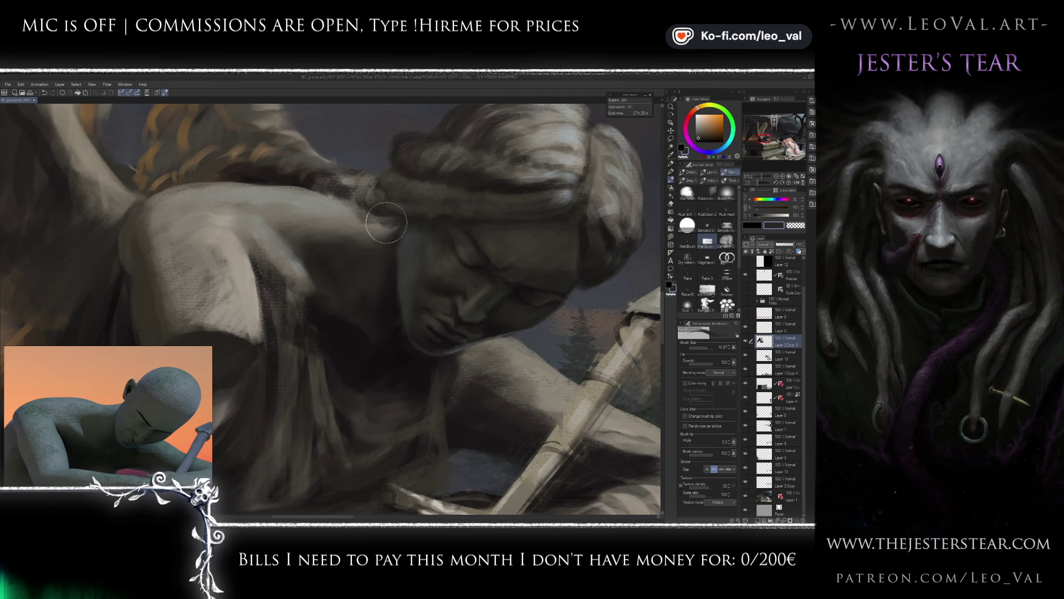
pyautogui.keyDown('alt'); pyautogui.click(377, 225); pyautogui.keyUp('alt')
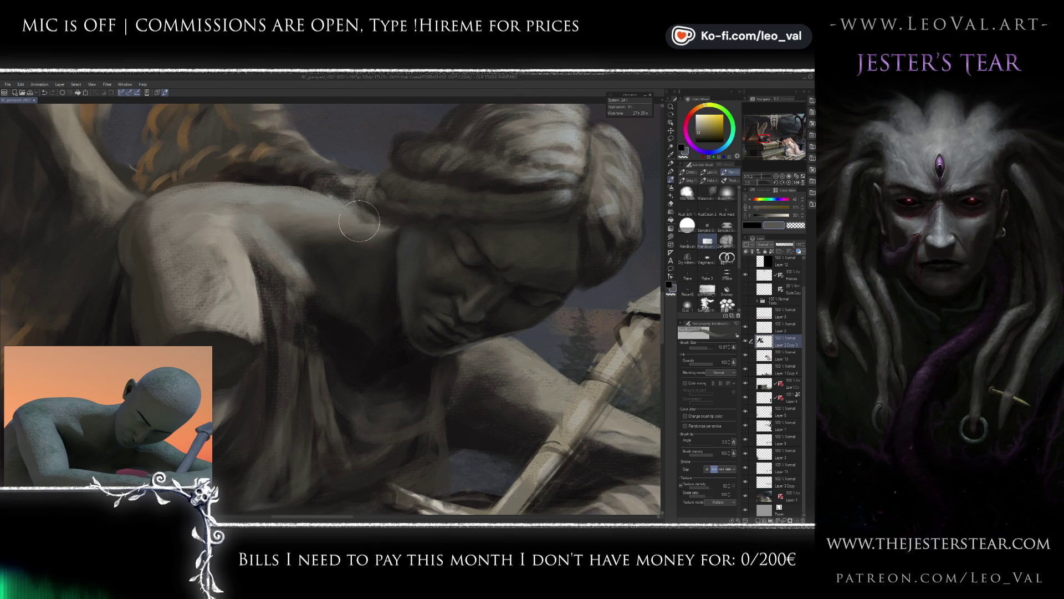
pyautogui.keyDown('alt'); pyautogui.click(314, 207); pyautogui.keyUp('alt')
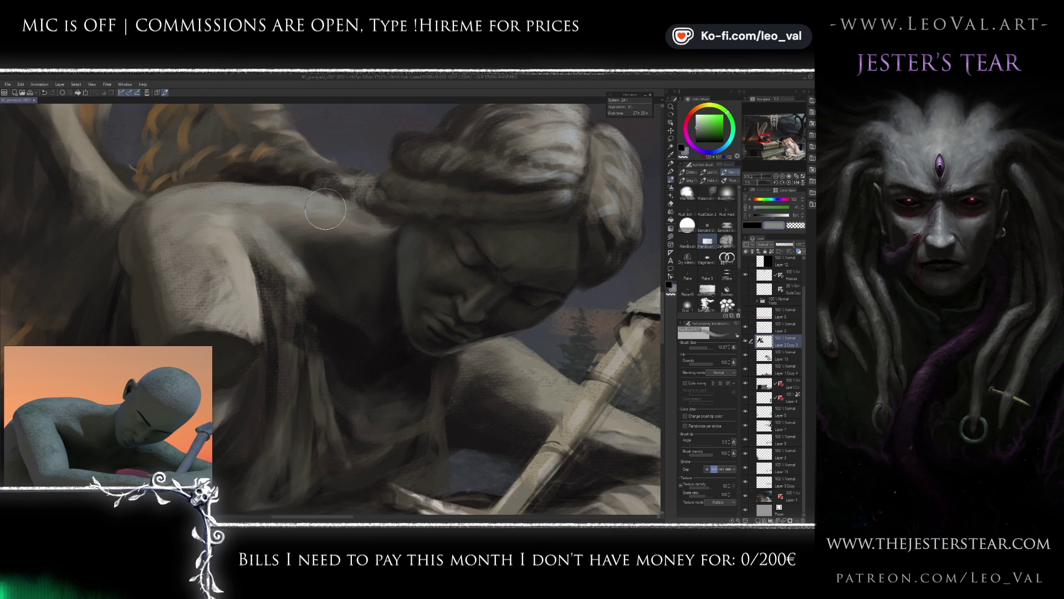
# Sample very dark shadow tones from the face and chest, adjusting the brush size.
pyautogui.scroll(-2, 311, 316)
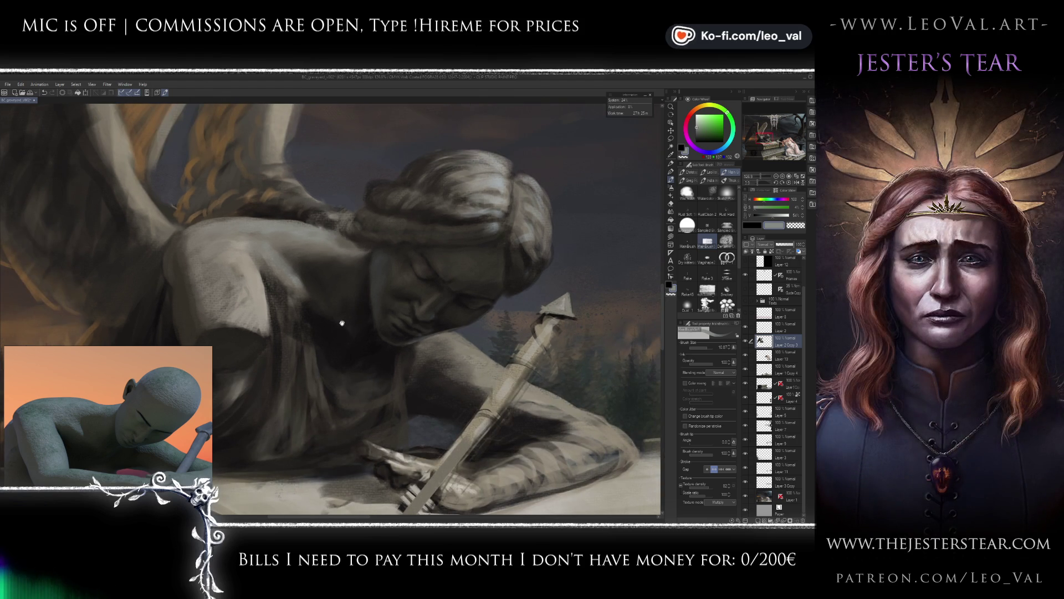
pyautogui.scroll(2, 344, 327)
pyautogui.keyDown('alt'); pyautogui.click(347, 280); pyautogui.keyUp('alt')
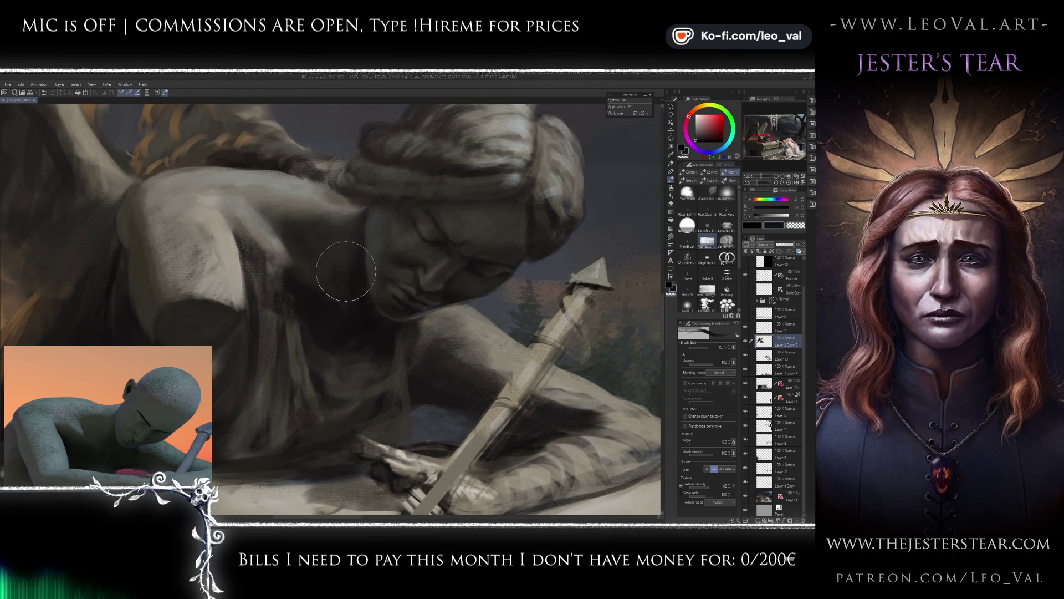
pyautogui.keyDown('alt'); pyautogui.click(342, 280); pyautogui.keyUp('alt')
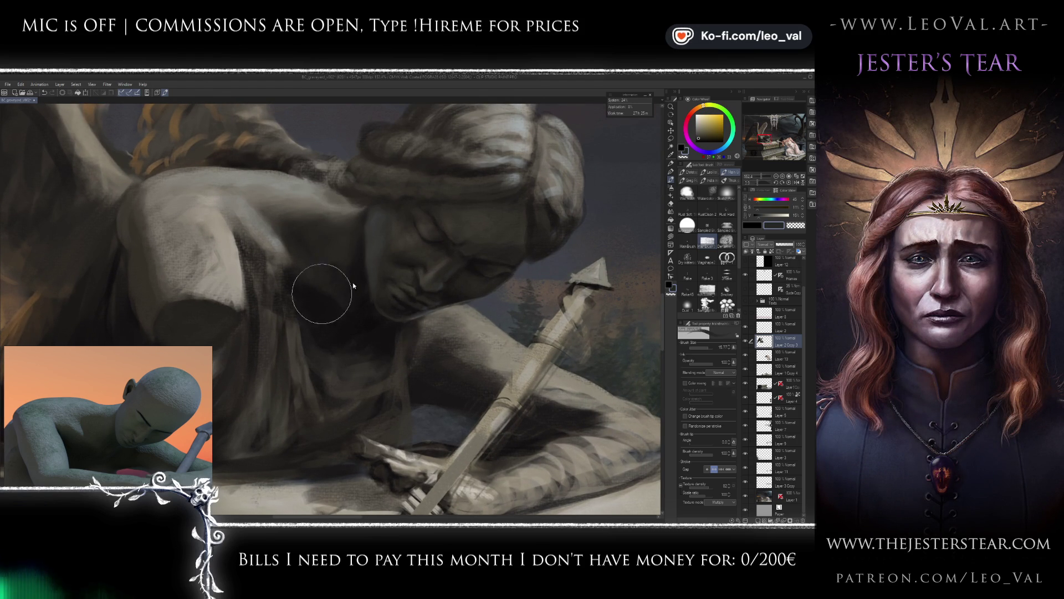
pyautogui.press(']')
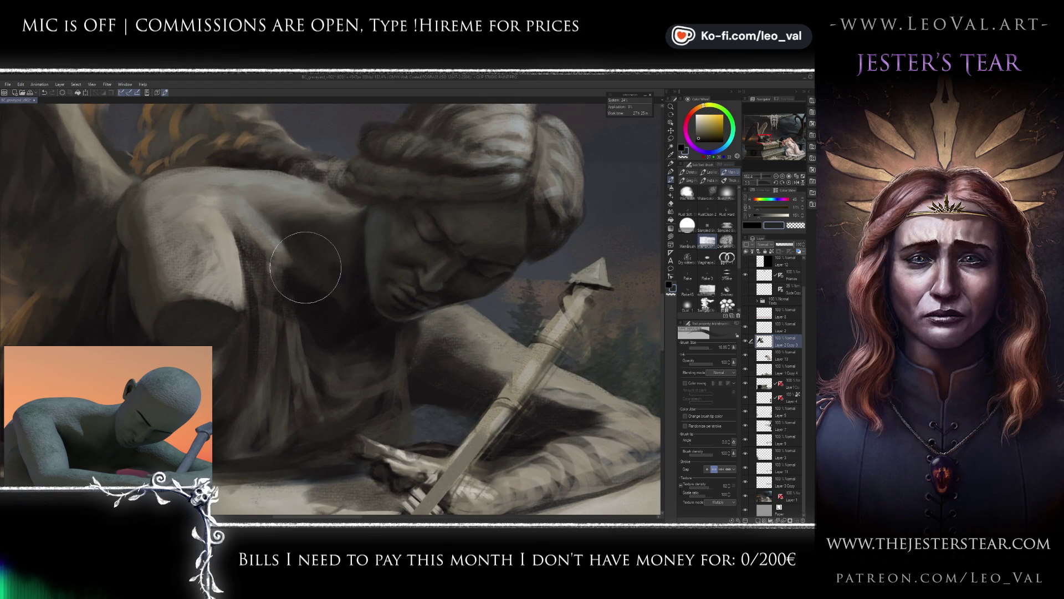
pyautogui.keyDown('alt'); pyautogui.click(308, 277); pyautogui.keyUp('alt')
pyautogui.press('[')
pyautogui.press('[')
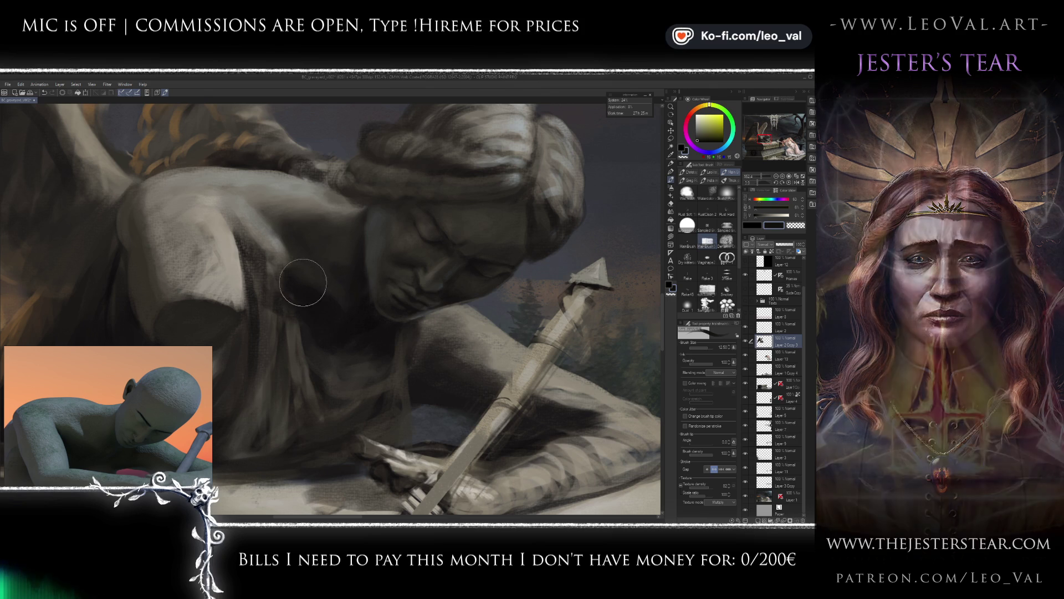
pyautogui.keyDown('alt'); pyautogui.click(305, 283); pyautogui.keyUp('alt')
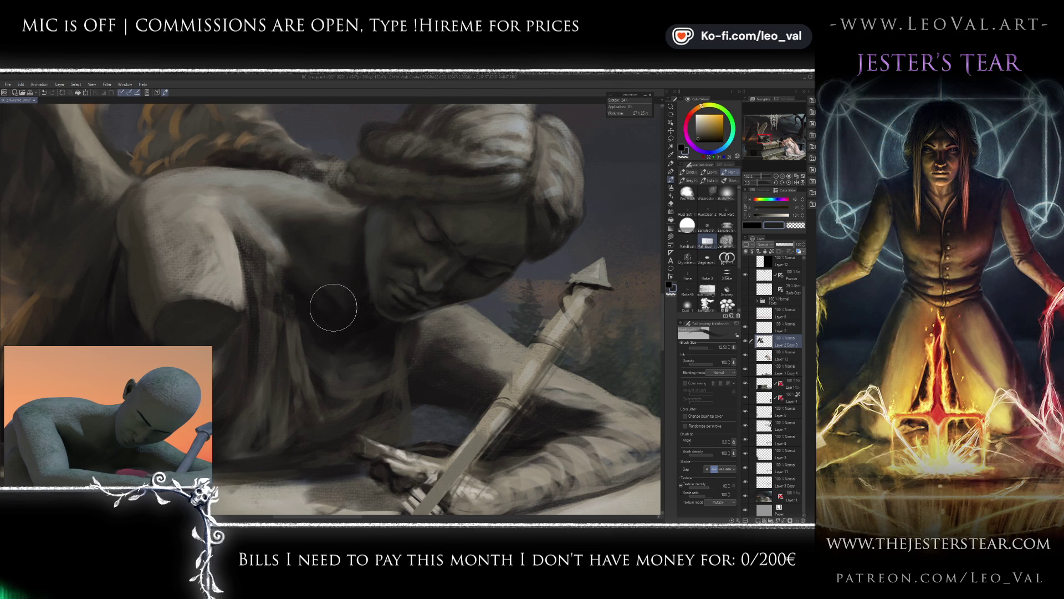
# Pick black, grey-yellow and lighter grey stone tones with a larger brush for the chest hollow.
pyautogui.moveTo(330, 337); pyautogui.dragTo(325, 329)
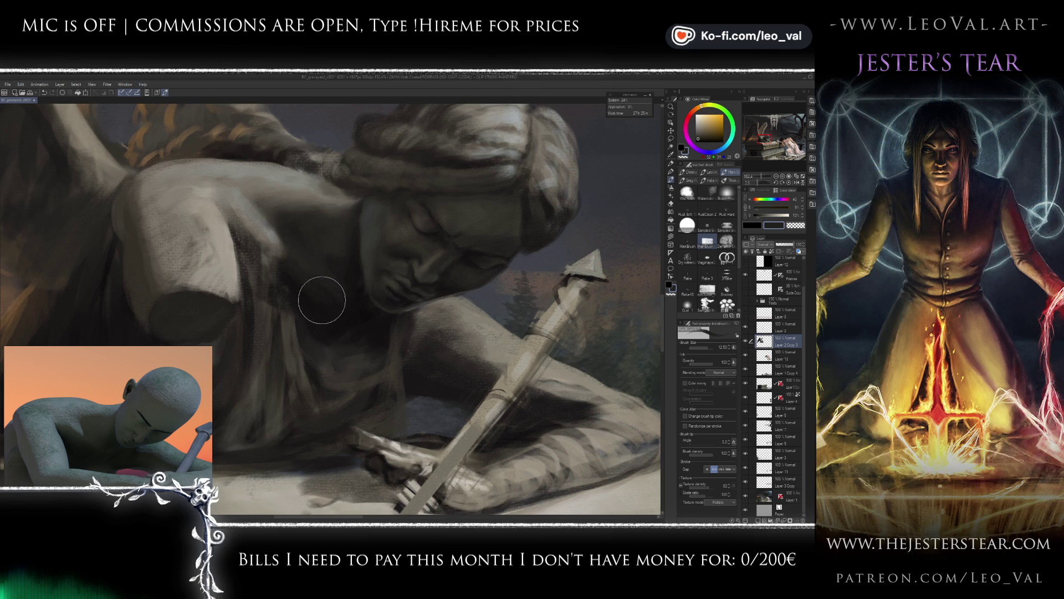
pyautogui.keyDown('alt'); pyautogui.click(332, 294); pyautogui.keyUp('alt')
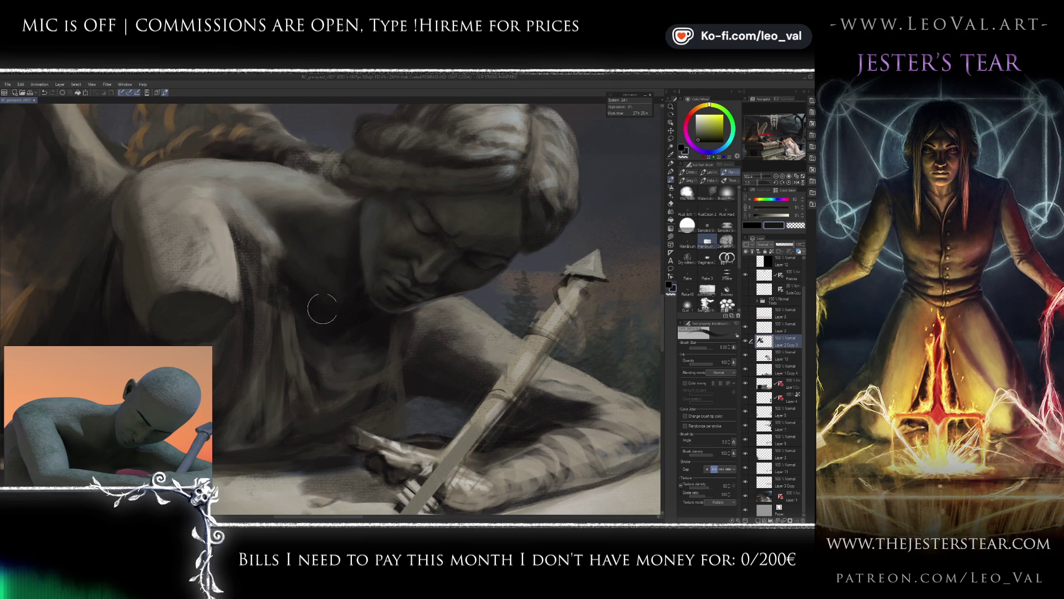
pyautogui.press('x')
pyautogui.keyDown('ctrl'); pyautogui.keyDown('alt'); pyautogui.moveTo(335, 327); pyautogui.dragTo(290, 280); pyautogui.keyUp('alt'); pyautogui.keyUp('ctrl')
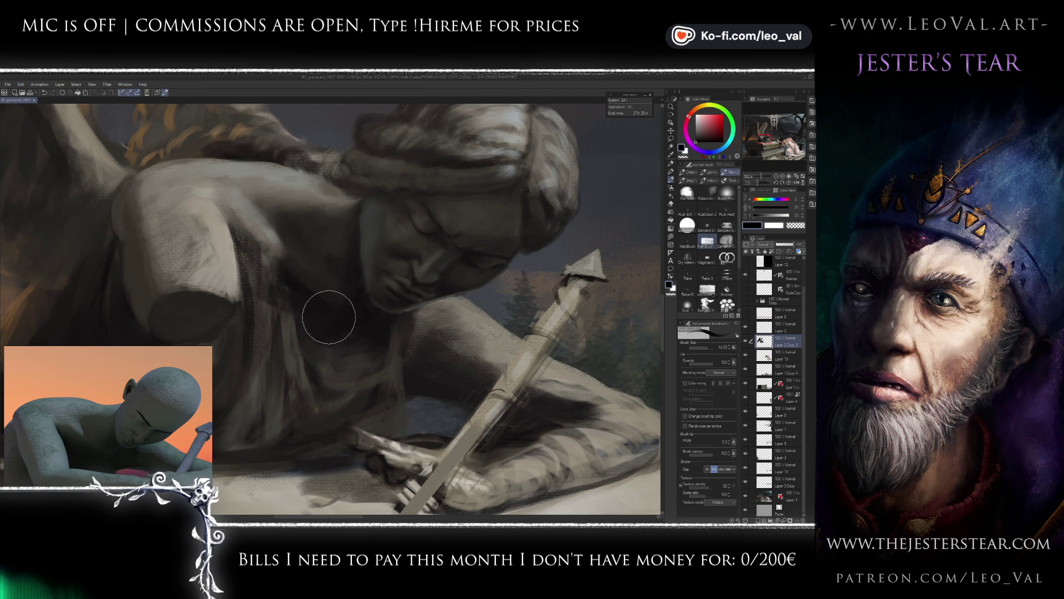
pyautogui.keyDown('alt'); pyautogui.click(325, 304); pyautogui.keyUp('alt')
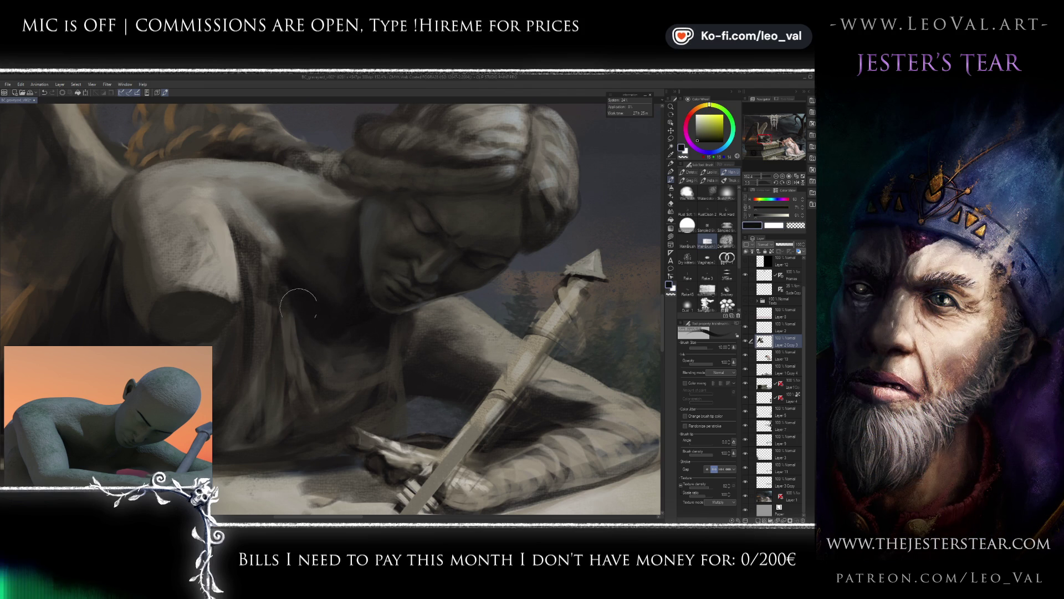
pyautogui.scroll(2, 327, 327)
pyautogui.keyDown('alt'); pyautogui.click(318, 267); pyautogui.keyUp('alt')
pyautogui.keyDown('ctrl'); pyautogui.keyDown('alt'); pyautogui.moveTo(318, 268); pyautogui.dragTo(365, 286); pyautogui.keyUp('alt'); pyautogui.keyUp('ctrl')
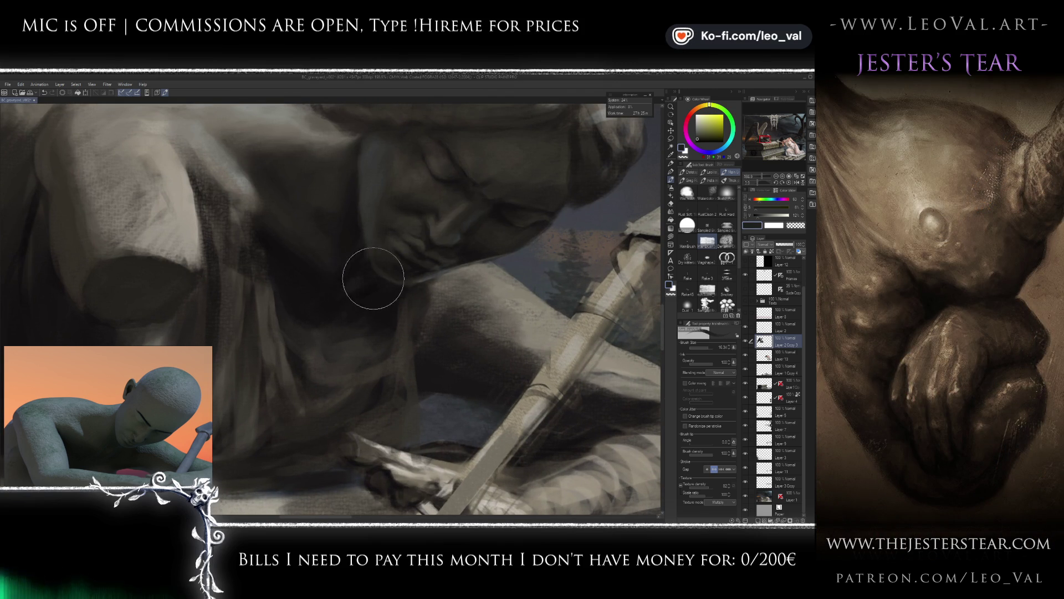
# Blend the freshly painted chest shadows with the blending tool.
pyautogui.press('j')
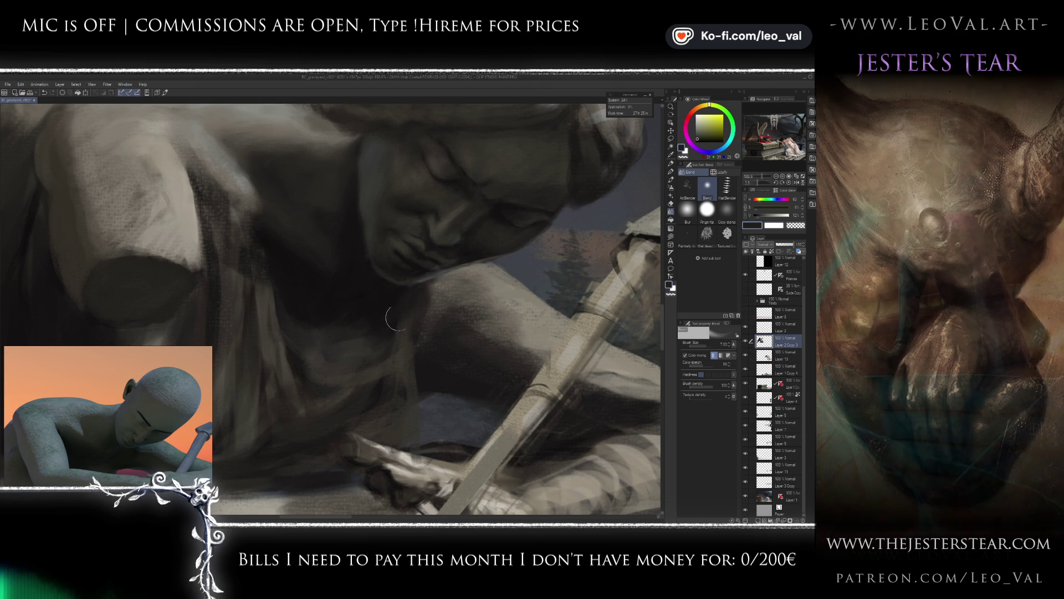
pyautogui.scroll(-3, 413, 294)
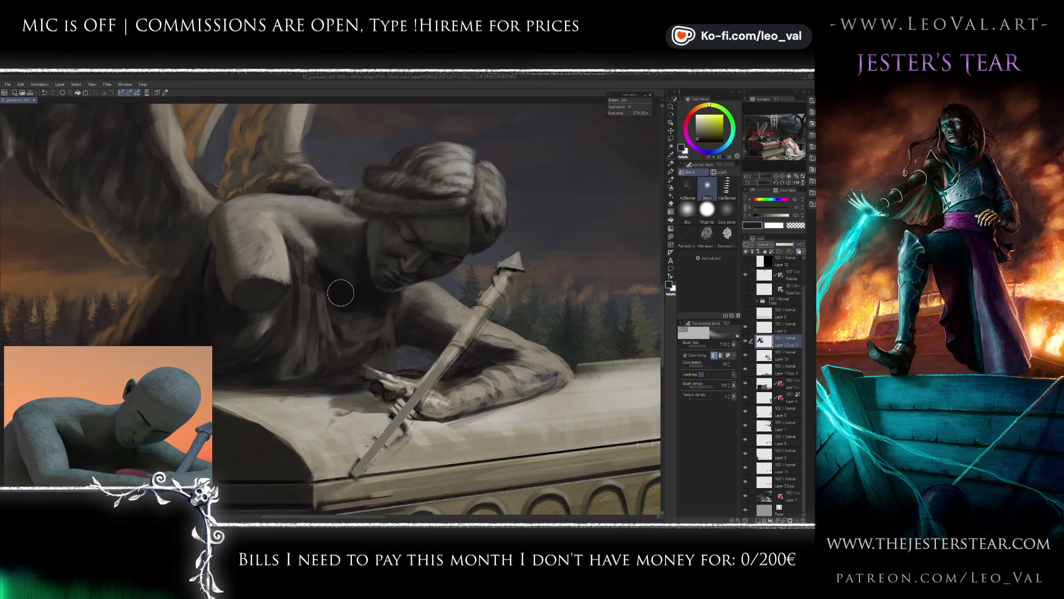
pyautogui.press('b')
pyautogui.scroll(2, 306, 280)
# Resample dark grey, tan and yellowish stone tones from the statue and chest.
pyautogui.keyDown('alt'); pyautogui.click(353, 320); pyautogui.keyUp('alt')
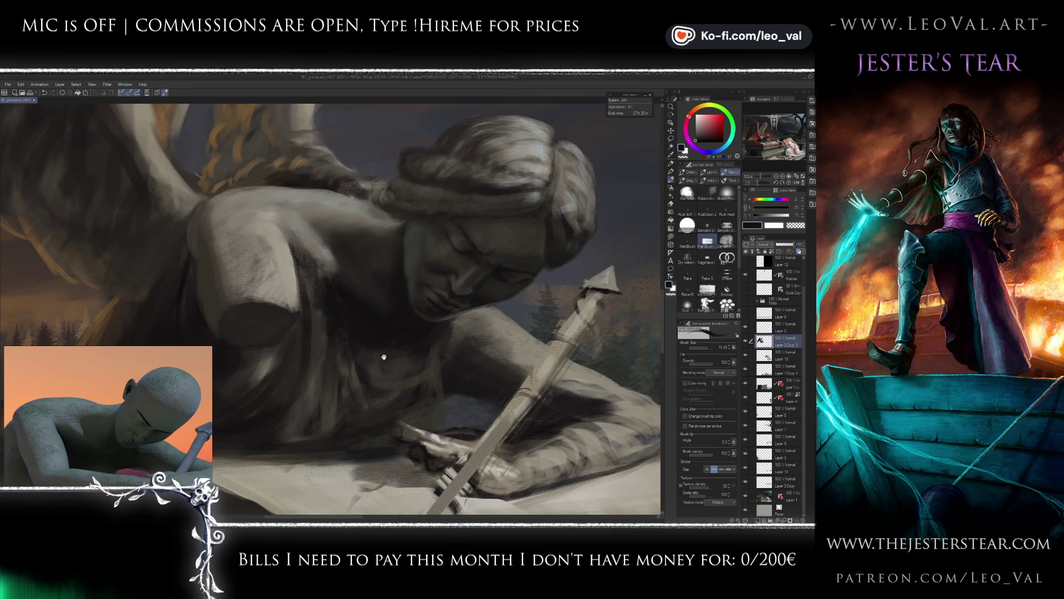
pyautogui.scroll(2, 386, 361)
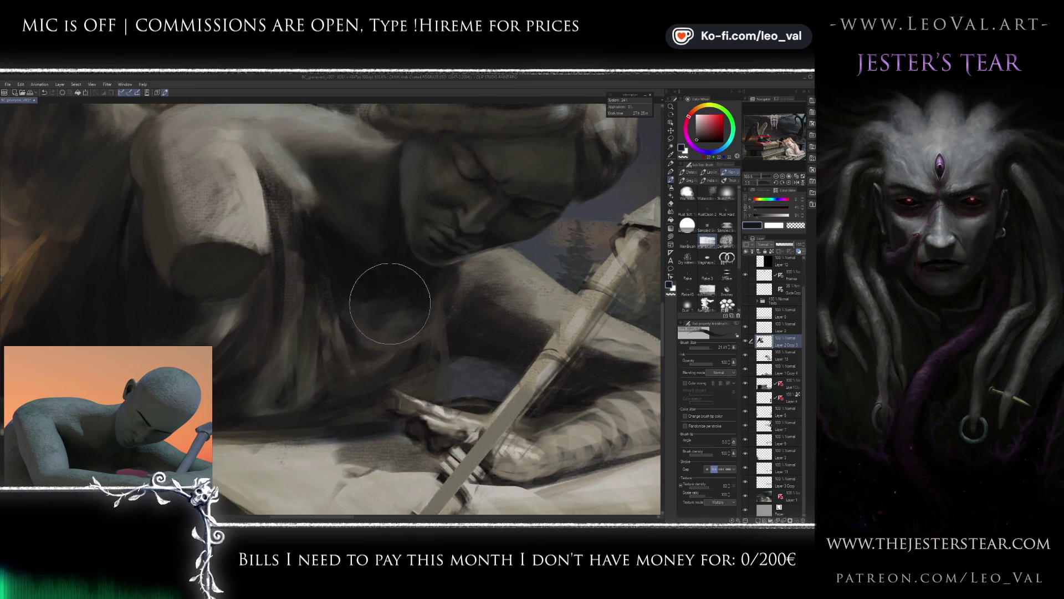
pyautogui.keyDown('alt'); pyautogui.click(382, 311); pyautogui.keyUp('alt')
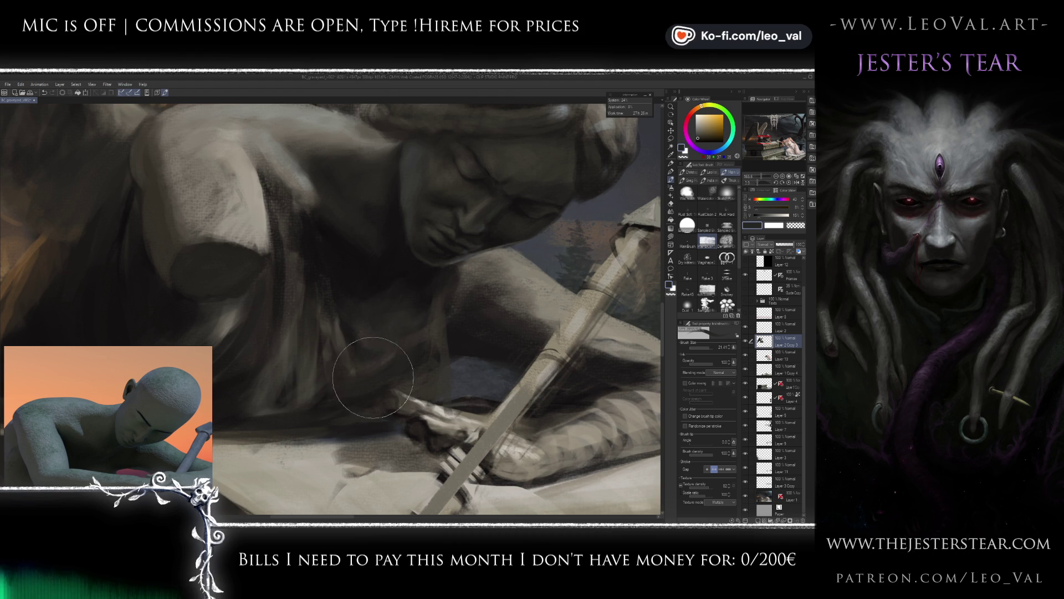
pyautogui.keyDown('alt'); pyautogui.click(376, 283); pyautogui.keyUp('alt')
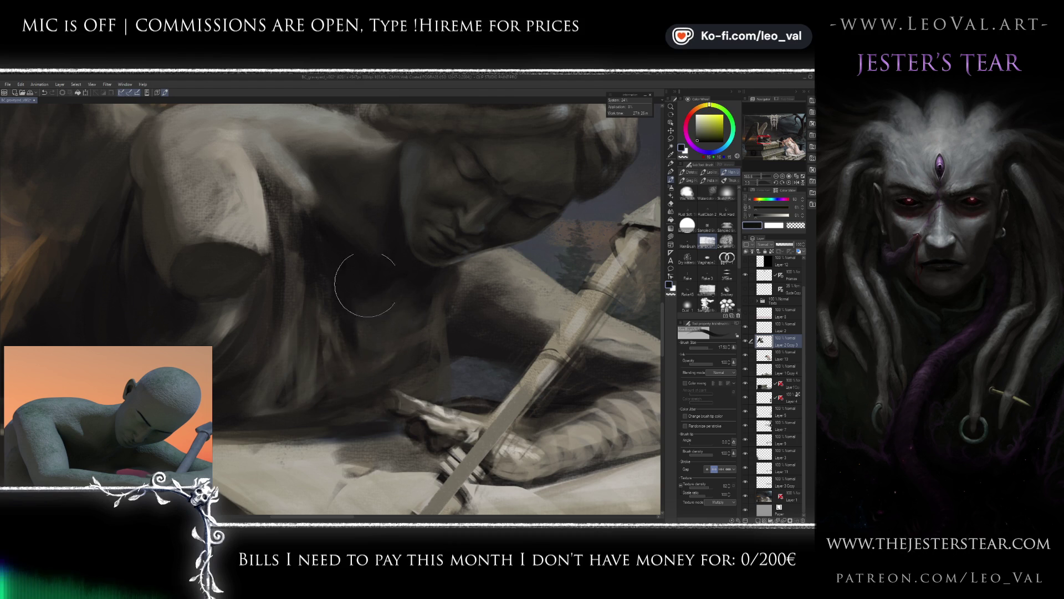
pyautogui.moveTo(376, 316); pyautogui.dragTo(376, 309)
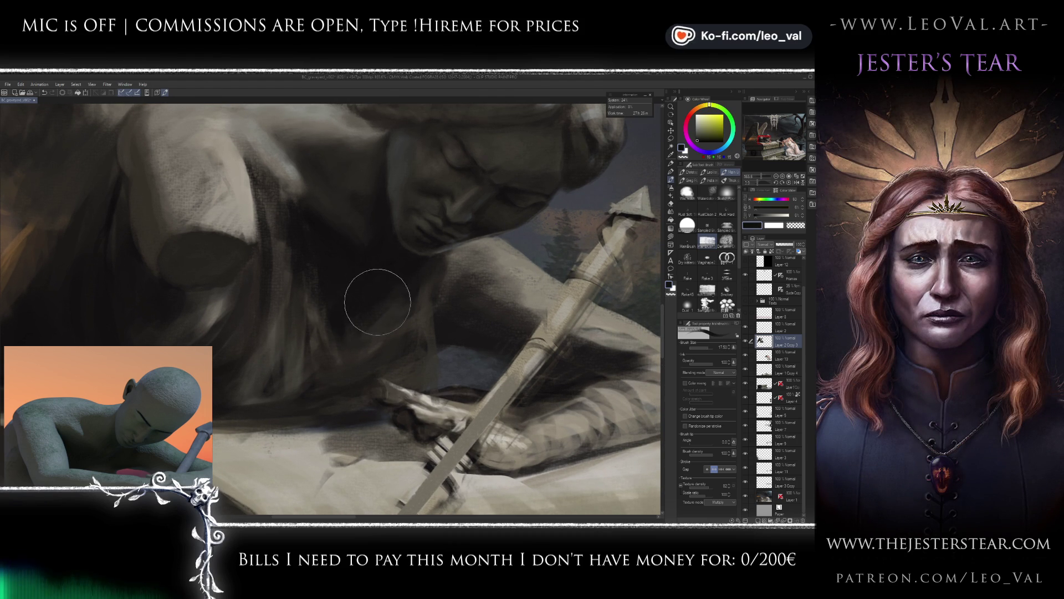
pyautogui.scroll(-3, 360, 324)
pyautogui.scroll(1, 388, 308)
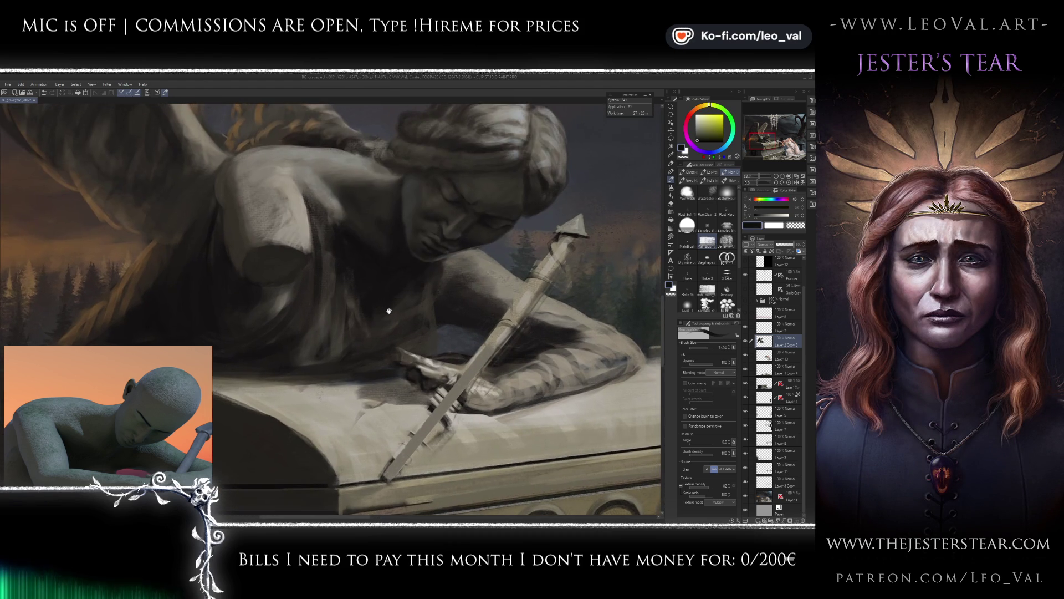
pyautogui.scroll(1, 388, 311)
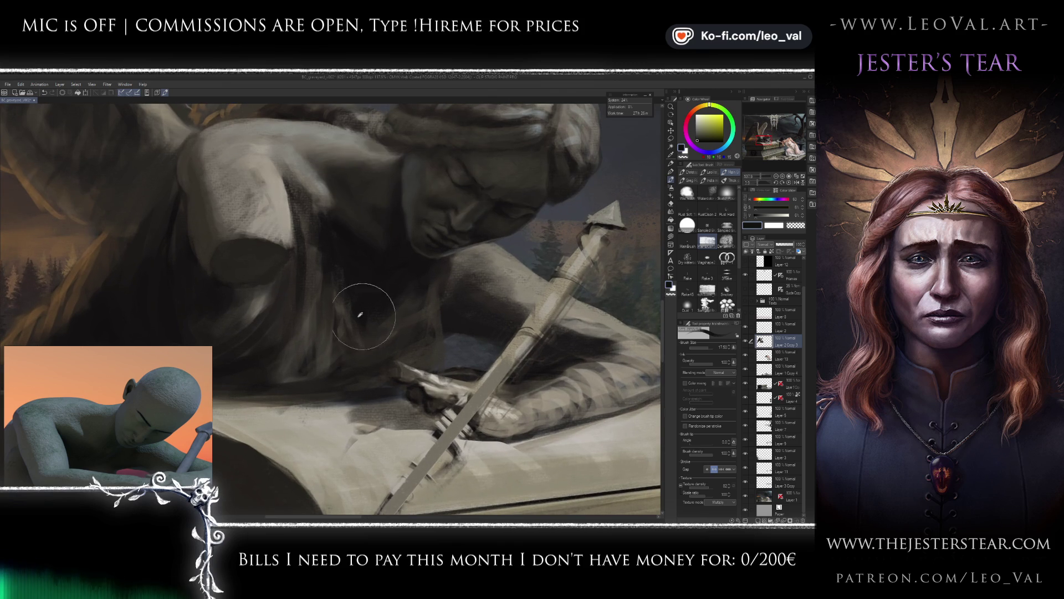
pyautogui.keyDown('alt'); pyautogui.click(330, 239); pyautogui.keyUp('alt')
# Paint lighter grey strokes along the shoulder strap with a smaller brush.
pyautogui.moveTo(218, 151); pyautogui.dragTo(265, 201)
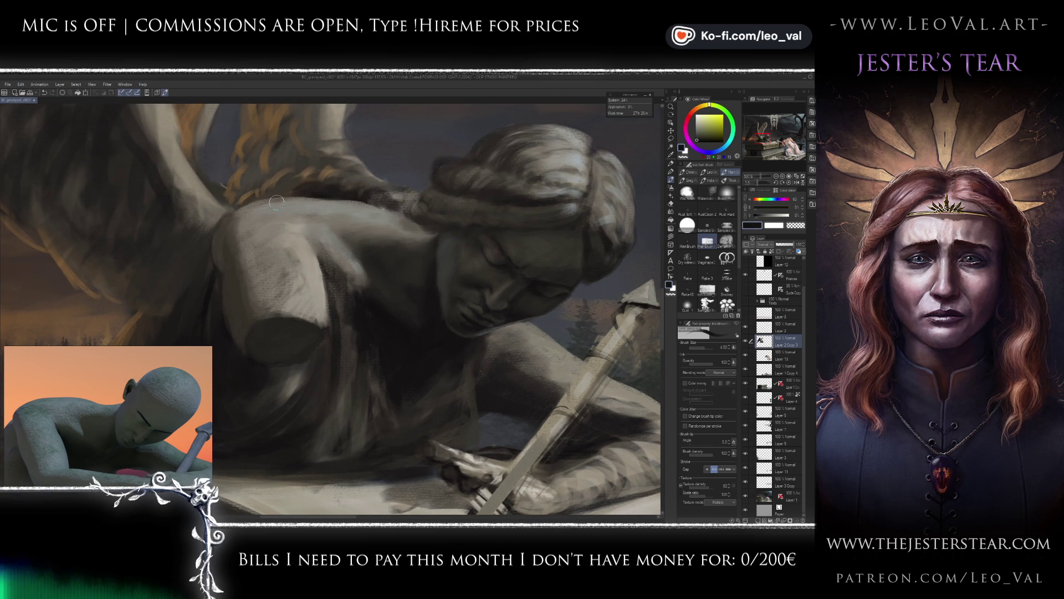
pyautogui.press('[')
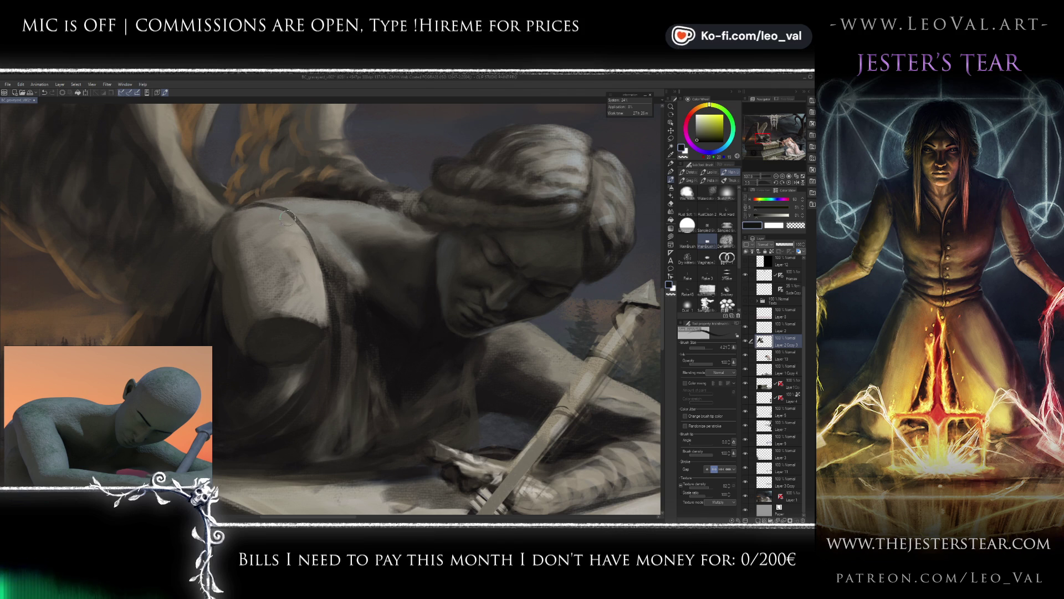
pyautogui.scroll(-2, 355, 294)
pyautogui.scroll(3, 332, 293)
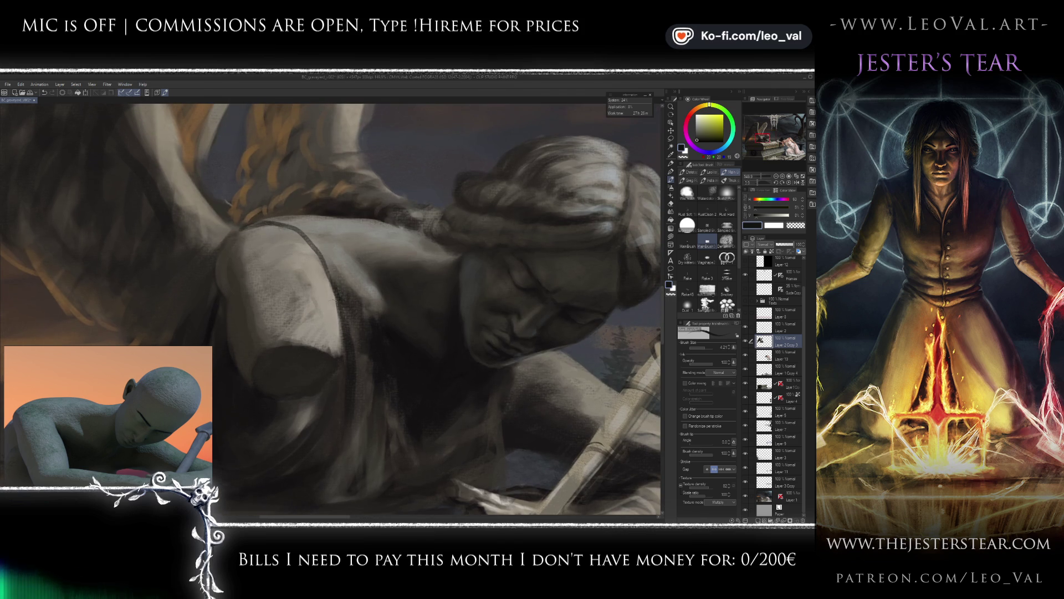
pyautogui.keyDown('alt'); pyautogui.click(327, 290); pyautogui.keyUp('alt')
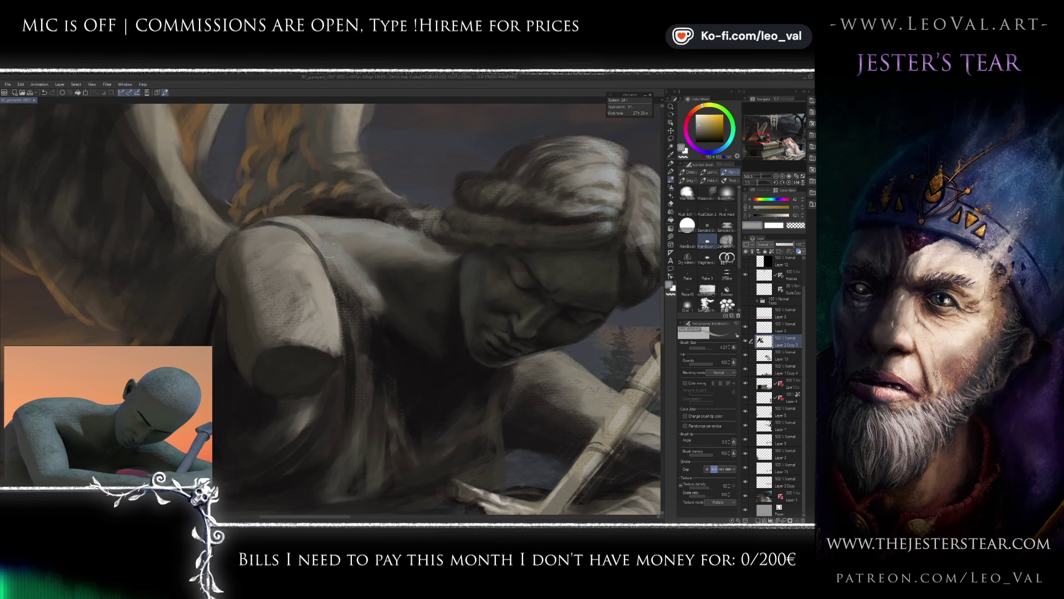
pyautogui.moveTo(314, 239); pyautogui.dragTo(353, 315)
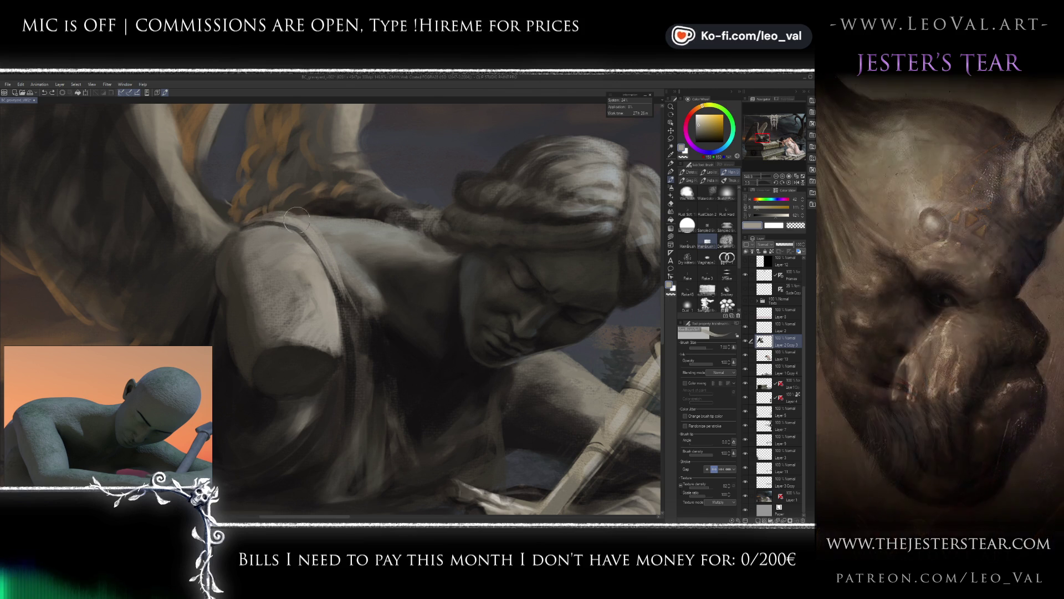
pyautogui.moveTo(341, 308); pyautogui.dragTo(360, 346)
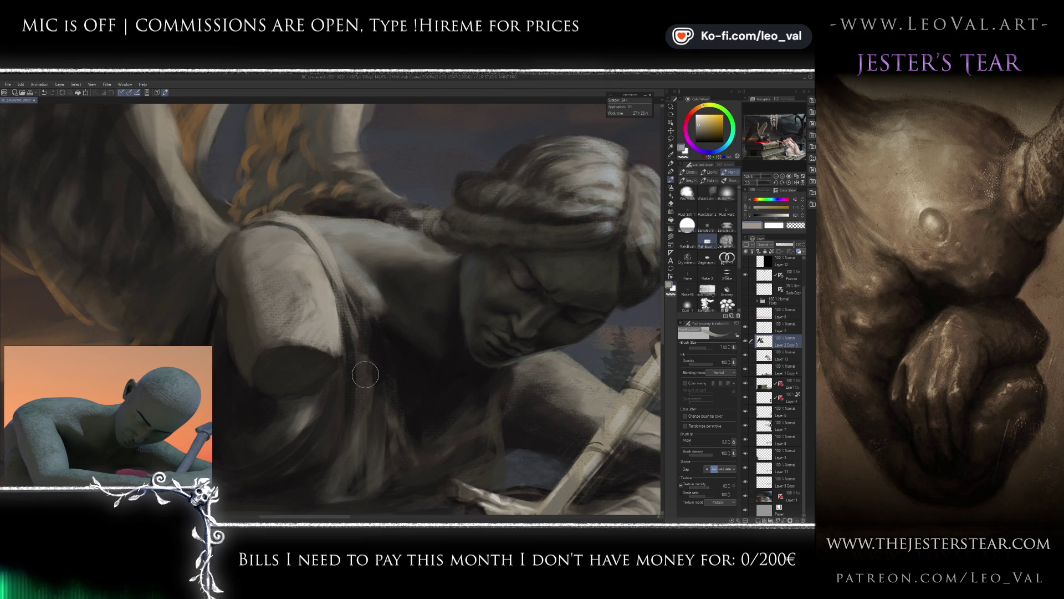
# Pick darker grey and near-black shadow tones and bring the face and shoulder into view.
pyautogui.keyDown('alt'); pyautogui.click(355, 333); pyautogui.keyUp('alt')
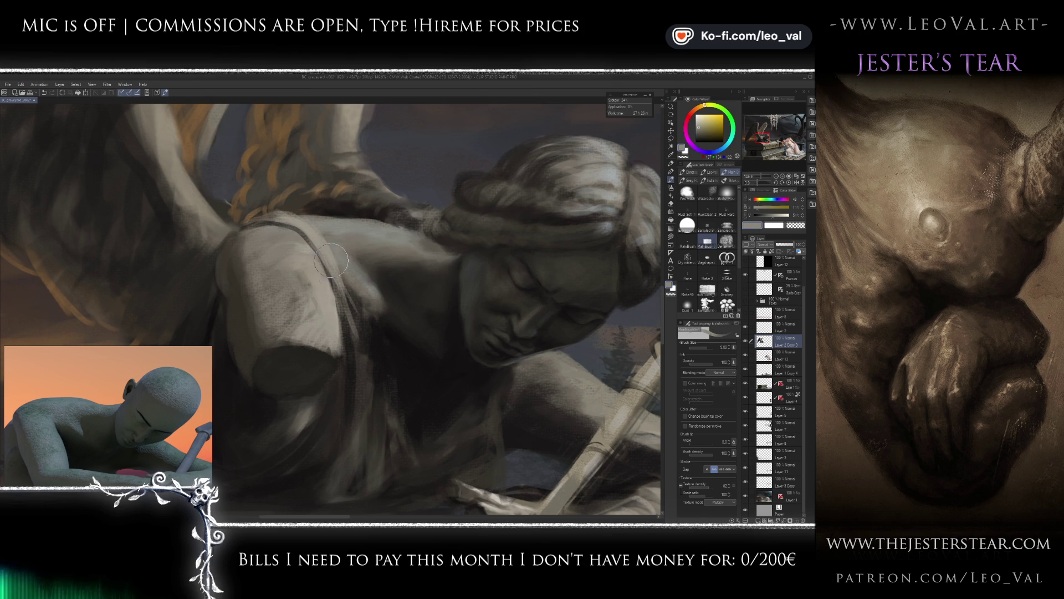
pyautogui.keyDown('alt'); pyautogui.click(358, 352); pyautogui.keyUp('alt')
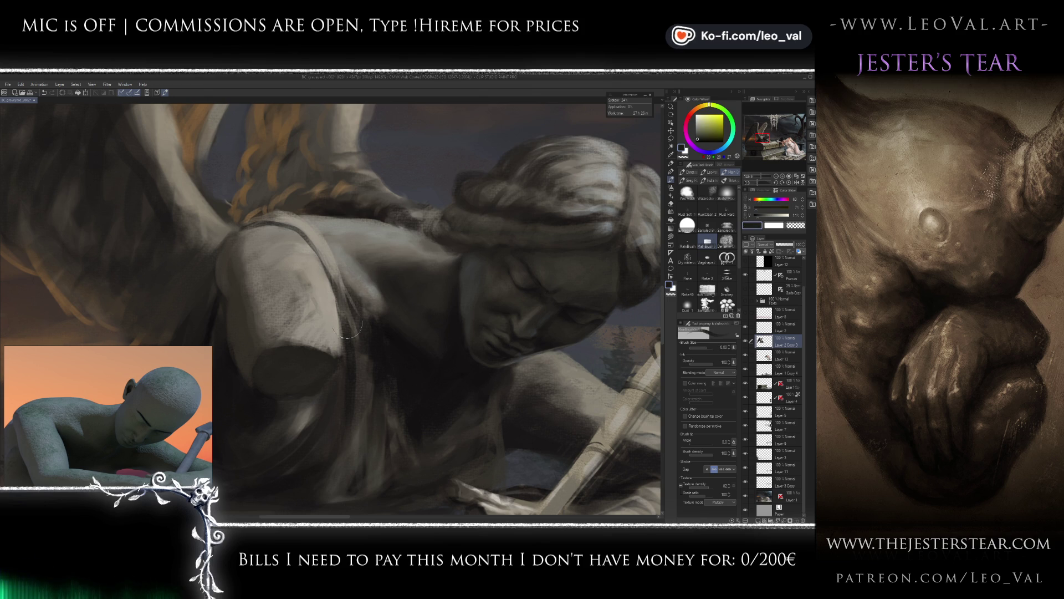
pyautogui.moveTo(377, 424); pyautogui.dragTo(349, 360)
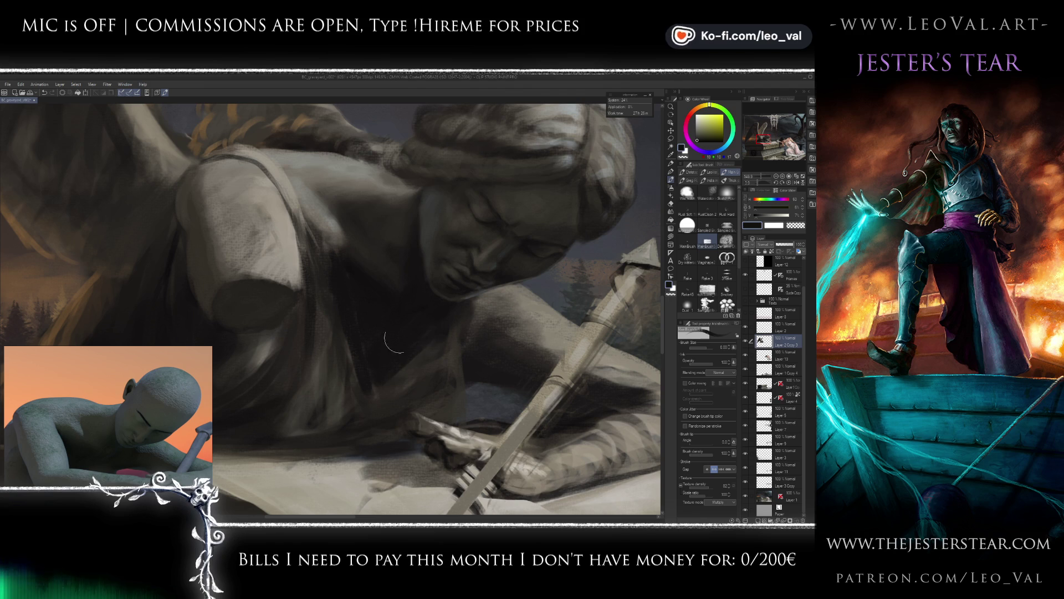
# Sample mid-grey, near-black and warm grey tones with an enlarged brush for broad chest shadows.
pyautogui.moveTo(371, 382); pyautogui.dragTo(409, 355)
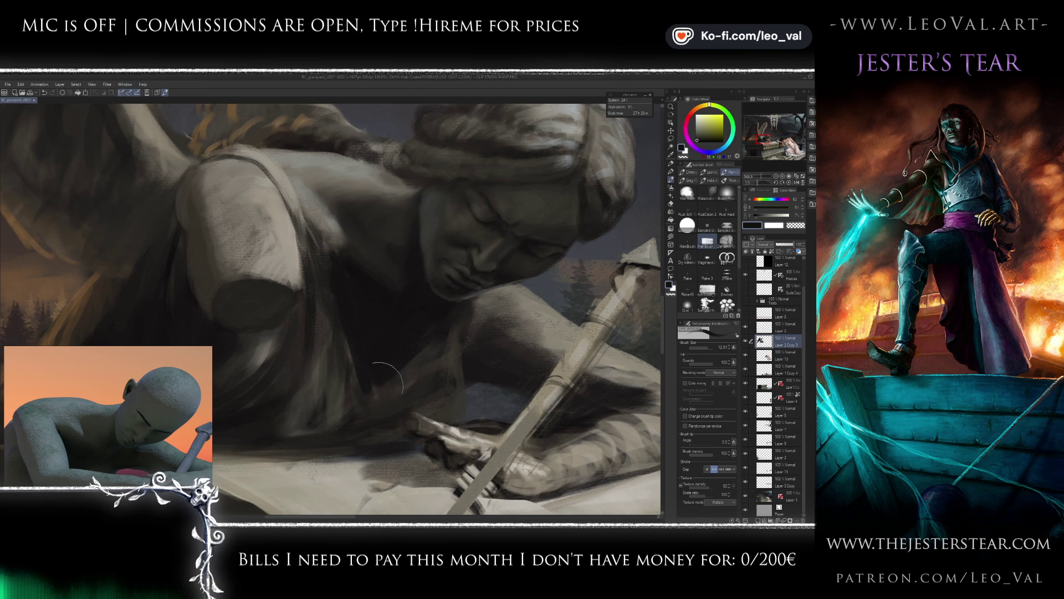
pyautogui.keyDown('alt'); pyautogui.click(320, 243); pyautogui.keyUp('alt')
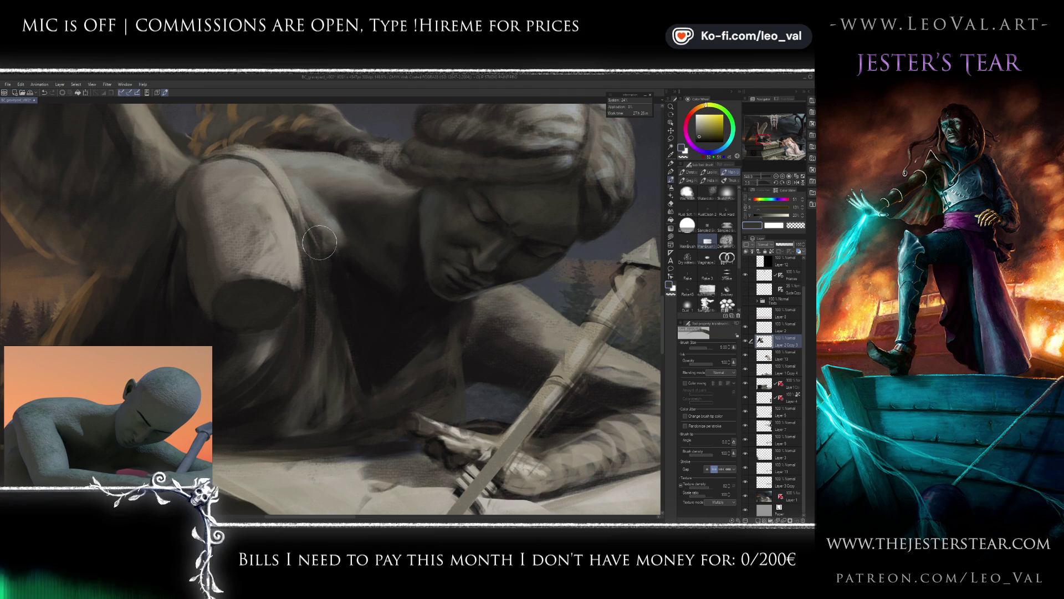
pyautogui.keyDown('alt'); pyautogui.click(333, 272); pyautogui.keyUp('alt')
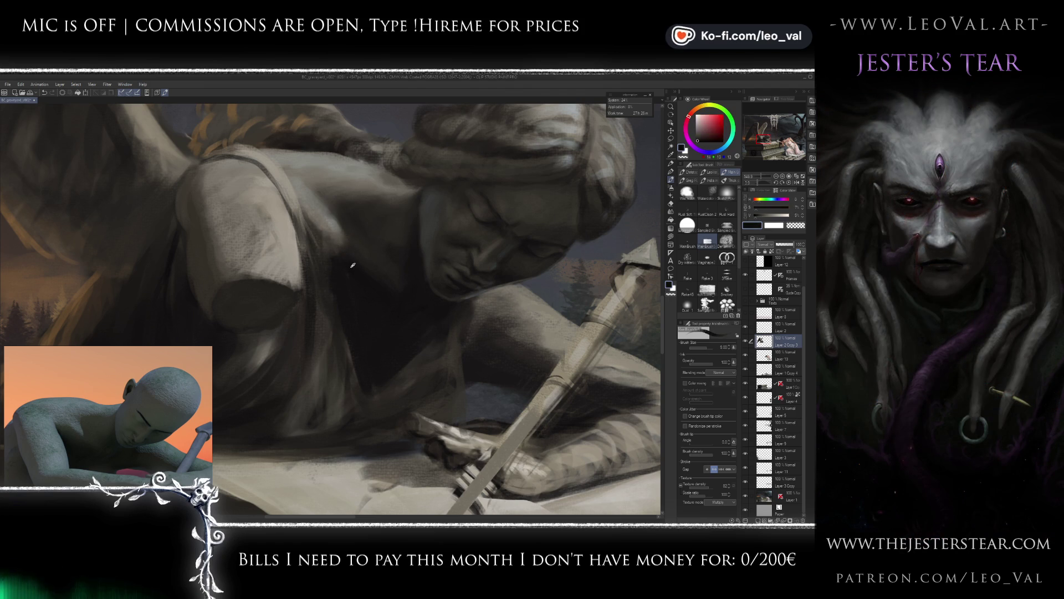
pyautogui.keyDown('alt'); pyautogui.click(367, 268); pyautogui.keyUp('alt')
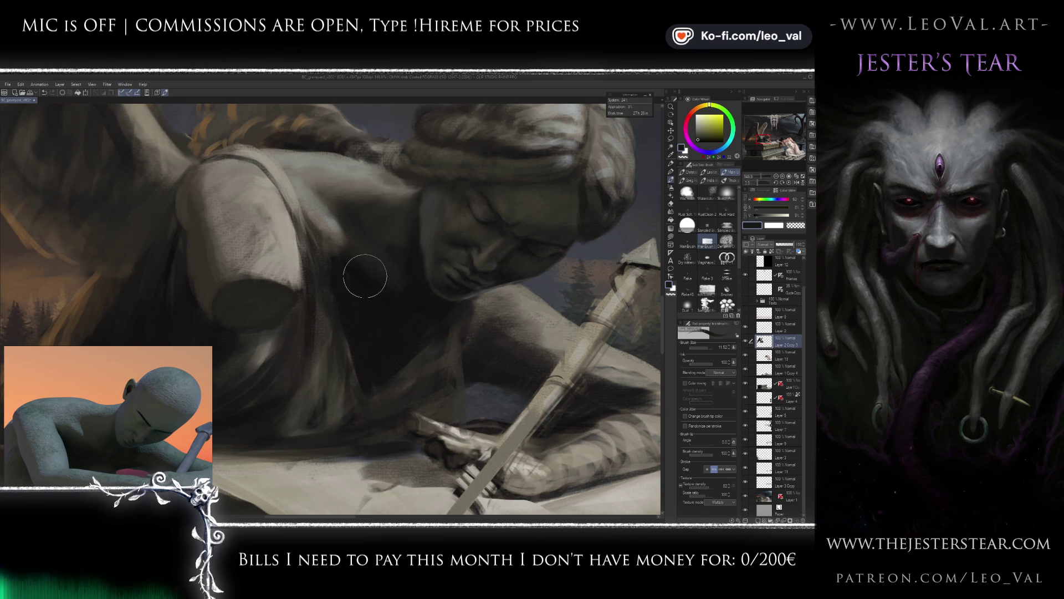
pyautogui.keyDown('alt'); pyautogui.click(367, 270); pyautogui.keyUp('alt')
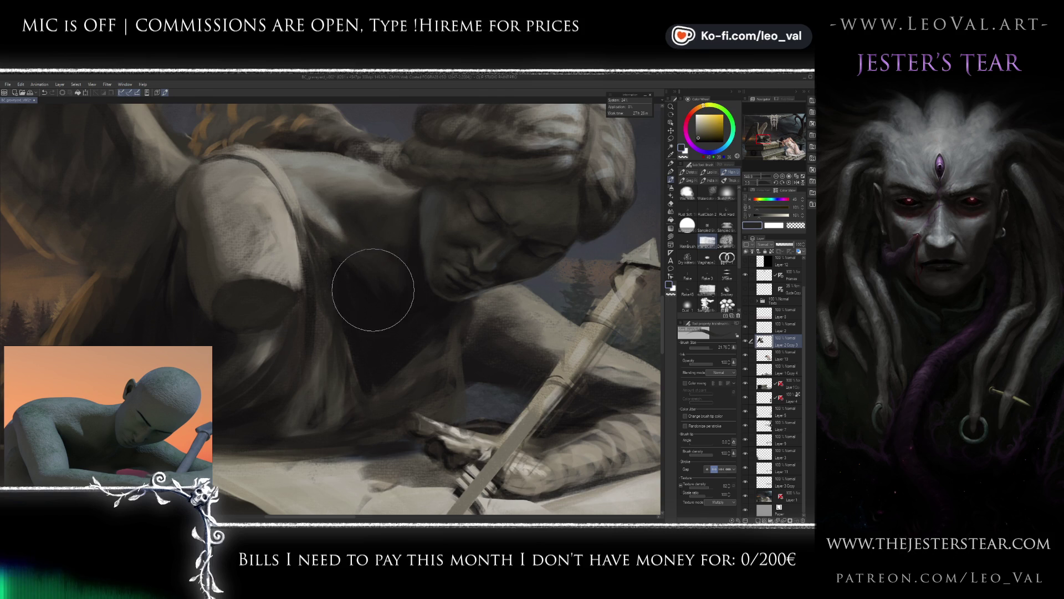
pyautogui.moveTo(361, 300)
pyautogui.mouseDown()
pyautogui.moveTo(373, 304)
pyautogui.moveTo(344, 302)
pyautogui.moveTo(356, 307)
pyautogui.mouseUp()
pyautogui.keyDown('alt'); pyautogui.click(327, 260); pyautogui.keyUp('alt')
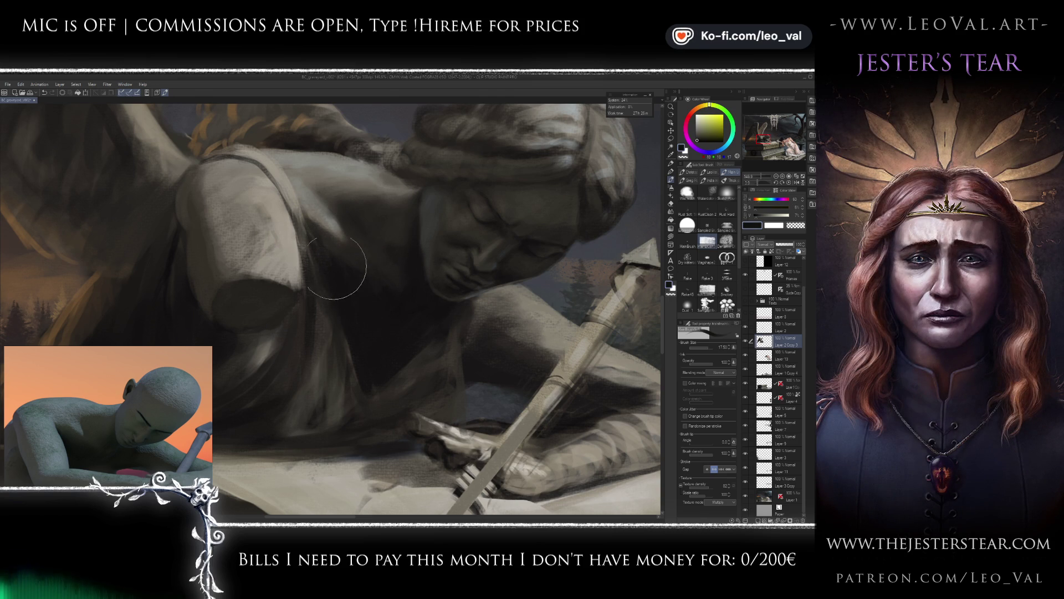
pyautogui.scroll(-5, 350, 418)
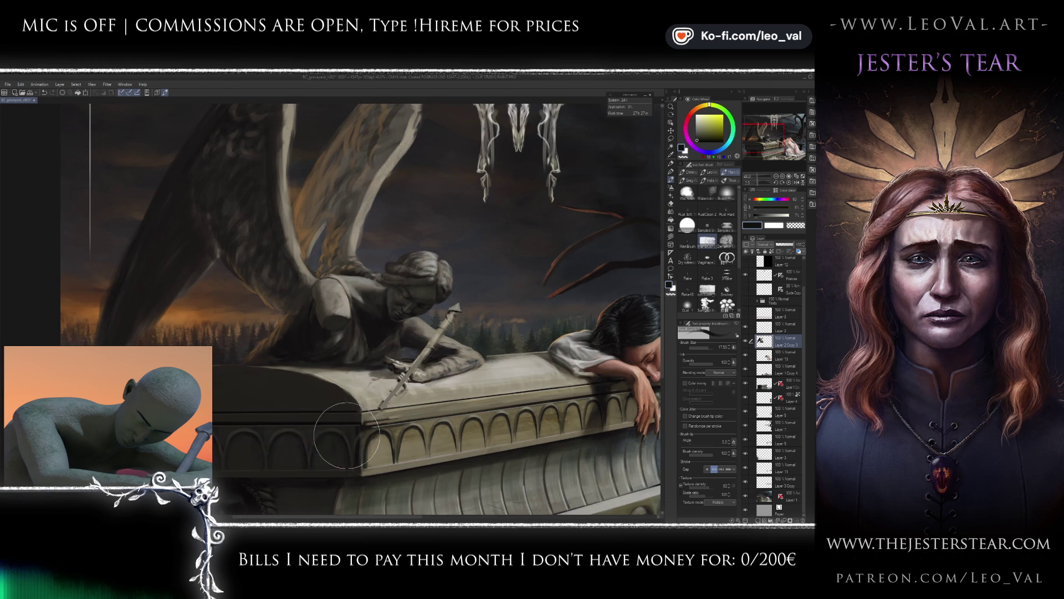
# Zoom toward the chest, sample a nearby stone colour and shrink the brush for detail.
pyautogui.scroll(4, 374, 329)
pyautogui.scroll(2, 395, 317)
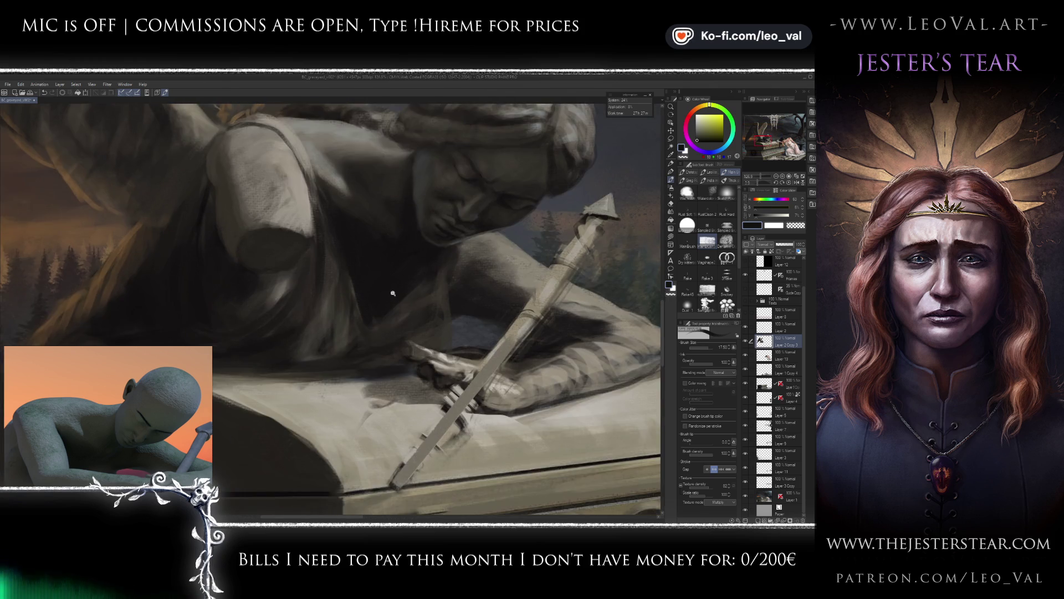
pyautogui.scroll(-2, 399, 332)
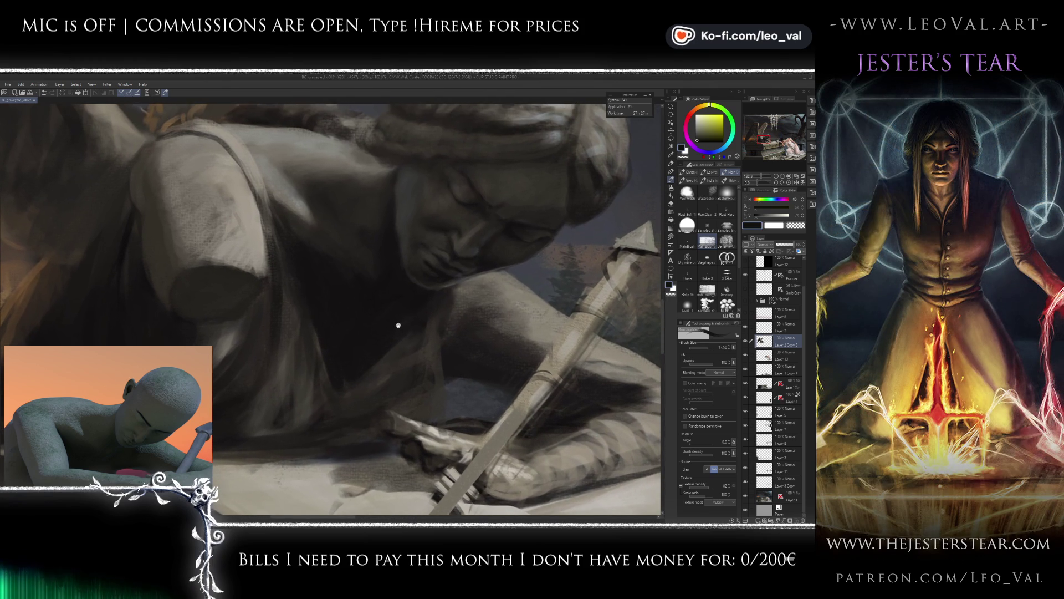
pyautogui.keyDown('alt'); pyautogui.click(379, 368); pyautogui.keyUp('alt')
pyautogui.press('[')
pyautogui.press('[')
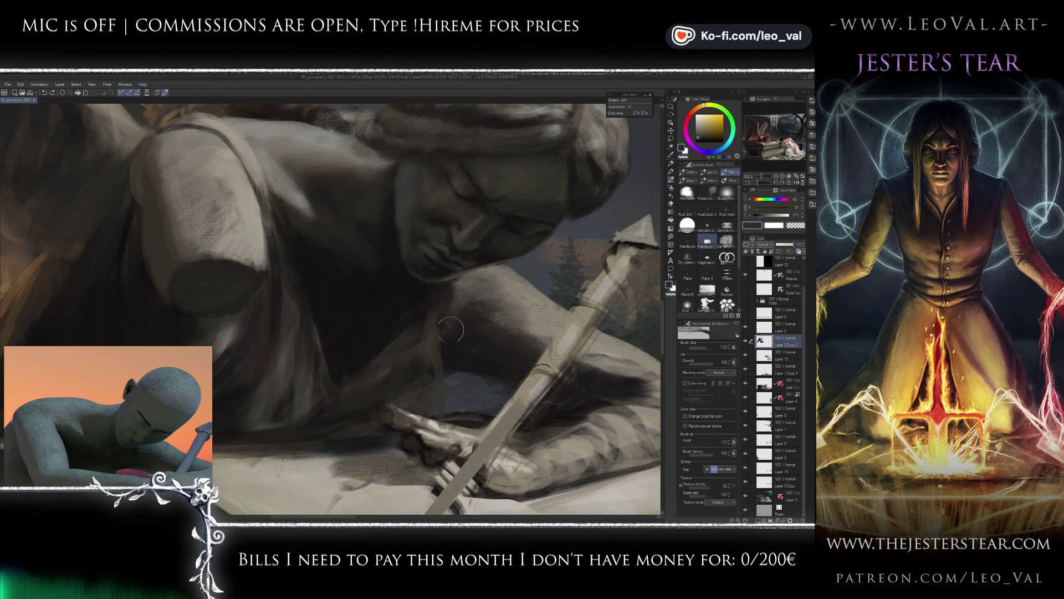
pyautogui.press('[')
pyautogui.press('[')
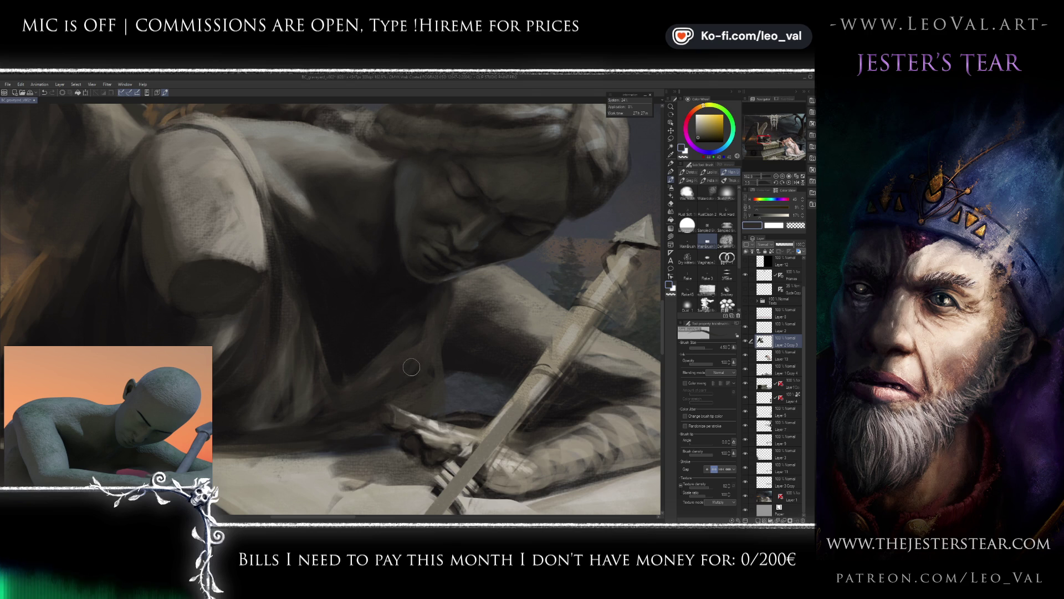
# Sample darker and lighter stone tones and frame the chest, cloth and sword with a finer brush.
pyautogui.hscroll(1, 411, 367)
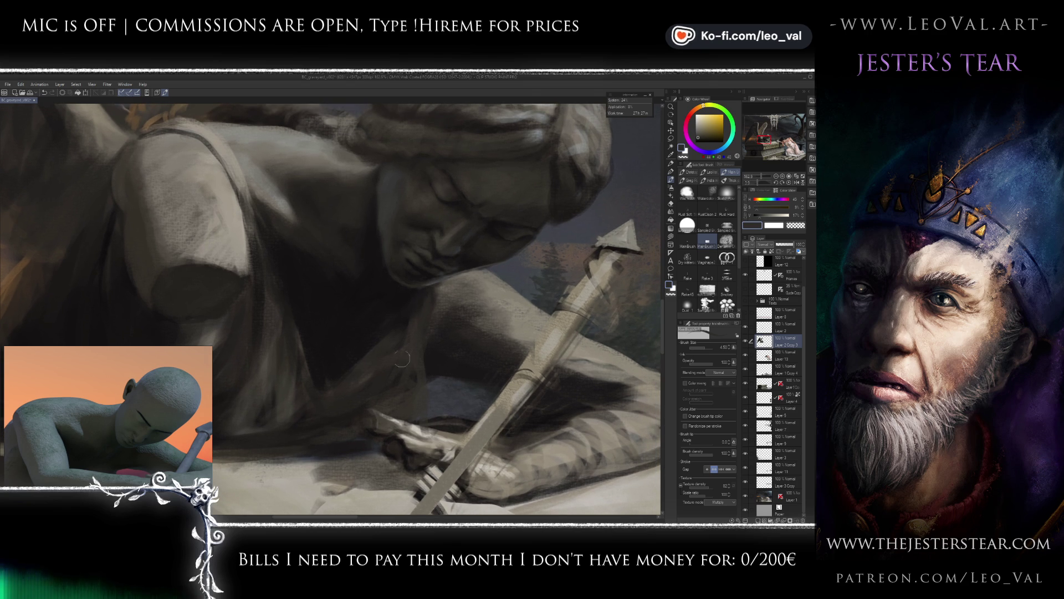
pyautogui.keyDown('alt'); pyautogui.click(380, 316); pyautogui.keyUp('alt')
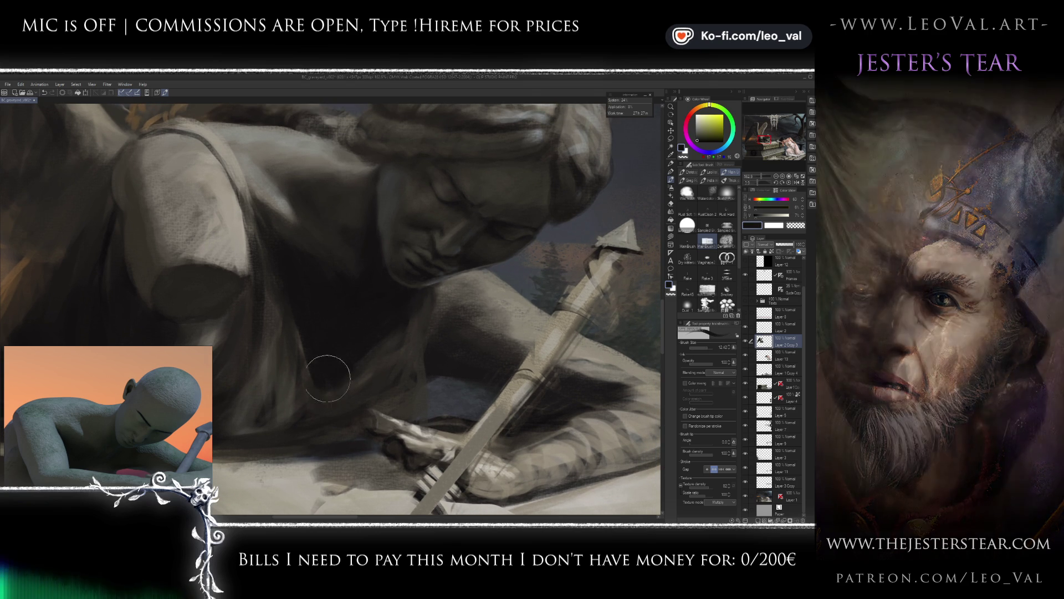
pyautogui.keyDown('alt'); pyautogui.click(384, 381); pyautogui.keyUp('alt')
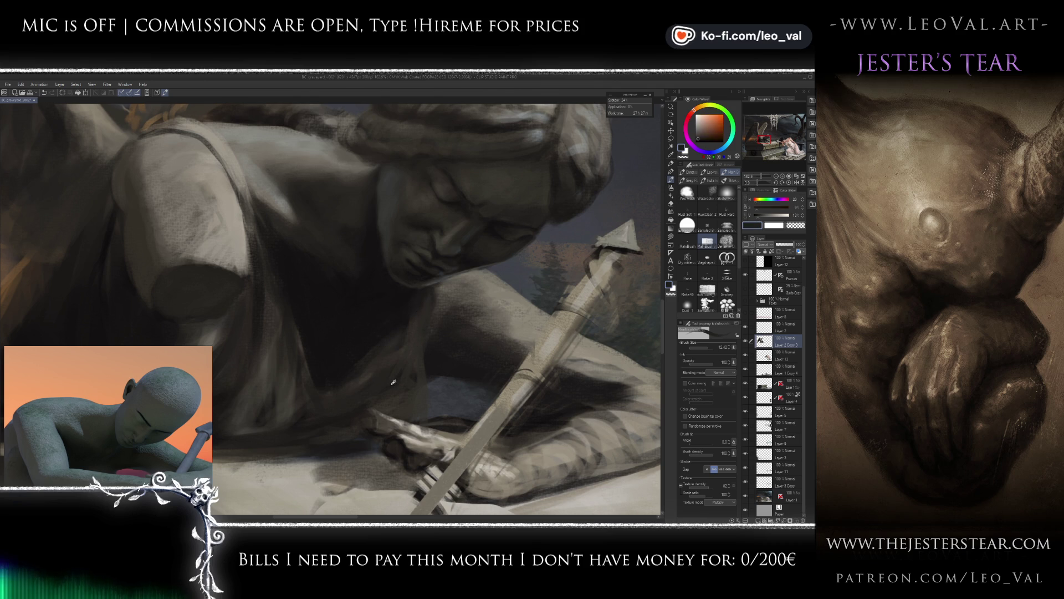
pyautogui.keyDown('alt'); pyautogui.click(351, 349); pyautogui.keyUp('alt')
pyautogui.press('[')
pyautogui.press('[')
pyautogui.press('[')
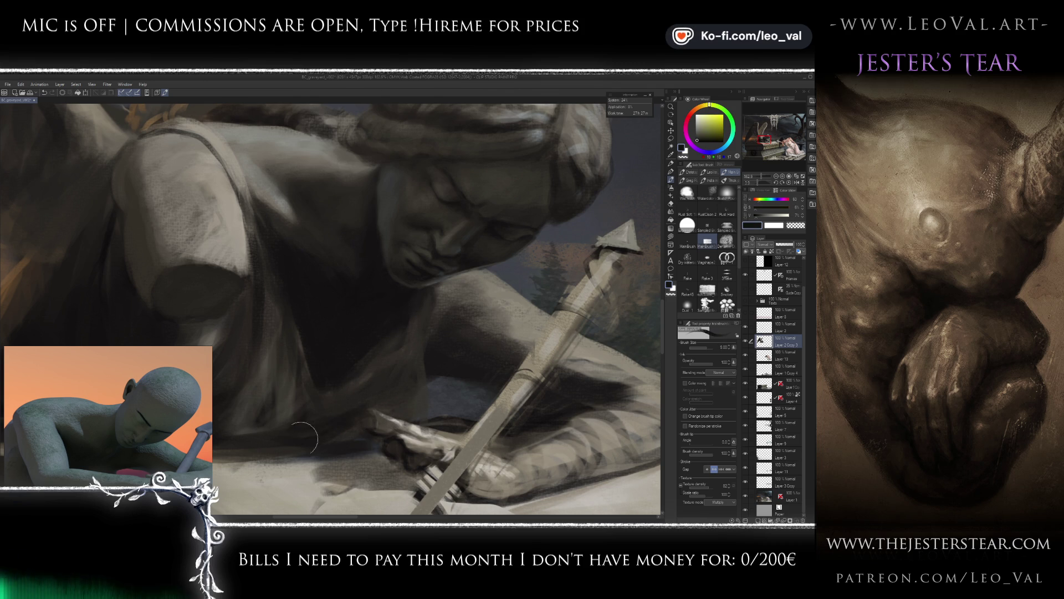
pyautogui.moveTo(286, 434); pyautogui.dragTo(415, 368)
pyautogui.scroll(2, 435, 382)
pyautogui.moveTo(373, 355); pyautogui.dragTo(418, 377)
pyautogui.scroll(-4, 418, 377)
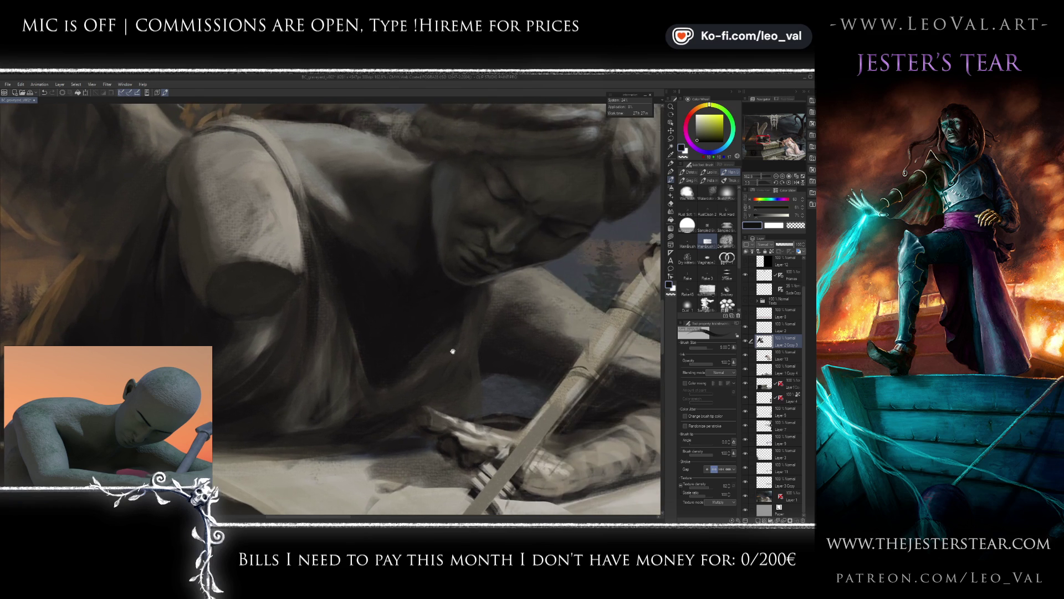
pyautogui.press('[')
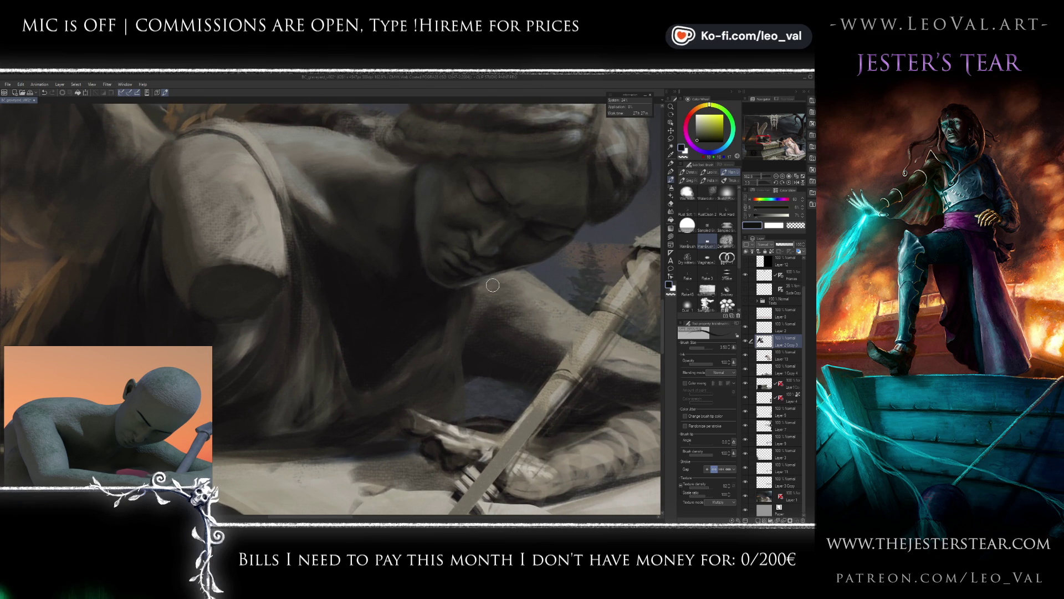
pyautogui.press('[')
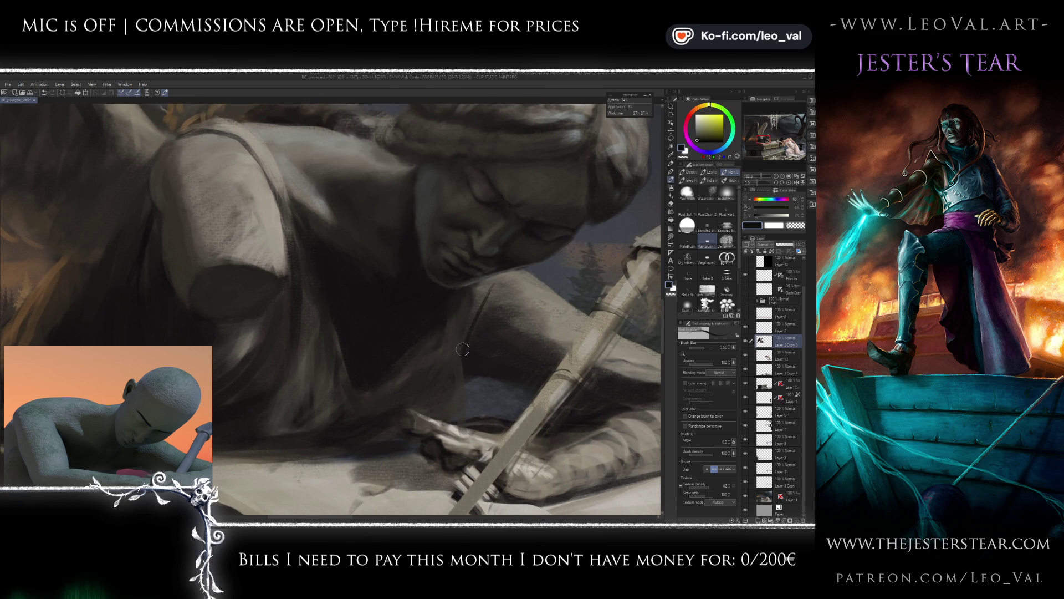
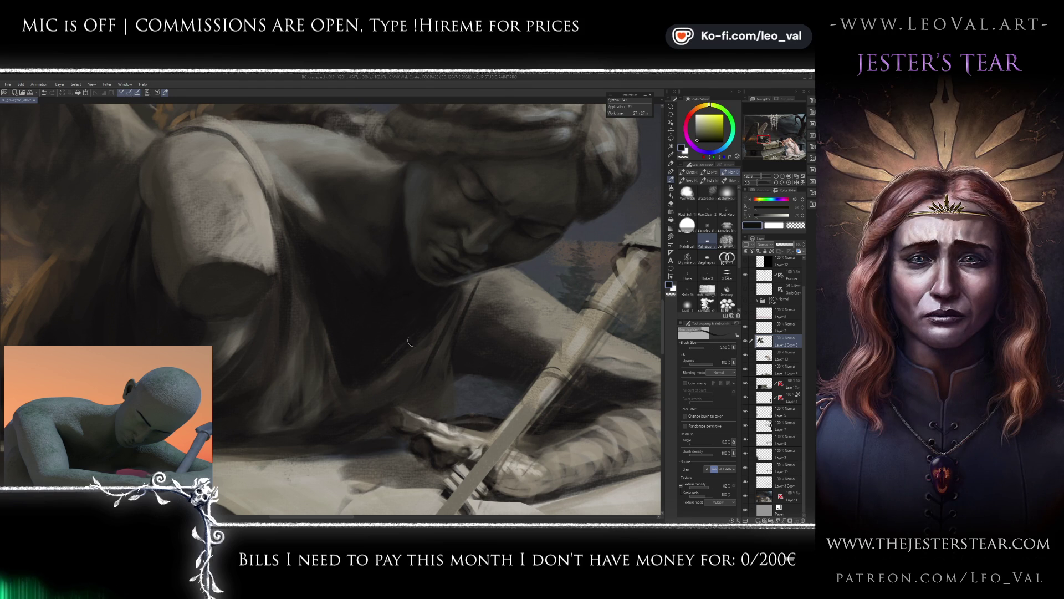
# Sample brown-grey, near-black and dark reddish stone tones and shade under the chin and arm, ending at brush size 15.
pyautogui.keyDown('alt'); pyautogui.click(411, 380); pyautogui.keyUp('alt')
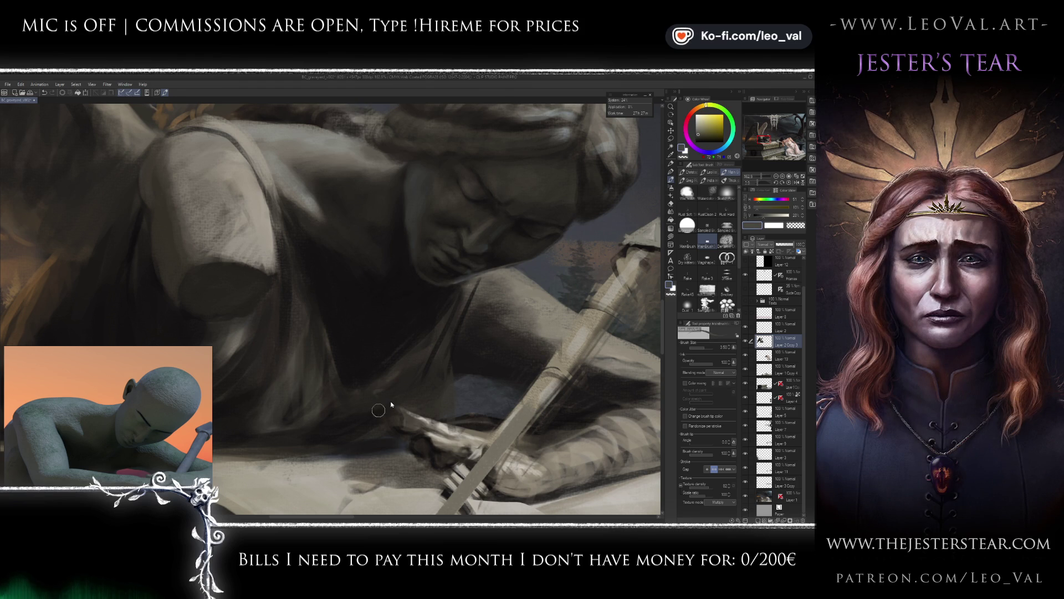
pyautogui.keyDown('ctrl'); pyautogui.keyDown('alt'); pyautogui.moveTo(421, 399); pyautogui.dragTo(438, 399); pyautogui.keyUp('alt'); pyautogui.keyUp('ctrl')
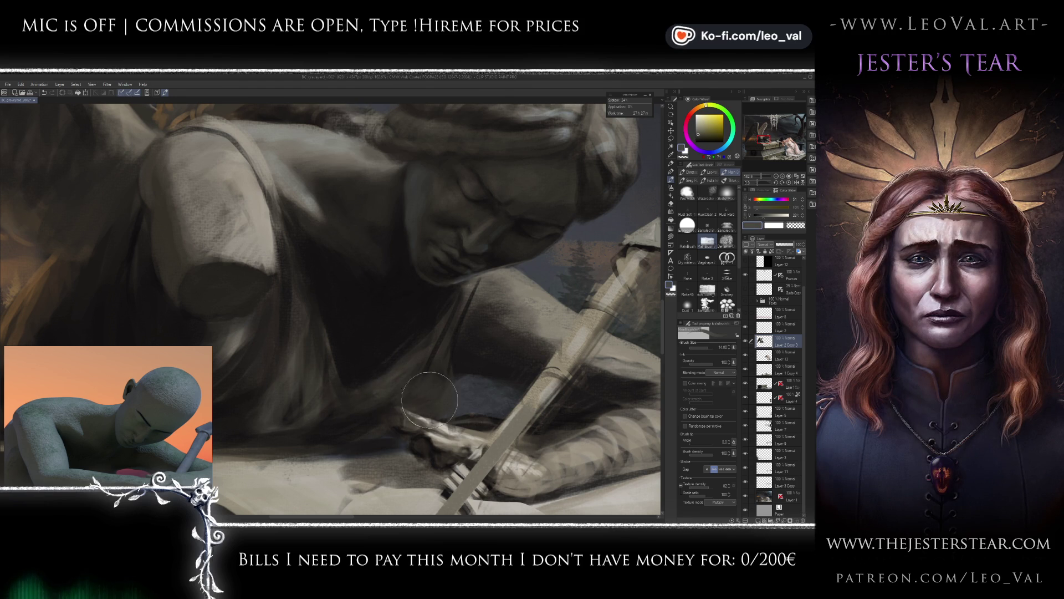
pyautogui.keyDown('alt'); pyautogui.click(416, 332); pyautogui.keyUp('alt')
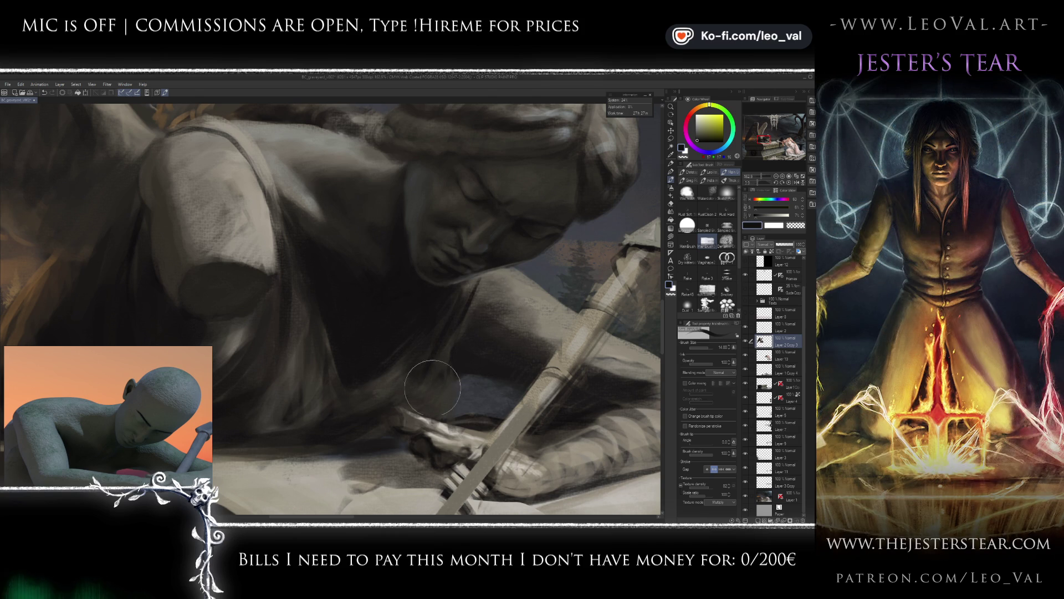
pyautogui.scroll(-6, 438, 371)
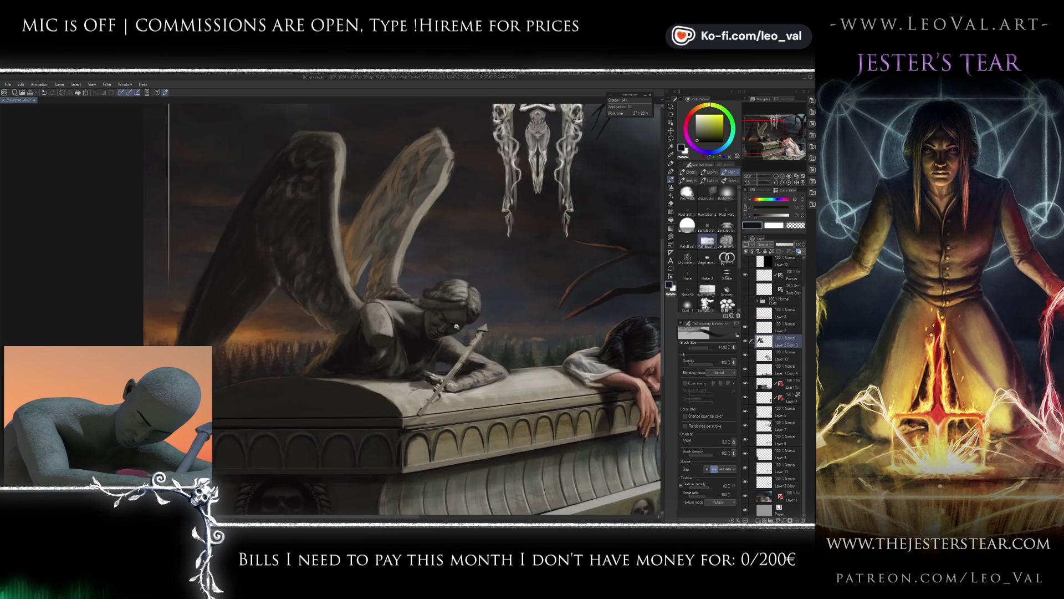
pyautogui.scroll(6, 445, 339)
pyautogui.keyDown('alt'); pyautogui.click(447, 306); pyautogui.keyUp('alt')
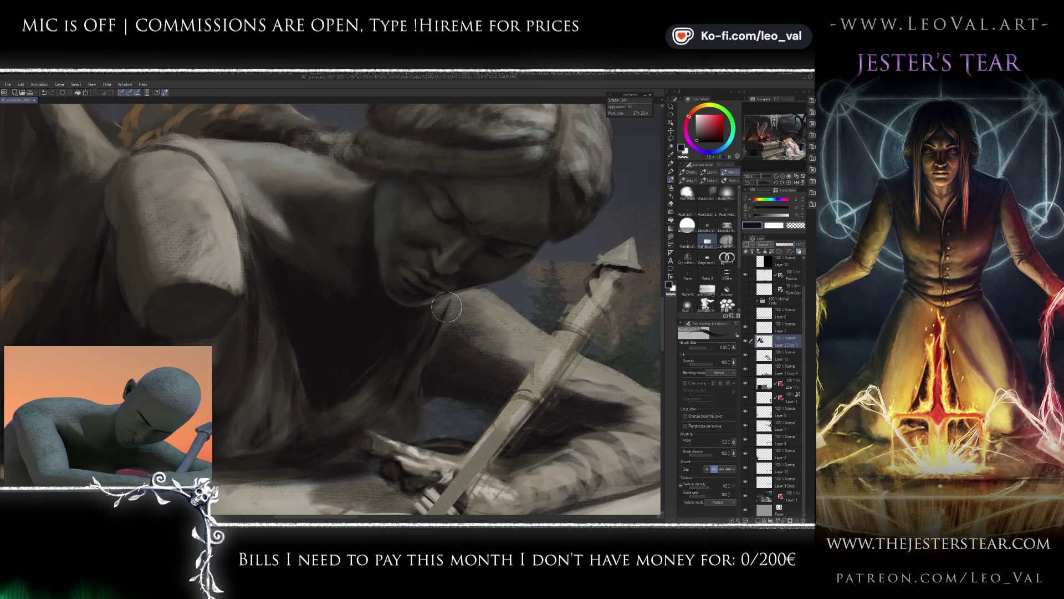
pyautogui.moveTo(447, 299); pyautogui.dragTo(453, 300)
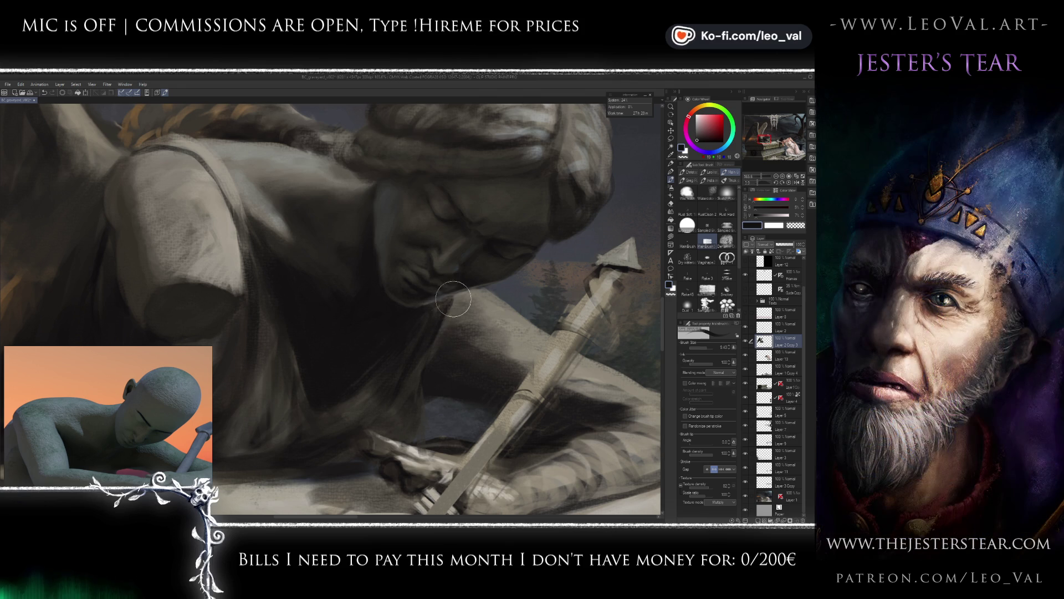
pyautogui.moveTo(423, 351); pyautogui.dragTo(460, 351)
pyautogui.moveTo(413, 422)
pyautogui.mouseDown()
pyautogui.moveTo(410, 383)
pyautogui.moveTo(388, 388)
pyautogui.moveTo(352, 361)
pyautogui.mouseUp()
pyautogui.scroll(2, 363, 370)
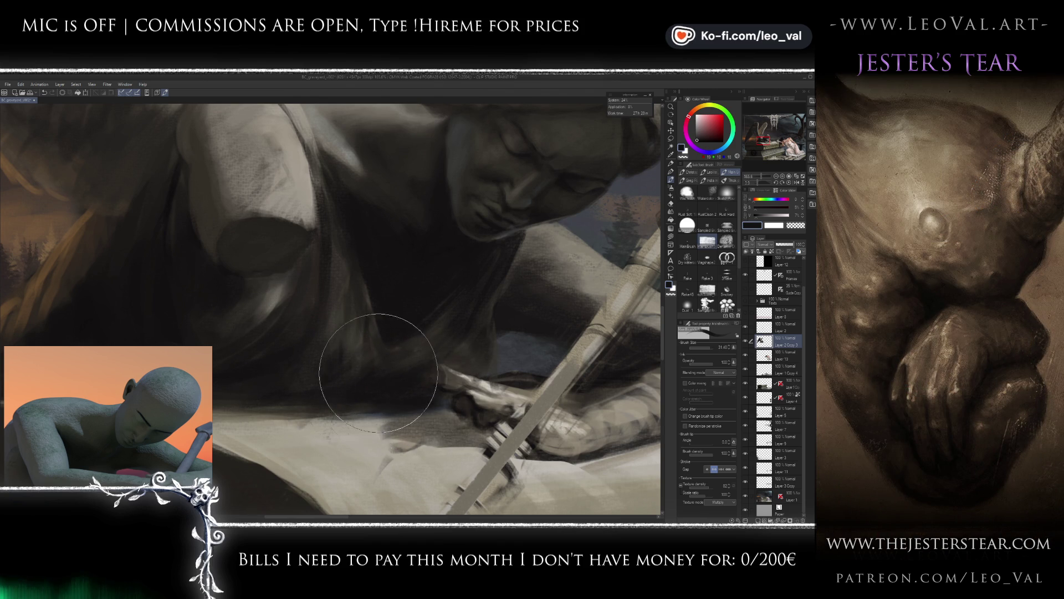
pyautogui.scroll(-5, 357, 391)
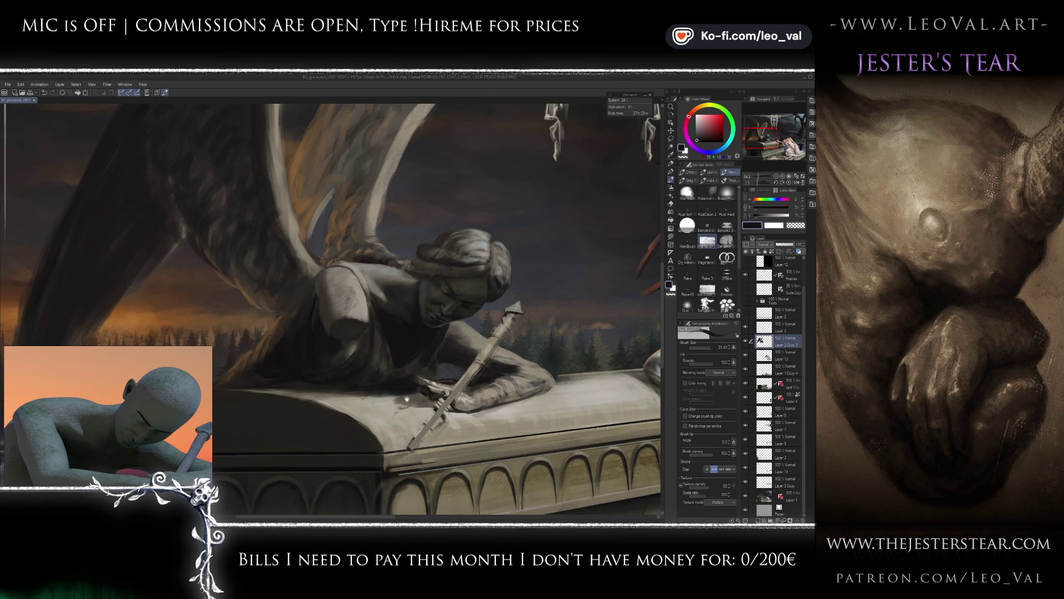
# Mirror the canvas view to check the composition and frame the sword and hands.
pyautogui.scroll(-5, 406, 401)
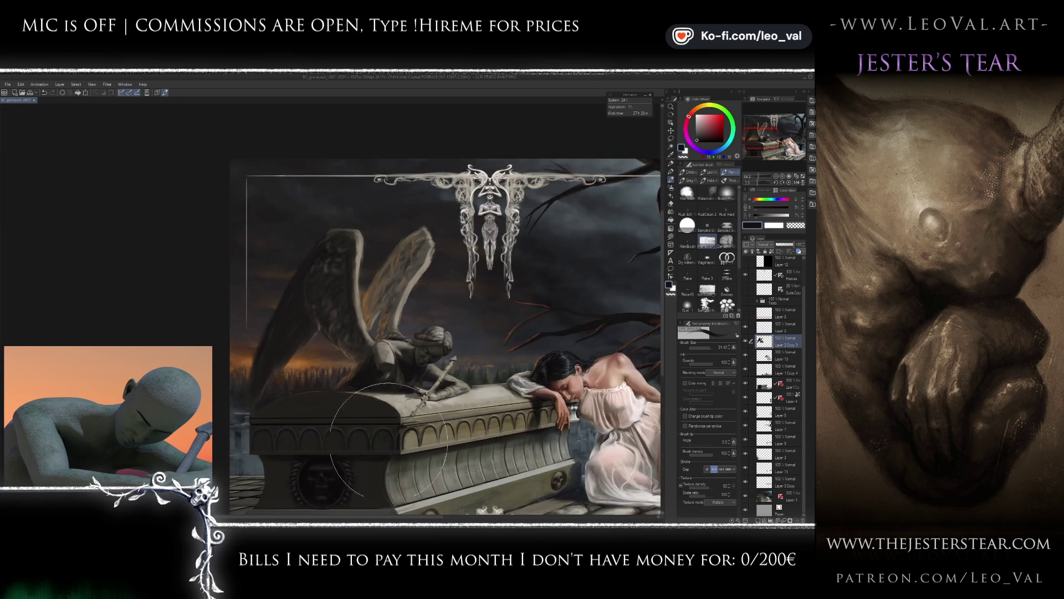
pyautogui.scroll(3, 436, 368)
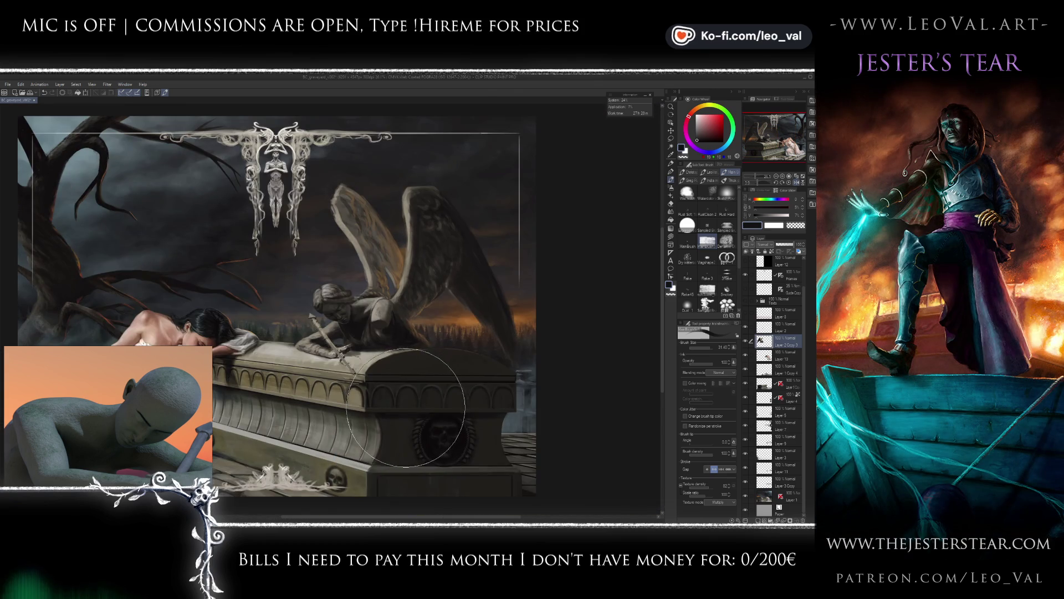
pyautogui.press('h')
pyautogui.scroll(4, 435, 364)
pyautogui.scroll(-5, 434, 361)
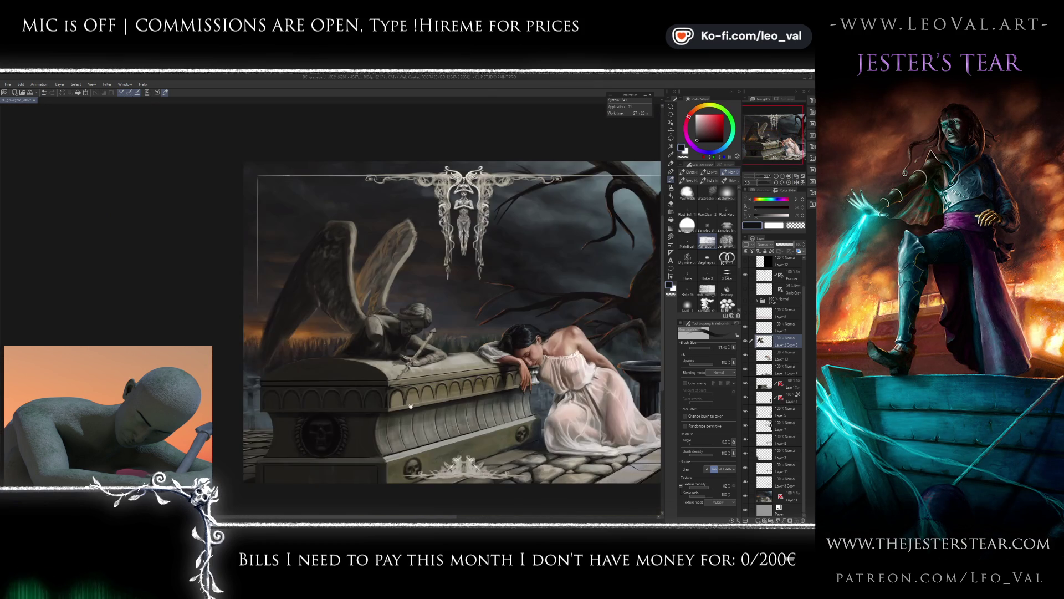
pyautogui.scroll(6, 395, 338)
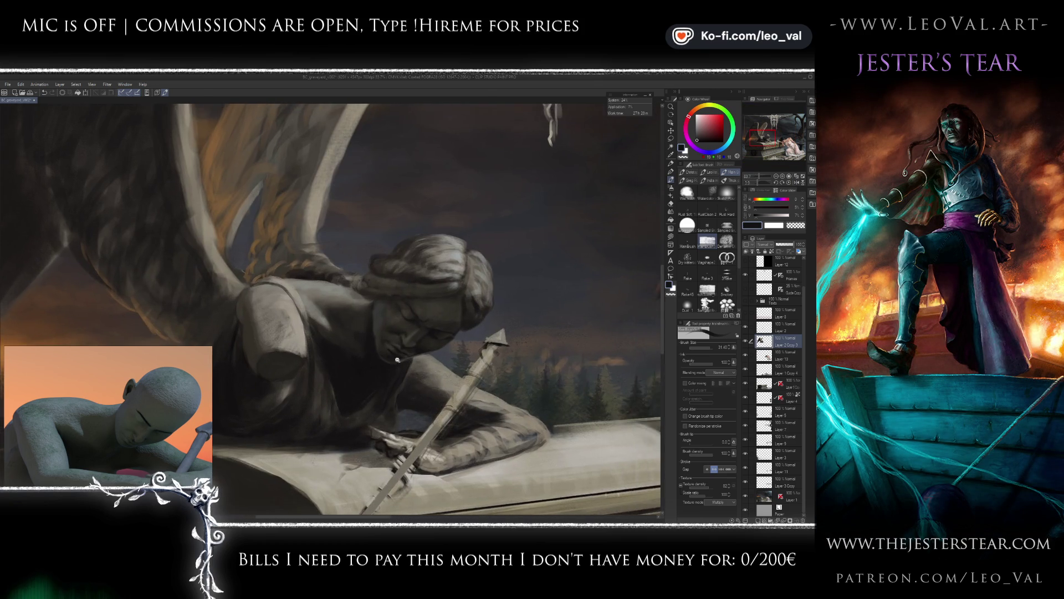
pyautogui.scroll(3, 423, 355)
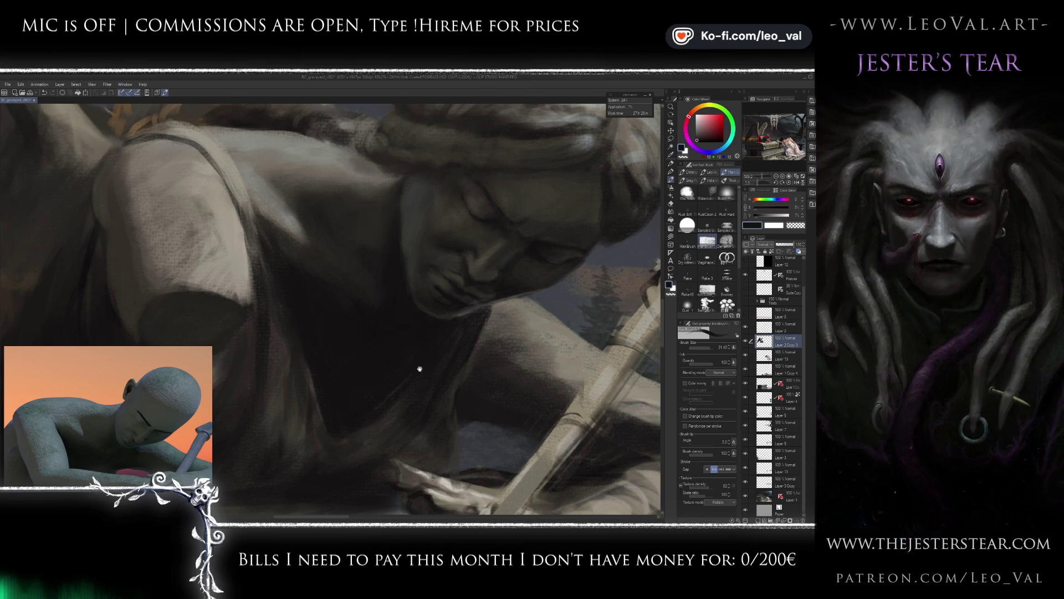
pyautogui.moveTo(421, 368); pyautogui.dragTo(409, 299)
pyautogui.scroll(-2, 360, 340)
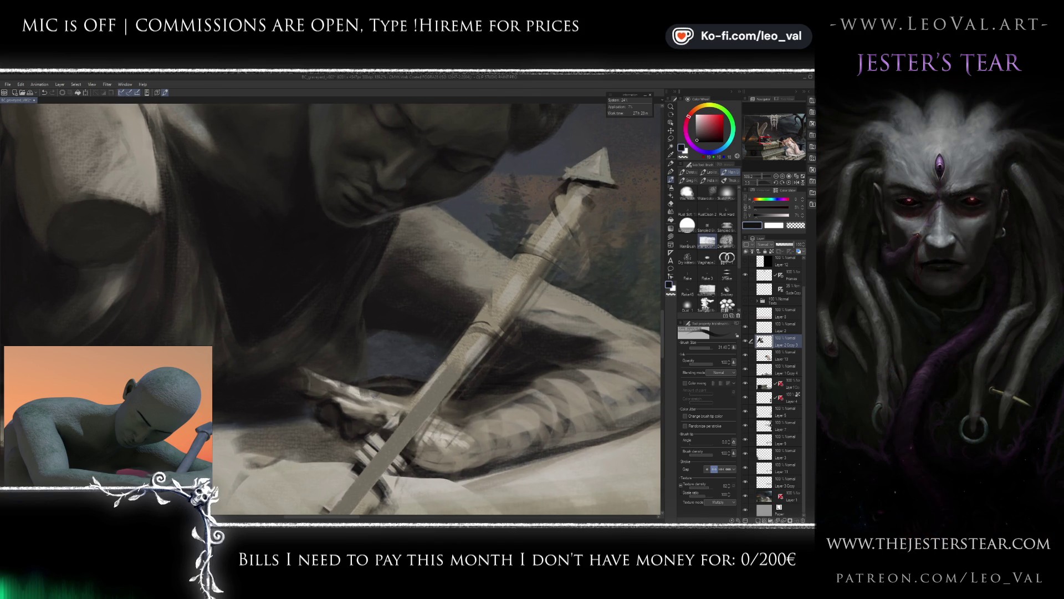
# Paint a short dark reddish-grey stroke under the arm at brush size 5, erasing some back.
pyautogui.keyDown('alt'); pyautogui.click(397, 328); pyautogui.keyUp('alt')
pyautogui.press('[')
pyautogui.press('[')
pyautogui.press('[')
pyautogui.keyDown('alt'); pyautogui.click(383, 320); pyautogui.keyUp('alt')
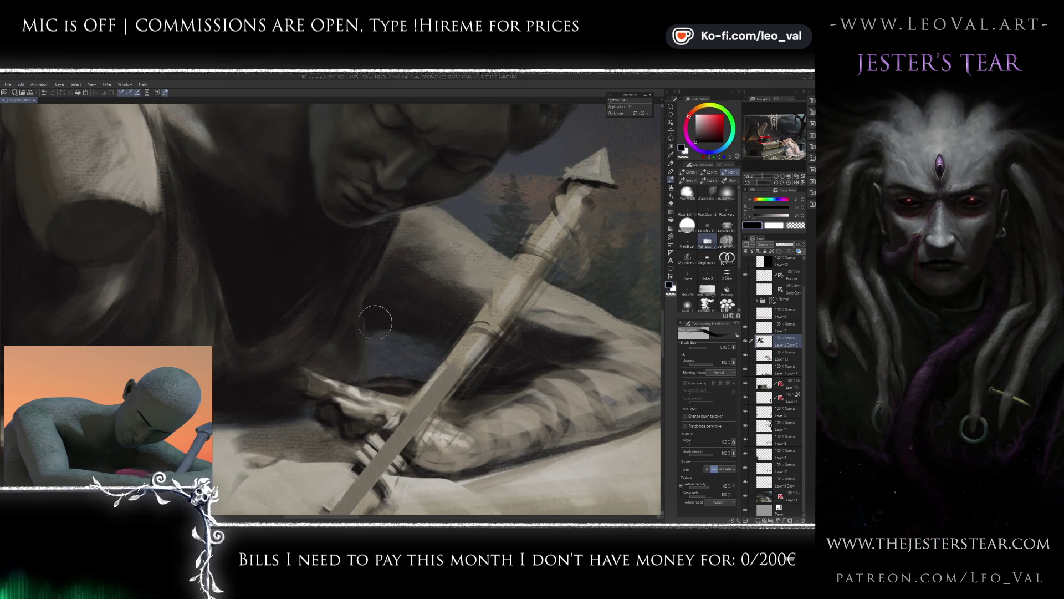
pyautogui.moveTo(389, 308); pyautogui.dragTo(426, 304)
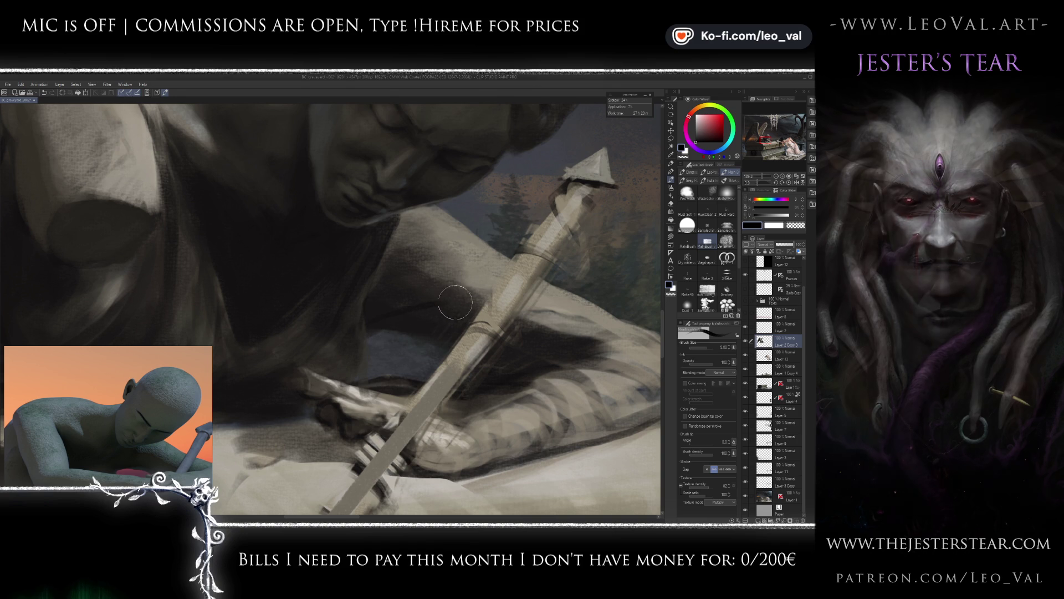
pyautogui.keyDown('alt'); pyautogui.click(451, 307); pyautogui.keyUp('alt')
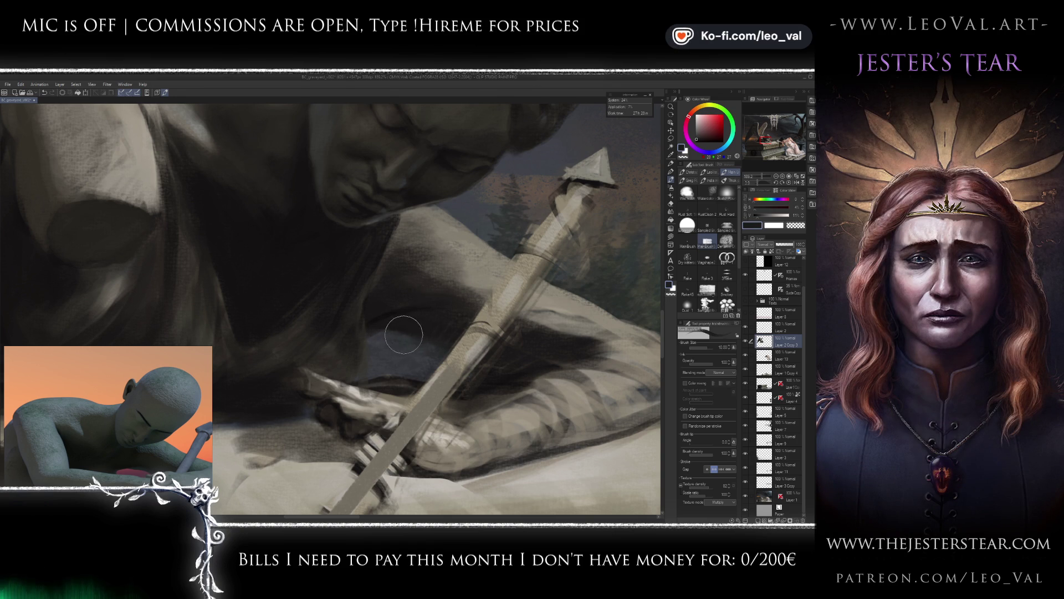
pyautogui.press('e')
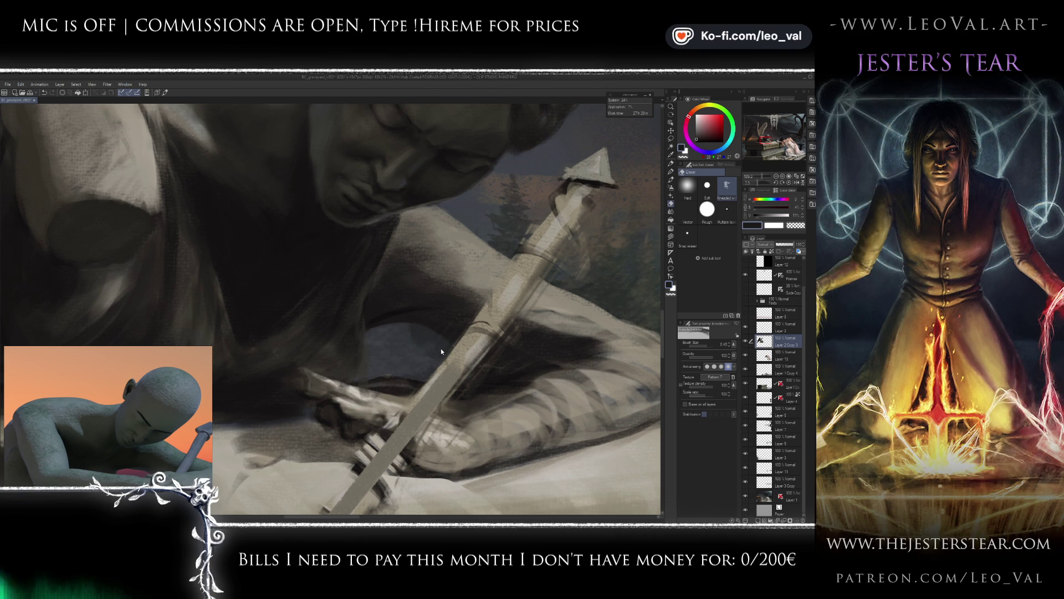
pyautogui.press('b')
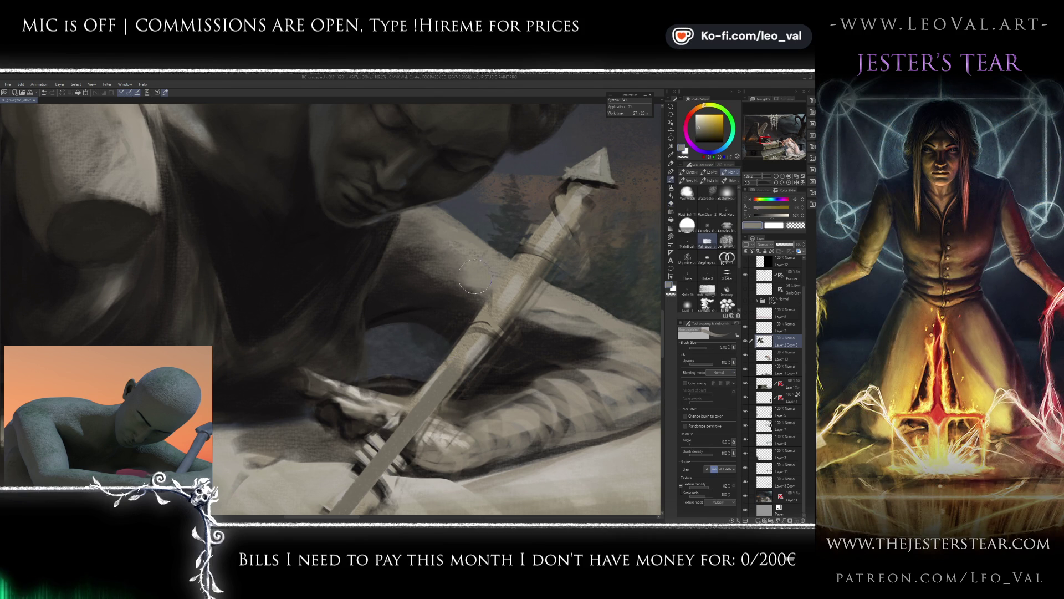
# Darken with black at brush size 34, then add light olive-tan strokes over the shoulder.
pyautogui.keyDown('alt'); pyautogui.click(408, 298); pyautogui.keyUp('alt')
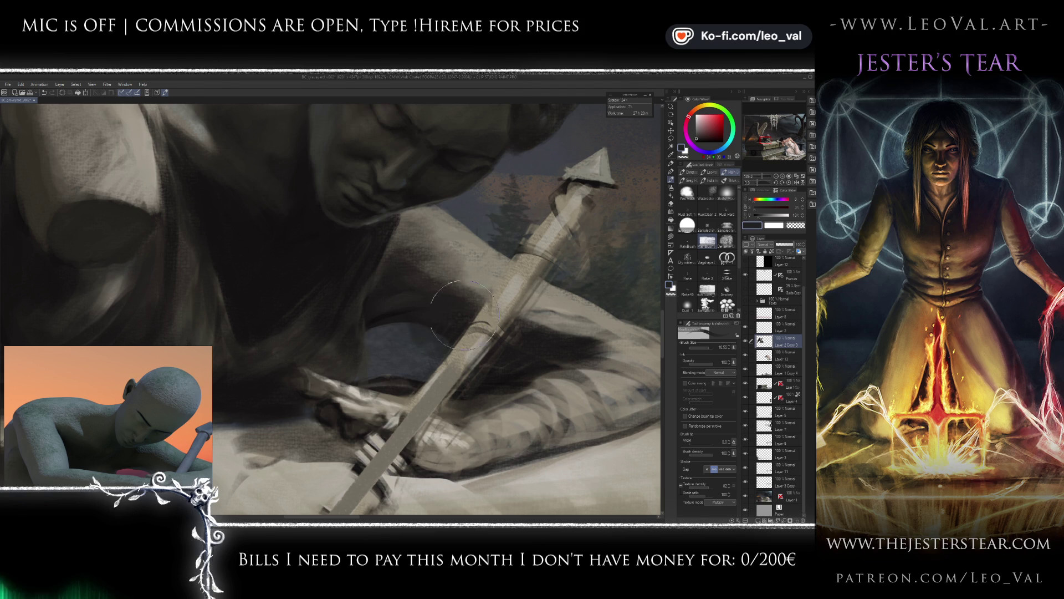
pyautogui.keyDown('alt'); pyautogui.click(434, 301); pyautogui.keyUp('alt')
pyautogui.moveTo(411, 277)
pyautogui.mouseDown()
pyautogui.moveTo(382, 266)
pyautogui.moveTo(366, 277)
pyautogui.moveTo(377, 274)
pyautogui.moveTo(367, 299)
pyautogui.mouseUp()
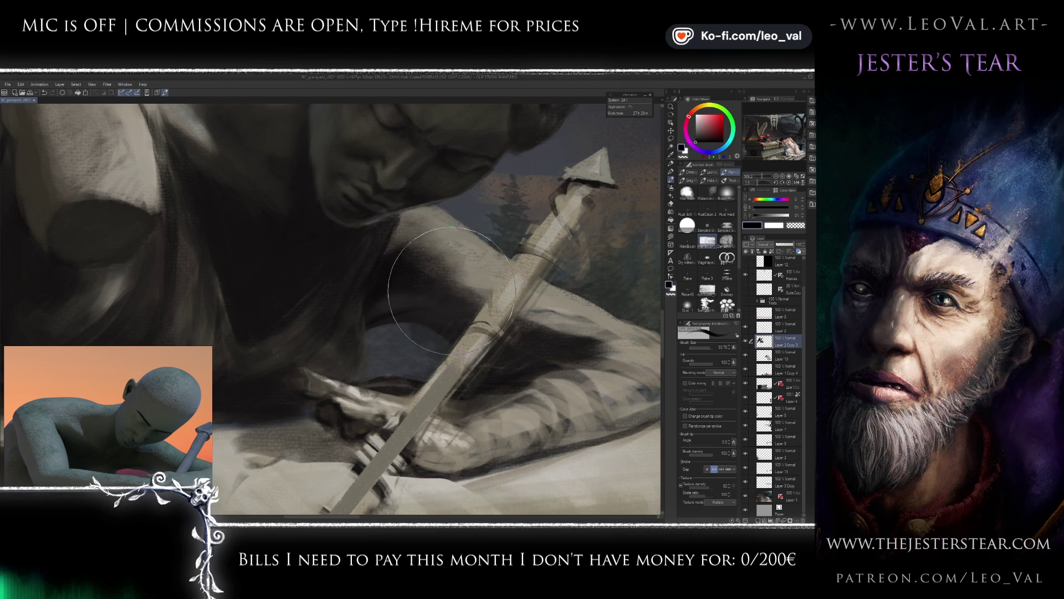
pyautogui.keyDown('alt'); pyautogui.click(388, 249); pyautogui.keyUp('alt')
pyautogui.moveTo(388, 249)
pyautogui.mouseDown()
pyautogui.moveTo(460, 300)
pyautogui.moveTo(443, 266)
pyautogui.moveTo(412, 255)
pyautogui.mouseUp()
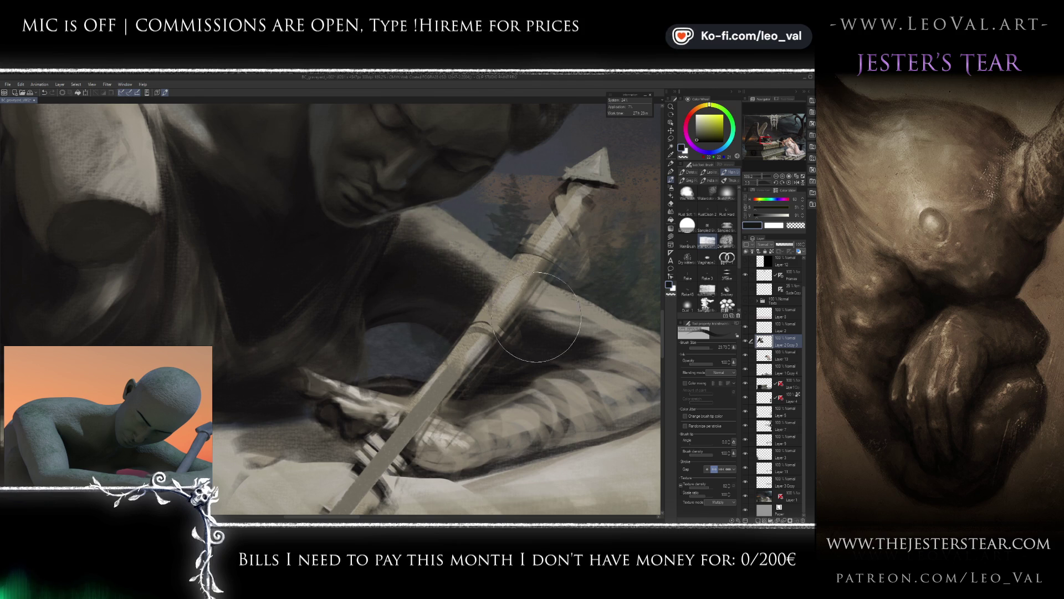
pyautogui.scroll(-5, 502, 336)
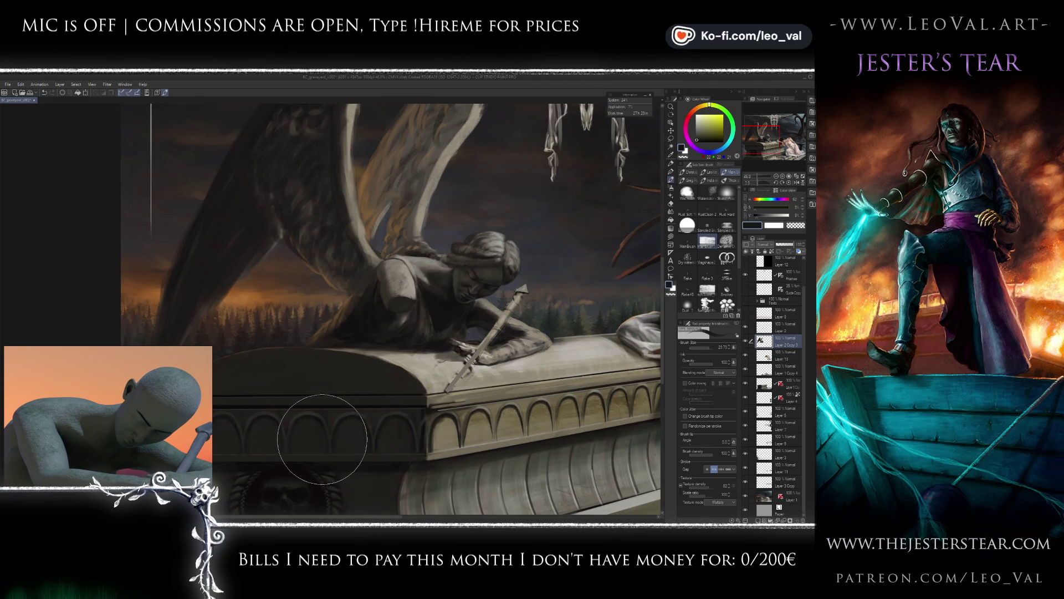
# Resize the blender to 30 and then 17.5, and erase the dark patch near the hand.
pyautogui.scroll(3, 480, 334)
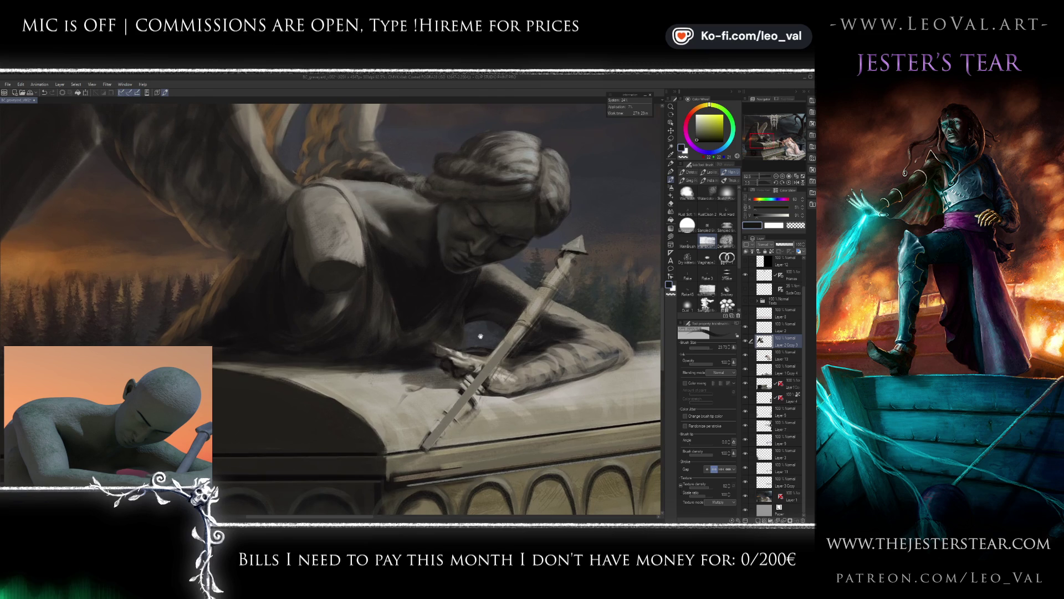
pyautogui.press('j')
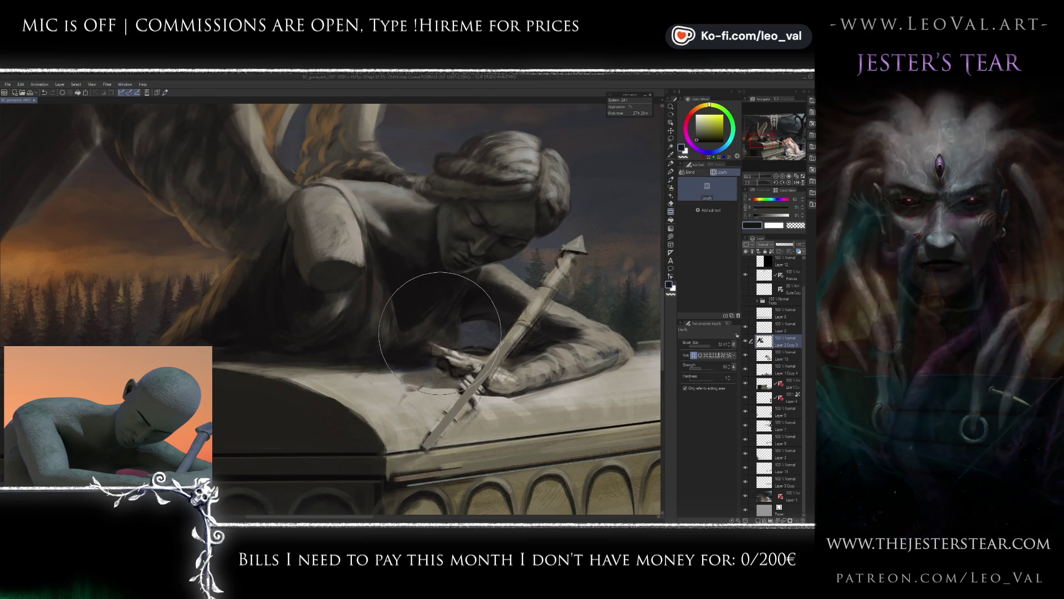
pyautogui.press('[')
pyautogui.press('[')
pyautogui.press('[')
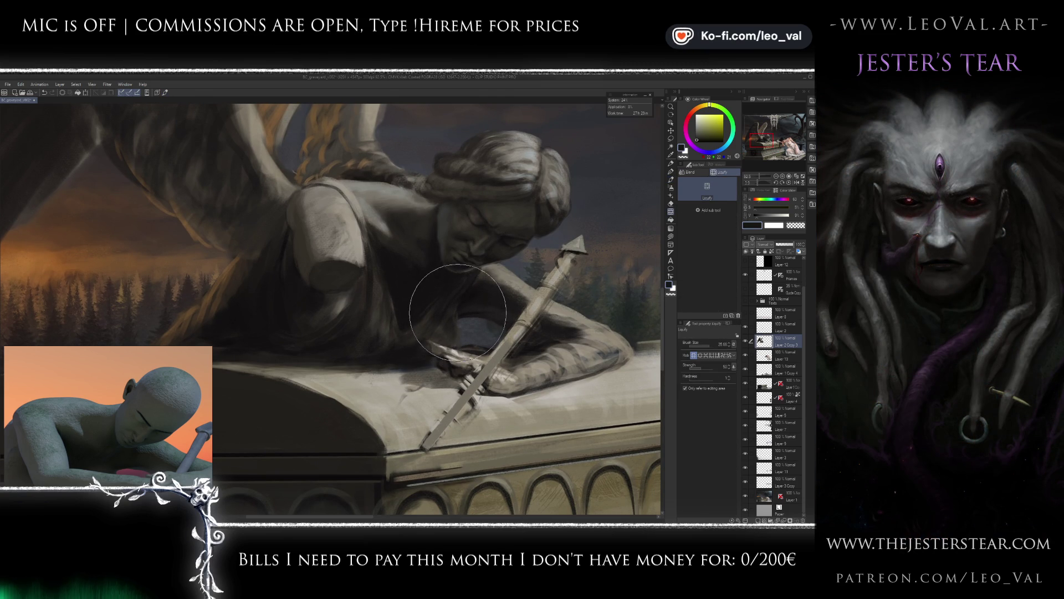
pyautogui.press('[')
pyautogui.press('b')
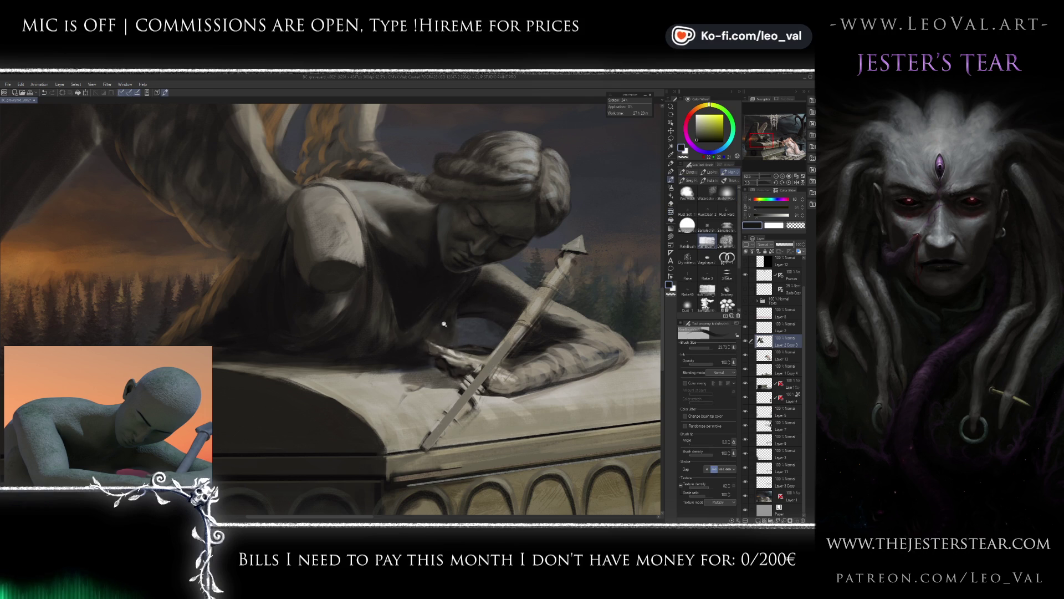
pyautogui.scroll(3, 448, 350)
pyautogui.press('e')
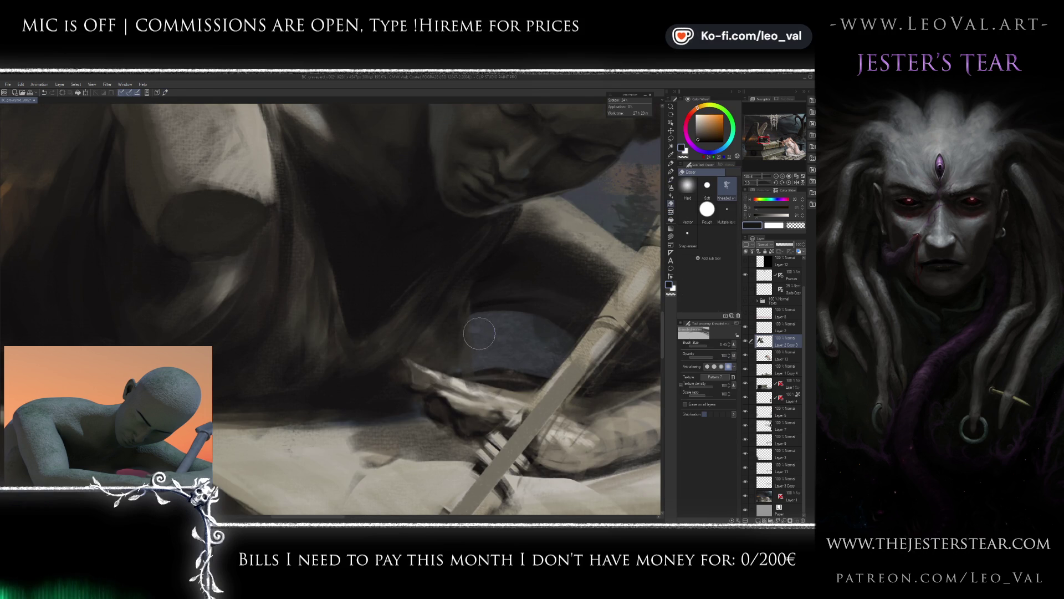
pyautogui.moveTo(505, 369); pyautogui.dragTo(532, 376)
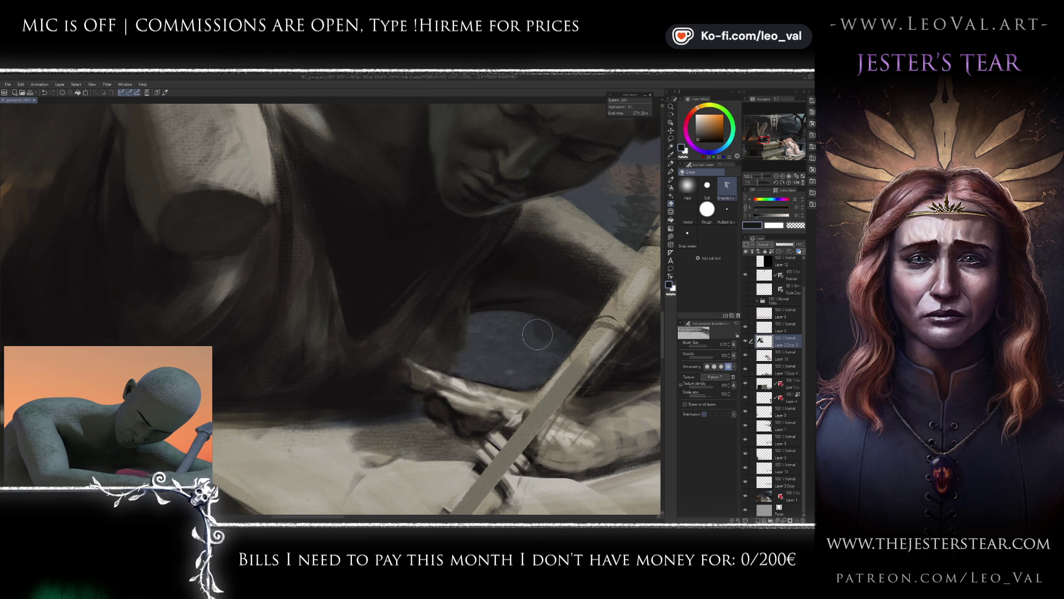
pyautogui.press('b')
# At brush size 9, paint light orange-grey highlights along the statue's upper-arm edge.
pyautogui.scroll(2, 476, 331)
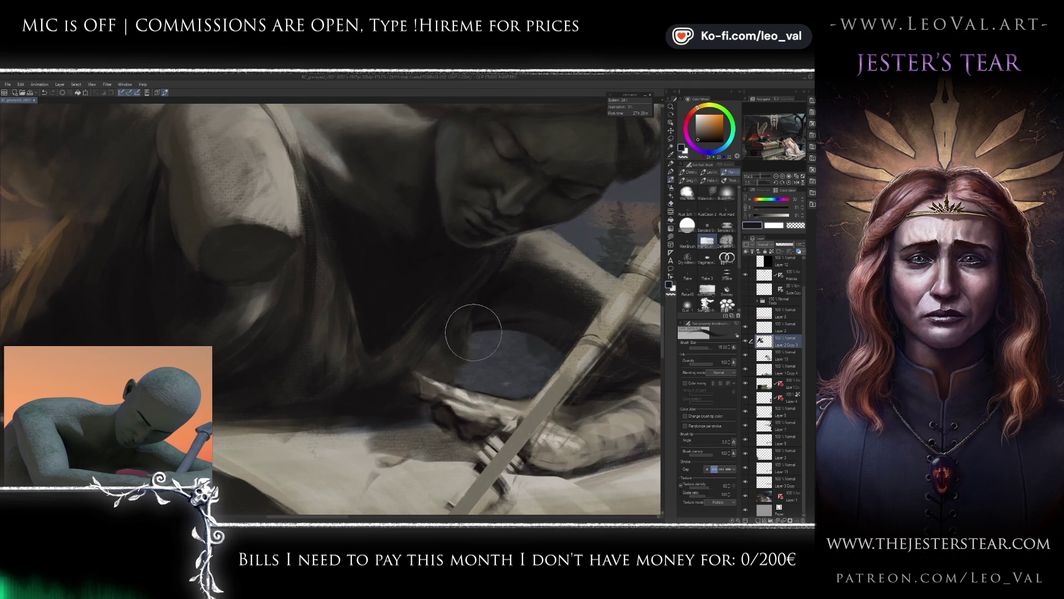
pyautogui.press('[')
pyautogui.keyDown('alt'); pyautogui.click(473, 302); pyautogui.keyUp('alt')
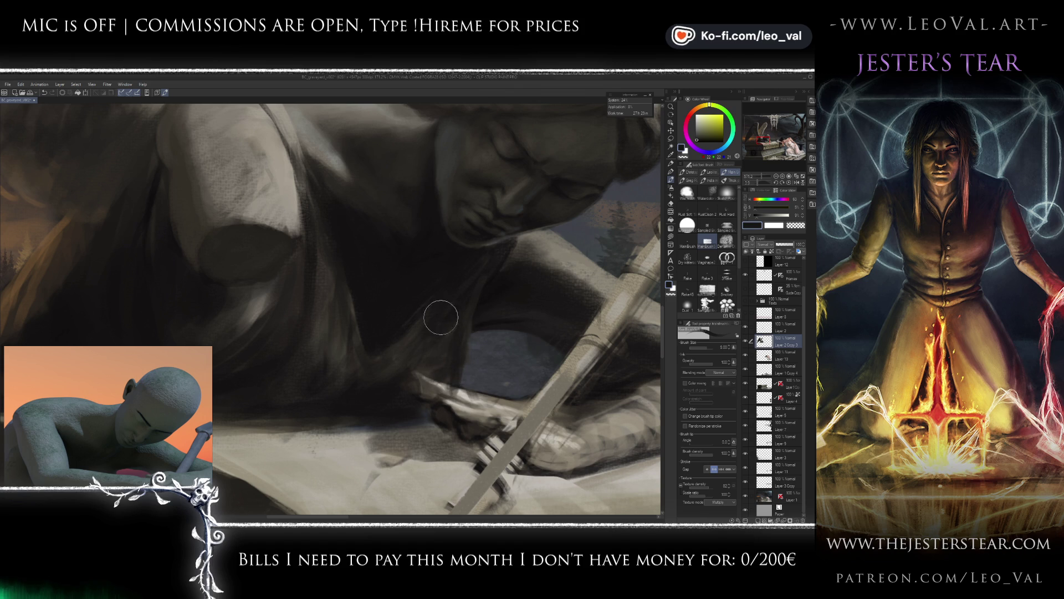
pyautogui.scroll(-3, 450, 314)
pyautogui.scroll(2, 446, 327)
pyautogui.scroll(2, 405, 338)
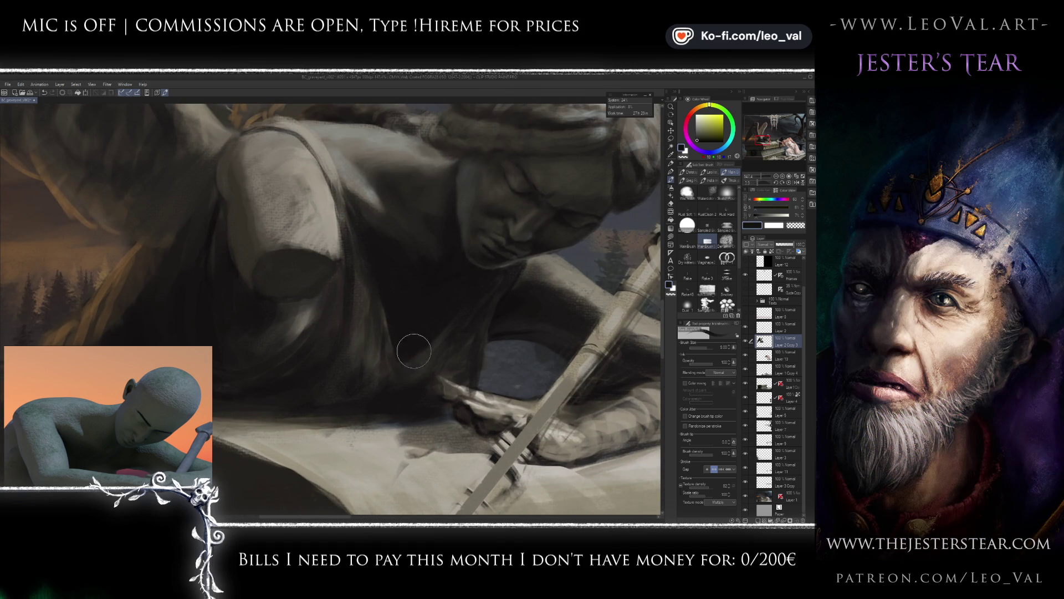
pyautogui.moveTo(414, 362); pyautogui.dragTo(437, 445)
pyautogui.keyDown('alt'); pyautogui.click(342, 234); pyautogui.keyUp('alt')
pyautogui.moveTo(388, 347)
pyautogui.mouseDown()
pyautogui.moveTo(368, 238)
pyautogui.moveTo(363, 333)
pyautogui.moveTo(353, 262)
pyautogui.mouseUp()
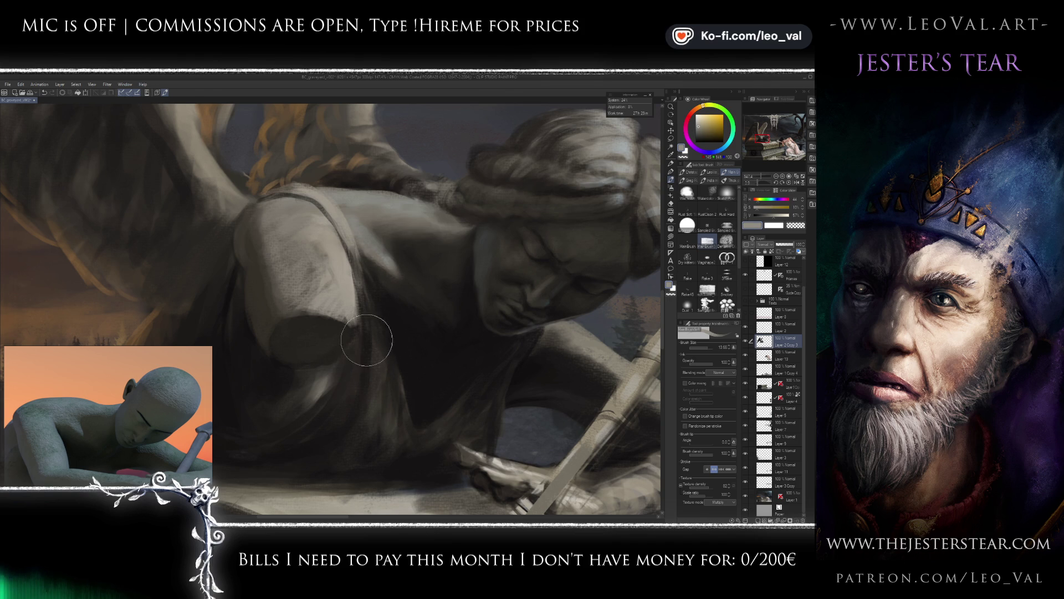
# Add light strokes on the dark shoulder with a larger brush, then pick a dark tone.
pyautogui.scroll(-2, 361, 333)
pyautogui.press(']')
pyautogui.press(']')
pyautogui.moveTo(397, 391)
pyautogui.mouseDown()
pyautogui.moveTo(368, 392)
pyautogui.moveTo(340, 330)
pyautogui.moveTo(356, 380)
pyautogui.moveTo(379, 374)
pyautogui.moveTo(349, 336)
pyautogui.moveTo(373, 397)
pyautogui.moveTo(328, 411)
pyautogui.moveTo(332, 423)
pyautogui.moveTo(361, 400)
pyautogui.moveTo(332, 361)
pyautogui.moveTo(332, 381)
pyautogui.mouseUp()
pyautogui.keyDown('alt'); pyautogui.click(333, 392); pyautogui.keyUp('alt')
pyautogui.press('[')
pyautogui.press('[')
# Paint dark reddish-brown shading over the angel's shoulder with a smaller brush.
pyautogui.scroll(3, 396, 349)
pyautogui.scroll(-2, 396, 349)
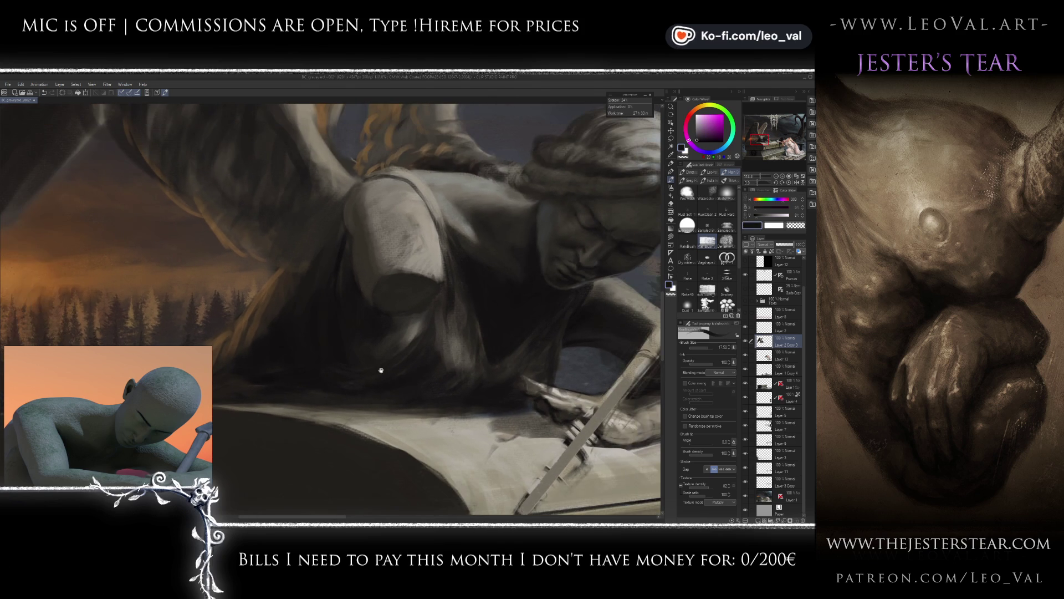
pyautogui.keyDown('alt'); pyautogui.click(343, 249); pyautogui.keyUp('alt')
pyautogui.press('[')
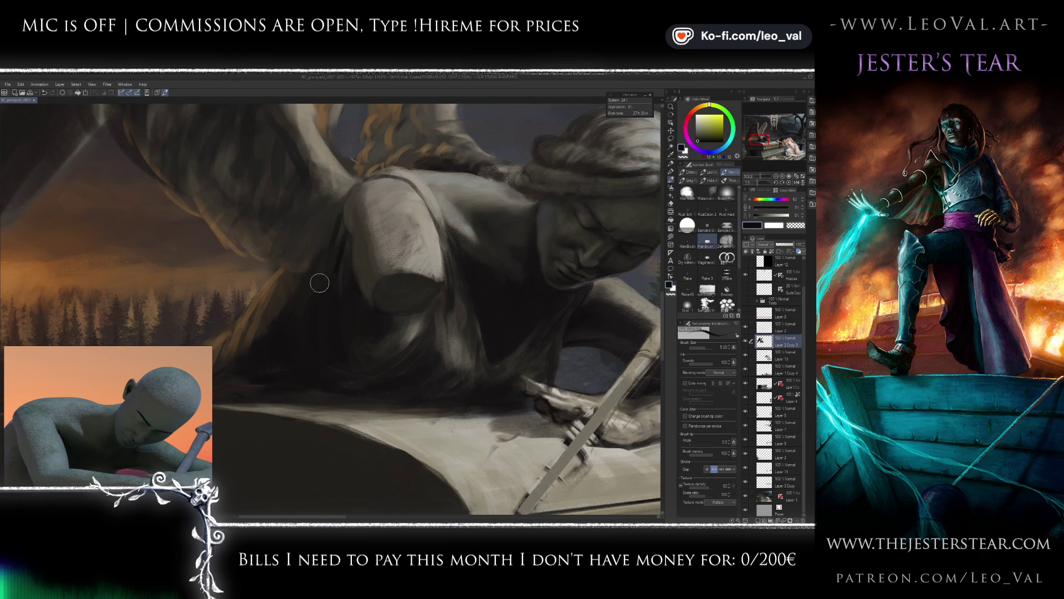
pyautogui.keyDown('alt'); pyautogui.click(375, 173); pyautogui.keyUp('alt')
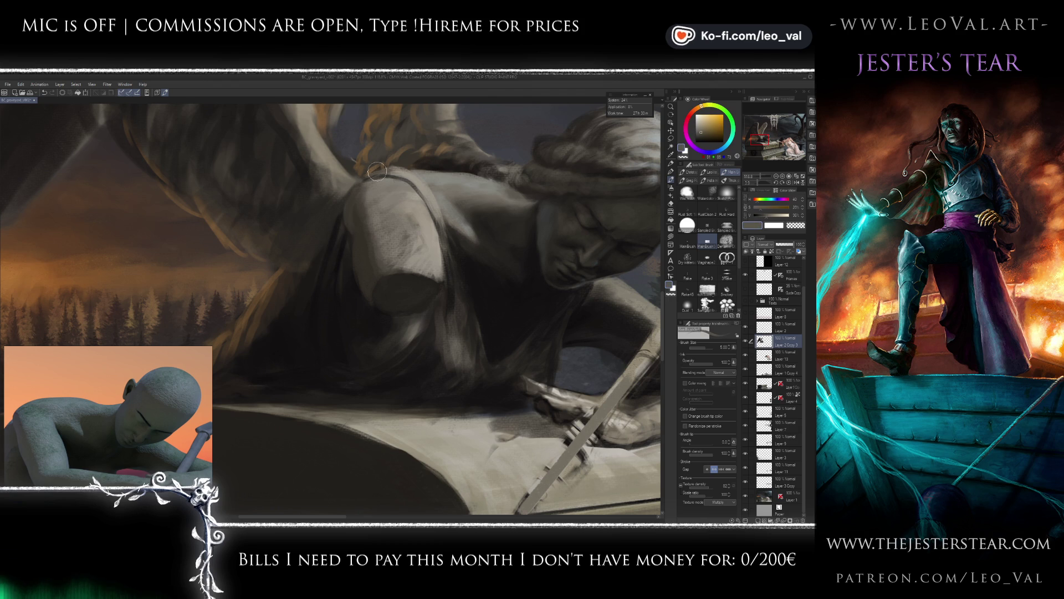
pyautogui.press('[')
pyautogui.keyDown('alt'); pyautogui.click(283, 297); pyautogui.keyUp('alt')
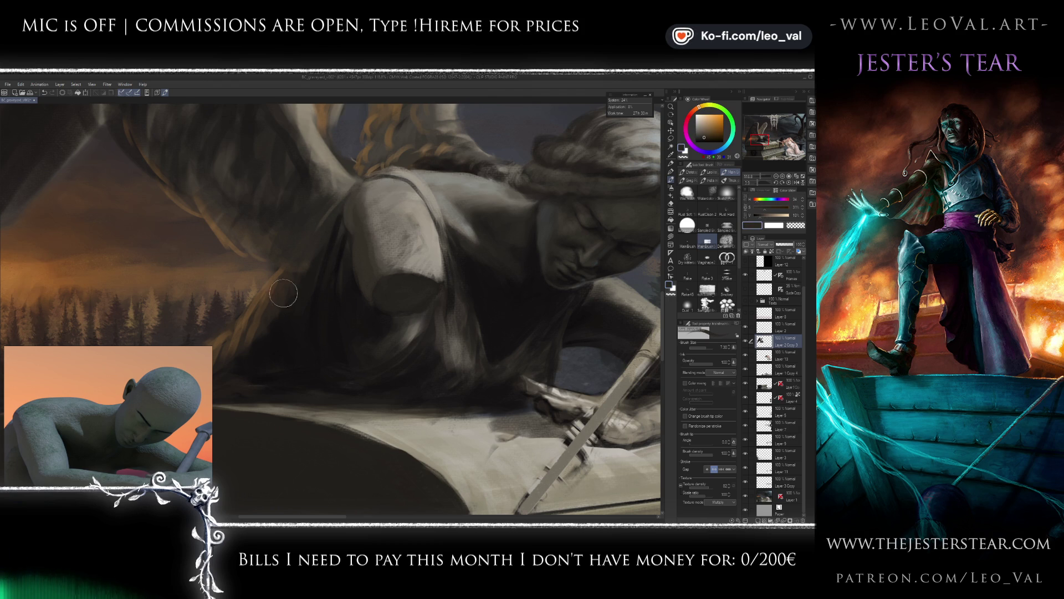
pyautogui.keyDown('alt'); pyautogui.click(340, 202); pyautogui.keyUp('alt')
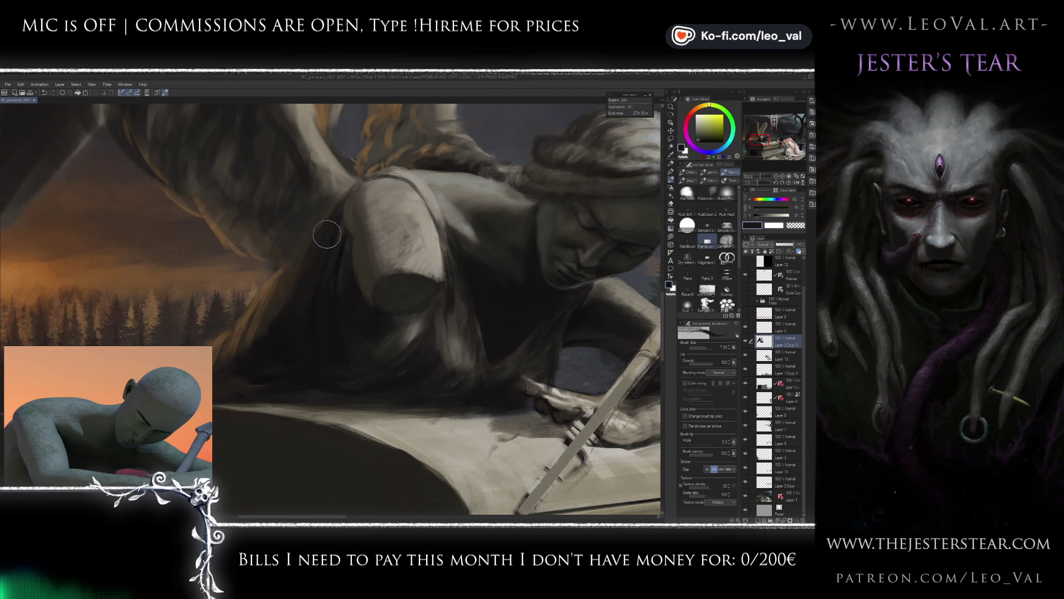
pyautogui.scroll(-3, 308, 322)
pyautogui.scroll(3, 312, 326)
pyautogui.keyDown('alt'); pyautogui.click(331, 295); pyautogui.keyUp('alt')
pyautogui.moveTo(381, 330)
pyautogui.mouseDown()
pyautogui.moveTo(345, 280)
pyautogui.moveTo(367, 308)
pyautogui.mouseUp()
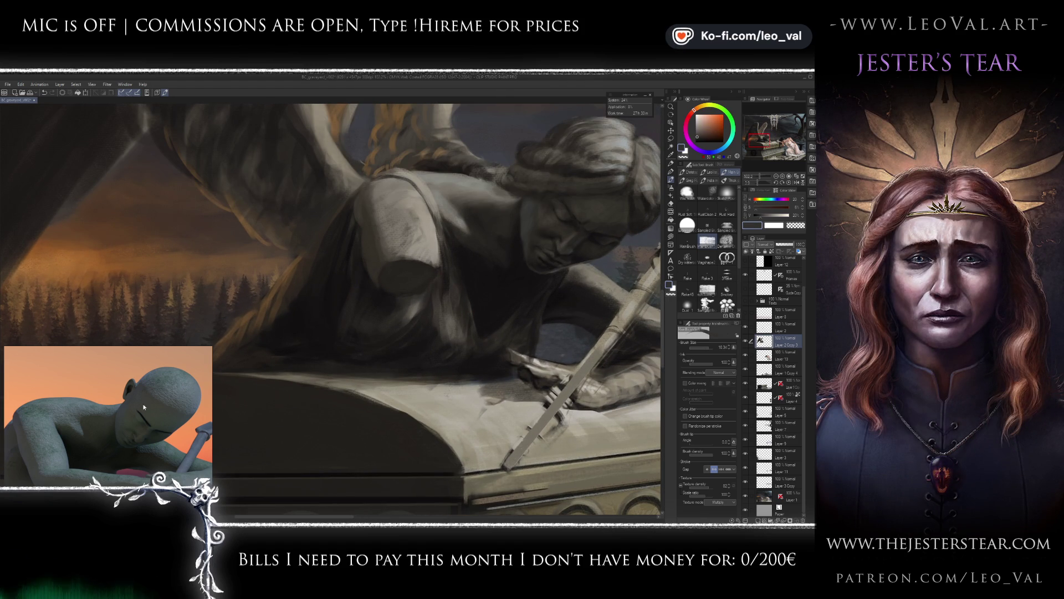
# Turn the 3D reference figure, sample darker browns, and move Layer 2 Copy 3 lower in the stack.
pyautogui.moveTo(161, 399); pyautogui.dragTo(152, 411)
pyautogui.keyDown('alt'); pyautogui.click(313, 263); pyautogui.keyUp('alt')
pyautogui.press('[')
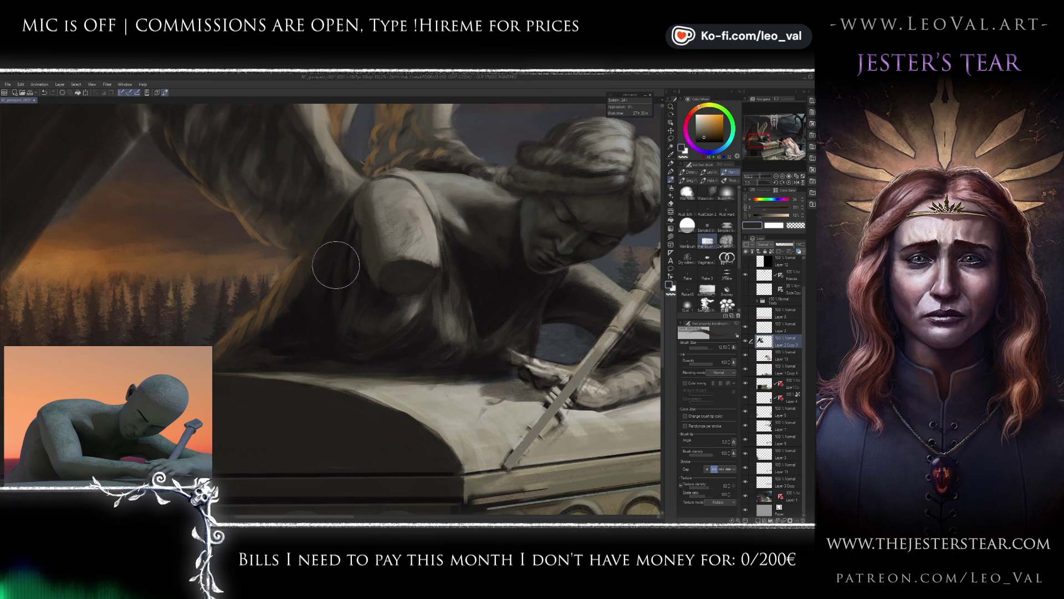
pyautogui.keyDown('alt'); pyautogui.click(313, 324); pyautogui.keyUp('alt')
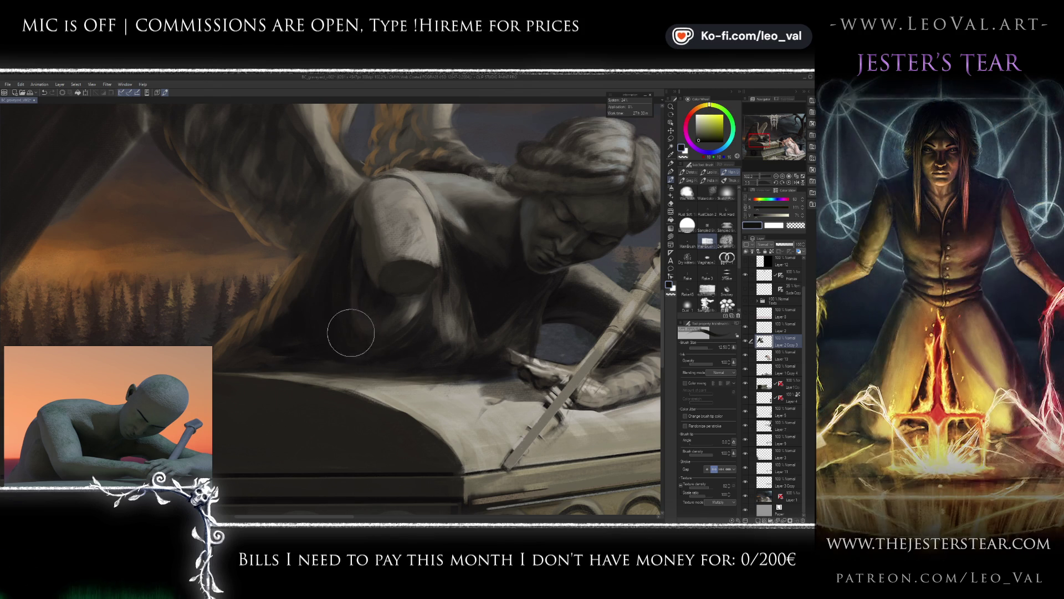
pyautogui.moveTo(326, 309); pyautogui.dragTo(339, 339)
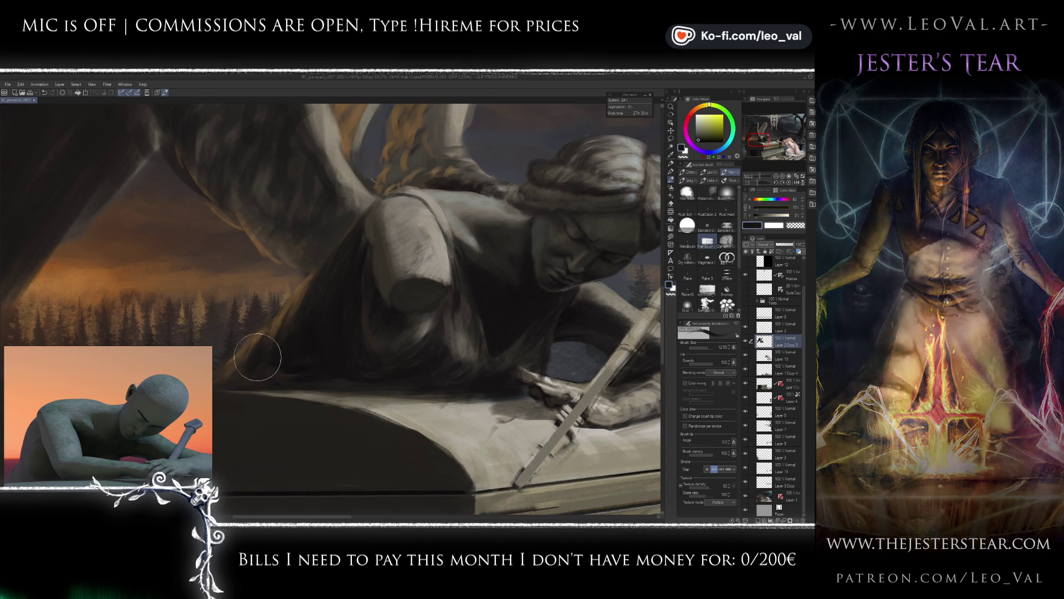
pyautogui.keyDown('alt'); pyautogui.click(285, 315); pyautogui.keyUp('alt')
pyautogui.keyDown('alt'); pyautogui.click(286, 316); pyautogui.keyUp('alt')
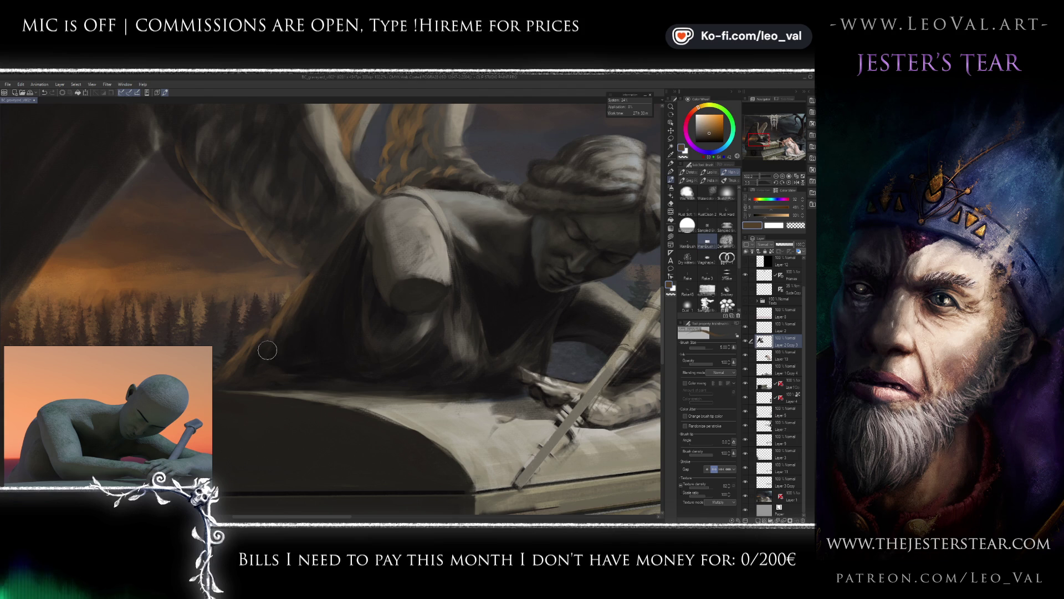
pyautogui.moveTo(263, 359); pyautogui.dragTo(281, 326)
pyautogui.scroll(-5, 376, 294)
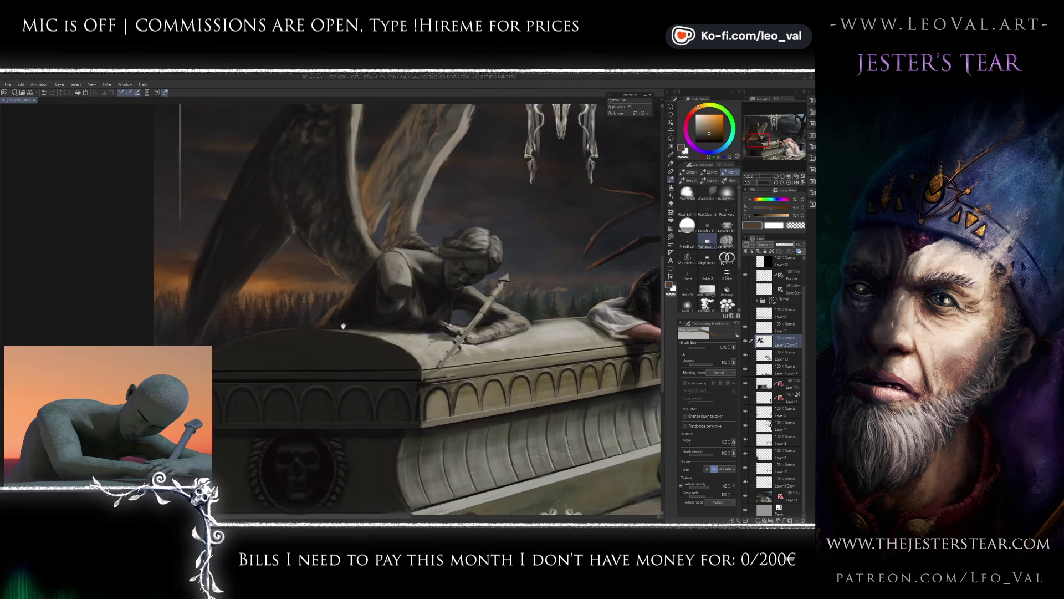
pyautogui.scroll(6, 325, 330)
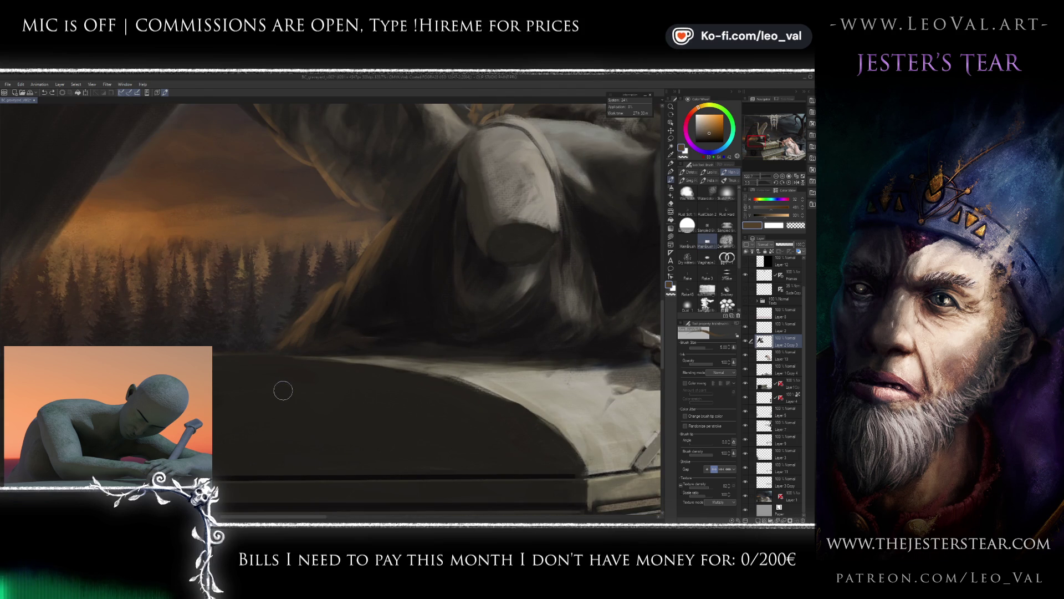
pyautogui.moveTo(767, 390); pyautogui.dragTo(768, 390)
pyautogui.scroll(-3, 542, 375)
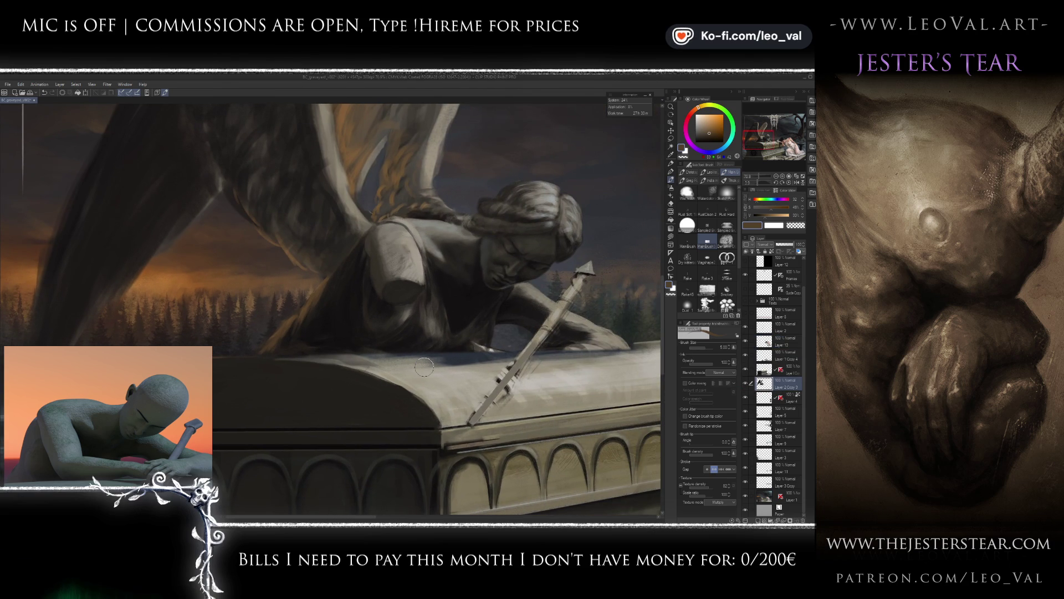
# Undo the Layer 2 Copy 3 move, then erase along the sarcophagus lid toward the angel's hand.
pyautogui.hotkey('ctrl', 'z')
pyautogui.moveTo(388, 362); pyautogui.dragTo(438, 359)
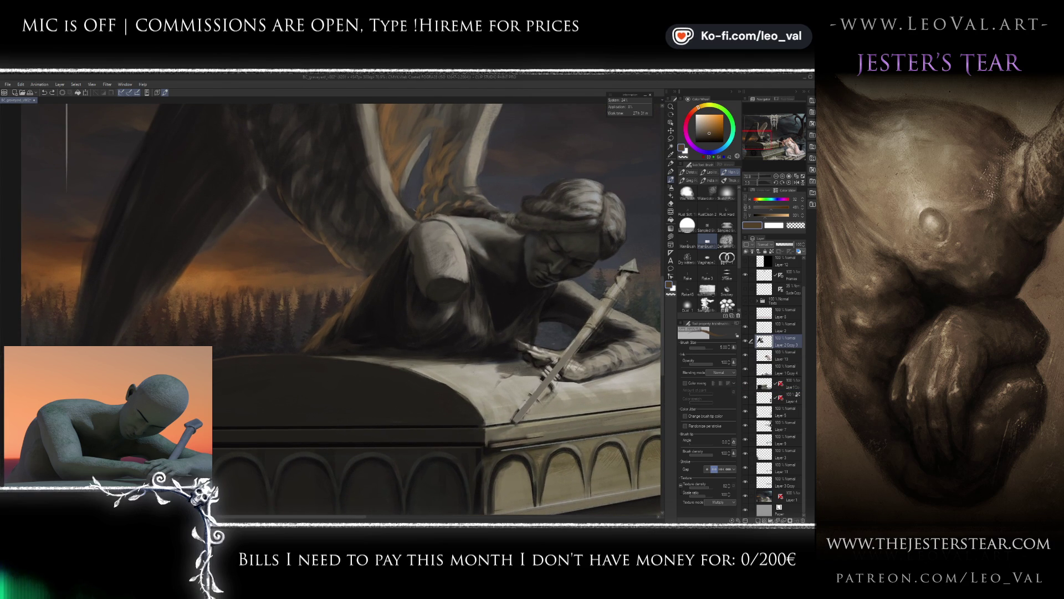
pyautogui.scroll(3, 351, 343)
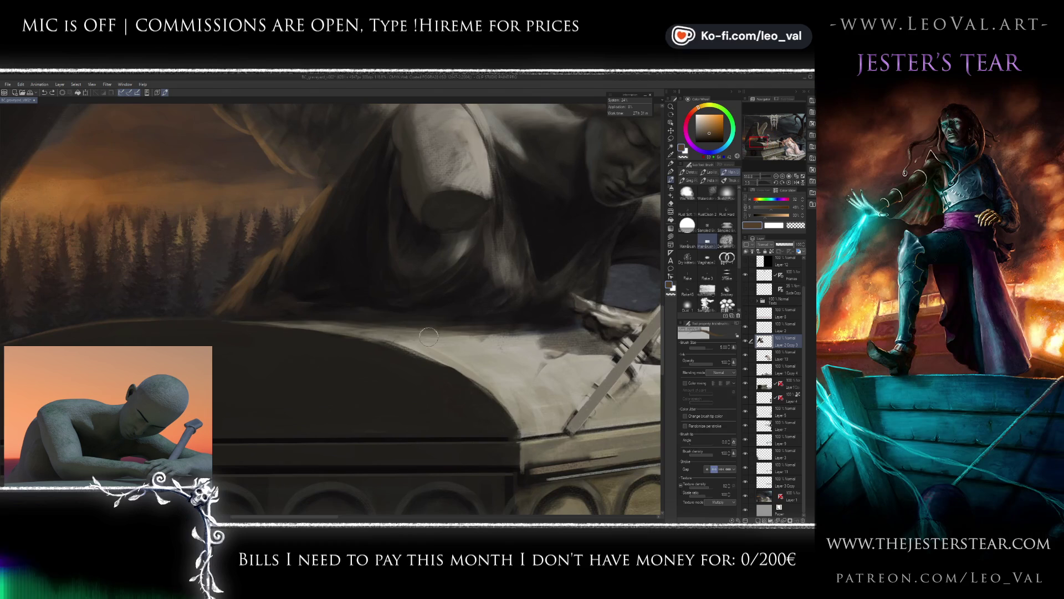
pyautogui.press('e')
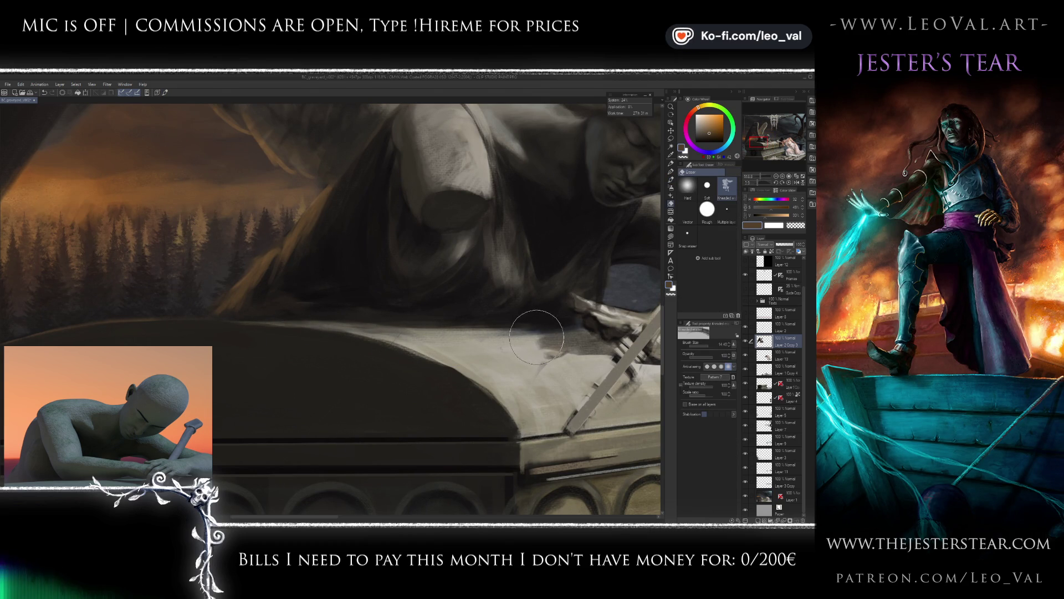
pyautogui.moveTo(446, 324); pyautogui.dragTo(391, 336)
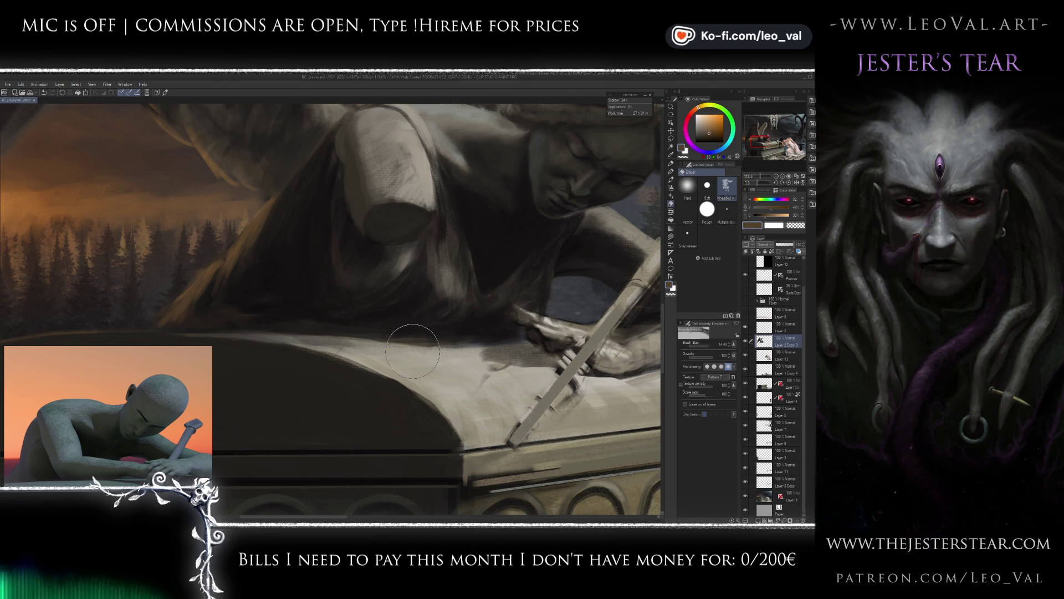
pyautogui.moveTo(478, 397); pyautogui.dragTo(406, 397)
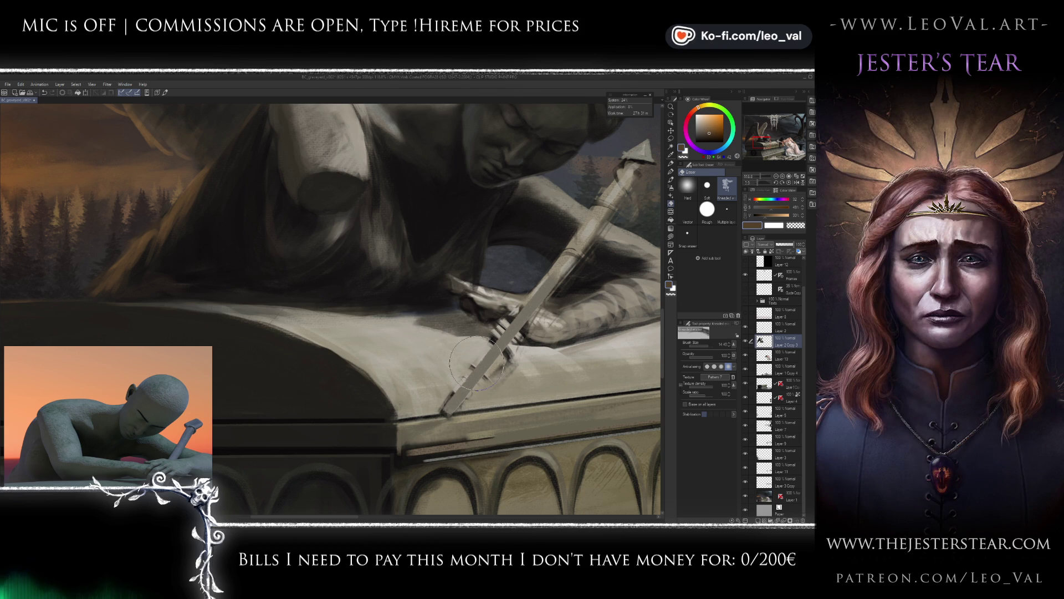
pyautogui.scroll(-2, 402, 385)
pyautogui.scroll(-2, 402, 384)
pyautogui.scroll(2, 399, 357)
# Sample dark grey-blue, reddish and yellow-brown tones with the brush at size 12.30.
pyautogui.press('b')
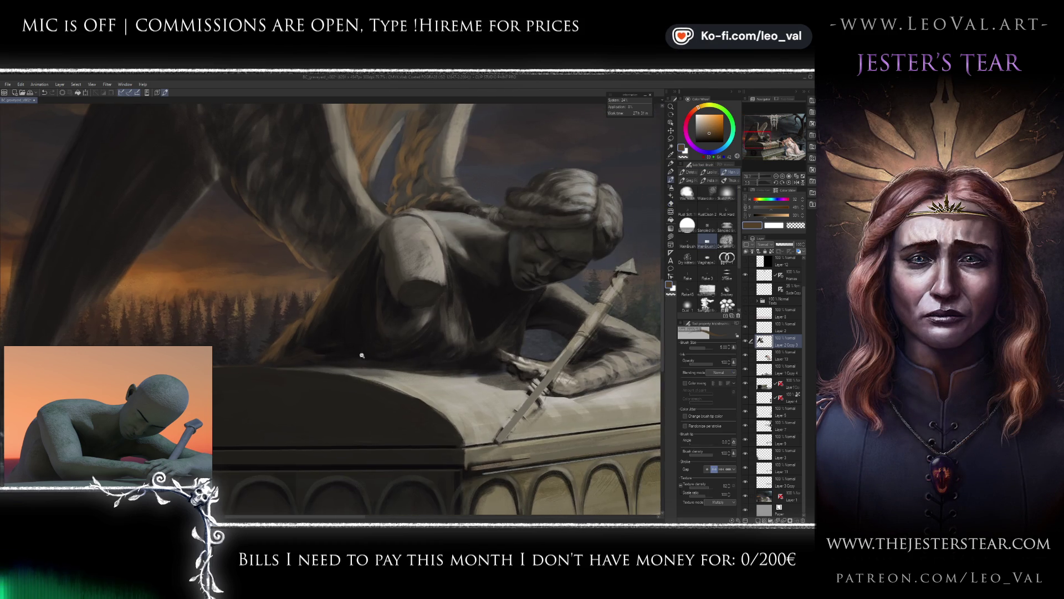
pyautogui.scroll(4, 363, 358)
pyautogui.keyDown('alt'); pyautogui.click(375, 305); pyautogui.keyUp('alt')
pyautogui.keyDown('alt'); pyautogui.click(380, 347); pyautogui.keyUp('alt')
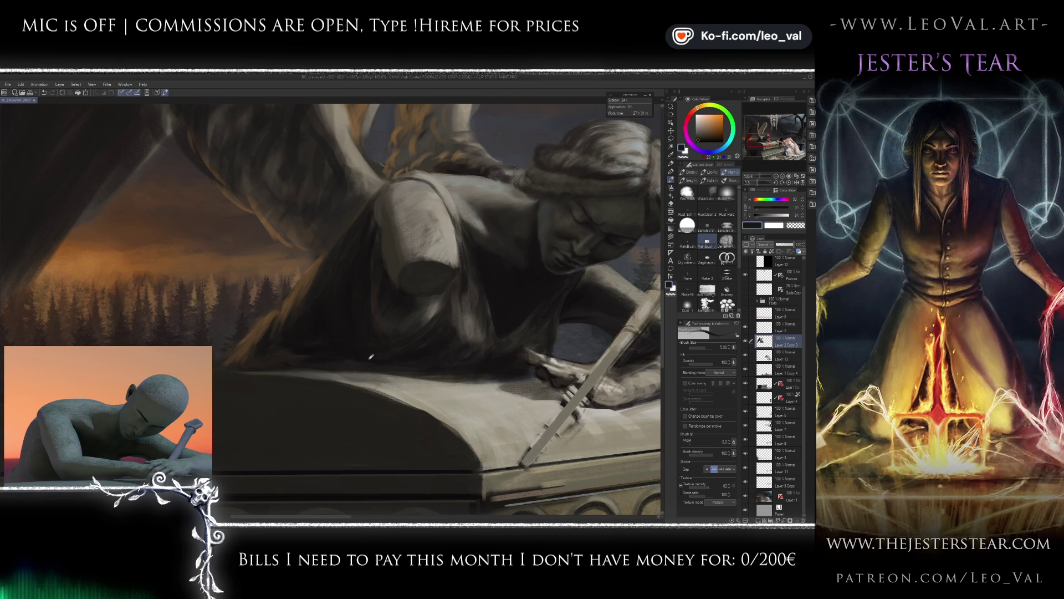
pyautogui.keyDown('alt'); pyautogui.click(373, 354); pyautogui.keyUp('alt')
pyautogui.moveTo(395, 331); pyautogui.dragTo(350, 329)
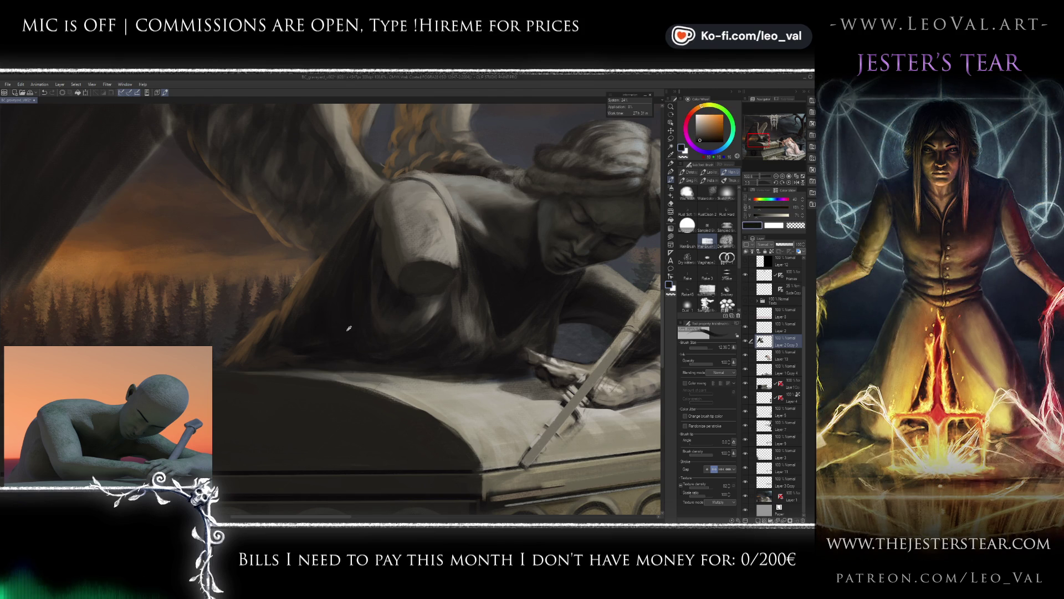
pyautogui.keyDown('alt'); pyautogui.click(380, 302); pyautogui.keyUp('alt')
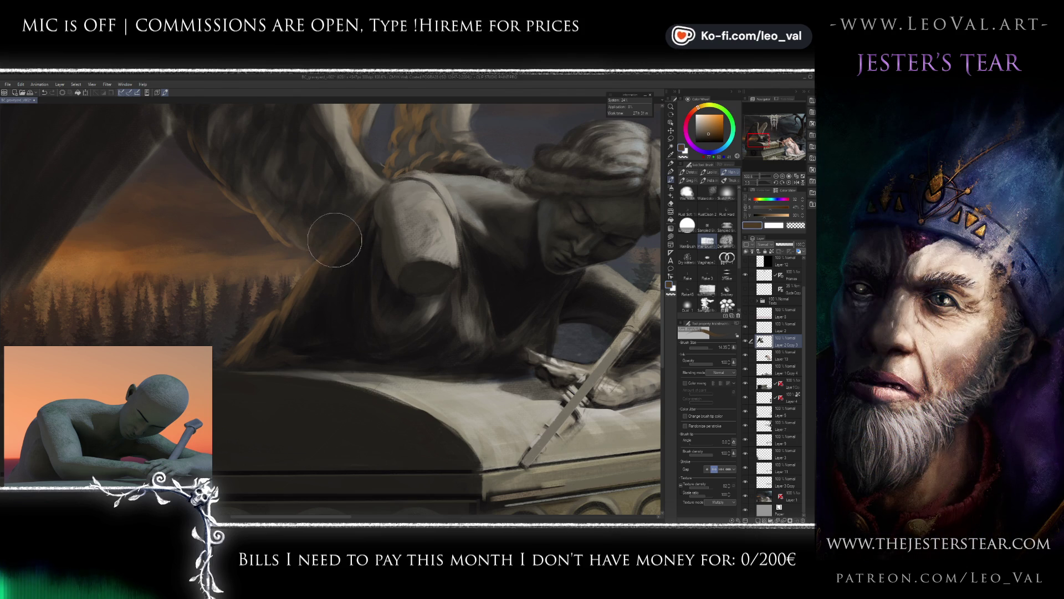
# Deepen the shadow beneath the angel's torso with dark navy, warm grey and drapery grey at size 14.
pyautogui.keyDown('alt'); pyautogui.click(324, 284); pyautogui.keyUp('alt')
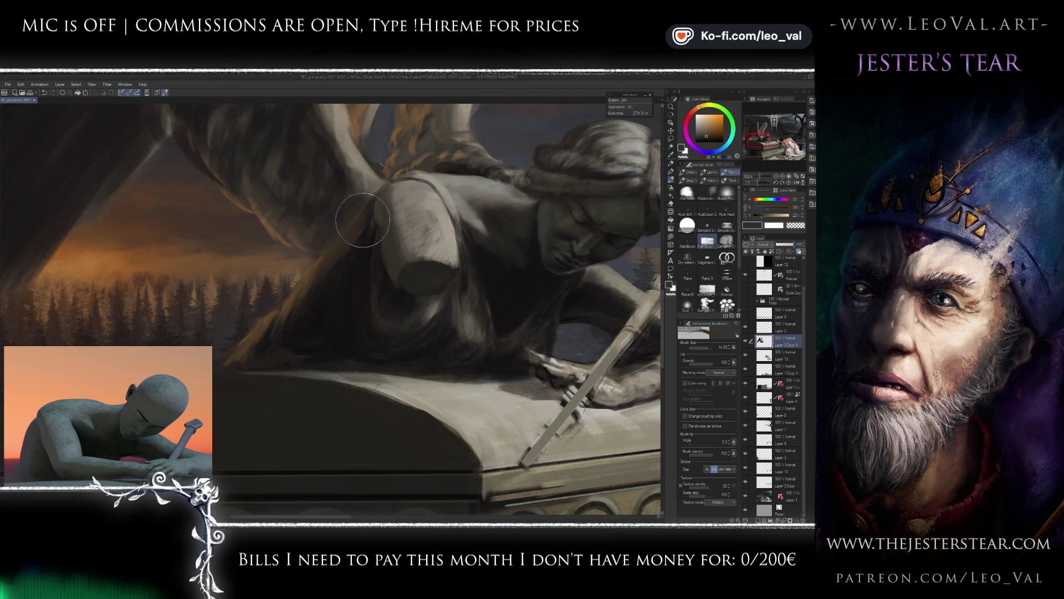
pyautogui.press(']')
pyautogui.press(']')
pyautogui.press(']')
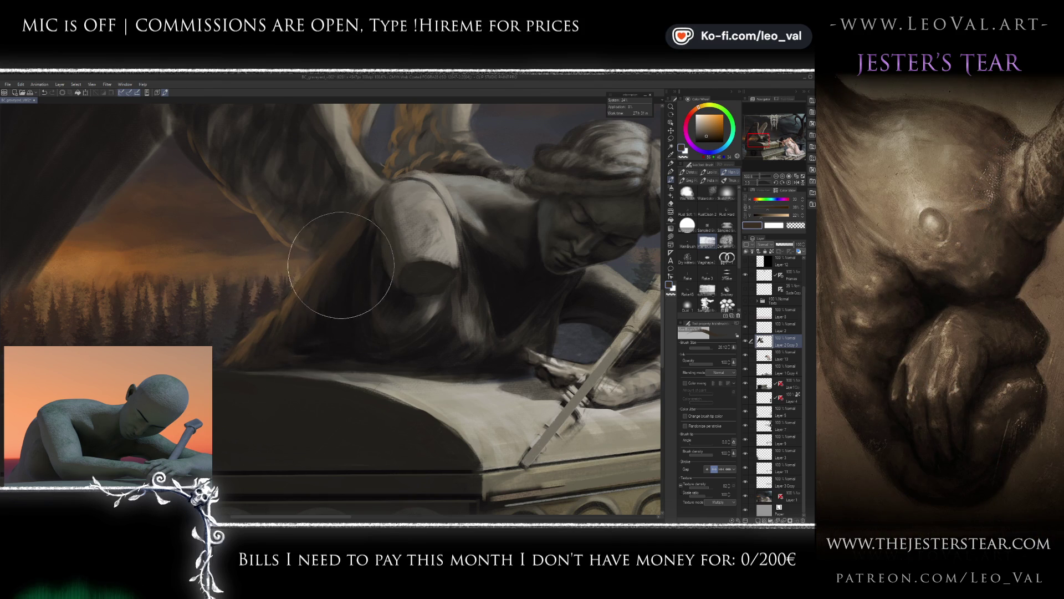
pyautogui.moveTo(333, 280); pyautogui.dragTo(319, 272)
pyautogui.keyDown('alt'); pyautogui.click(321, 309); pyautogui.keyUp('alt')
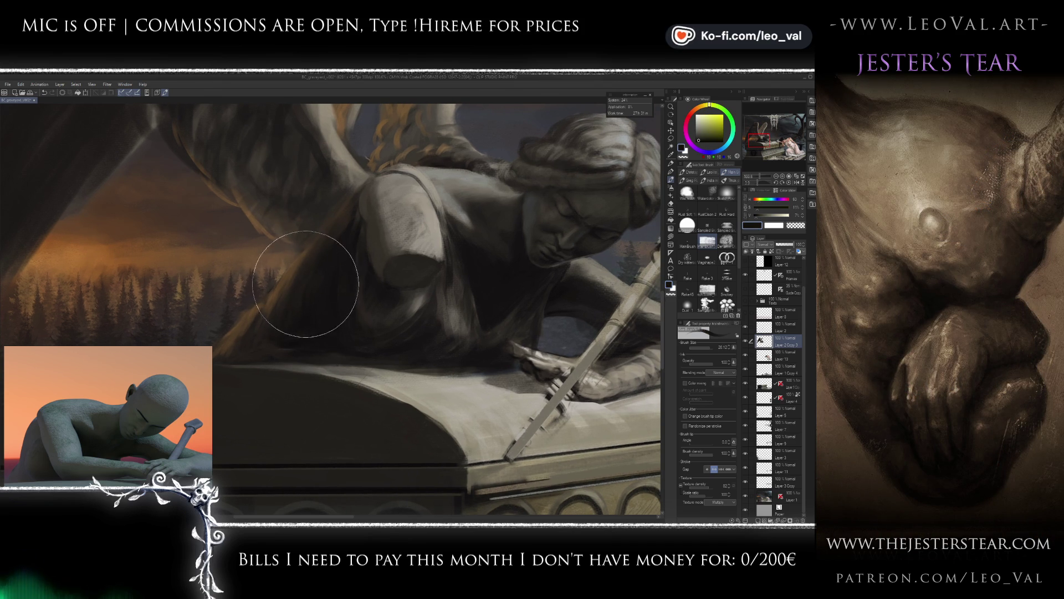
pyautogui.press('[')
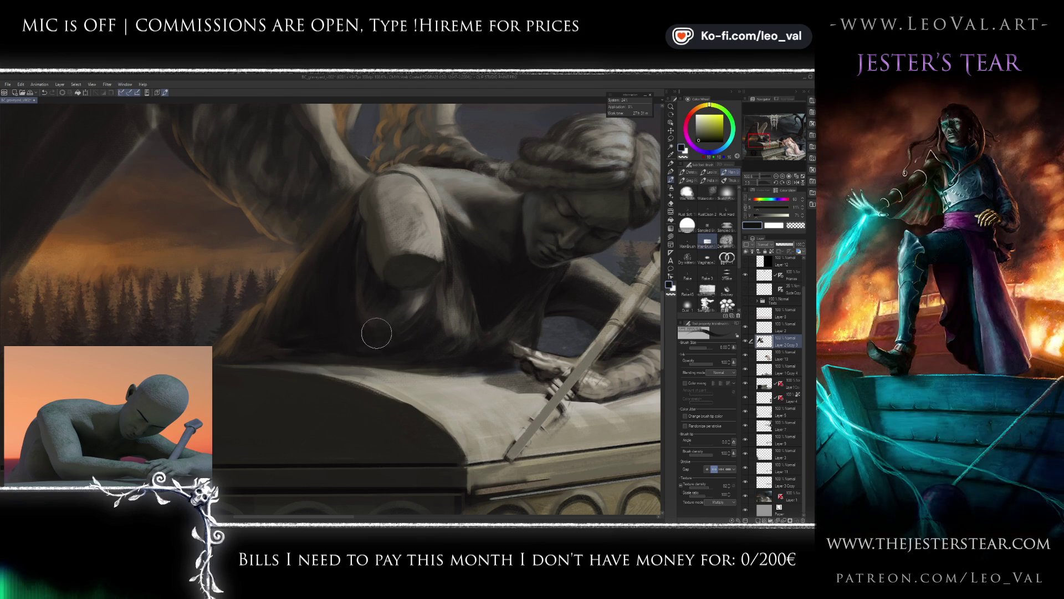
pyautogui.keyDown('alt'); pyautogui.click(395, 309); pyautogui.keyUp('alt')
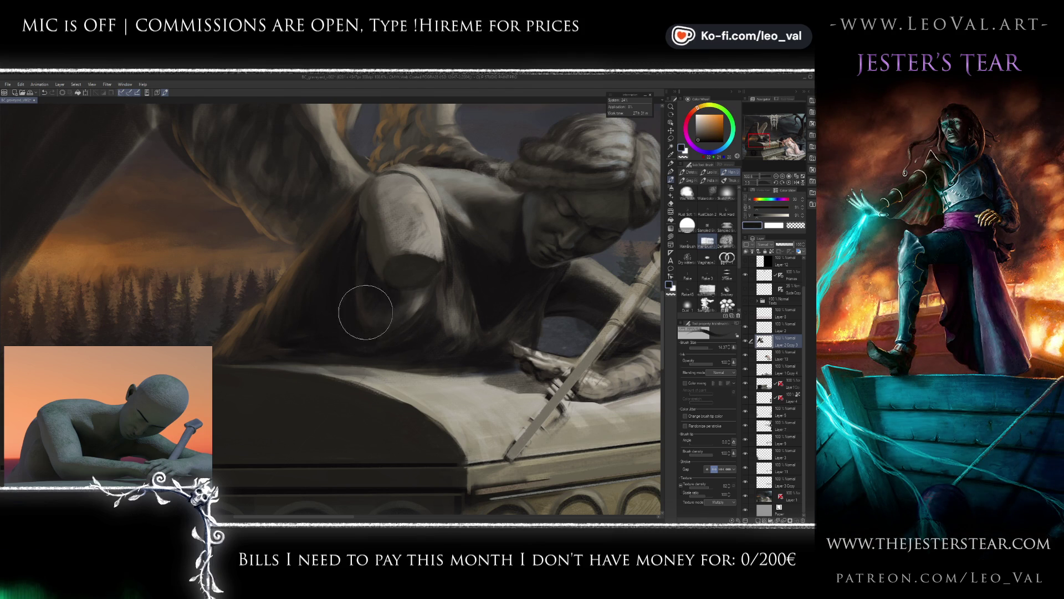
pyautogui.moveTo(357, 237); pyautogui.dragTo(358, 311)
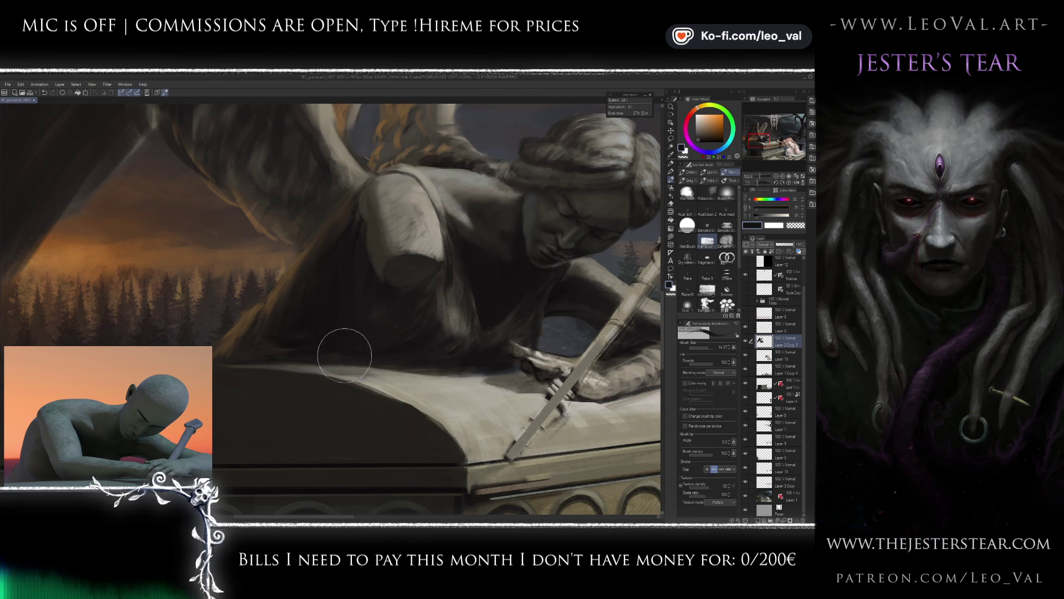
pyautogui.scroll(-8, 401, 349)
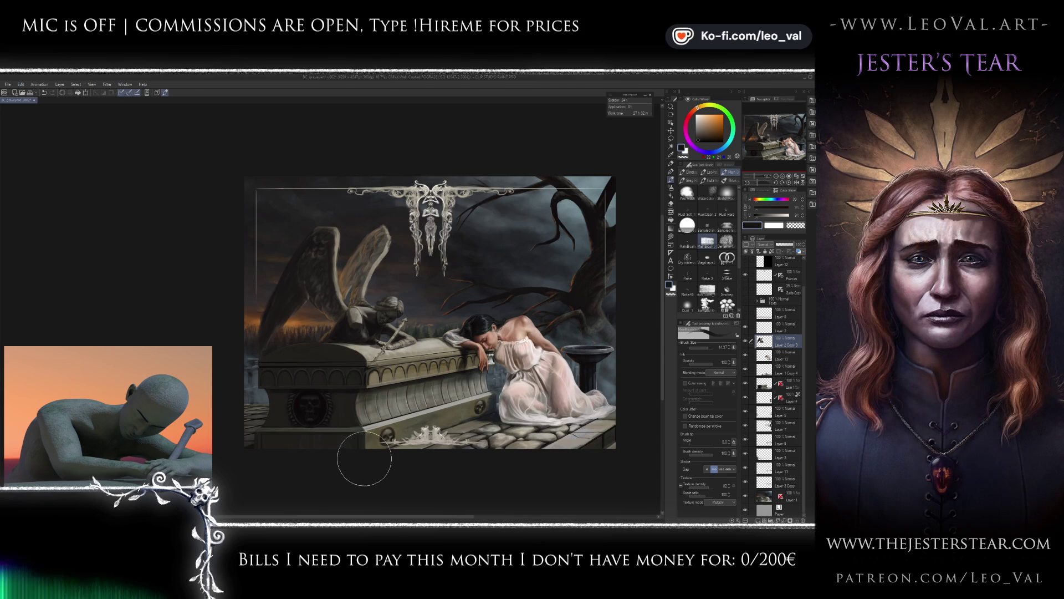
# Liquify the angel's wing and shoulder in several passes, resizing the warp brush between them.
pyautogui.scroll(5, 400, 320)
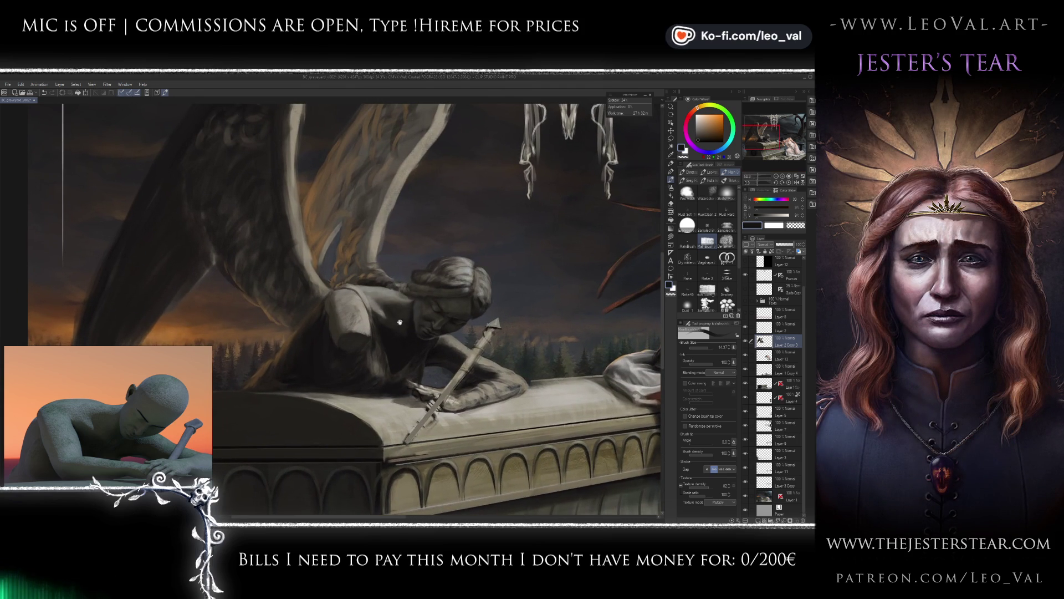
pyautogui.press('j')
pyautogui.moveTo(391, 298)
pyautogui.mouseDown()
pyautogui.moveTo(318, 300)
pyautogui.moveTo(325, 311)
pyautogui.mouseUp()
pyautogui.press('[')
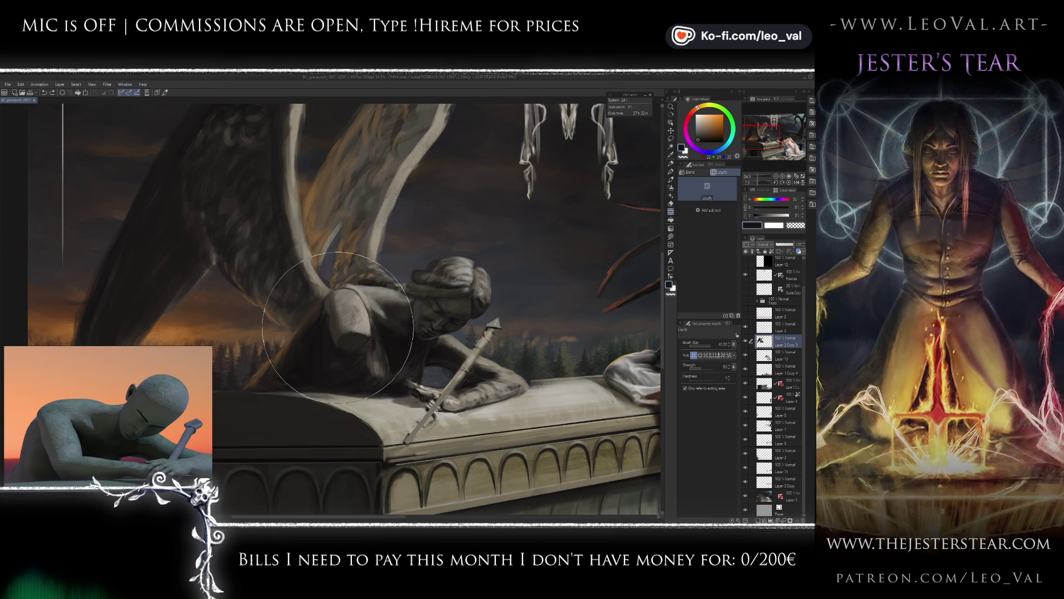
pyautogui.press('[')
pyautogui.moveTo(340, 314); pyautogui.dragTo(357, 333)
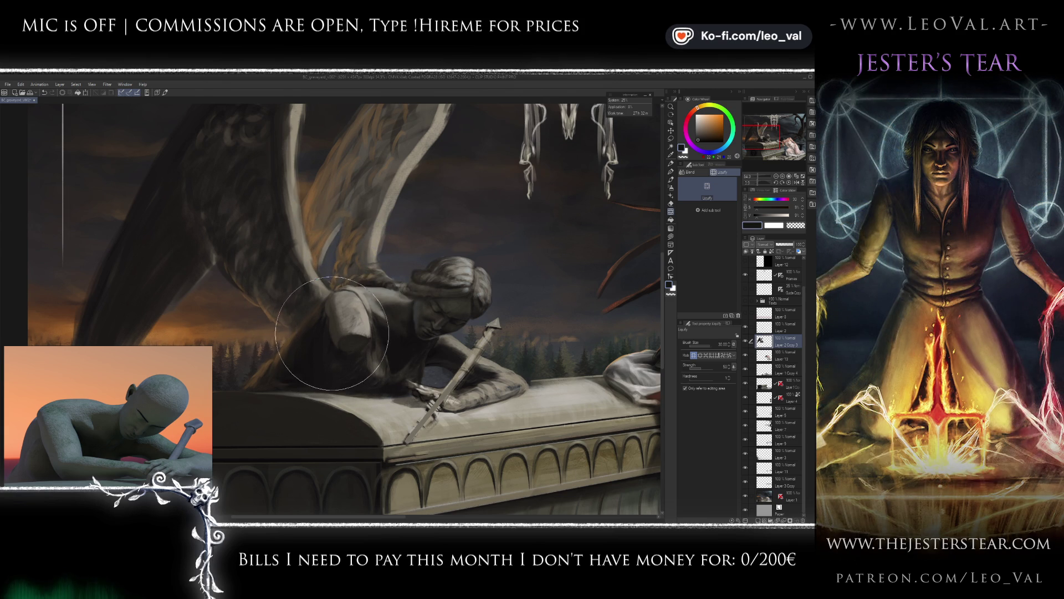
pyautogui.press(']')
pyautogui.press(']')
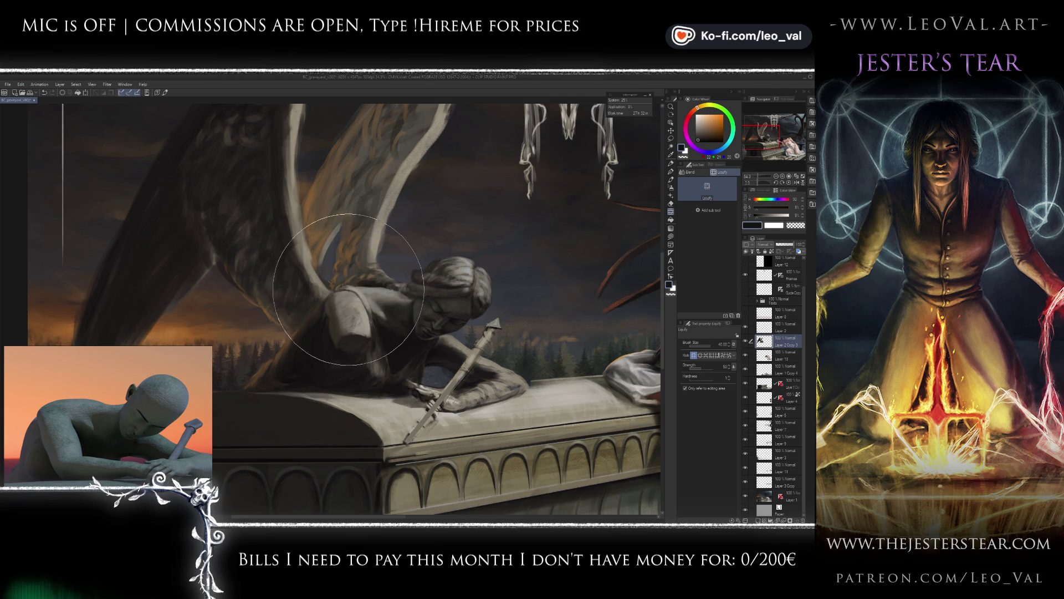
pyautogui.press('[')
pyautogui.press('[')
pyautogui.press('[')
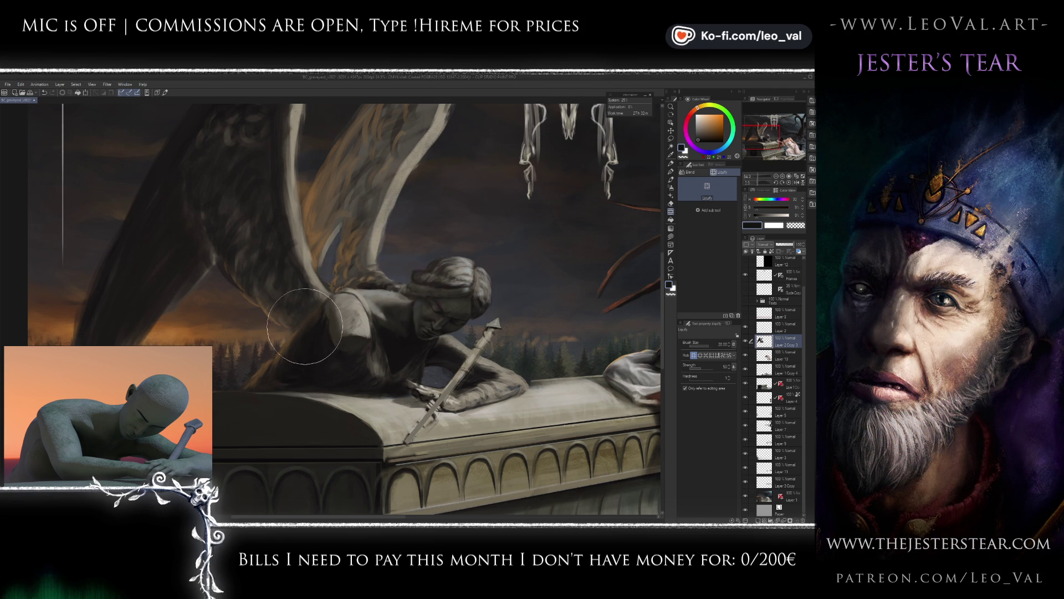
pyautogui.moveTo(364, 288); pyautogui.dragTo(301, 313)
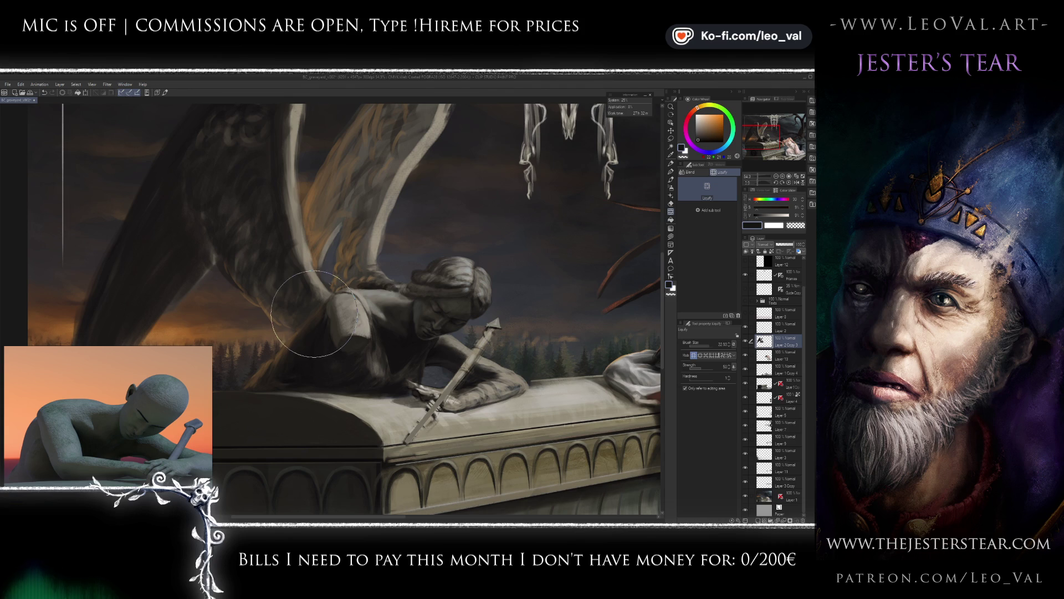
pyautogui.moveTo(377, 297)
pyautogui.mouseDown()
pyautogui.moveTo(344, 310)
pyautogui.moveTo(333, 288)
pyautogui.moveTo(326, 295)
pyautogui.mouseUp()
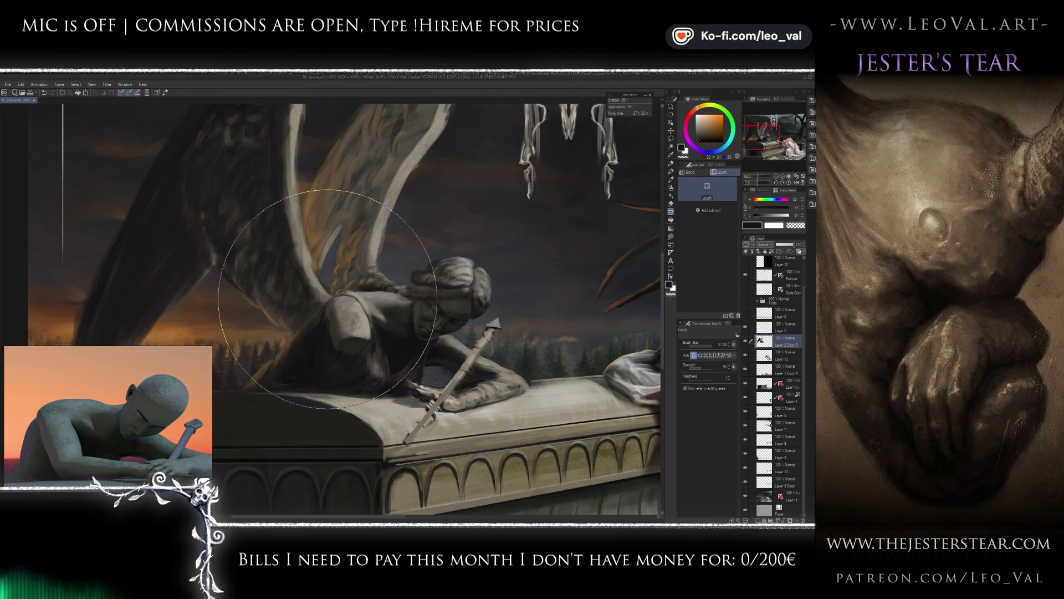
pyautogui.scroll(-5, 405, 276)
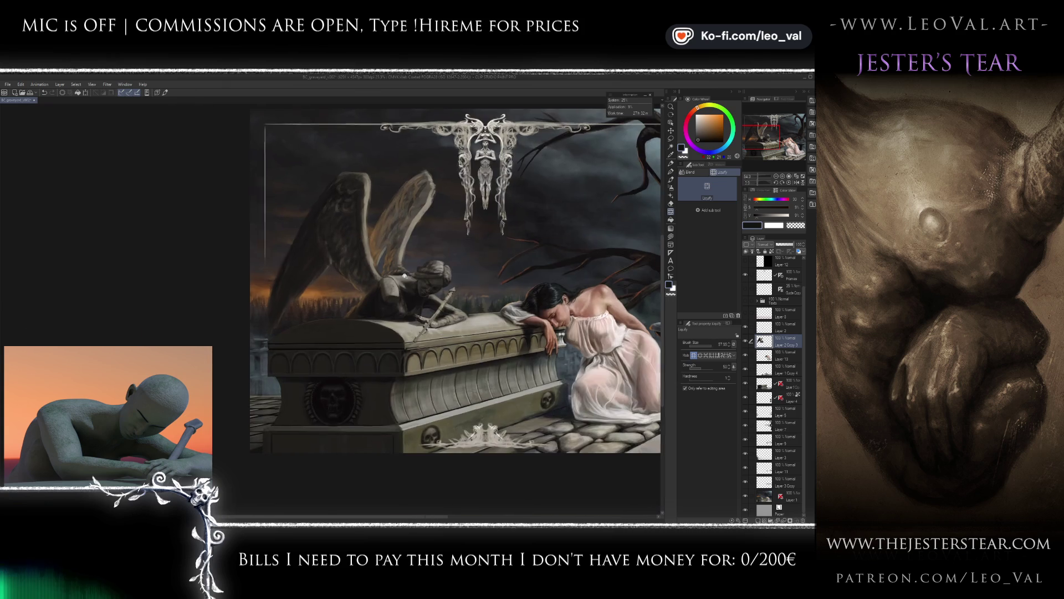
pyautogui.scroll(5, 404, 276)
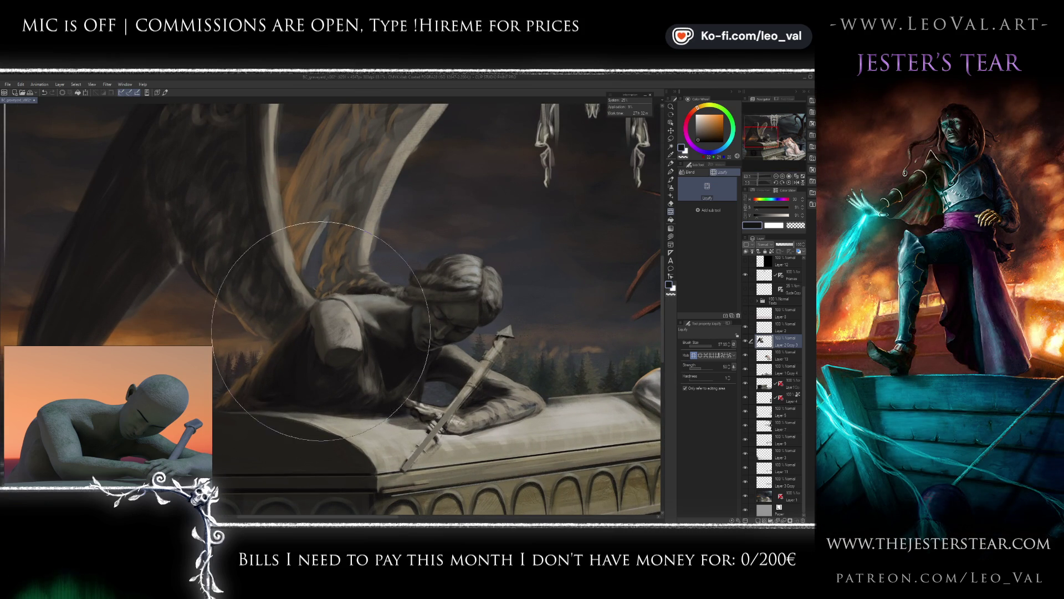
# Sample the shoulder's dark greys with a smaller brush, then hide the sword on the tomb lid.
pyautogui.press('b')
pyautogui.keyDown('alt'); pyautogui.click(437, 319); pyautogui.keyUp('alt')
pyautogui.press('[')
pyautogui.press('[')
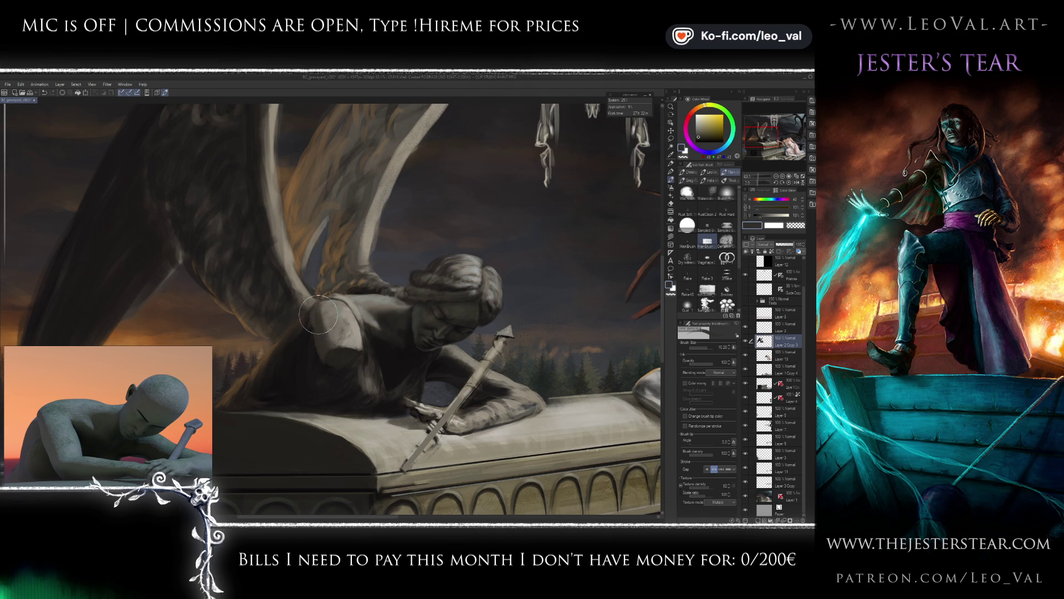
pyautogui.scroll(3, 335, 369)
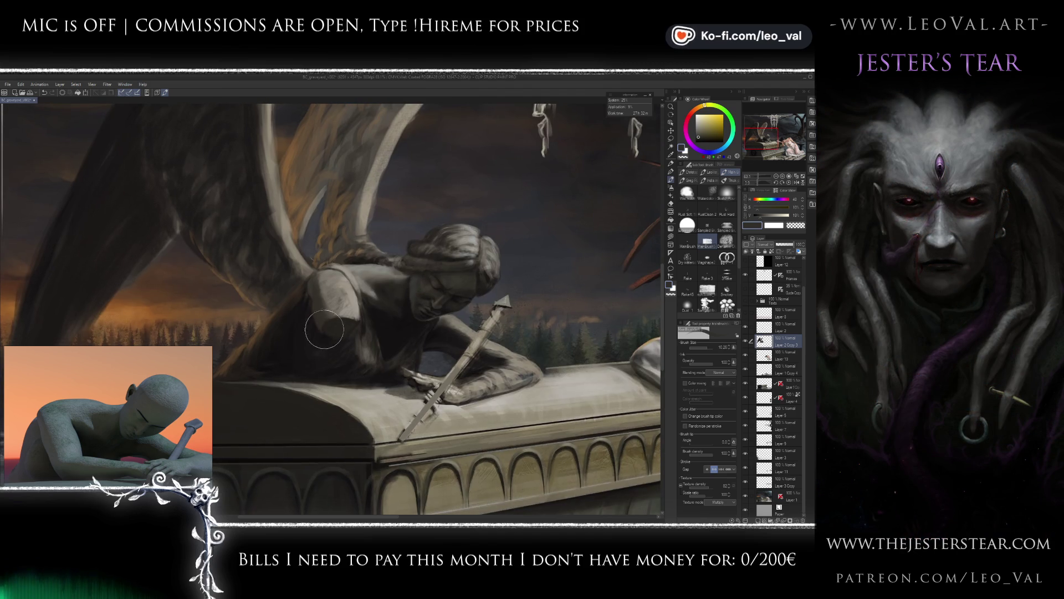
pyautogui.scroll(2, 330, 339)
pyautogui.keyDown('alt'); pyautogui.click(324, 336); pyautogui.keyUp('alt')
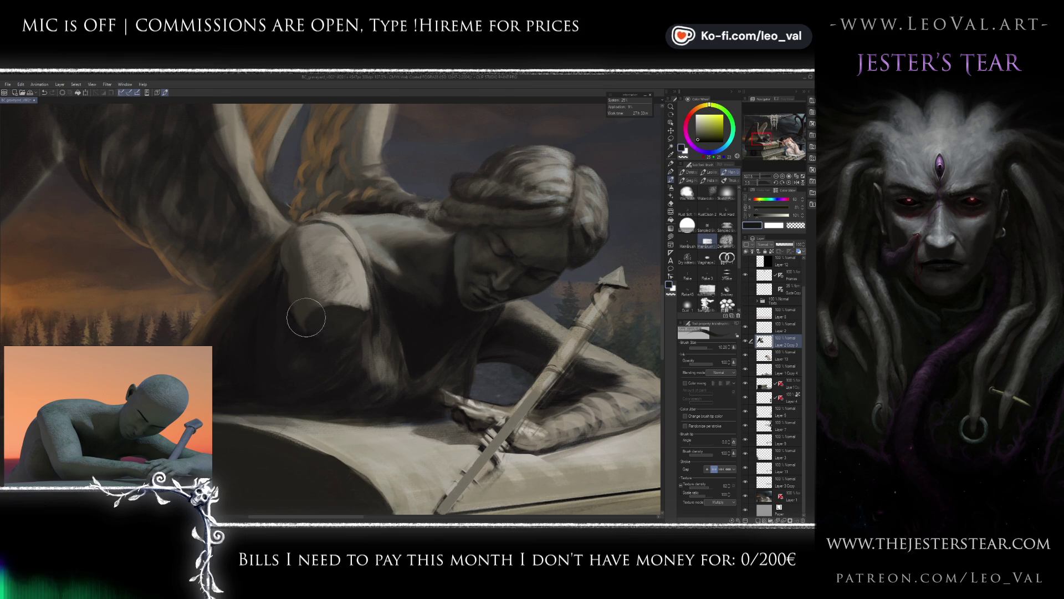
pyautogui.scroll(-5, 328, 340)
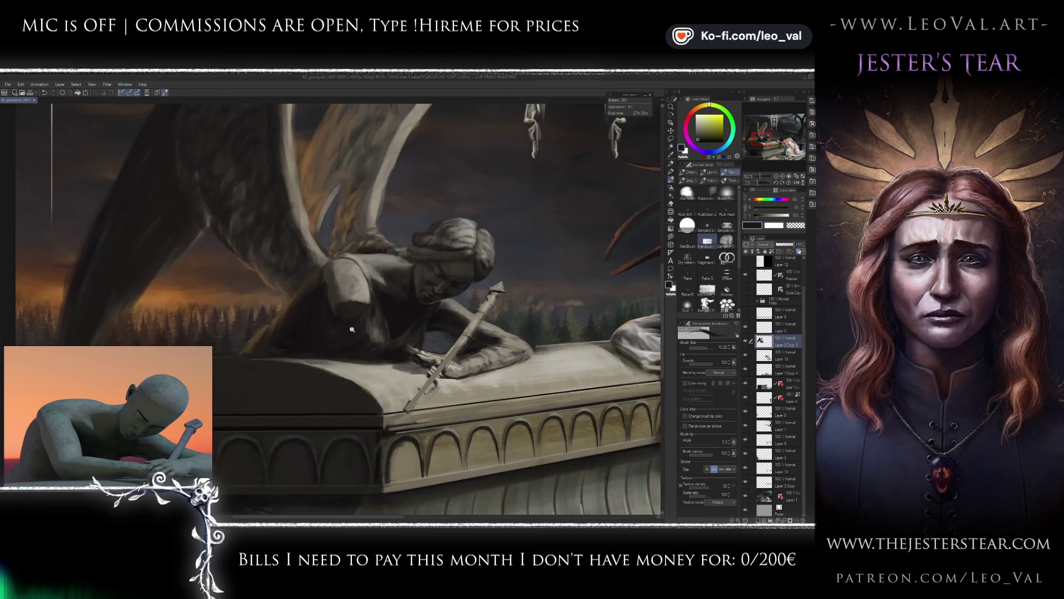
pyautogui.scroll(4, 348, 355)
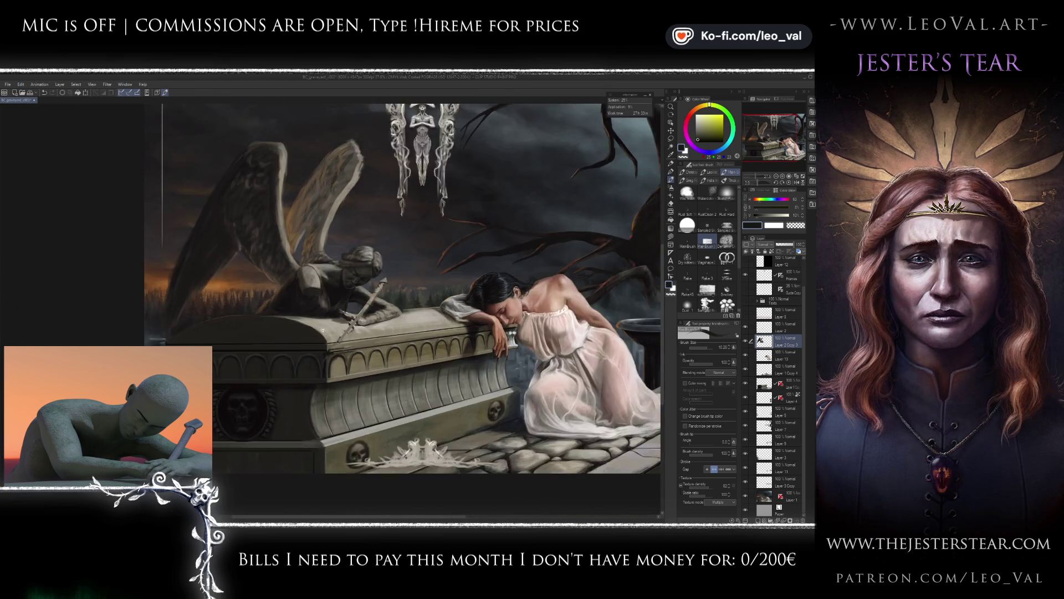
pyautogui.scroll(1, 348, 355)
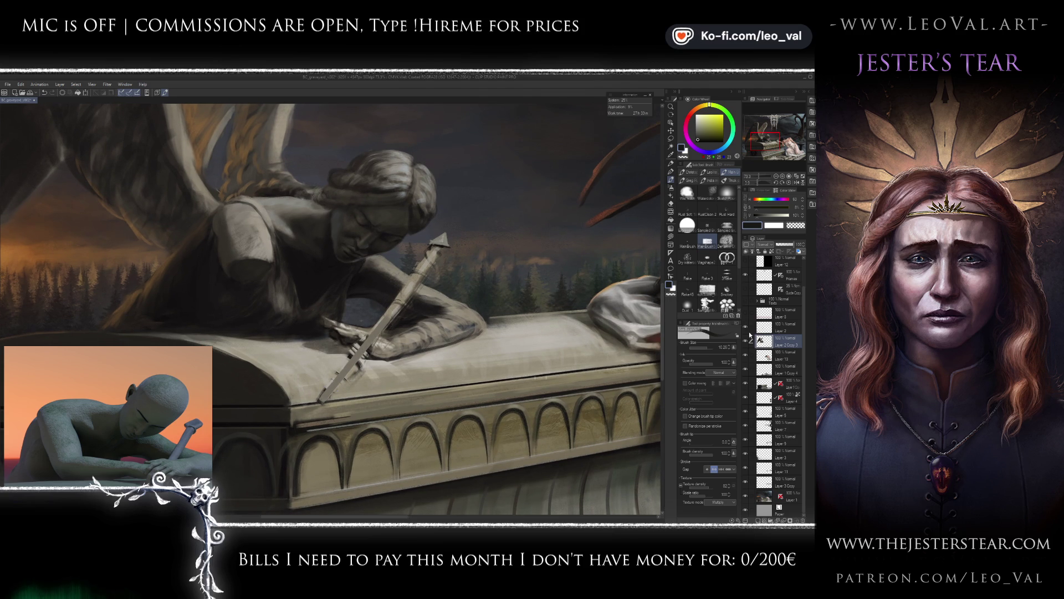
pyautogui.click(746, 328)
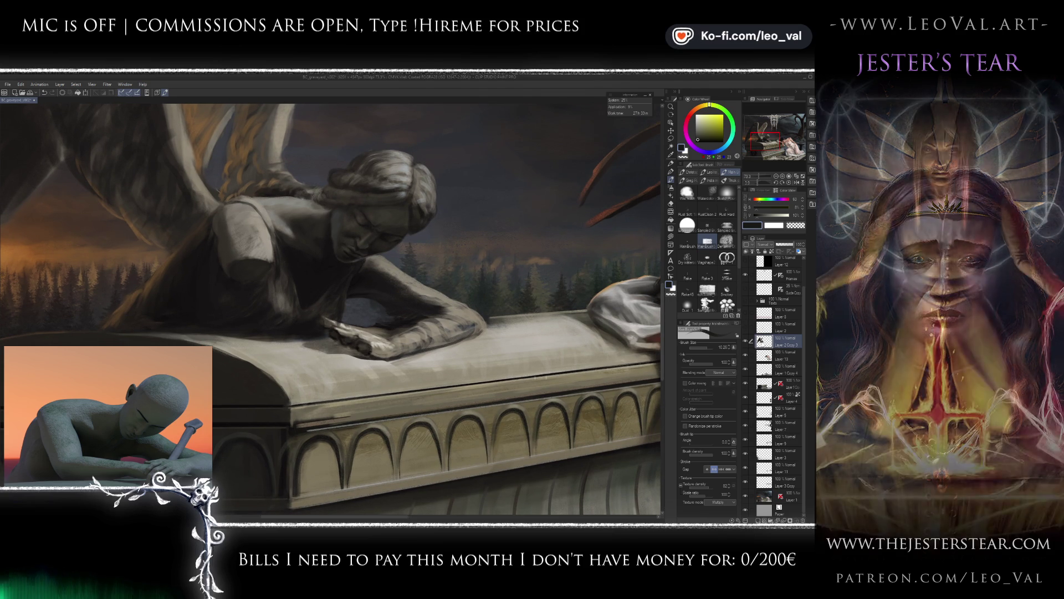
# Lasso the angel's hand, copy it to a new layer, and rotate it about 15 degrees.
pyautogui.scroll(-1, 418, 338)
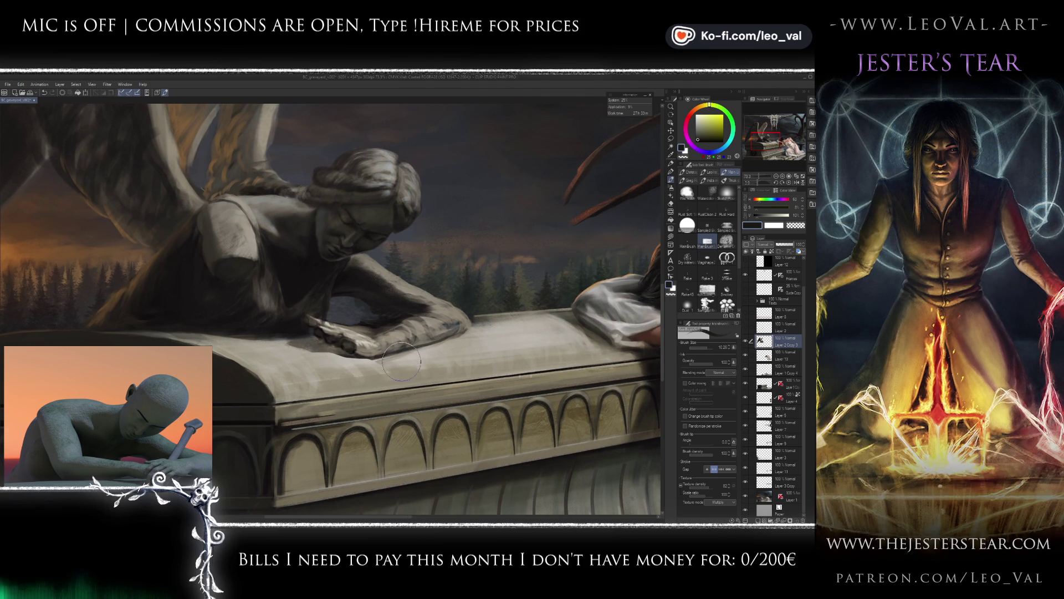
pyautogui.press('m')
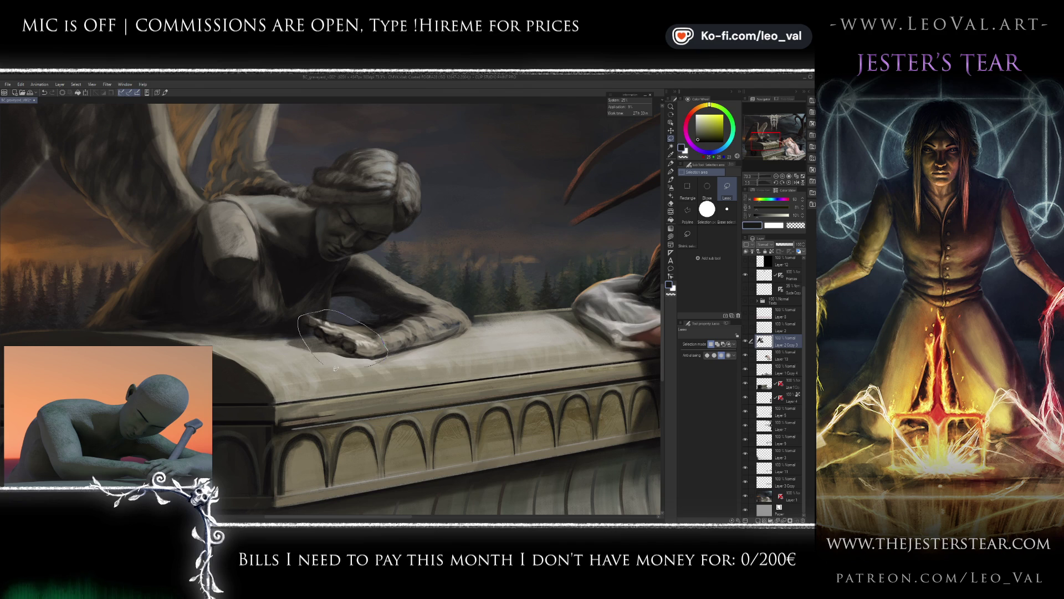
pyautogui.moveTo(330, 367); pyautogui.dragTo(379, 368)
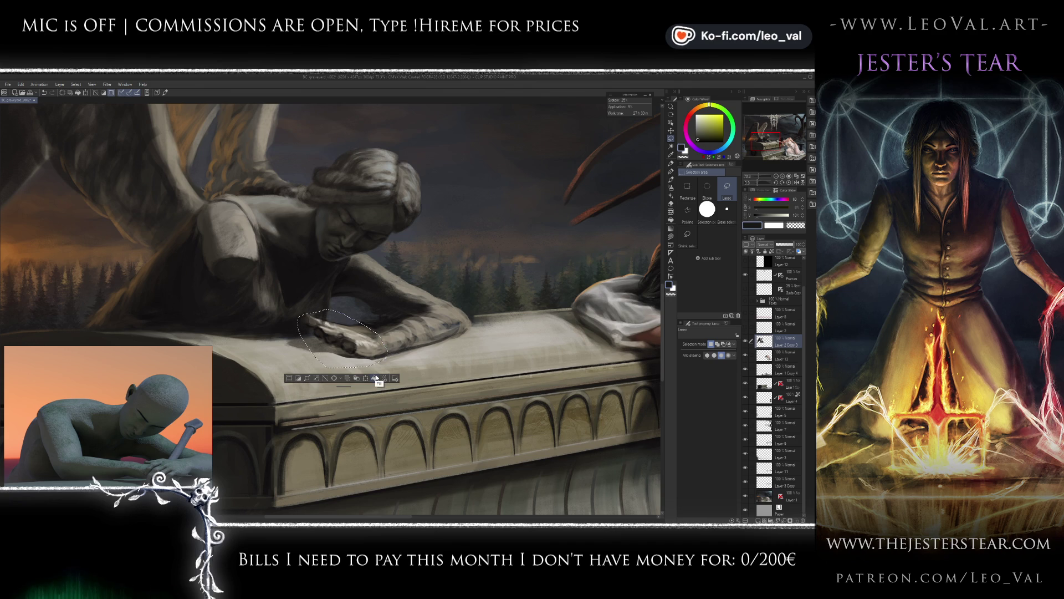
pyautogui.click(376, 378)
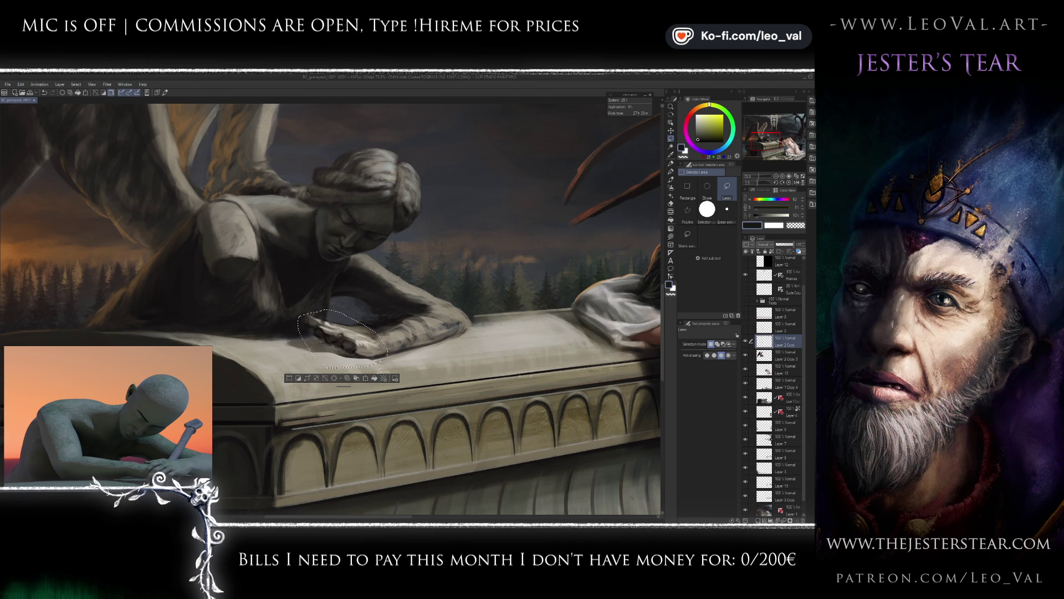
pyautogui.hotkey('ctrl', 't')
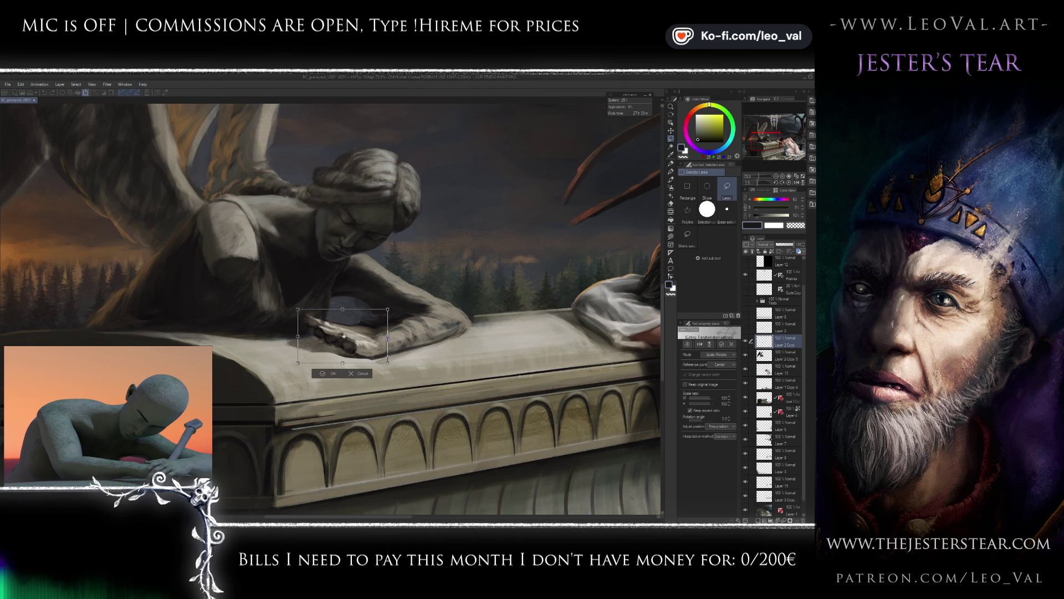
pyautogui.moveTo(437, 276)
pyautogui.mouseDown()
pyautogui.moveTo(389, 340)
pyautogui.moveTo(419, 352)
pyautogui.mouseUp()
pyautogui.press('Return')
# Fade the lower part of the rotated hand, then paint over the light band left of it on the layer beneath.
pyautogui.press('e')
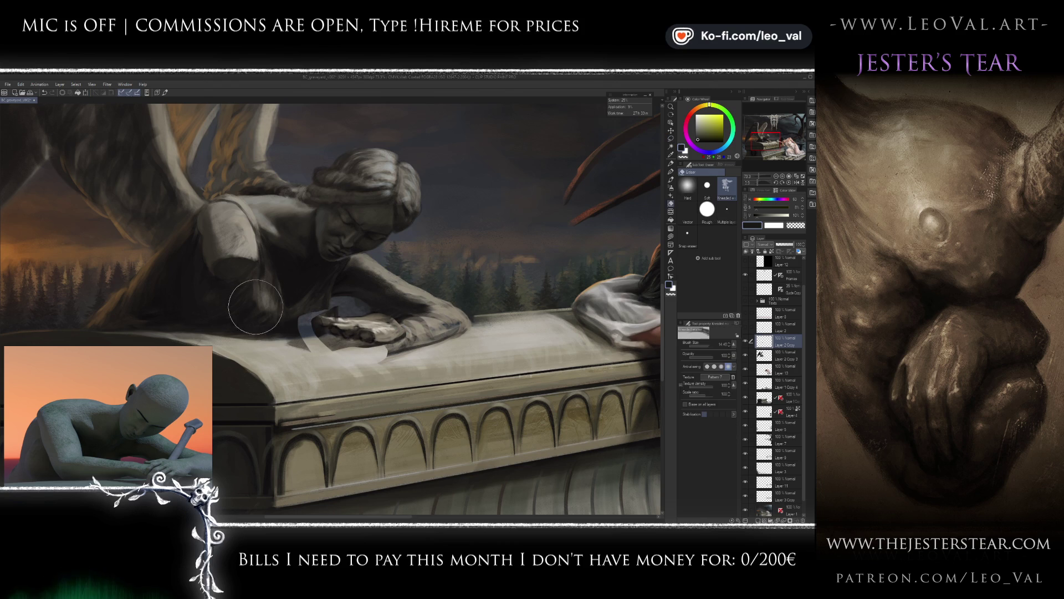
pyautogui.moveTo(348, 358); pyautogui.dragTo(367, 358)
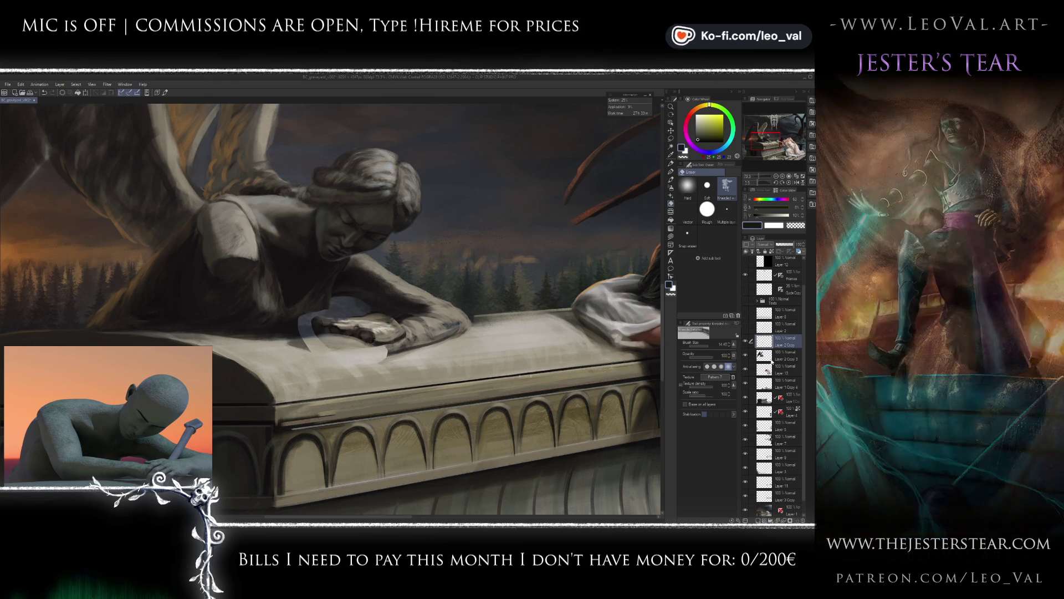
pyautogui.hotkey('alt', '[')
pyautogui.press('b')
pyautogui.scroll(3, 295, 328)
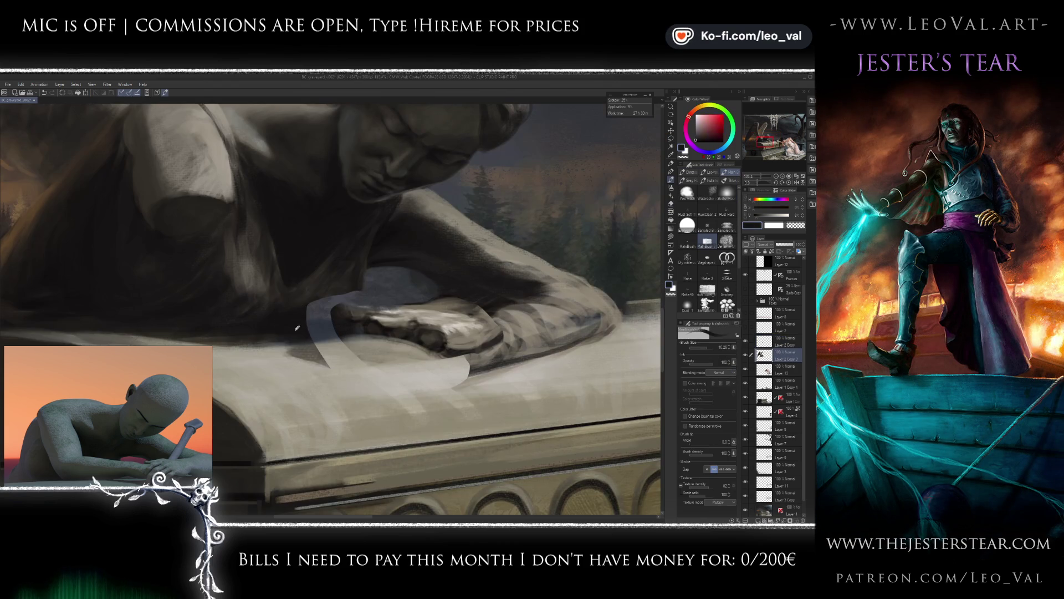
pyautogui.moveTo(353, 276)
pyautogui.mouseDown()
pyautogui.moveTo(313, 332)
pyautogui.moveTo(287, 315)
pyautogui.mouseUp()
# Darken the slab edge beneath the hand with a larger dark brown brush.
pyautogui.keyDown('alt'); pyautogui.click(351, 238); pyautogui.keyUp('alt')
pyautogui.press(']')
pyautogui.press(']')
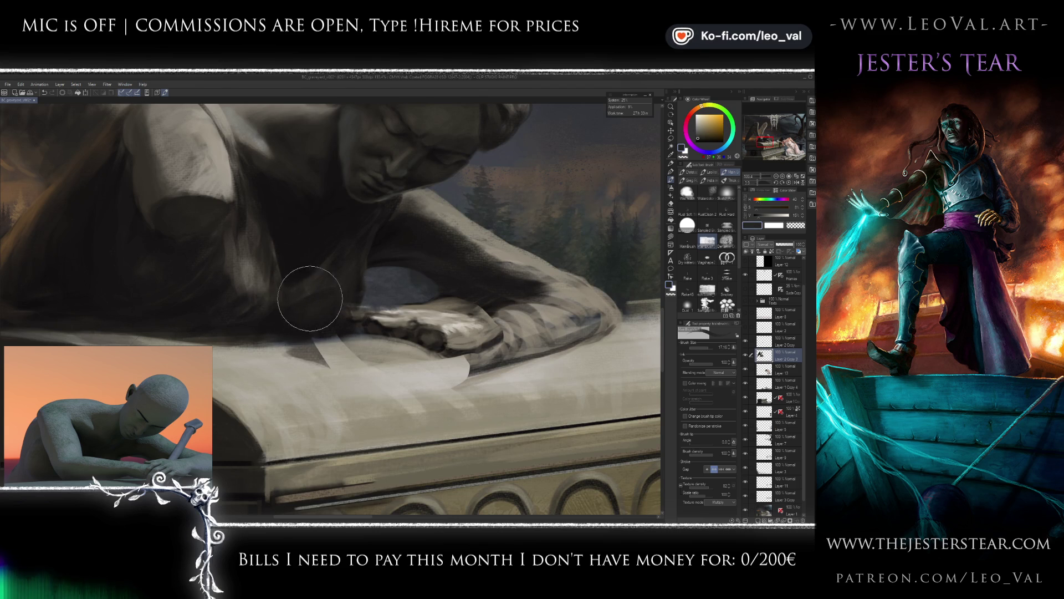
pyautogui.keyDown('alt'); pyautogui.click(303, 266); pyautogui.keyUp('alt')
pyautogui.press('[')
pyautogui.press('[')
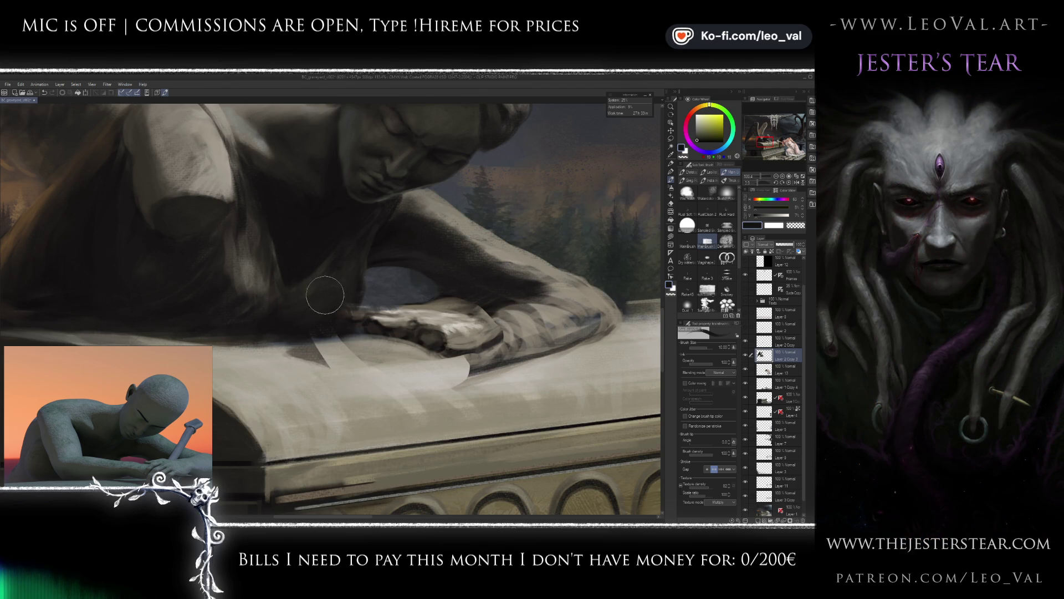
pyautogui.press(']')
pyautogui.press(']')
pyautogui.press(']')
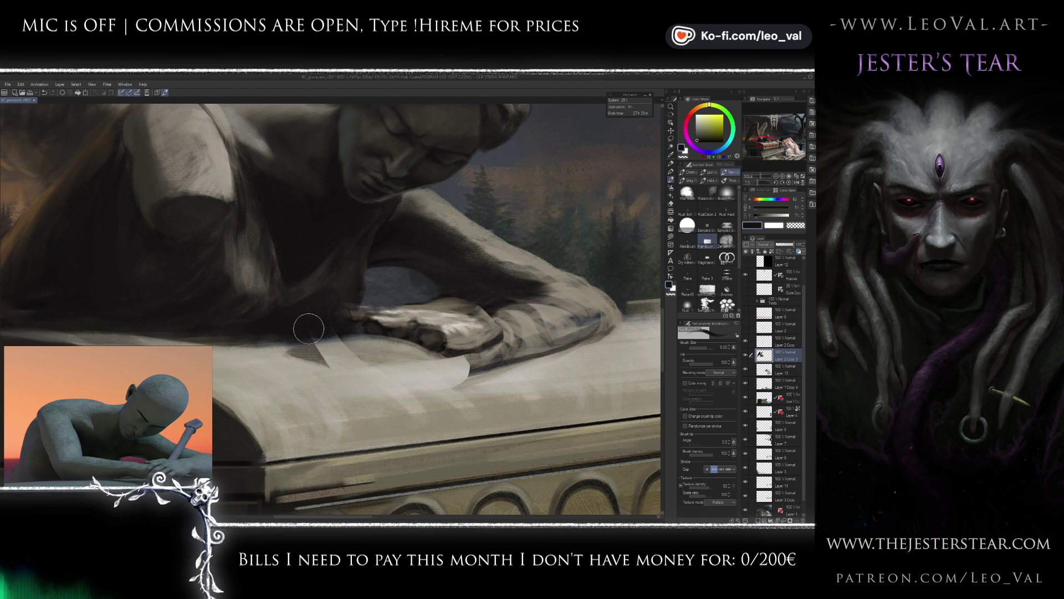
pyautogui.moveTo(238, 332); pyautogui.dragTo(277, 338)
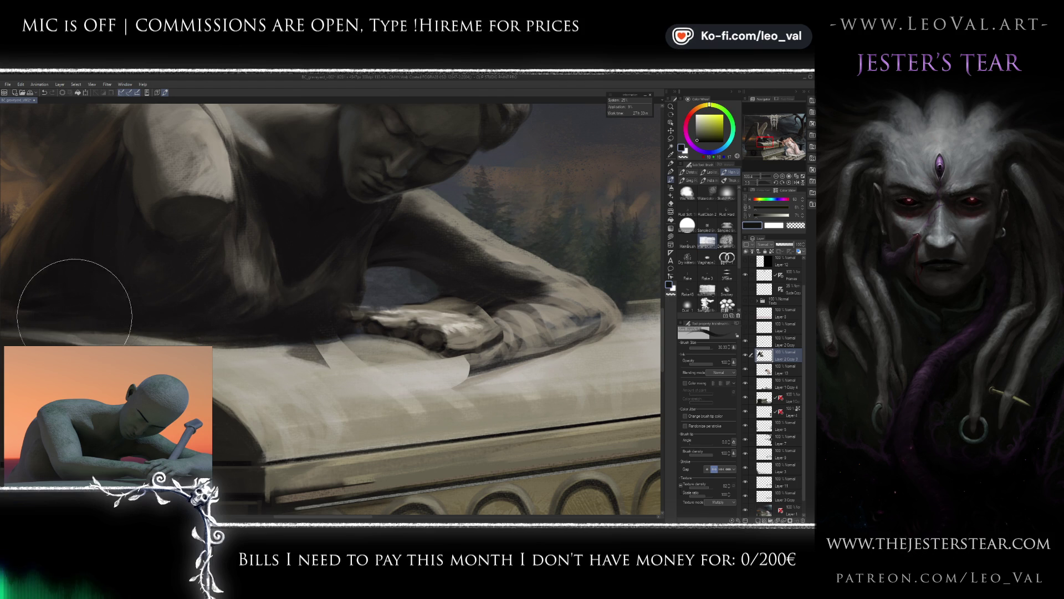
pyautogui.scroll(-3, 325, 368)
pyautogui.scroll(3, 349, 351)
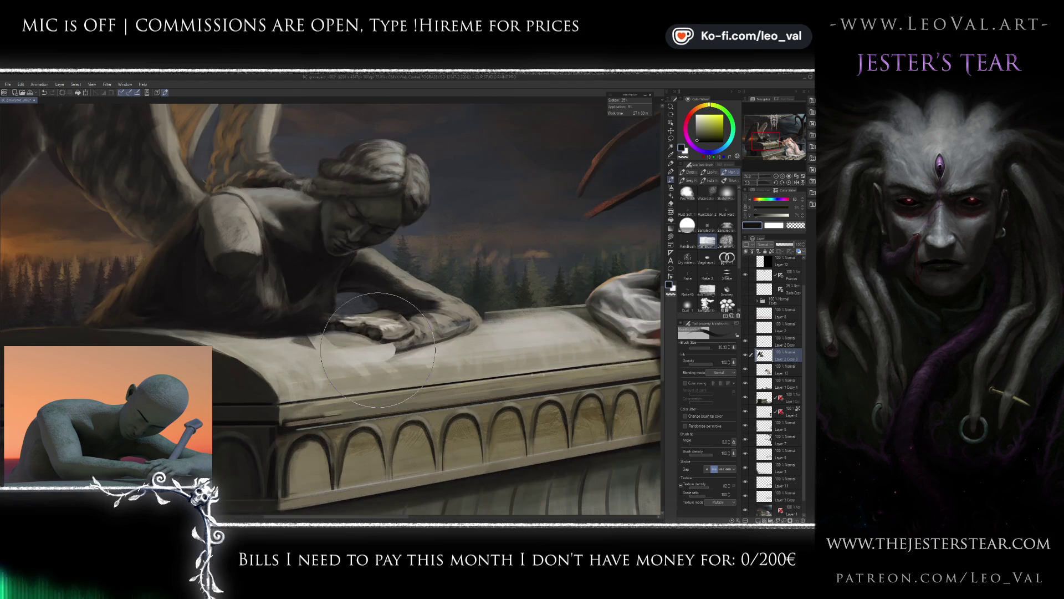
# On the layer above, skew the bottom of the angel's hand downward with a transform.
pyautogui.hotkey('alt', ']')
pyautogui.scroll(2, 383, 341)
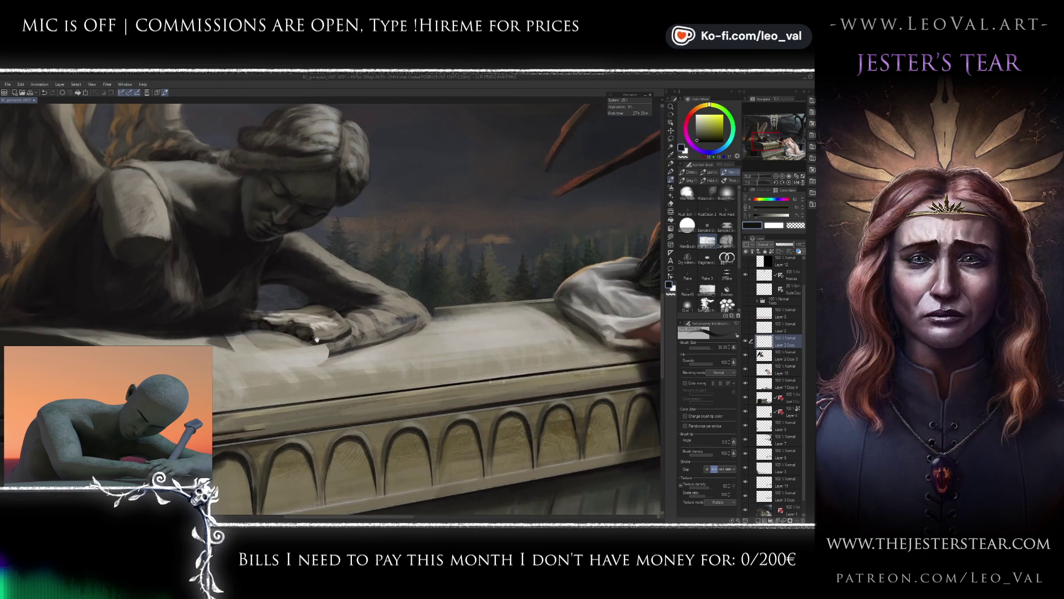
pyautogui.keyDown('alt'); pyautogui.click(310, 314); pyautogui.keyUp('alt')
pyautogui.press('e')
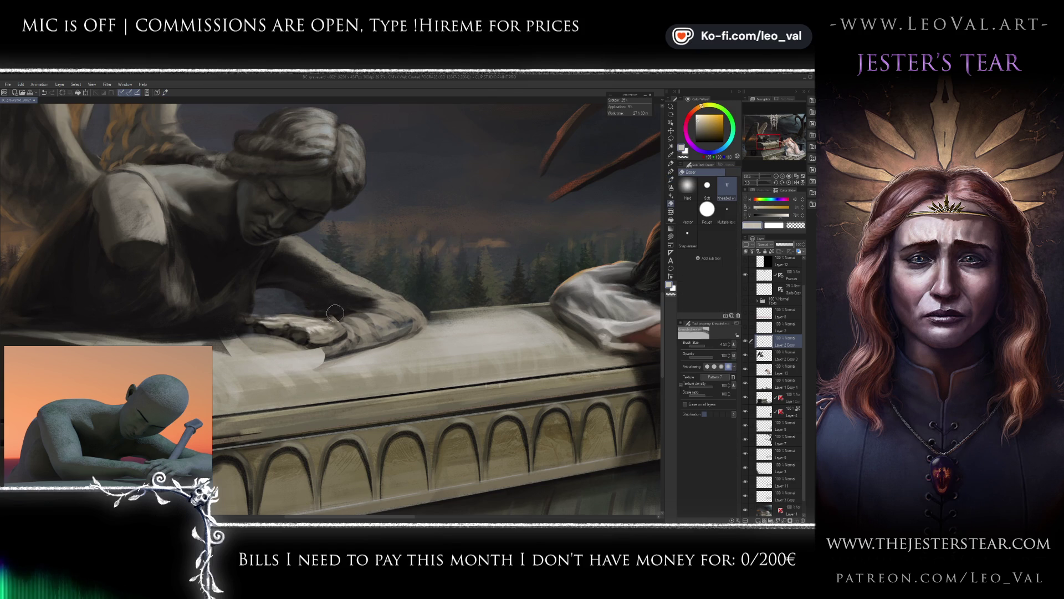
pyautogui.press('b')
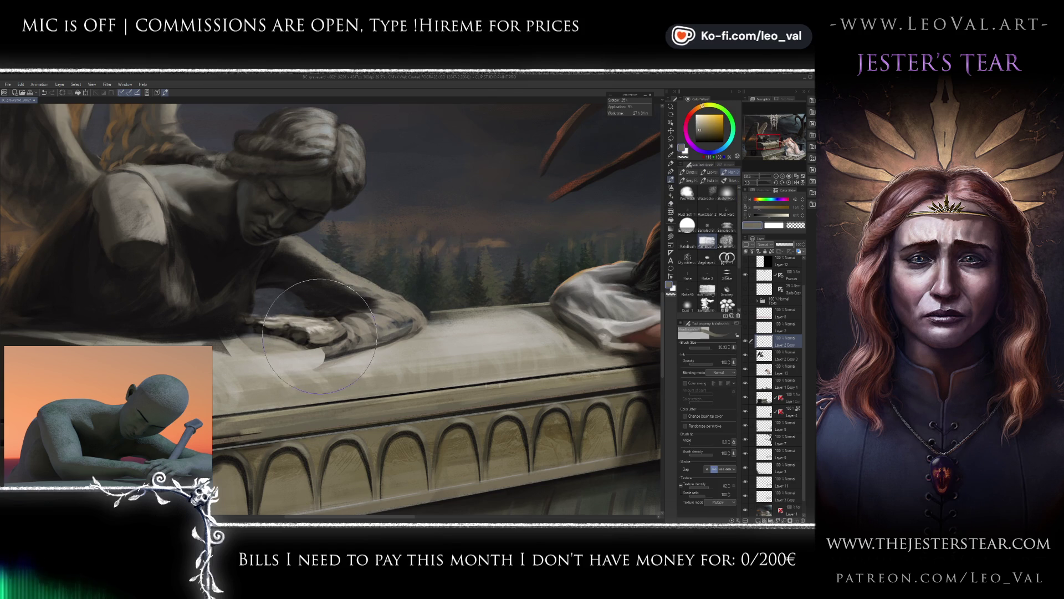
pyautogui.hotkey('ctrl', 't')
pyautogui.moveTo(347, 355); pyautogui.dragTo(342, 368)
pyautogui.press('Return')
# Paint dark brown-grey shading and light grey highlights along the statue's forearm.
pyautogui.keyDown('alt'); pyautogui.click(244, 299); pyautogui.keyUp('alt')
pyautogui.press('[')
pyautogui.press('[')
pyautogui.press('[')
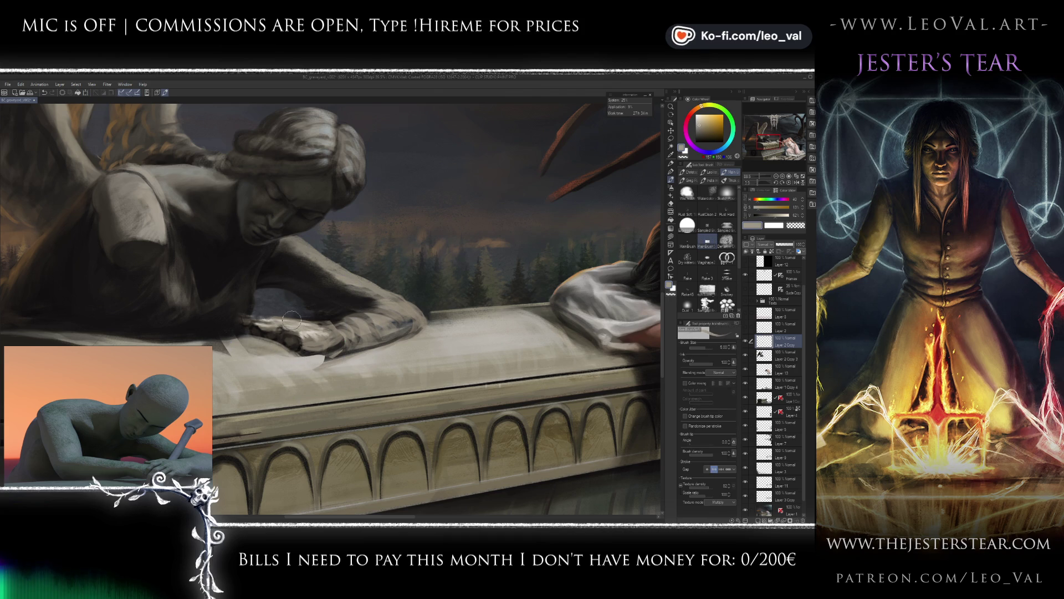
pyautogui.keyDown('alt'); pyautogui.click(340, 344); pyautogui.keyUp('alt')
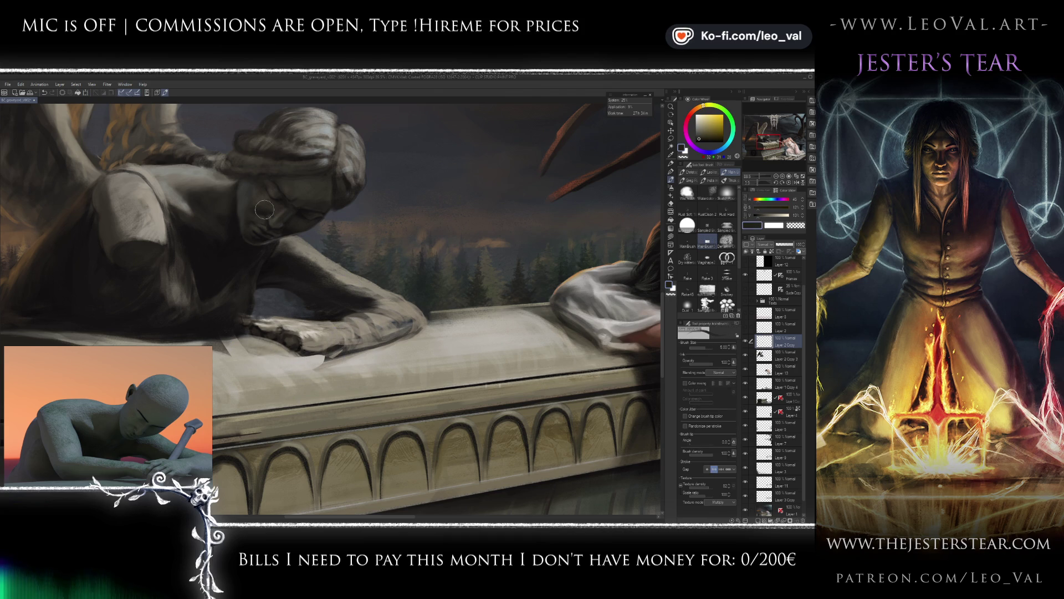
pyautogui.moveTo(349, 346); pyautogui.dragTo(420, 325)
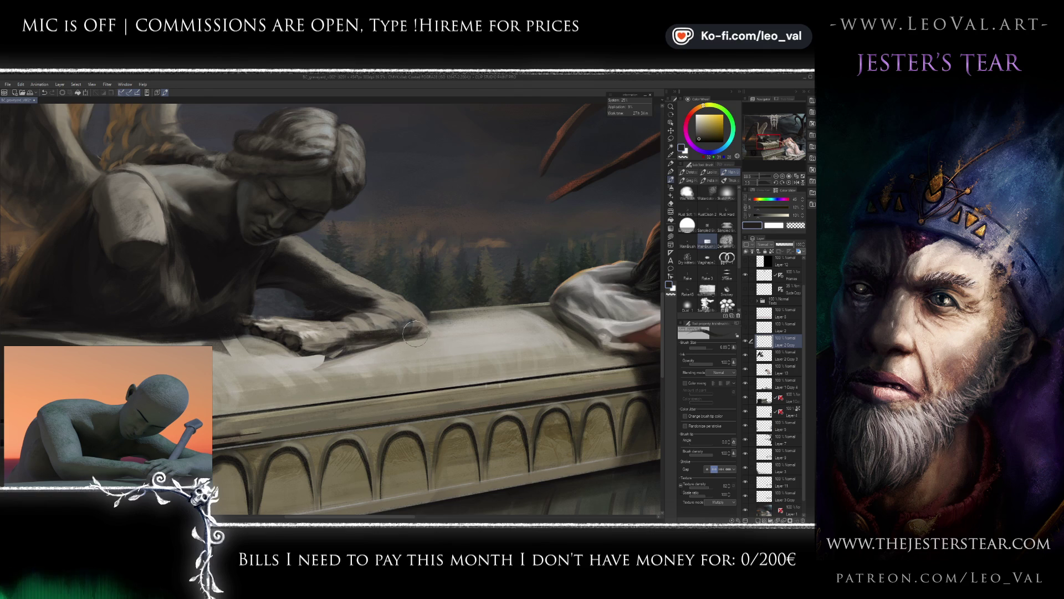
pyautogui.keyDown('alt'); pyautogui.click(400, 313); pyautogui.keyUp('alt')
pyautogui.moveTo(427, 332); pyautogui.dragTo(375, 334)
# Zoom out to check the scene and erase stray white paint under the hand.
pyautogui.hotkey('ctrl', '-')
pyautogui.scroll(4, 394, 338)
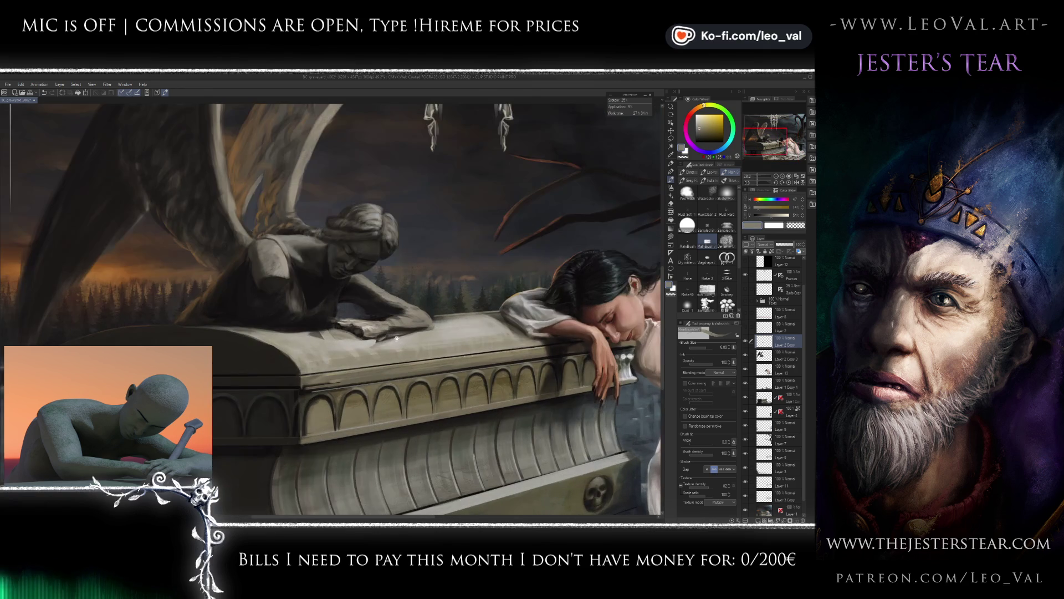
pyautogui.scroll(2, 363, 329)
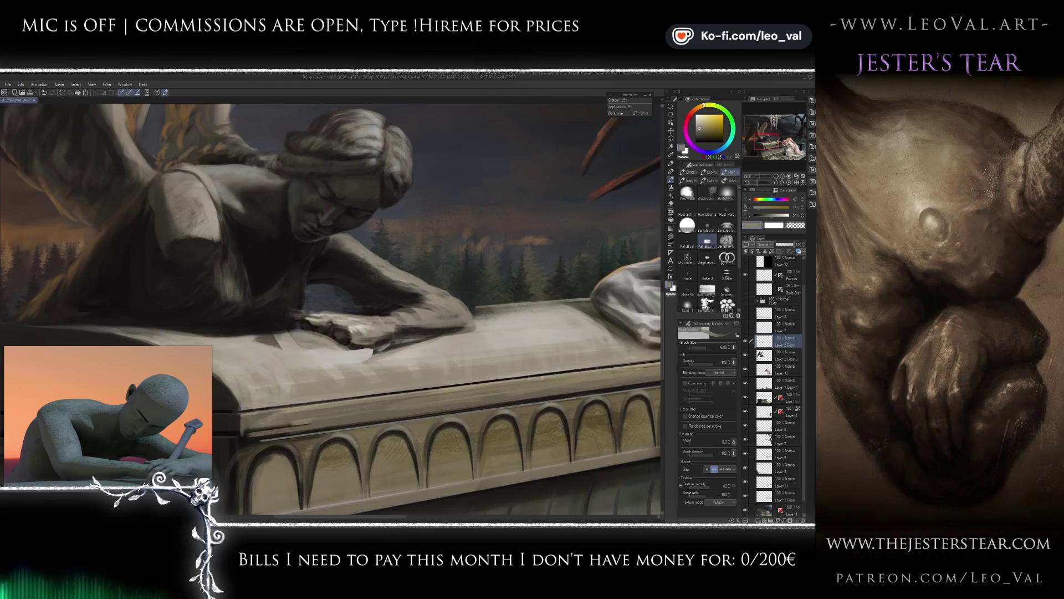
pyautogui.press('e')
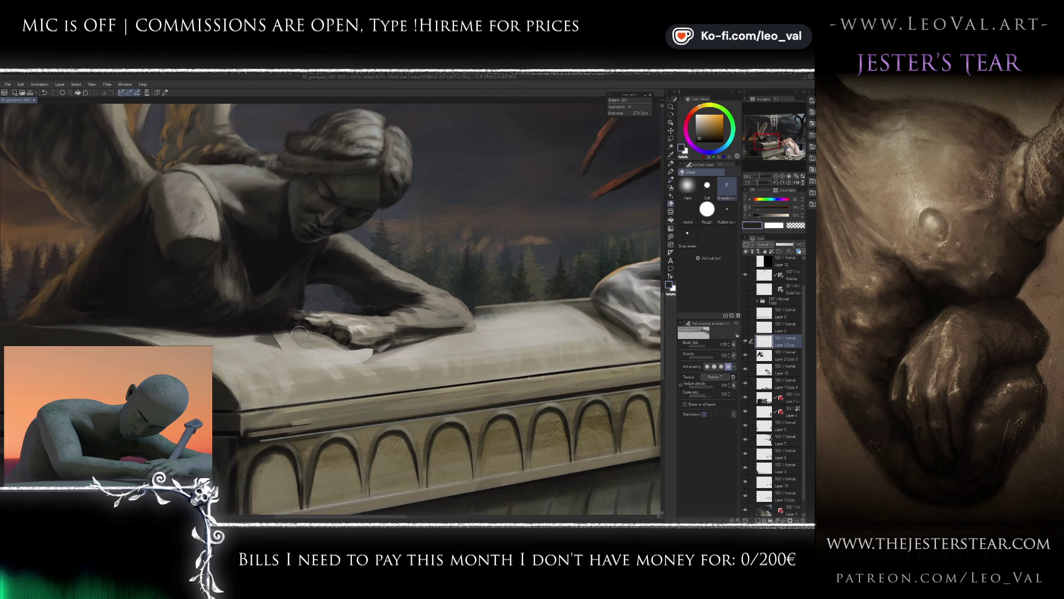
pyautogui.moveTo(345, 351)
pyautogui.mouseDown()
pyautogui.moveTo(406, 353)
pyautogui.moveTo(370, 363)
pyautogui.moveTo(299, 346)
pyautogui.mouseUp()
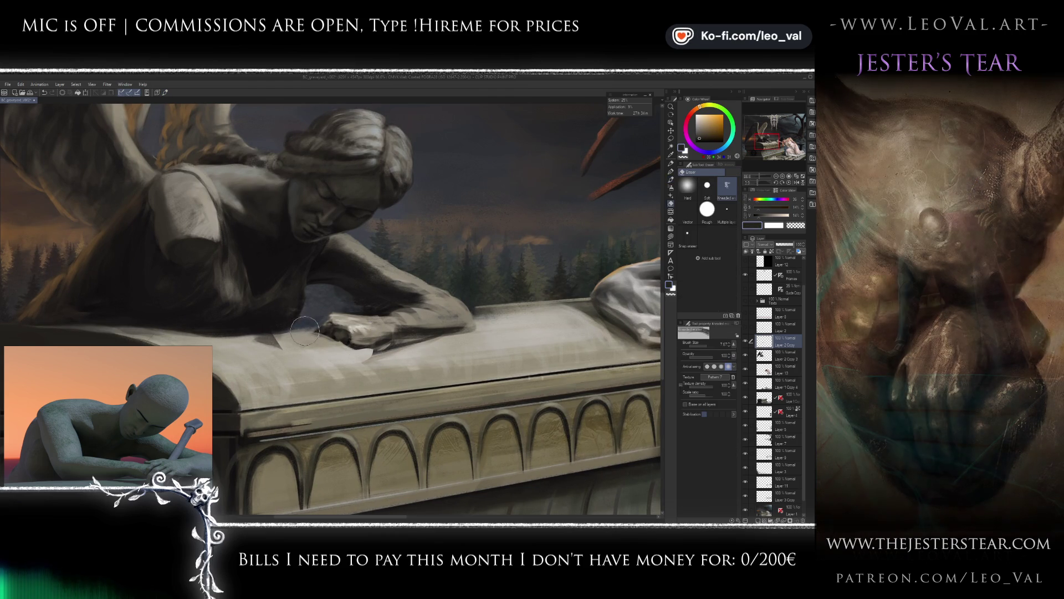
# Add a faint darker stroke below the fist and light strokes between fist and elbow.
pyautogui.press('b')
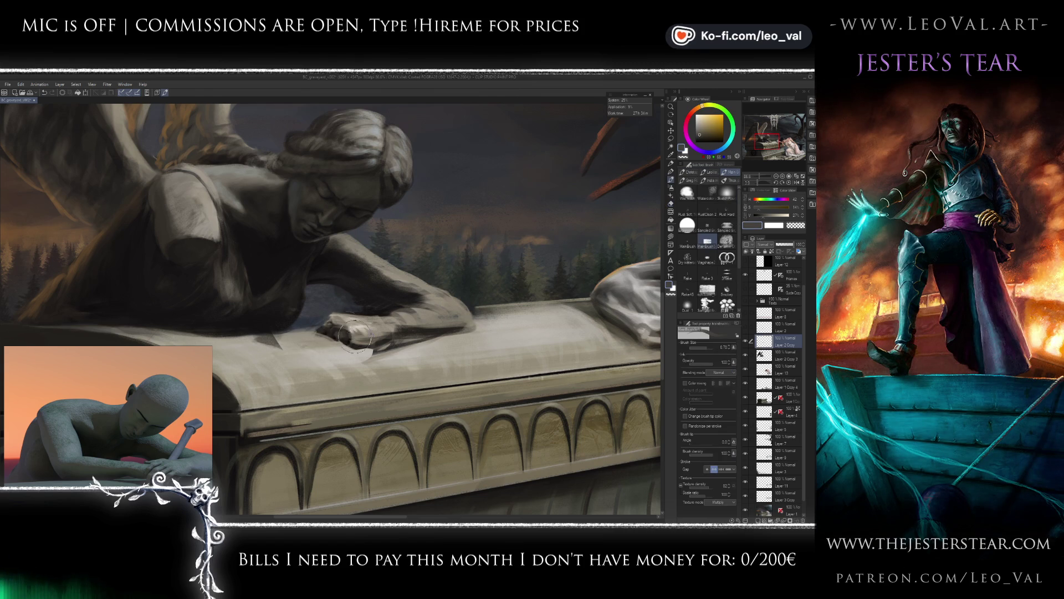
pyautogui.keyDown('alt'); pyautogui.click(387, 291); pyautogui.keyUp('alt')
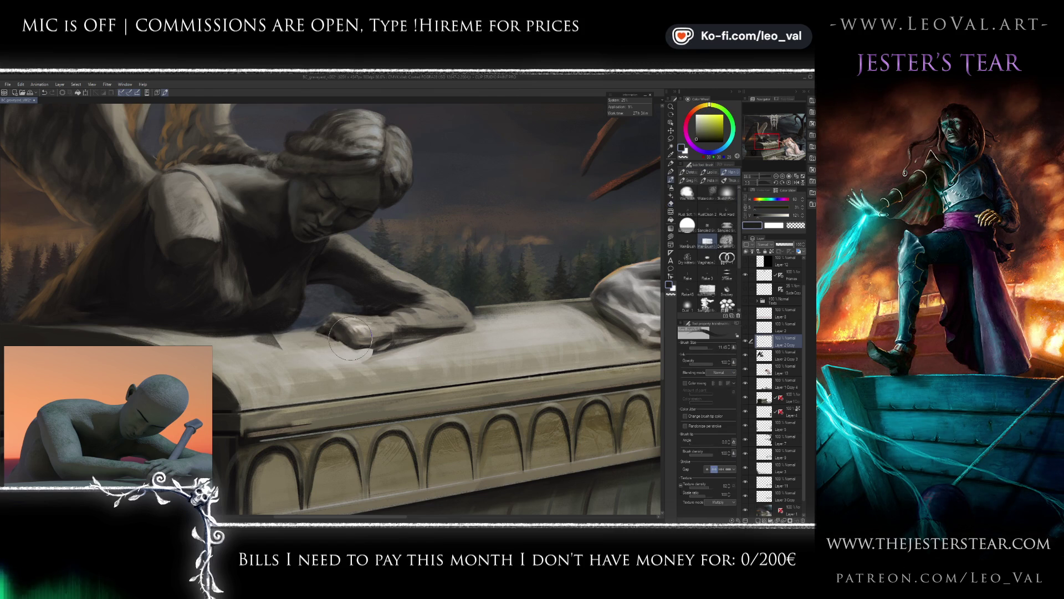
pyautogui.moveTo(349, 339); pyautogui.dragTo(371, 356)
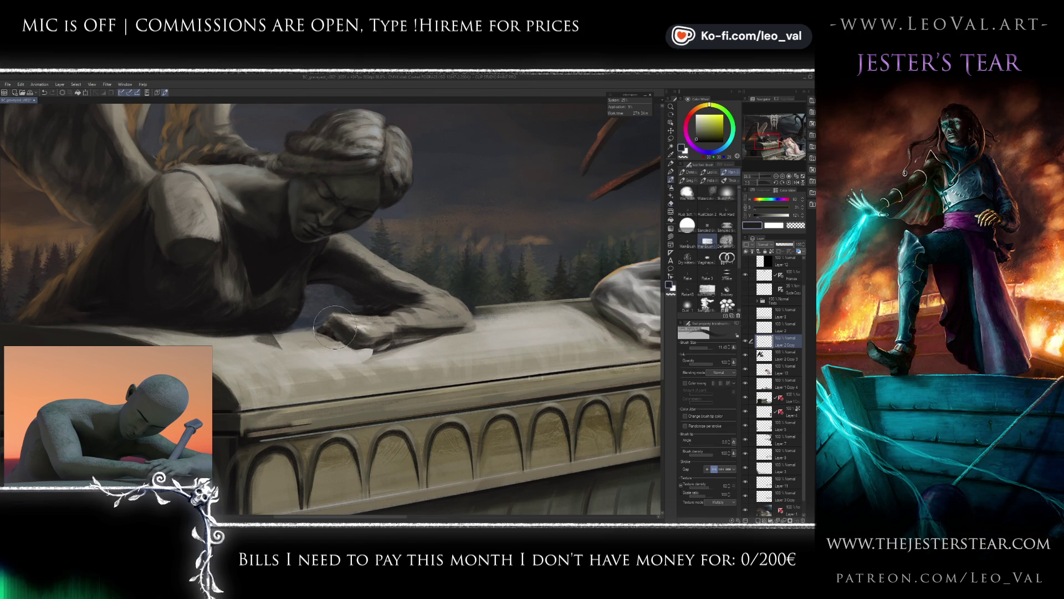
pyautogui.keyDown('alt'); pyautogui.click(339, 329); pyautogui.keyUp('alt')
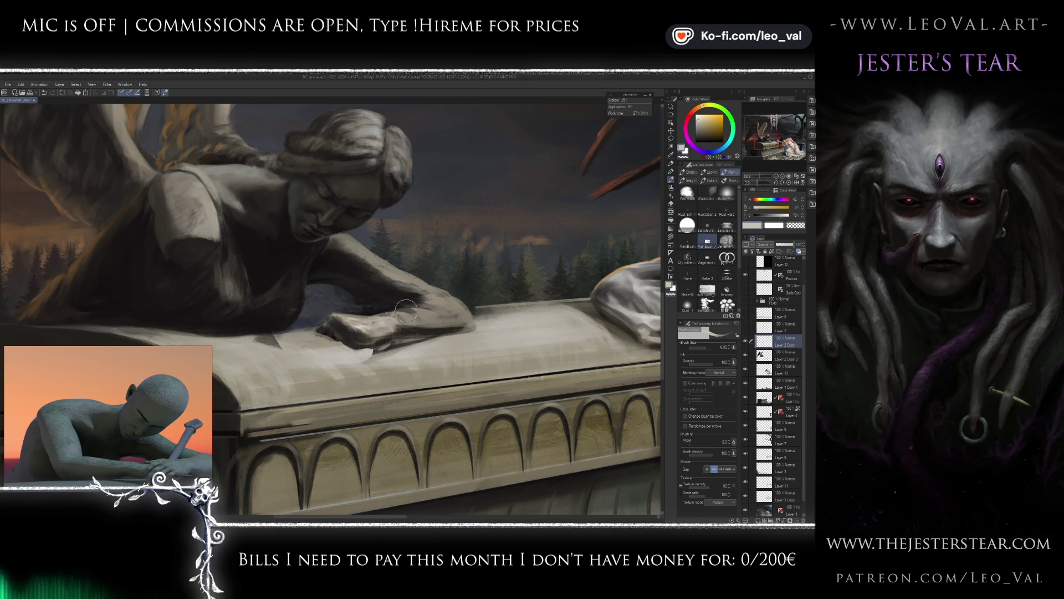
pyautogui.moveTo(385, 317)
pyautogui.mouseDown()
pyautogui.moveTo(438, 294)
pyautogui.moveTo(383, 324)
pyautogui.mouseUp()
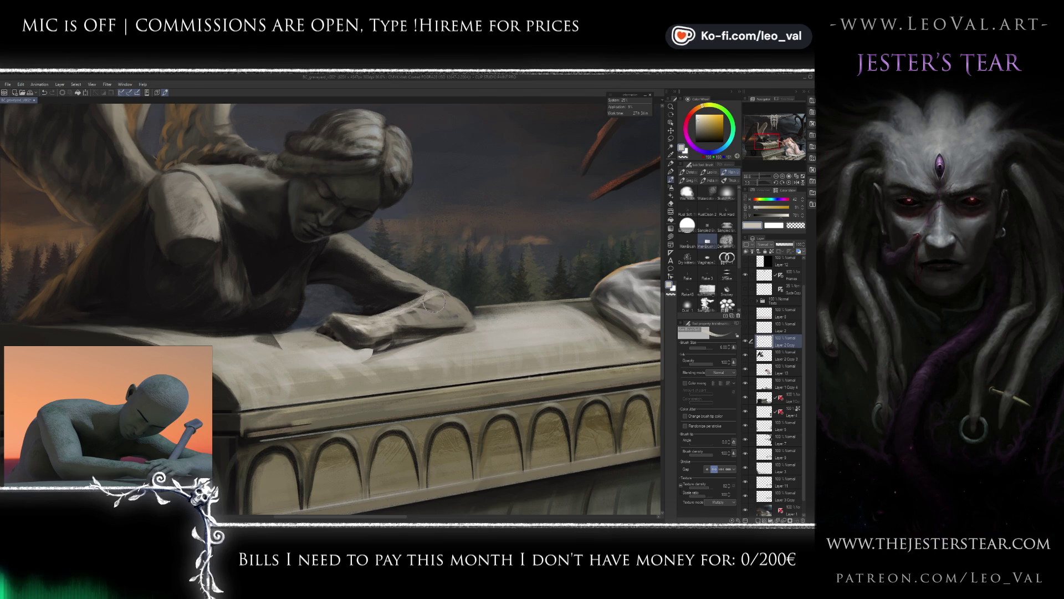
pyautogui.scroll(1, 446, 290)
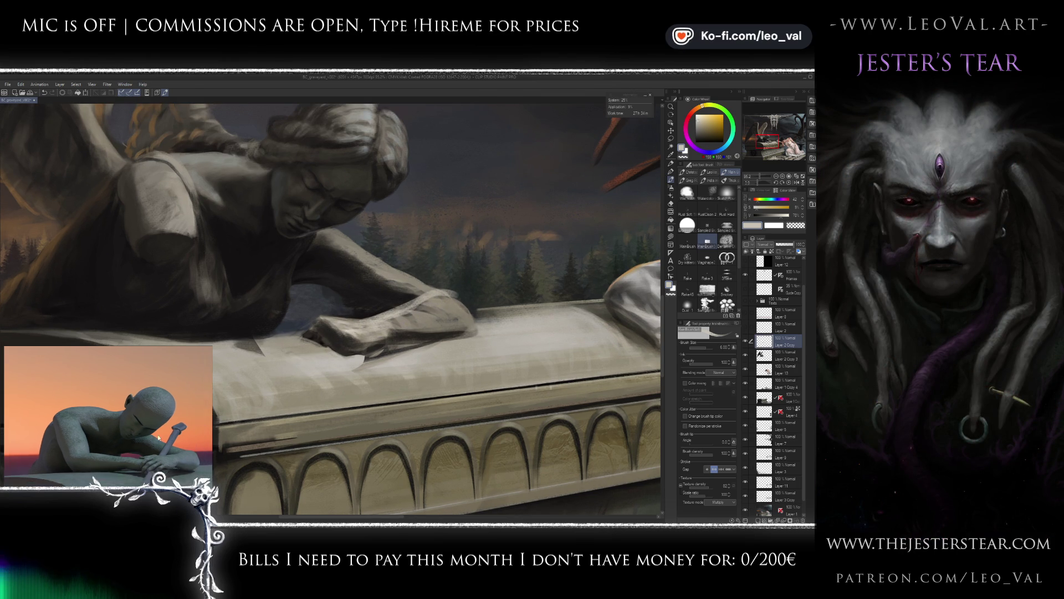
# Lighten the elbow, forearm and wrist with pale stone colours sampled from the arm.
pyautogui.moveTo(438, 289)
pyautogui.mouseDown()
pyautogui.moveTo(469, 305)
pyautogui.moveTo(431, 298)
pyautogui.mouseUp()
pyautogui.keyDown('alt'); pyautogui.click(441, 298); pyautogui.keyUp('alt')
pyautogui.keyDown('alt'); pyautogui.click(451, 300); pyautogui.keyUp('alt')
pyautogui.keyDown('alt'); pyautogui.click(416, 302); pyautogui.keyUp('alt')
pyautogui.moveTo(412, 308)
pyautogui.mouseDown()
pyautogui.moveTo(452, 299)
pyautogui.moveTo(444, 316)
pyautogui.moveTo(468, 308)
pyautogui.moveTo(462, 315)
pyautogui.mouseUp()
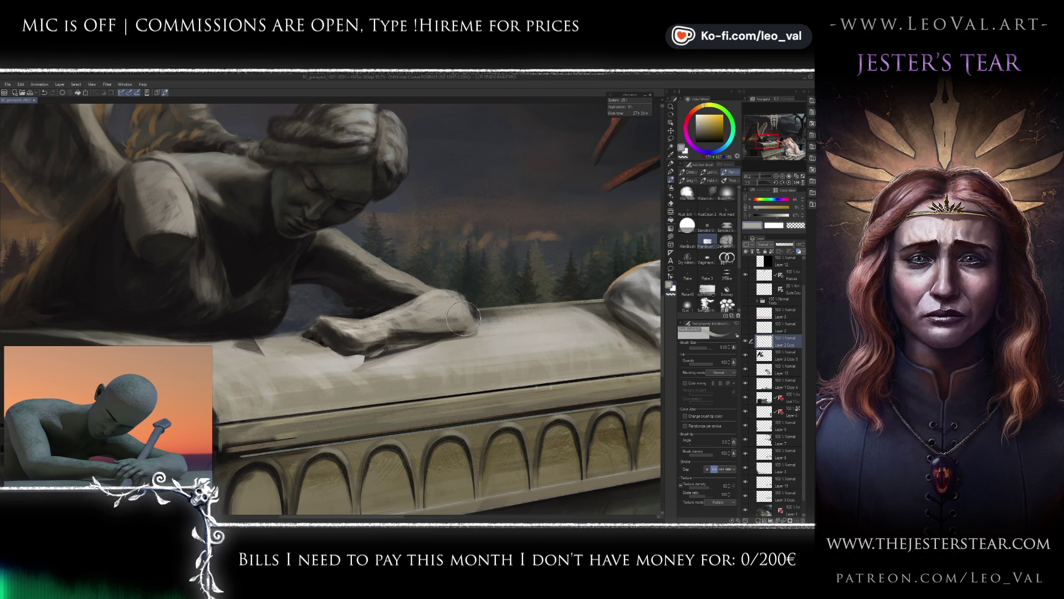
# Paint a dark shadow under the forearm and hand, relight the fist, and shade the forearm's edge.
pyautogui.keyDown('alt'); pyautogui.click(433, 335); pyautogui.keyUp('alt')
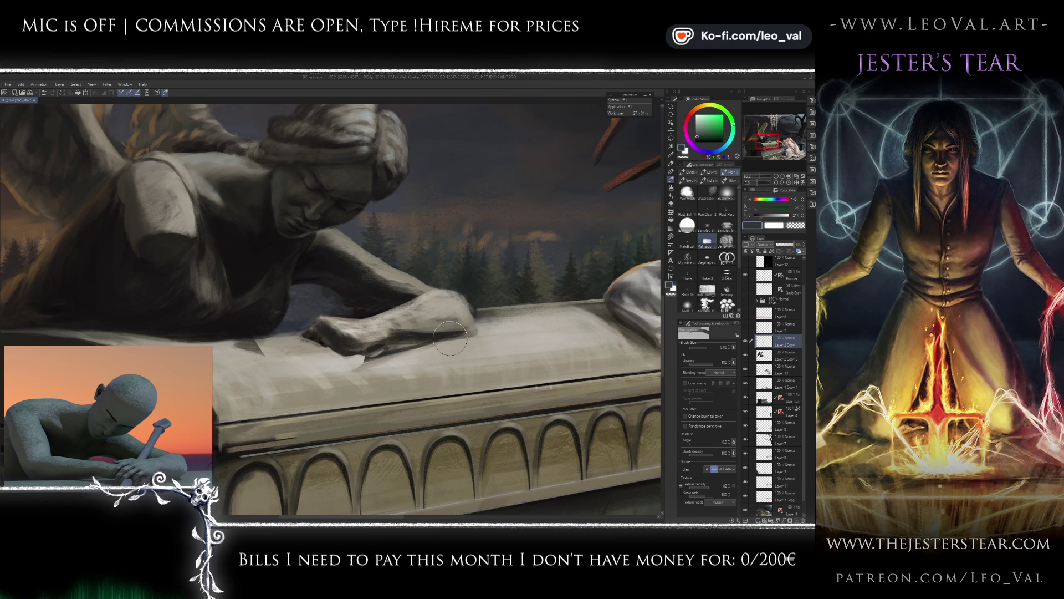
pyautogui.moveTo(403, 329); pyautogui.dragTo(474, 328)
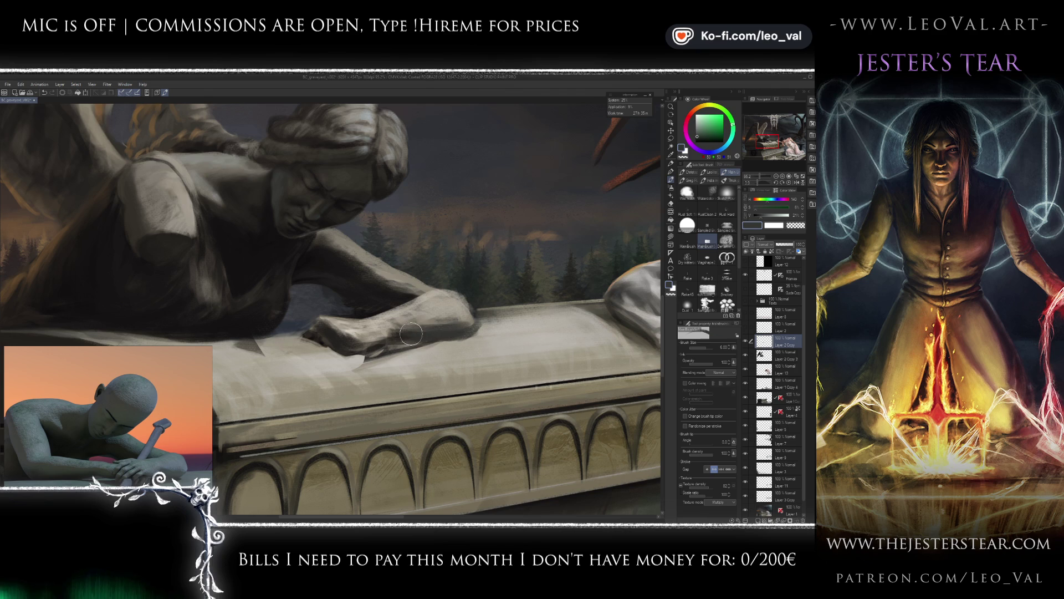
pyautogui.press(']')
pyautogui.moveTo(346, 339)
pyautogui.mouseDown()
pyautogui.moveTo(367, 350)
pyautogui.moveTo(438, 341)
pyautogui.mouseUp()
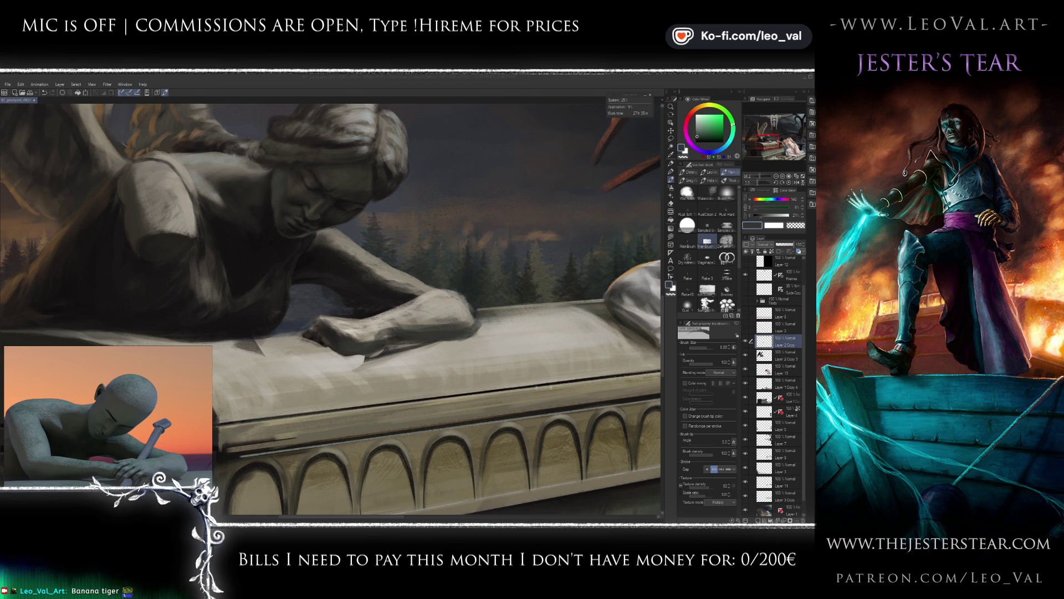
pyautogui.click(245, 240)
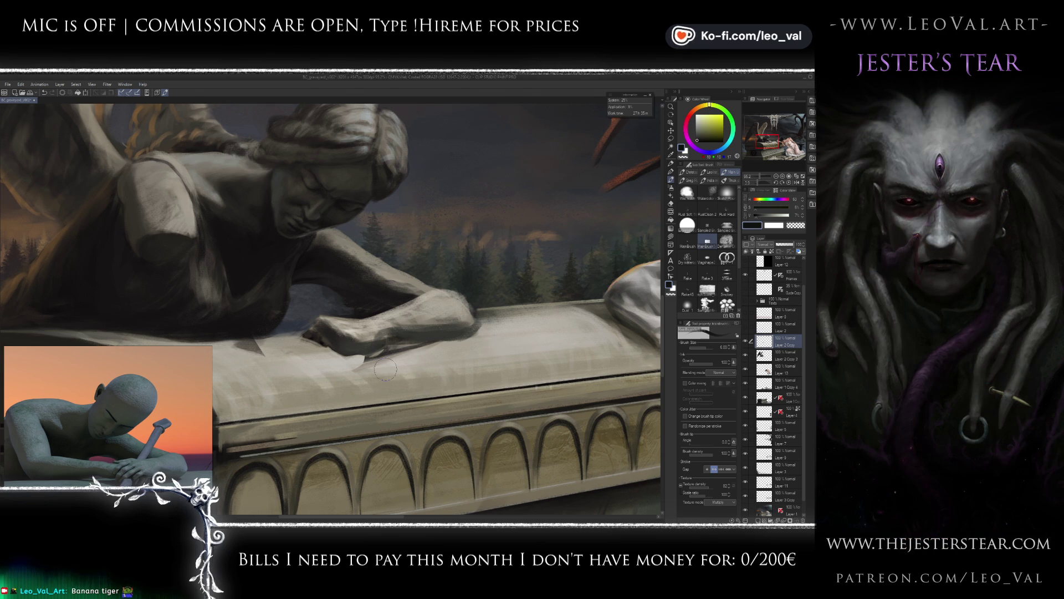
pyautogui.moveTo(411, 348)
pyautogui.mouseDown()
pyautogui.moveTo(391, 345)
pyautogui.moveTo(462, 339)
pyautogui.moveTo(347, 369)
pyautogui.mouseUp()
pyautogui.press('[')
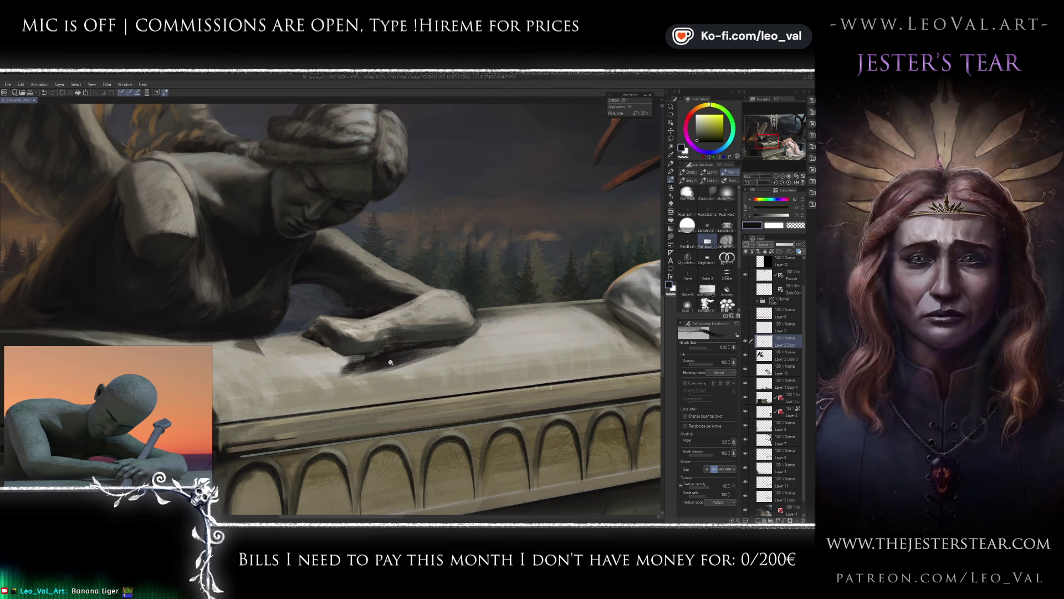
# On Layer 2 Copy 3, set up a small brush with a dark olive-grey.
pyautogui.scroll(-5, 346, 368)
pyautogui.scroll(4, 393, 359)
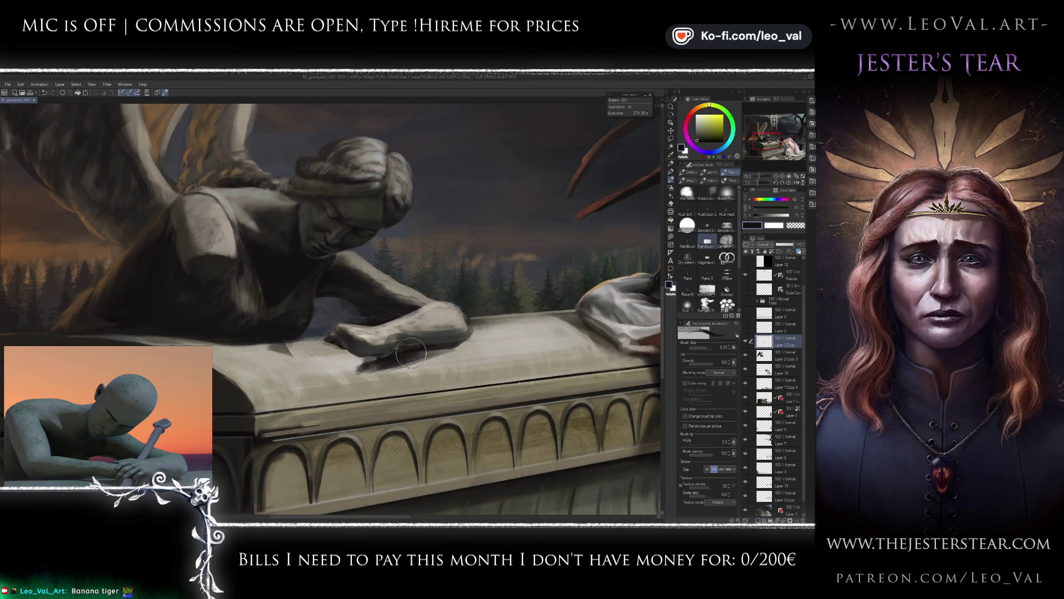
pyautogui.press('e')
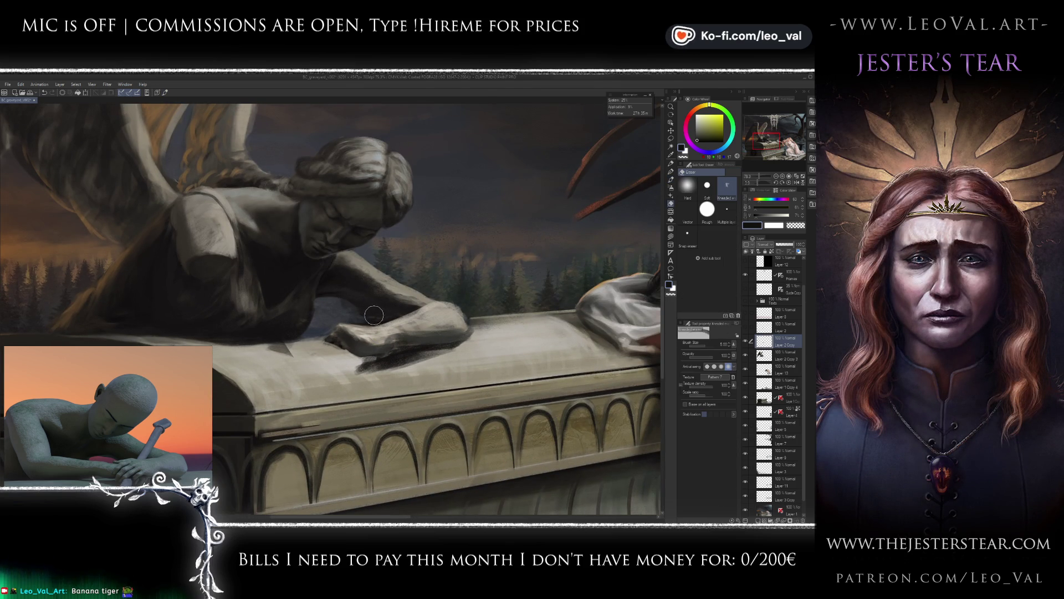
pyautogui.hotkey('alt', '[')
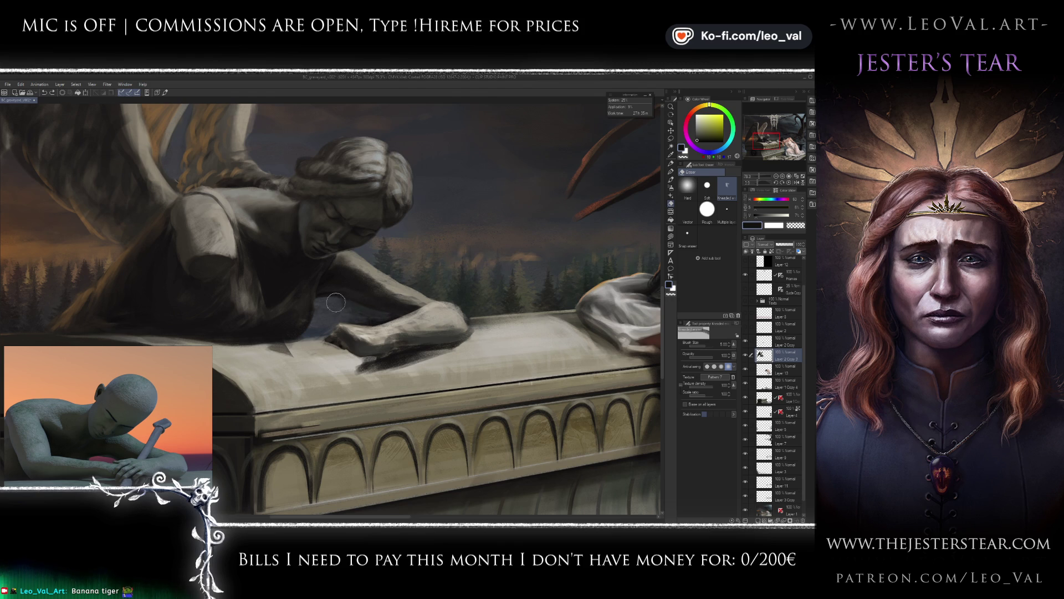
pyautogui.press('b')
pyautogui.keyDown('alt'); pyautogui.click(363, 293); pyautogui.keyUp('alt')
pyautogui.press('[')
pyautogui.keyDown('alt'); pyautogui.click(370, 295); pyautogui.keyUp('alt')
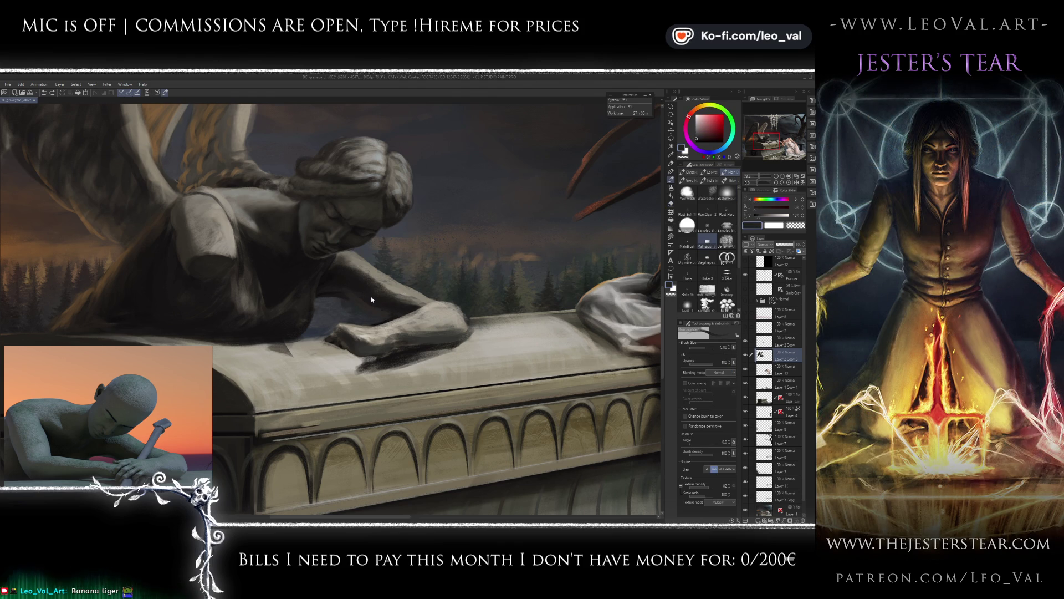
pyautogui.keyDown('alt'); pyautogui.click(371, 292); pyautogui.keyUp('alt')
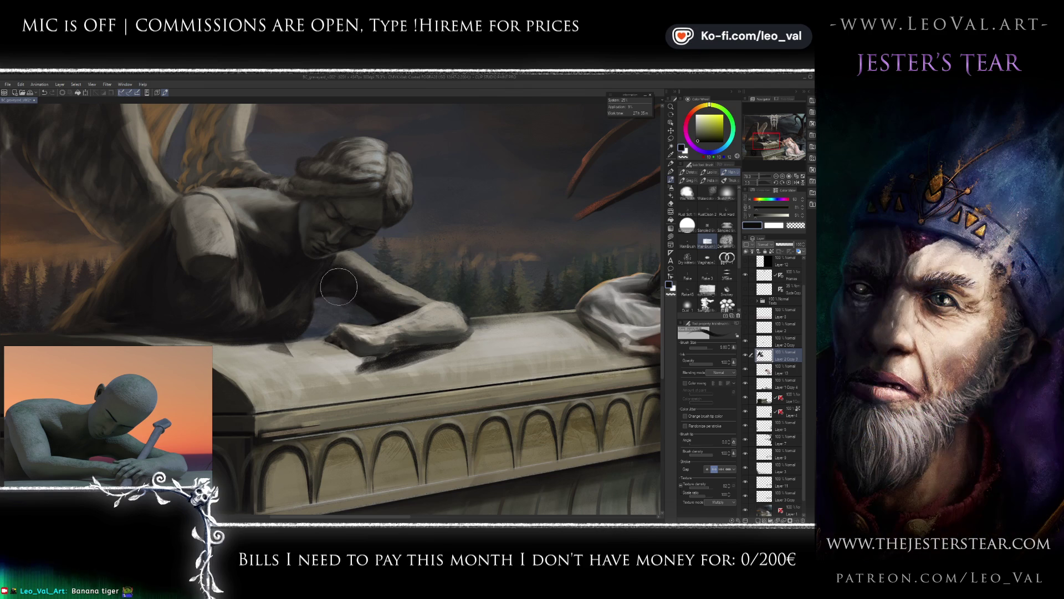
# On Layer 2 Copy, subtly push the forearm's shape with a small liquify brush.
pyautogui.moveTo(413, 317); pyautogui.dragTo(400, 303)
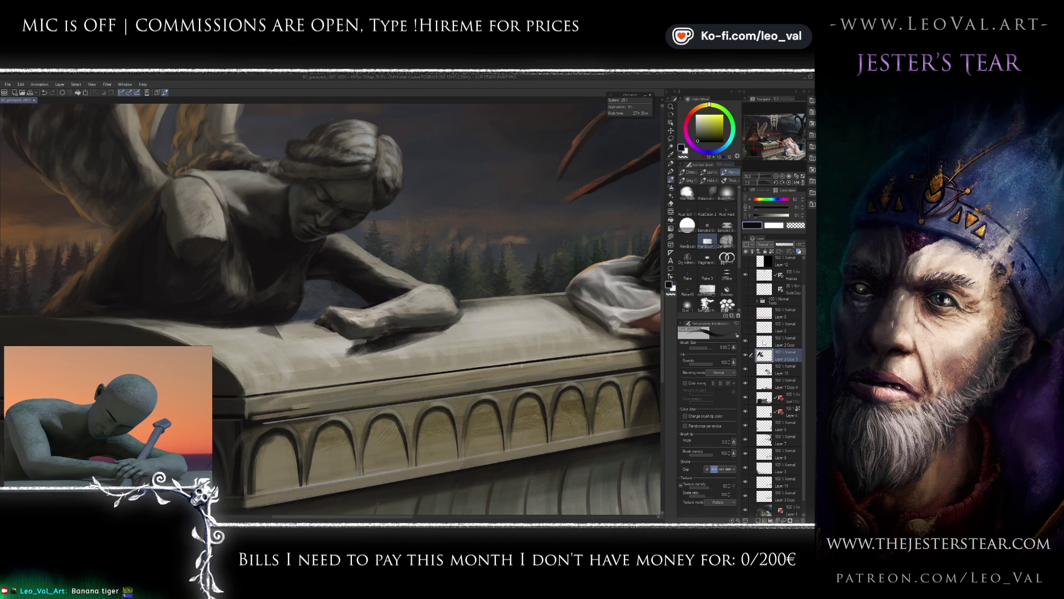
pyautogui.click(785, 341)
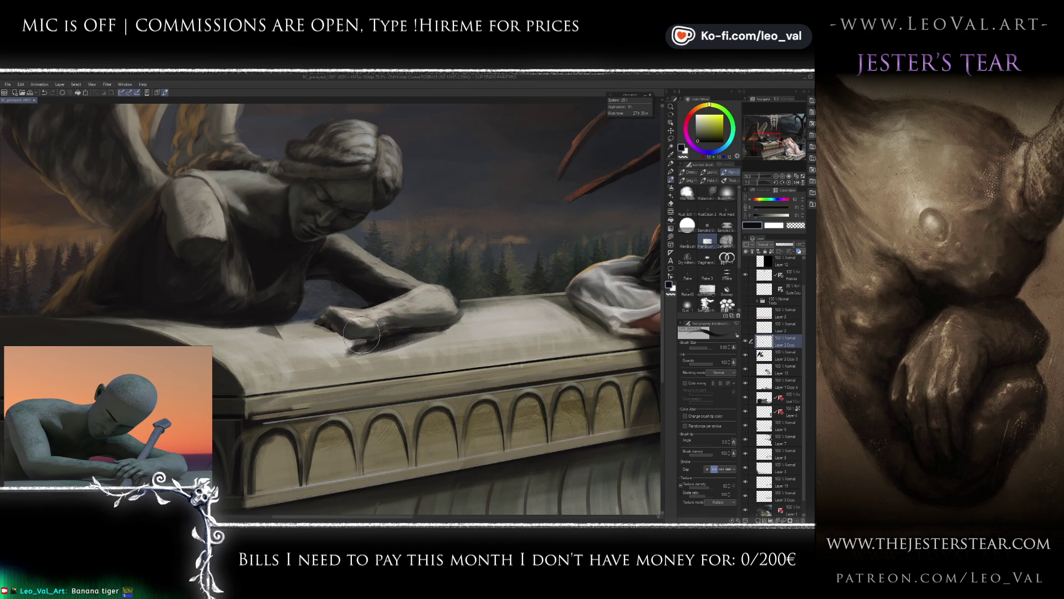
pyautogui.press('j')
pyautogui.press('[')
pyautogui.press('[')
pyautogui.moveTo(348, 322); pyautogui.dragTo(347, 342)
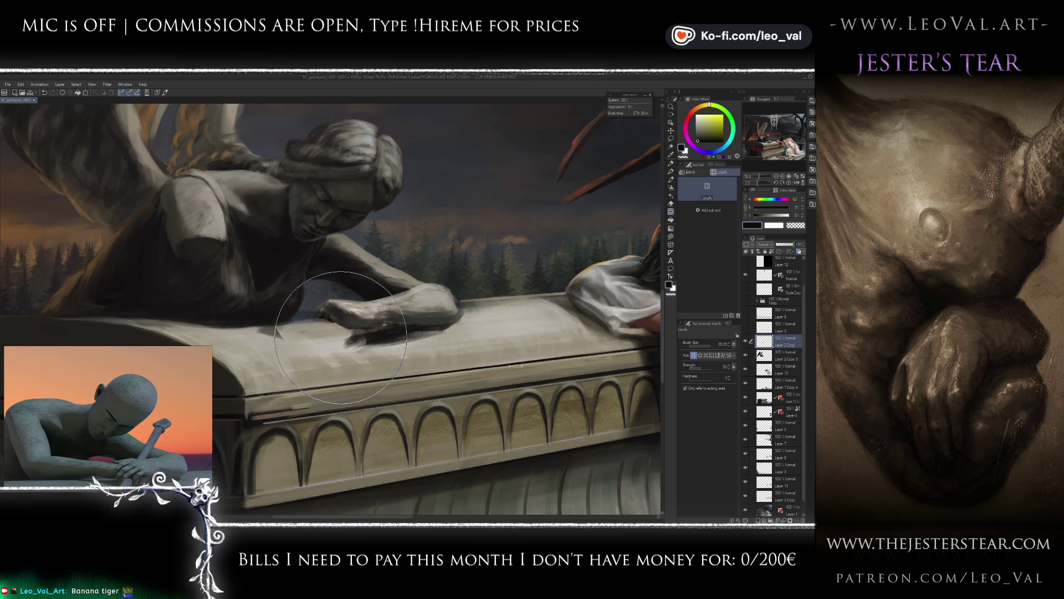
# Paint fine strokes on the arm using dark and light greys sampled from the statue.
pyautogui.press('b')
pyautogui.keyDown('alt'); pyautogui.click(370, 324); pyautogui.keyUp('alt')
pyautogui.press('[')
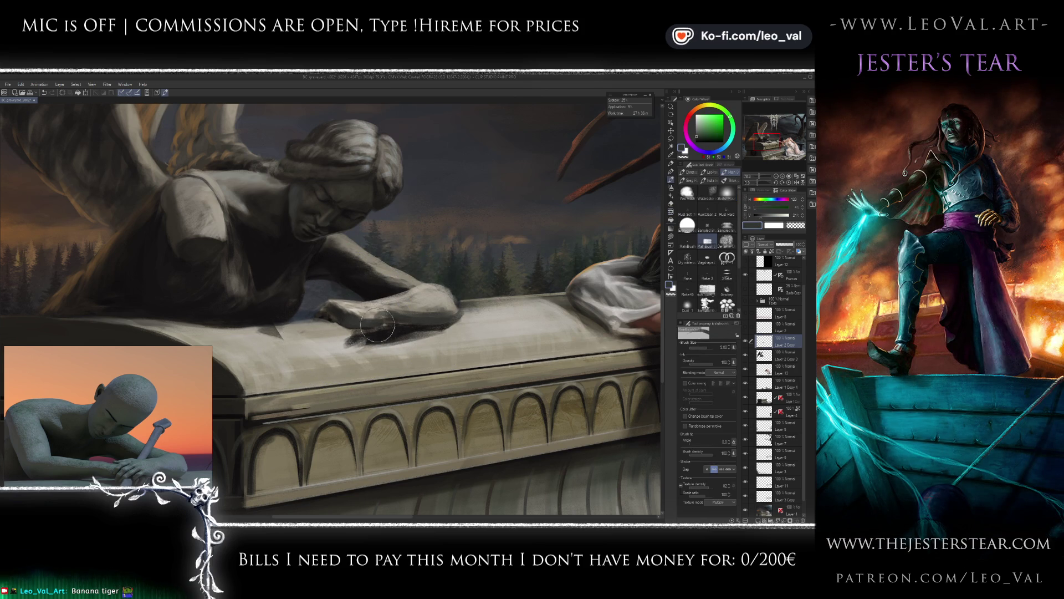
pyautogui.keyDown('alt'); pyautogui.click(382, 323); pyautogui.keyUp('alt')
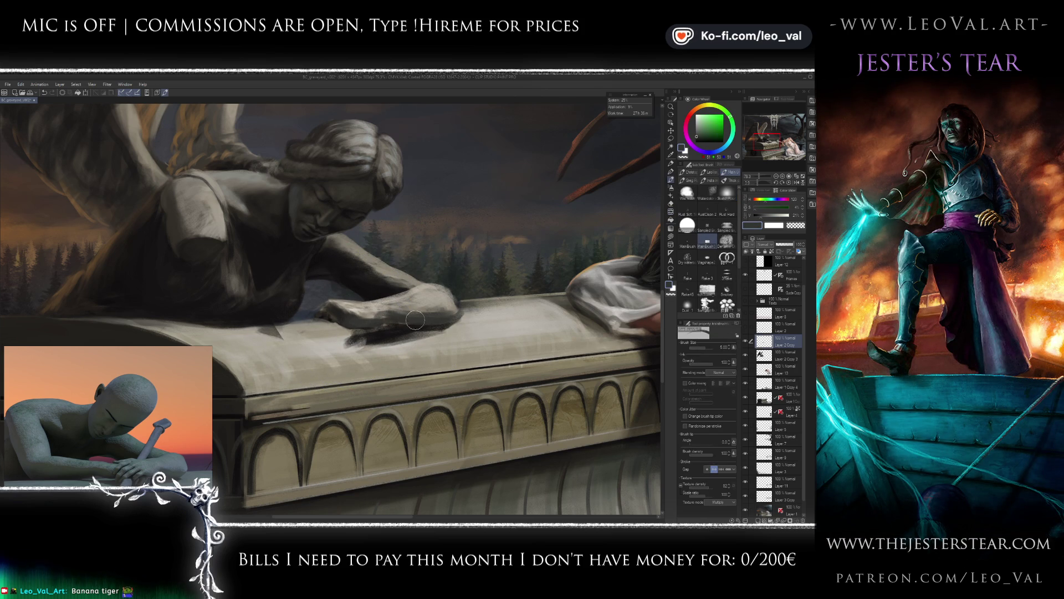
pyautogui.keyDown('alt'); pyautogui.click(382, 315); pyautogui.keyUp('alt')
pyautogui.moveTo(380, 316); pyautogui.dragTo(369, 317)
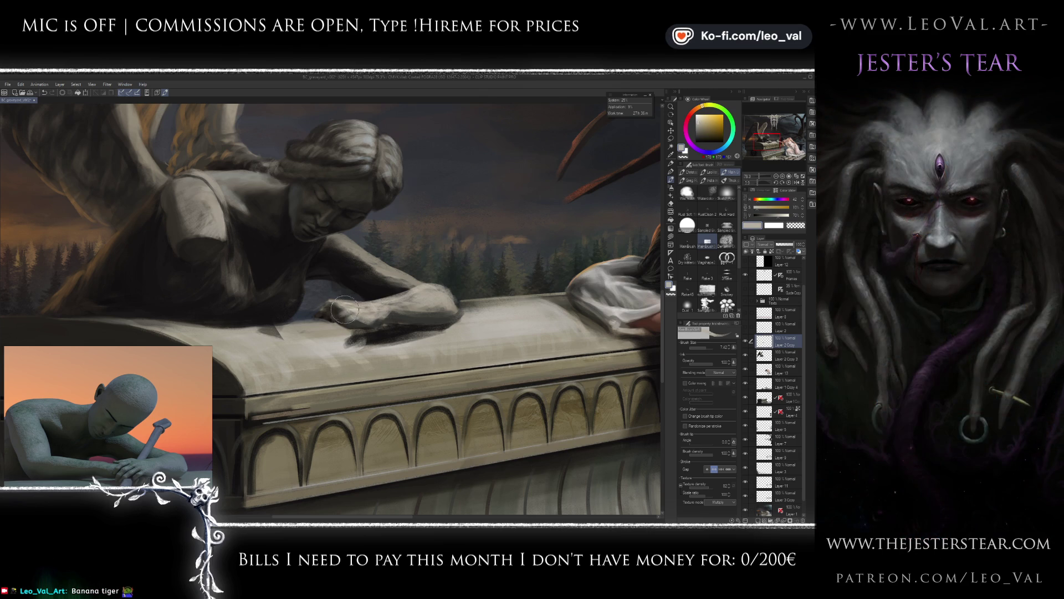
pyautogui.scroll(-3, 351, 341)
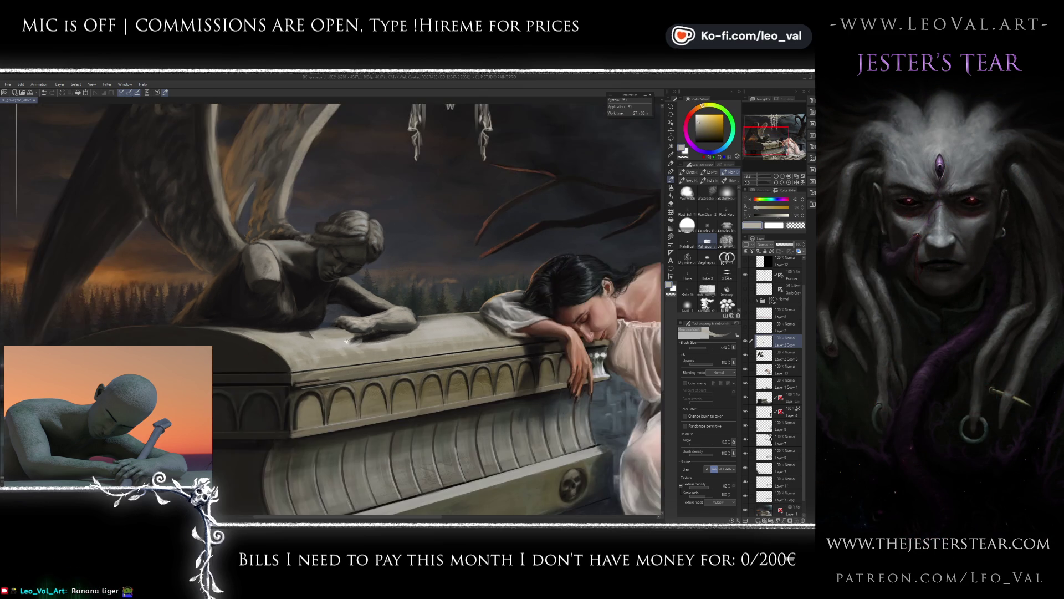
pyautogui.scroll(2, 355, 352)
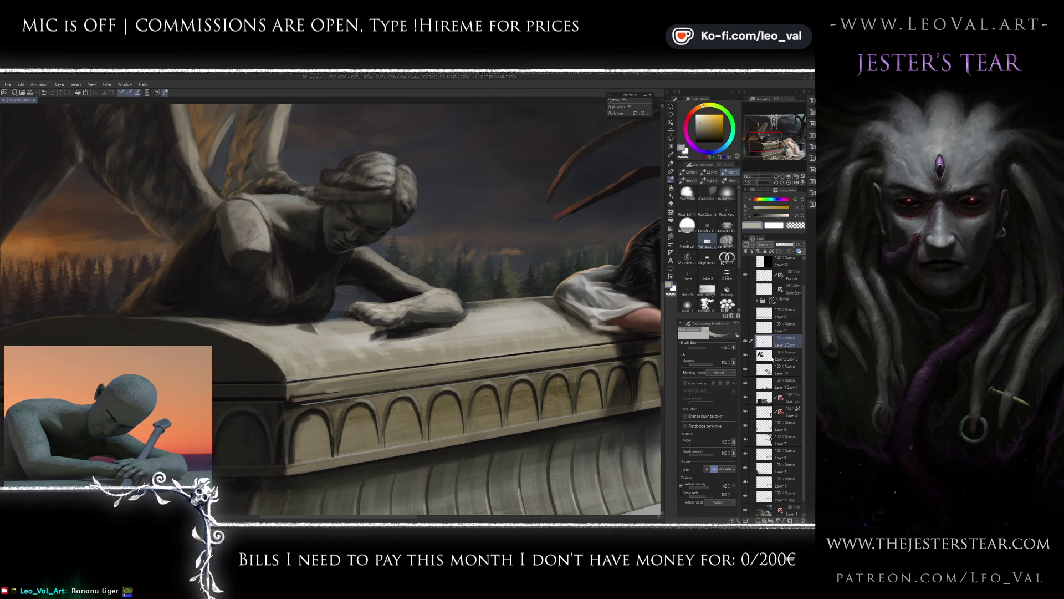
# Move between Layer 2 Copy 3 and Layer 2 Copy, ending on Layer 2 with the sword.
pyautogui.click(772, 358)
pyautogui.press('e')
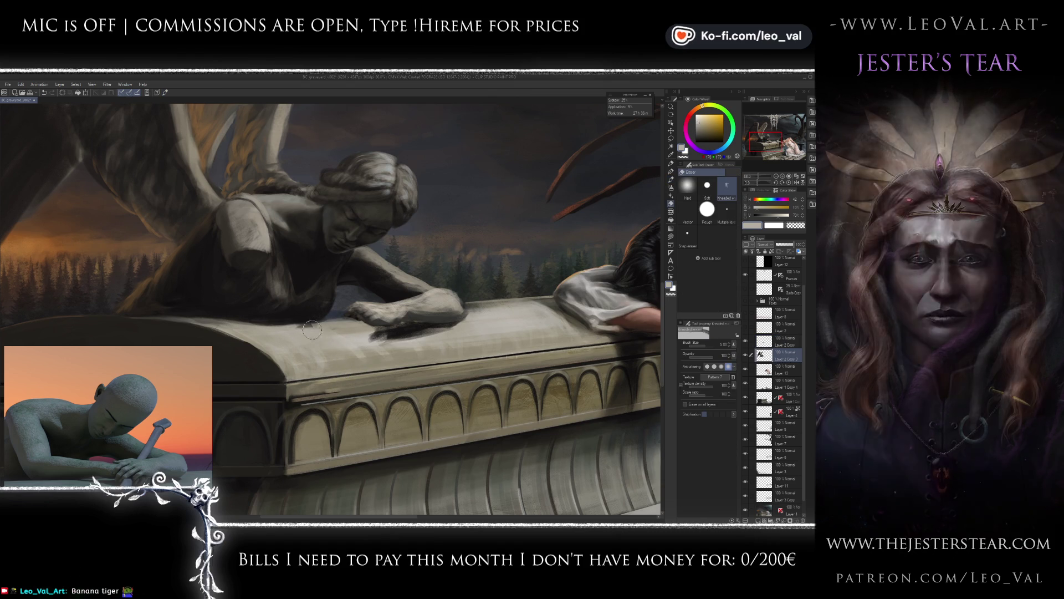
pyautogui.press('b')
pyautogui.scroll(1, 409, 340)
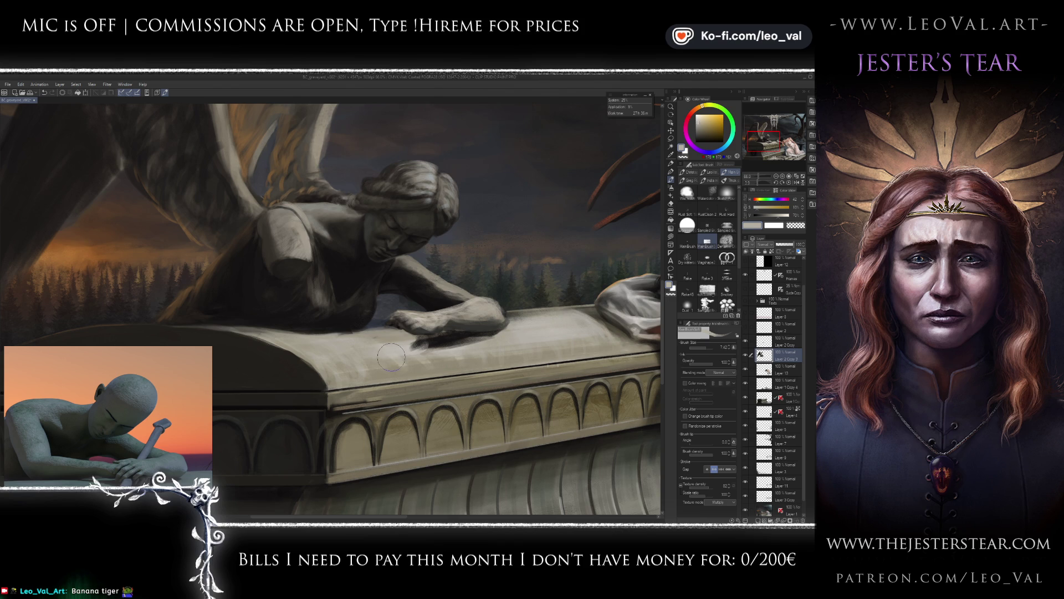
pyautogui.click(755, 341)
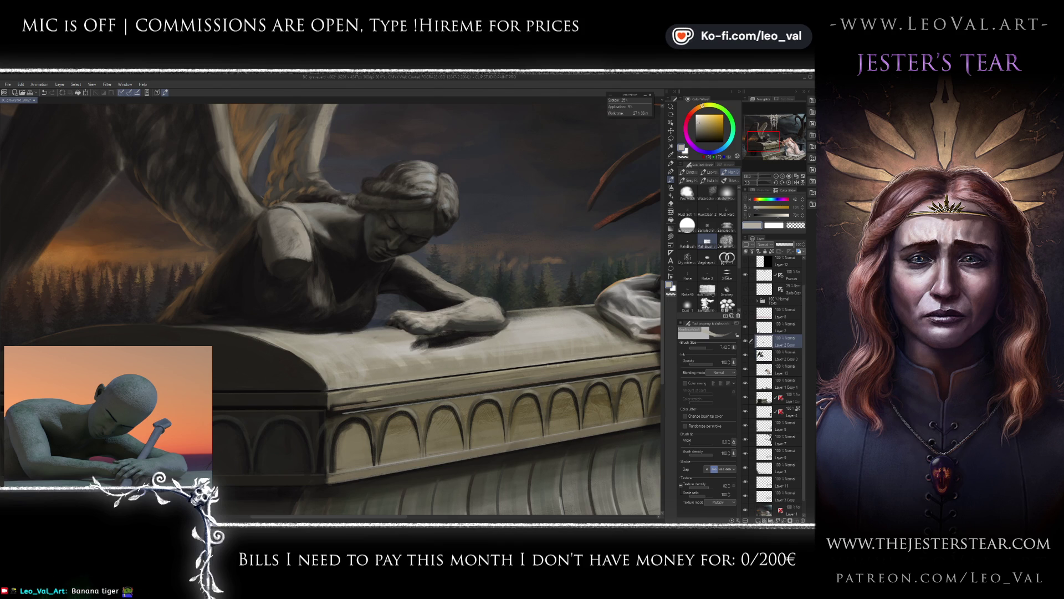
pyautogui.click(745, 327)
# Move Layer 2 up the stack to reveal the sword and erase its edges finely.
pyautogui.moveTo(766, 327)
pyautogui.mouseDown()
pyautogui.moveTo(763, 361)
pyautogui.moveTo(765, 337)
pyautogui.mouseUp()
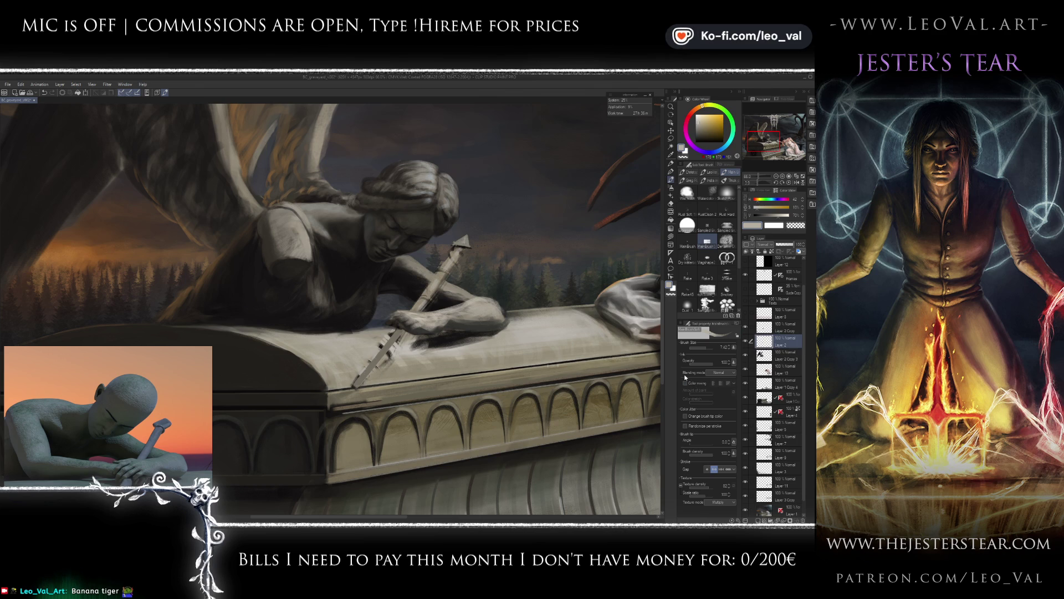
pyautogui.press('e')
pyautogui.press('[')
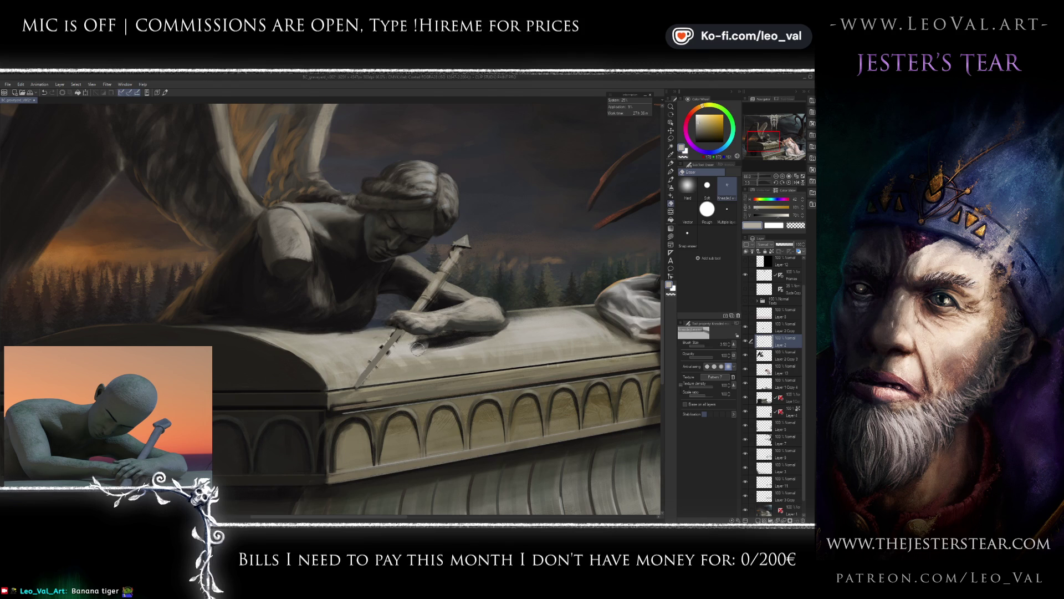
pyautogui.scroll(2, 417, 346)
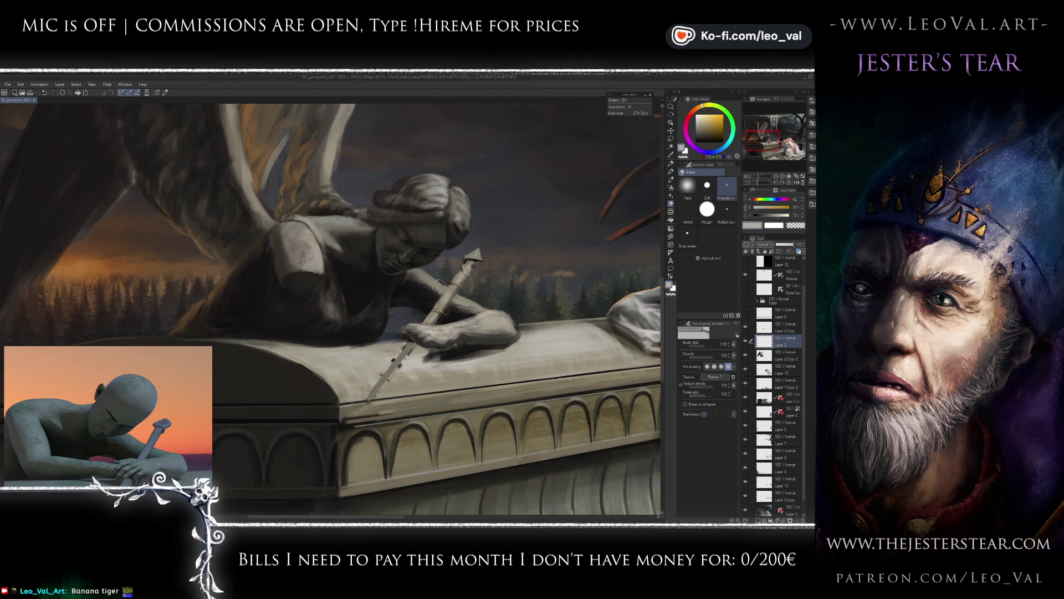
pyautogui.press('[')
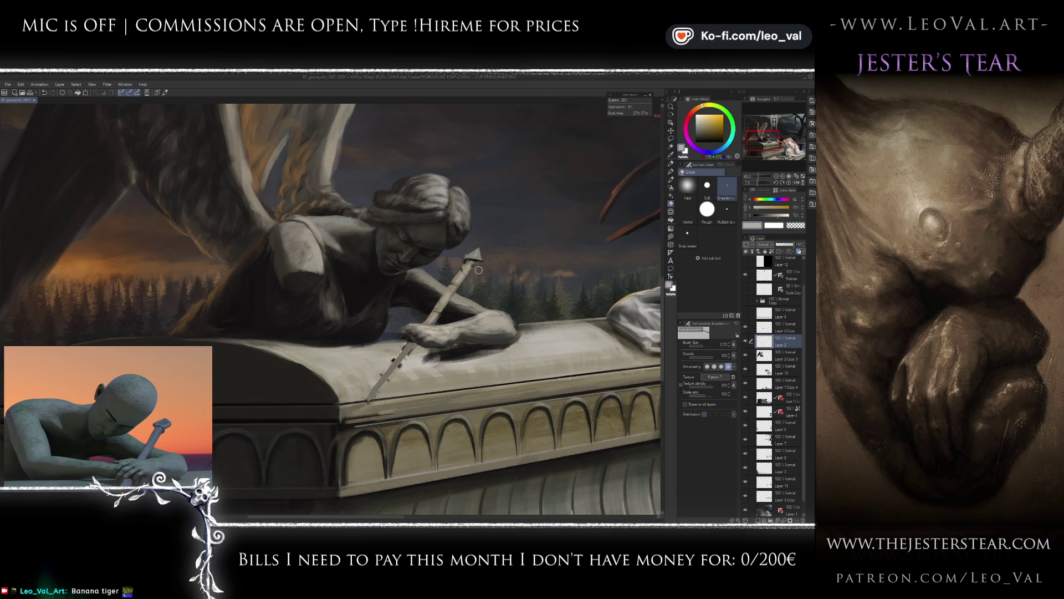
pyautogui.press('b')
pyautogui.scroll(2, 466, 266)
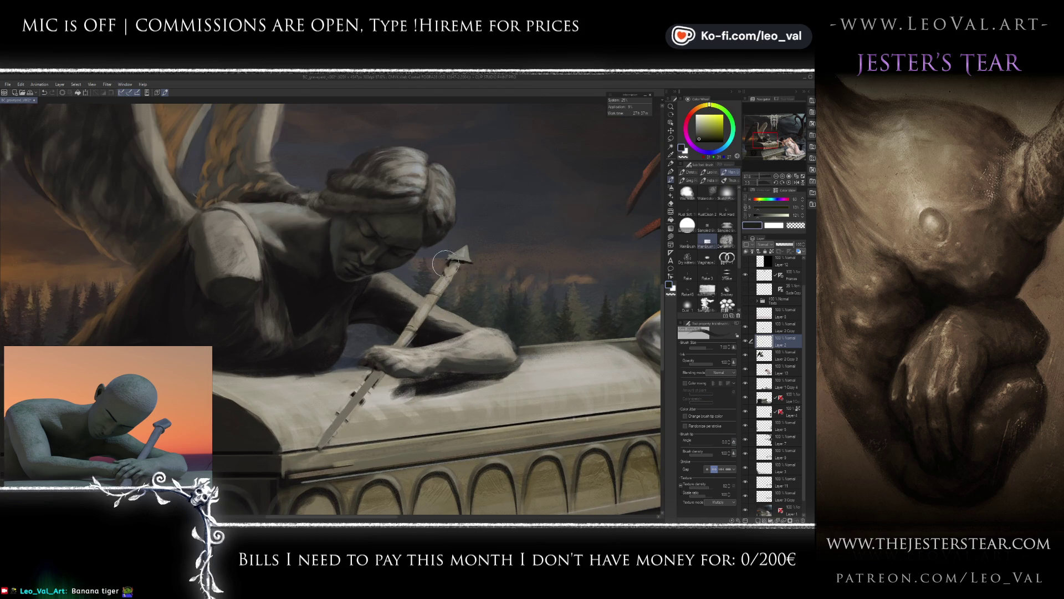
pyautogui.press('[')
pyautogui.press('[')
pyautogui.press('[')
pyautogui.keyDown('alt'); pyautogui.click(457, 270); pyautogui.keyUp('alt')
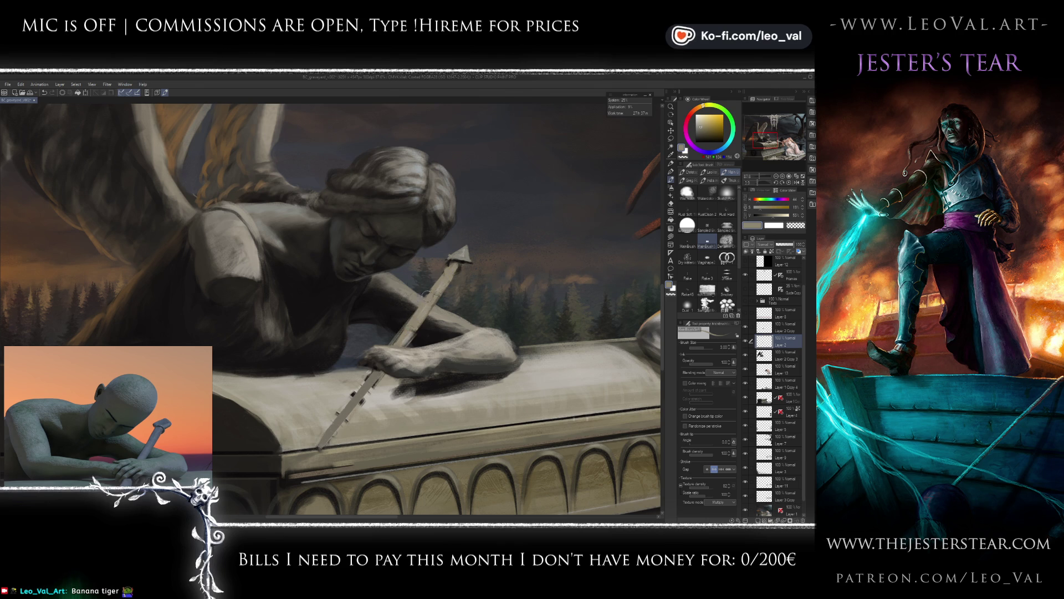
# Bring the sword tip into view and repaint its top end with darker grey.
pyautogui.moveTo(379, 364); pyautogui.dragTo(393, 333)
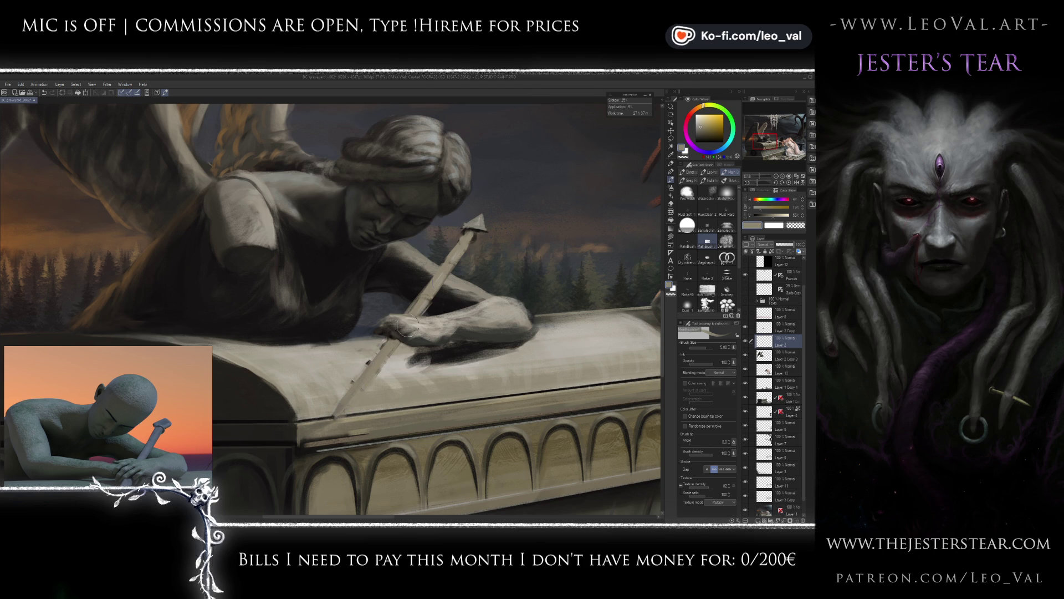
pyautogui.moveTo(471, 243); pyautogui.dragTo(440, 274)
pyautogui.scroll(4, 439, 274)
pyautogui.keyDown('alt'); pyautogui.click(443, 259); pyautogui.keyUp('alt')
pyautogui.press('[')
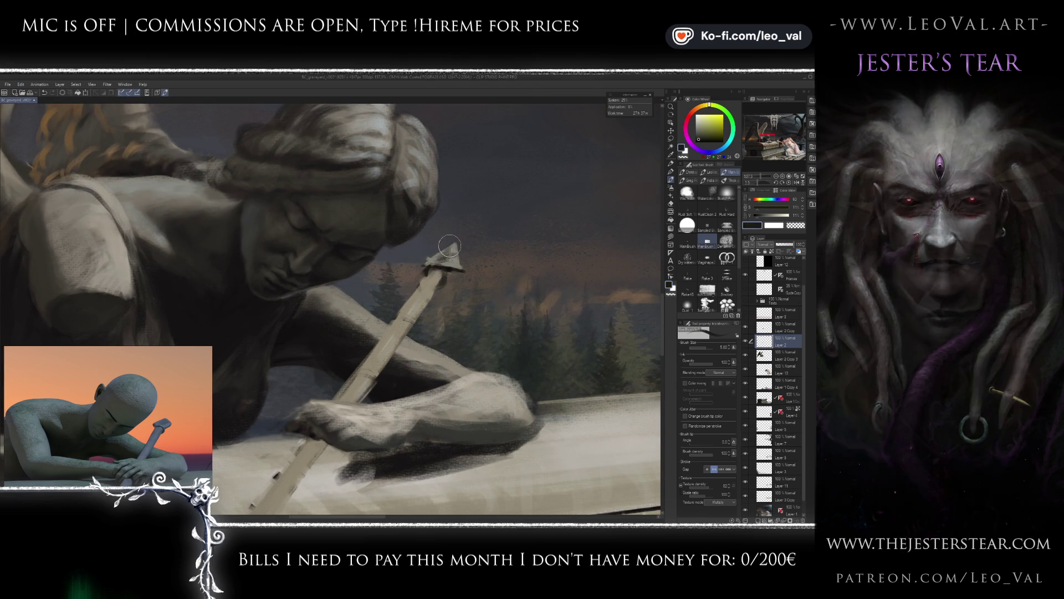
pyautogui.keyDown('alt'); pyautogui.click(439, 252); pyautogui.keyUp('alt')
pyautogui.press('[')
pyautogui.press('[')
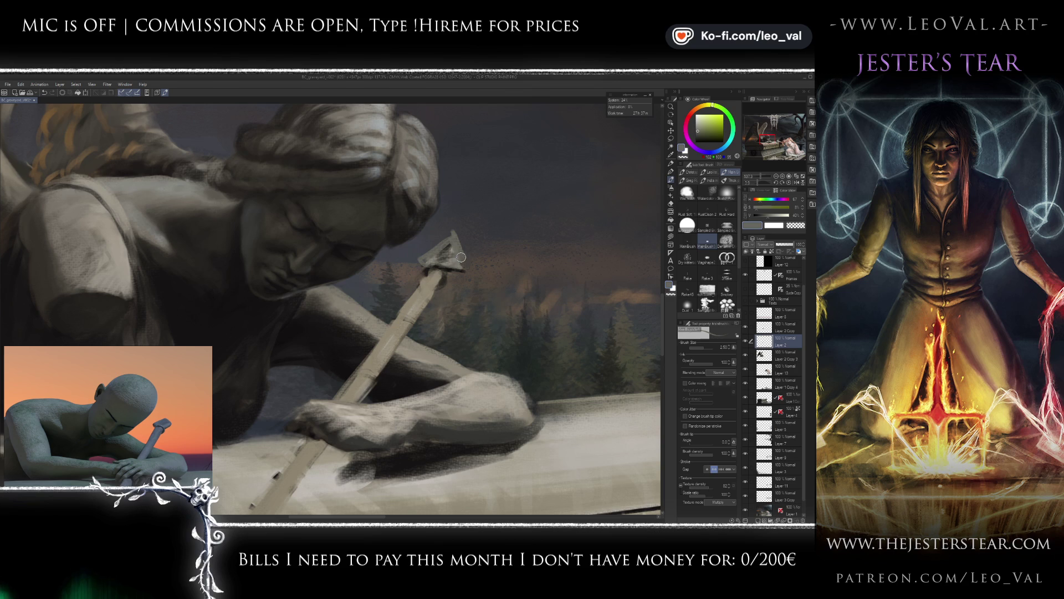
pyautogui.keyDown('alt'); pyautogui.click(454, 243); pyautogui.keyUp('alt')
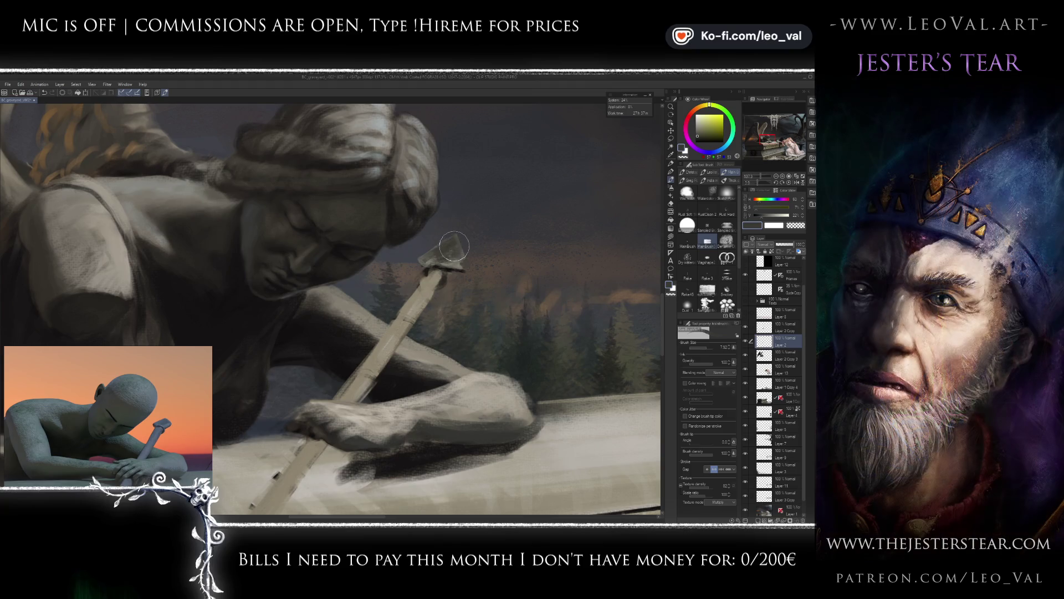
pyautogui.moveTo(453, 249); pyautogui.dragTo(452, 259)
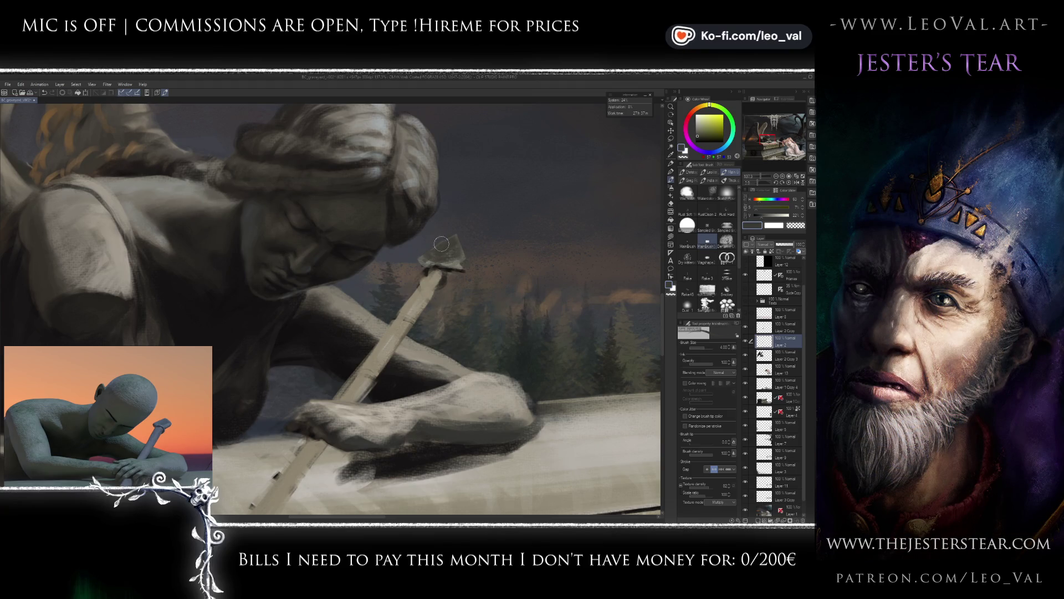
# Touch up the sword tip with dark orange-brown, grey-olive and dark grey samples.
pyautogui.keyDown('alt'); pyautogui.click(425, 264); pyautogui.keyUp('alt')
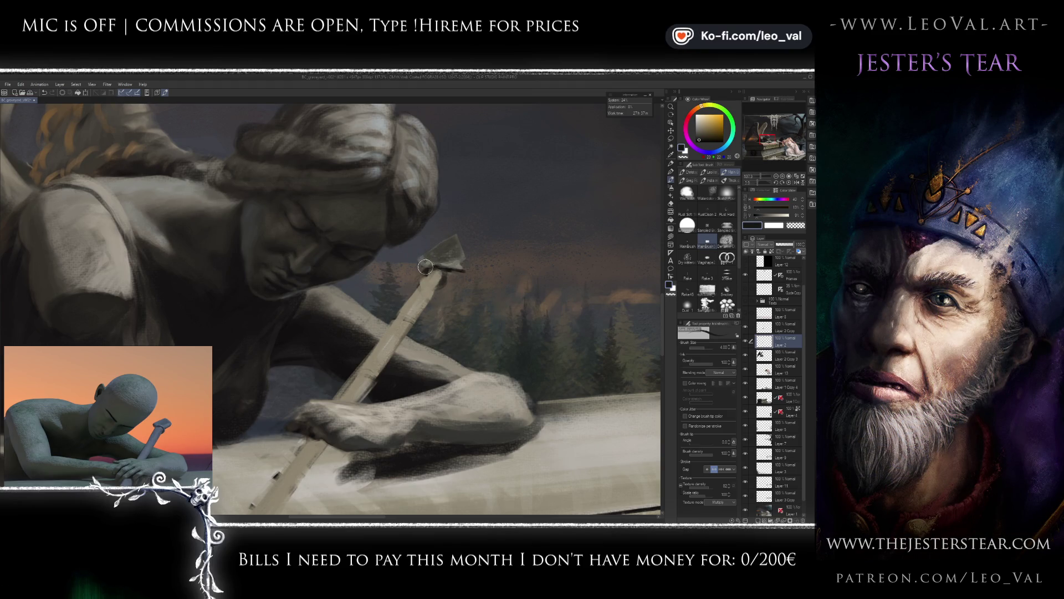
pyautogui.keyDown('alt'); pyautogui.click(439, 249); pyautogui.keyUp('alt')
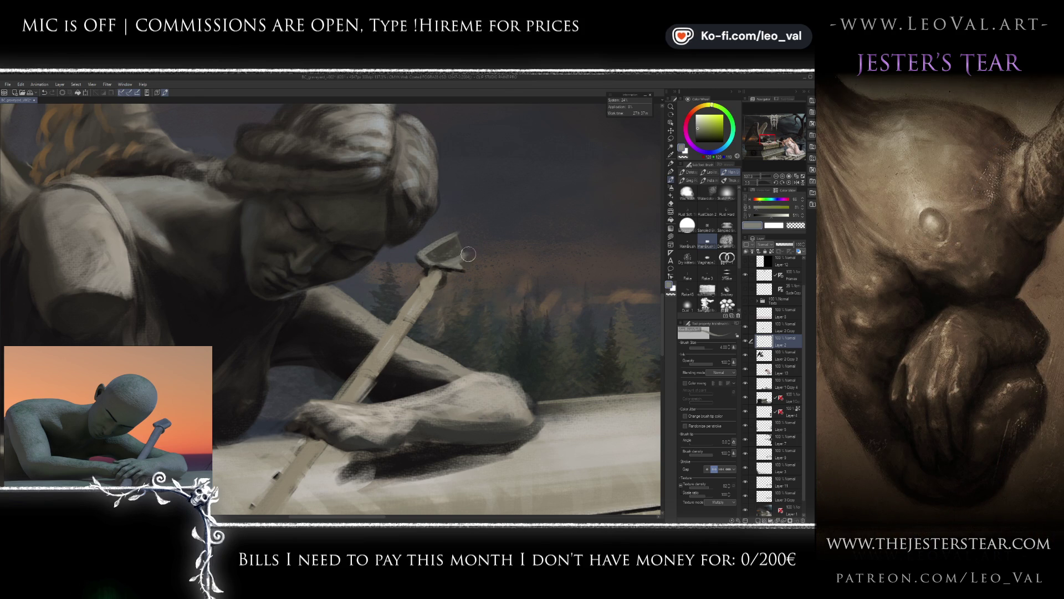
pyautogui.keyDown('alt'); pyautogui.click(463, 260); pyautogui.keyUp('alt')
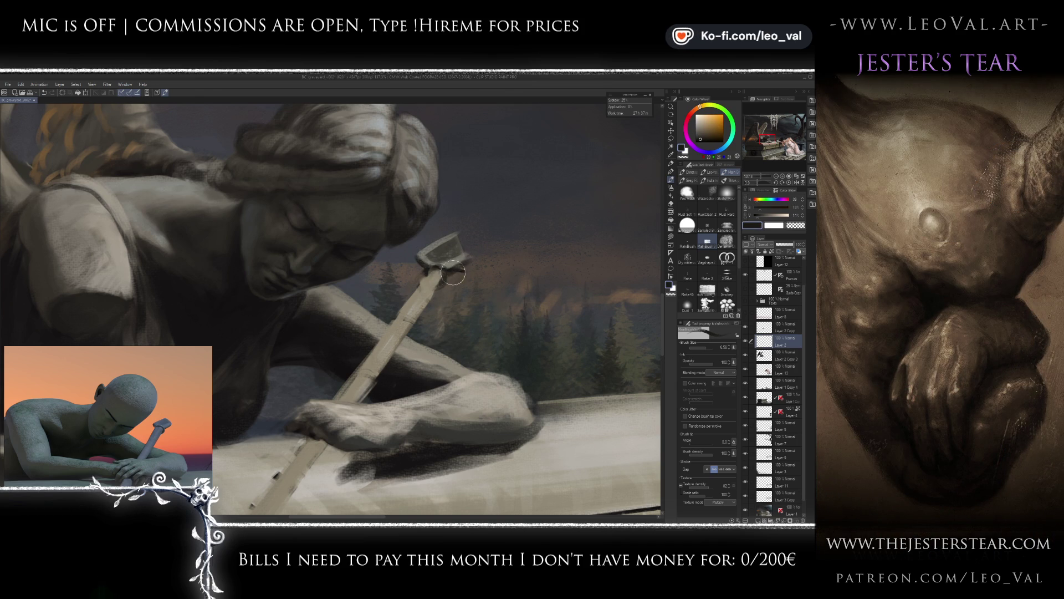
pyautogui.press('e')
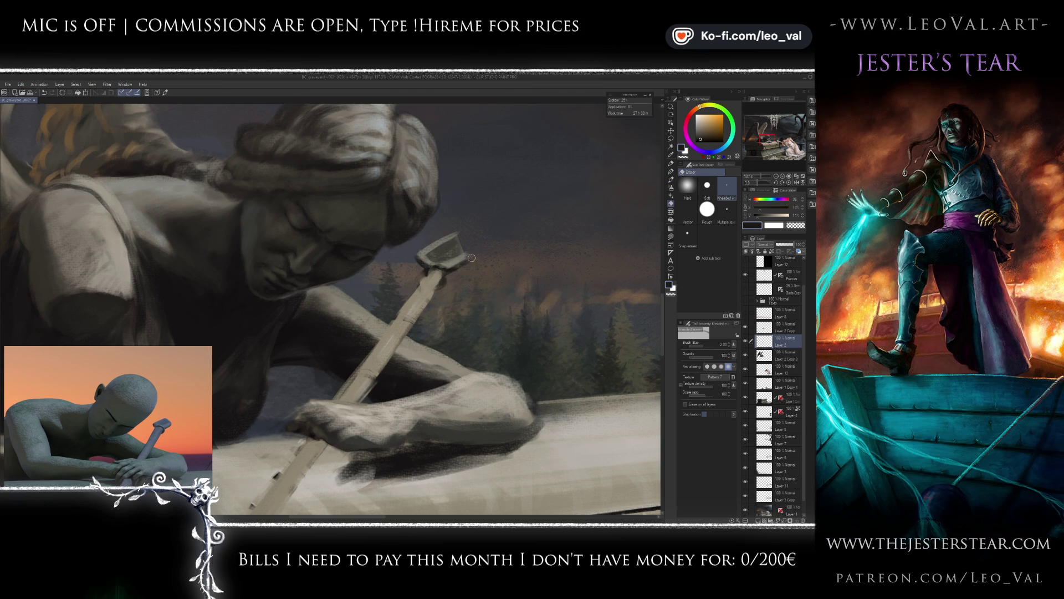
pyautogui.press('b')
pyautogui.keyDown('alt'); pyautogui.click(471, 271); pyautogui.keyUp('alt')
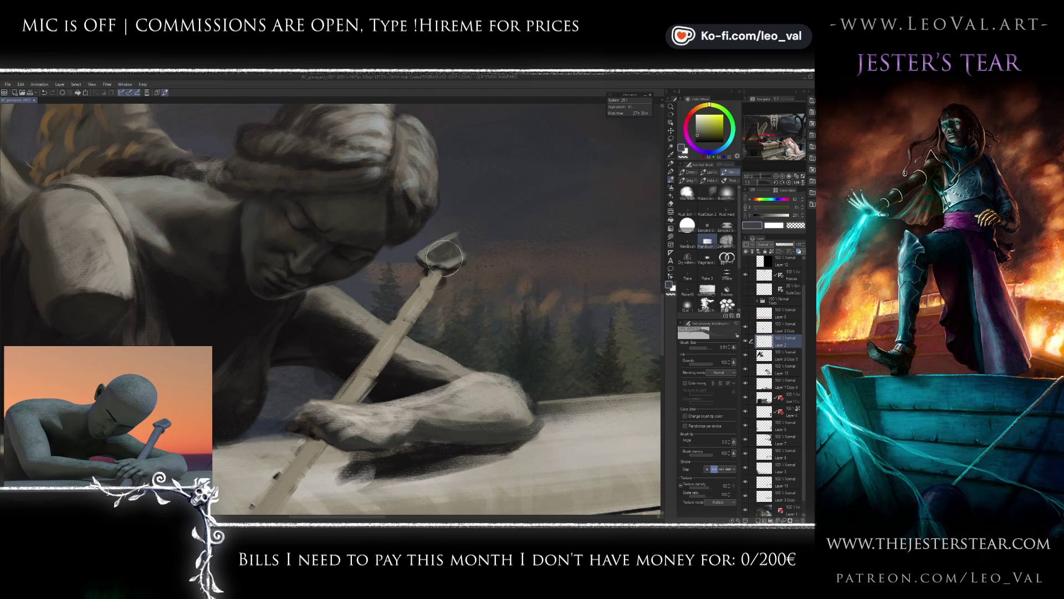
# Check the whole painting, then lasso-select the sword's head.
pyautogui.hotkey('ctrl', '0')
pyautogui.scroll(5, 461, 240)
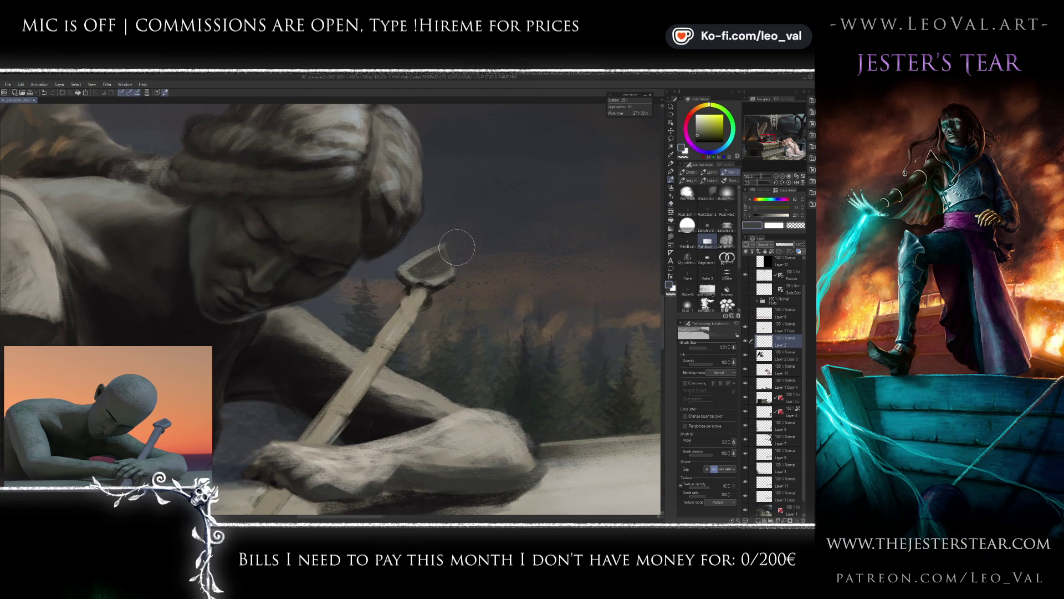
pyautogui.press('m')
pyautogui.moveTo(471, 230)
pyautogui.mouseDown()
pyautogui.moveTo(423, 232)
pyautogui.moveTo(421, 284)
pyautogui.moveTo(524, 302)
pyautogui.mouseUp()
# Squash the selected sword head slightly shorter with Ctrl+T and apply it.
pyautogui.hotkey('ctrl', 't')
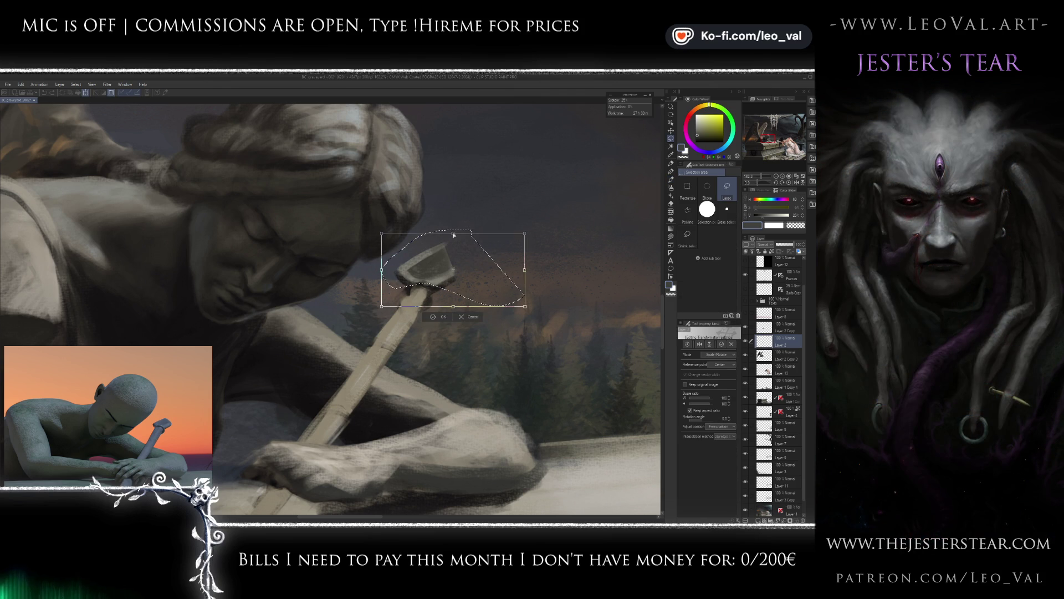
pyautogui.moveTo(455, 237); pyautogui.dragTo(461, 241)
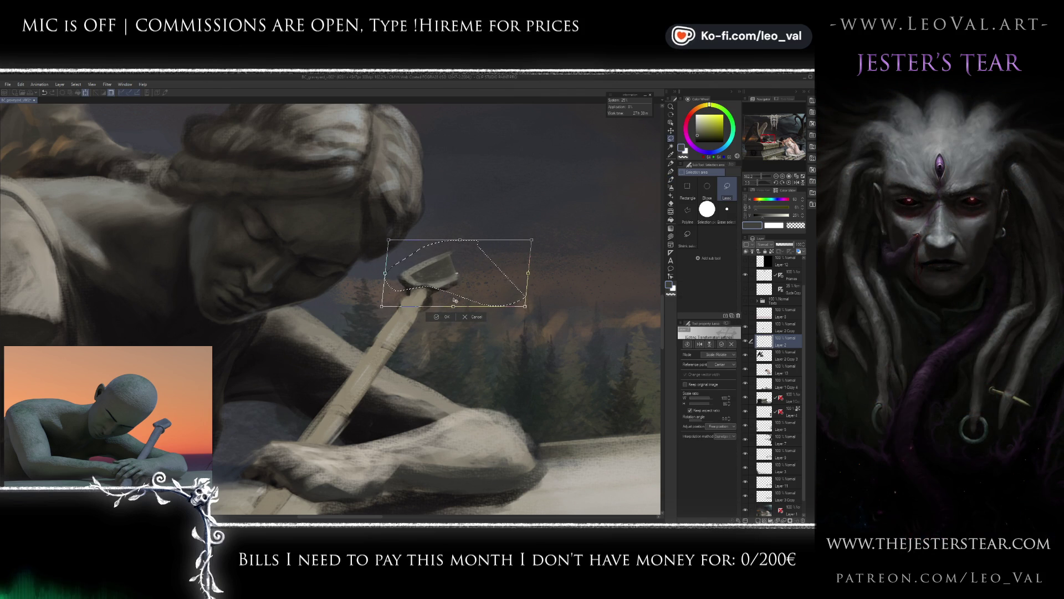
pyautogui.click(436, 317)
pyautogui.press('b')
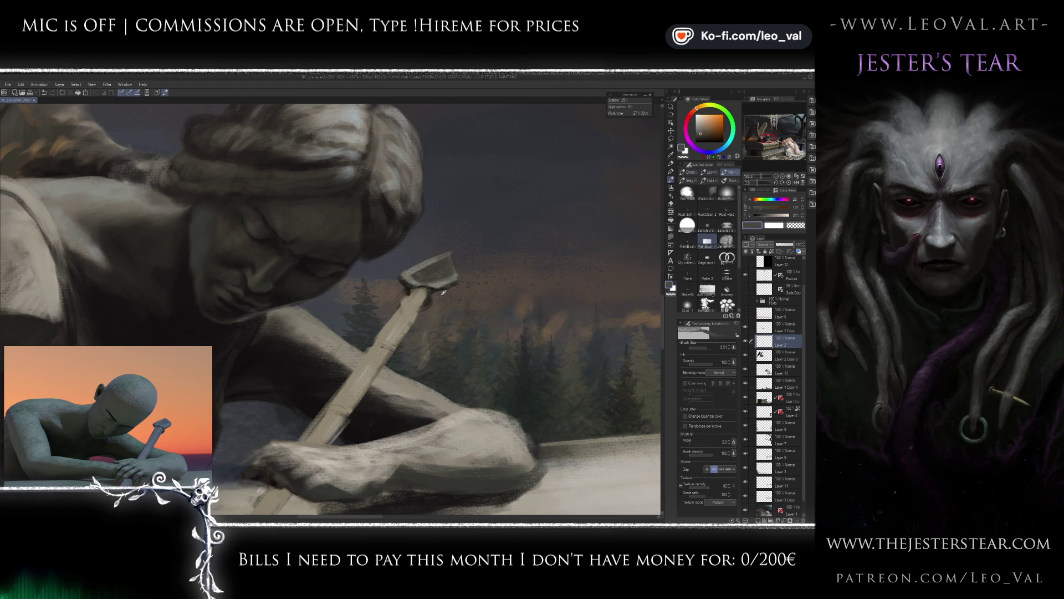
# Retouch the sword head with a smaller brush using its light and dark greys.
pyautogui.keyDown('alt'); pyautogui.click(441, 284); pyautogui.keyUp('alt')
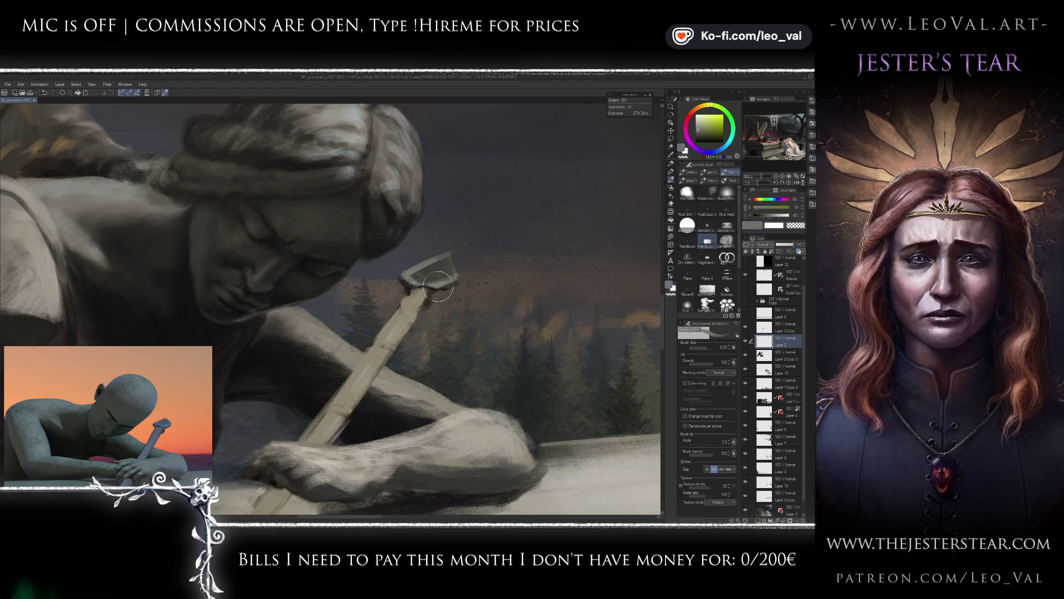
pyautogui.keyDown('alt'); pyautogui.click(420, 288); pyautogui.keyUp('alt')
pyautogui.press('[')
pyautogui.press('[')
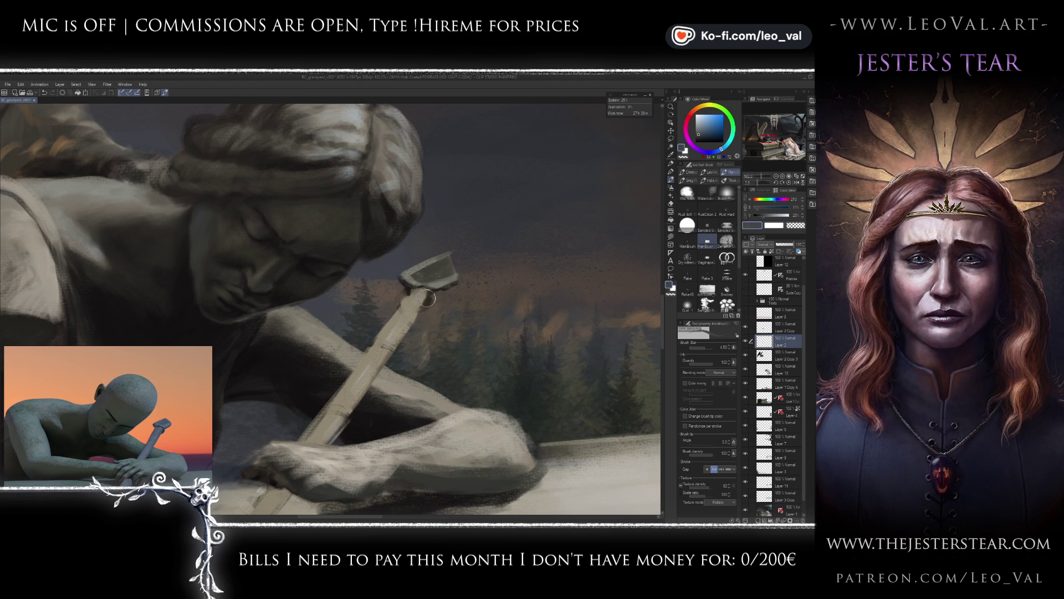
pyautogui.keyDown('alt'); pyautogui.click(421, 293); pyautogui.keyUp('alt')
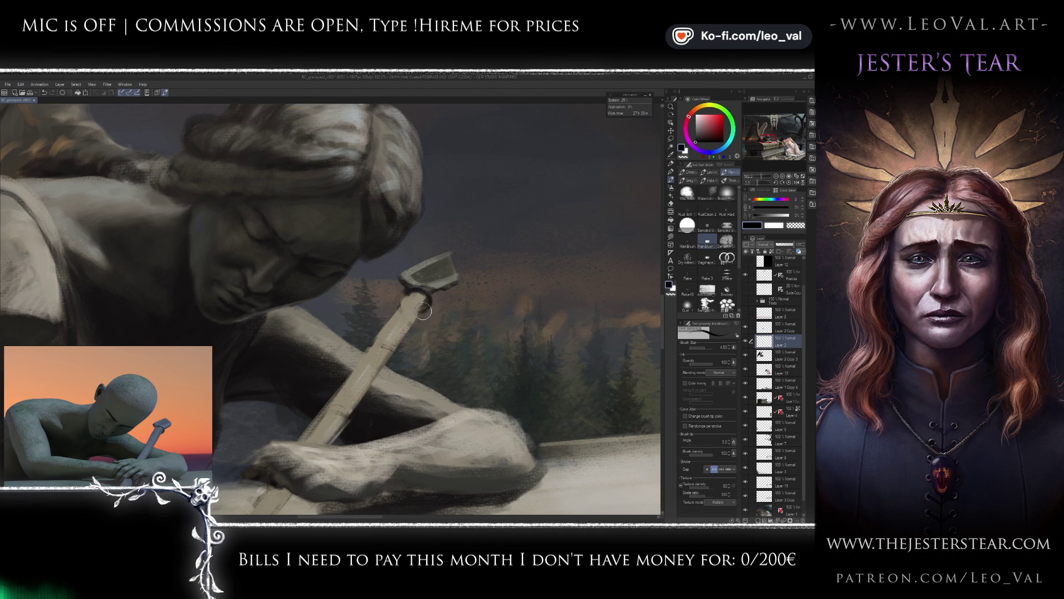
pyautogui.press('x')
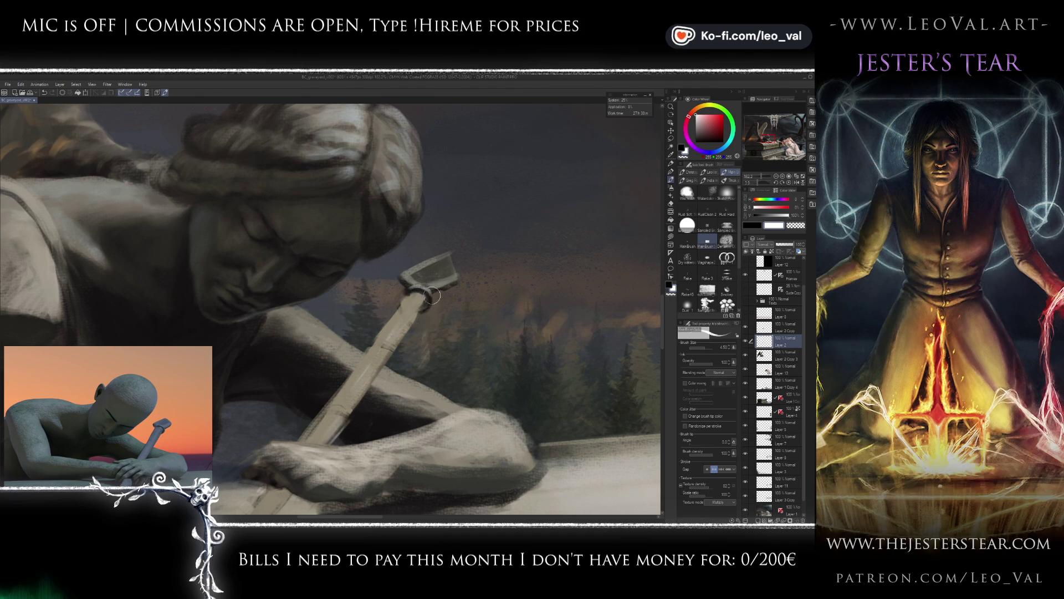
pyautogui.keyDown('alt'); pyautogui.click(430, 277); pyautogui.keyUp('alt')
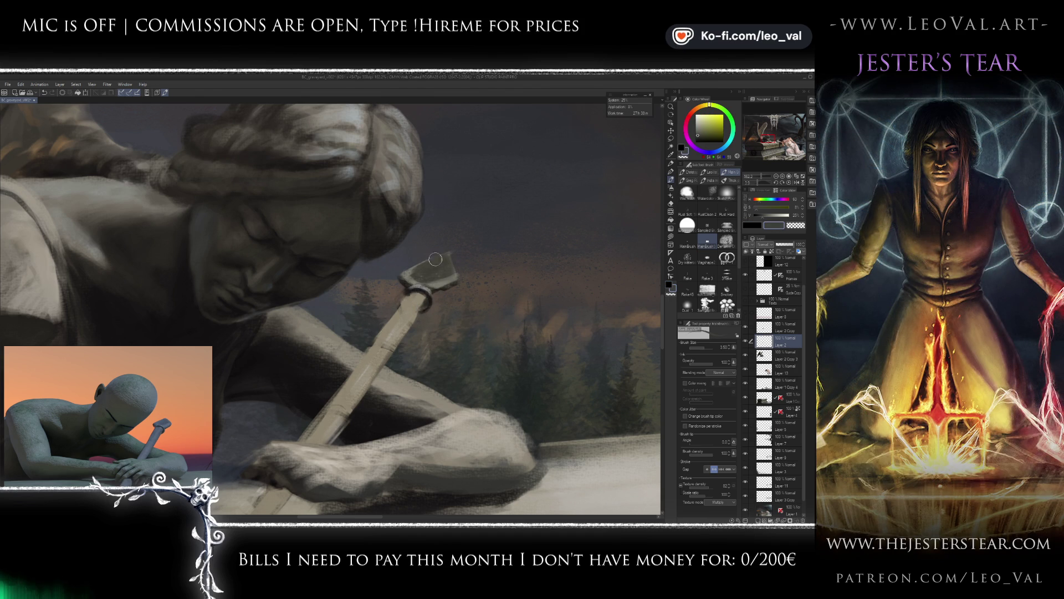
pyautogui.keyDown('alt'); pyautogui.click(452, 266); pyautogui.keyUp('alt')
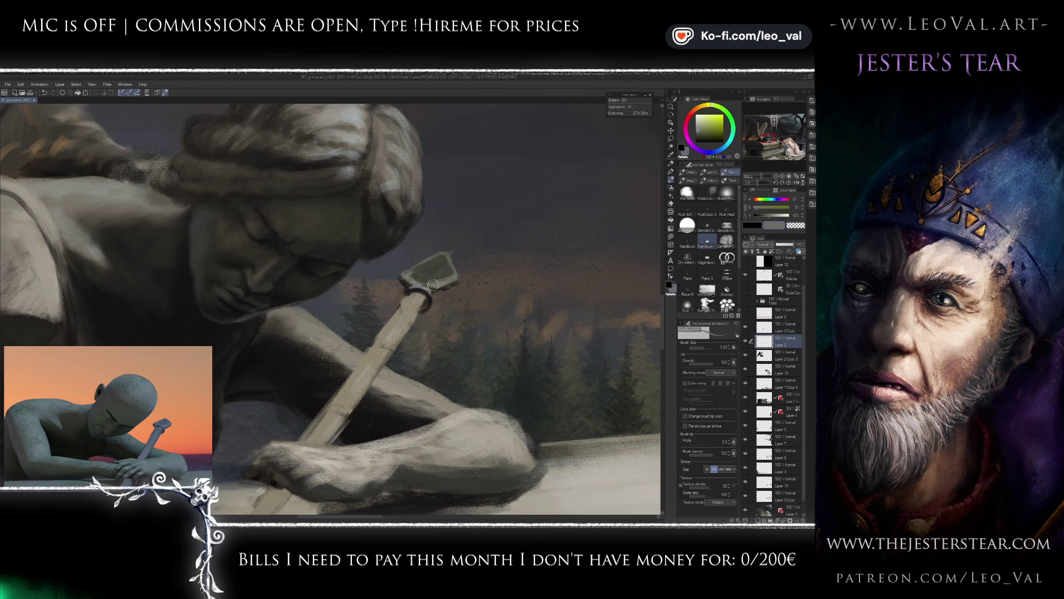
# Retouch the hilt in darker and bluer greys and the handle in light tans.
pyautogui.keyDown('alt'); pyautogui.click(428, 277); pyautogui.keyUp('alt')
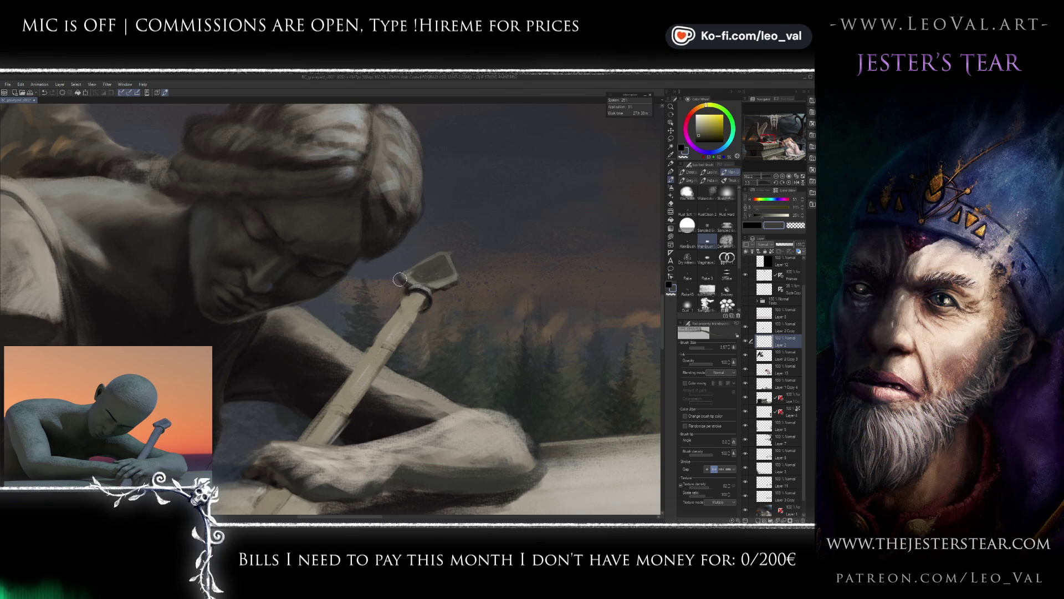
pyautogui.keyDown('alt'); pyautogui.click(416, 281); pyautogui.keyUp('alt')
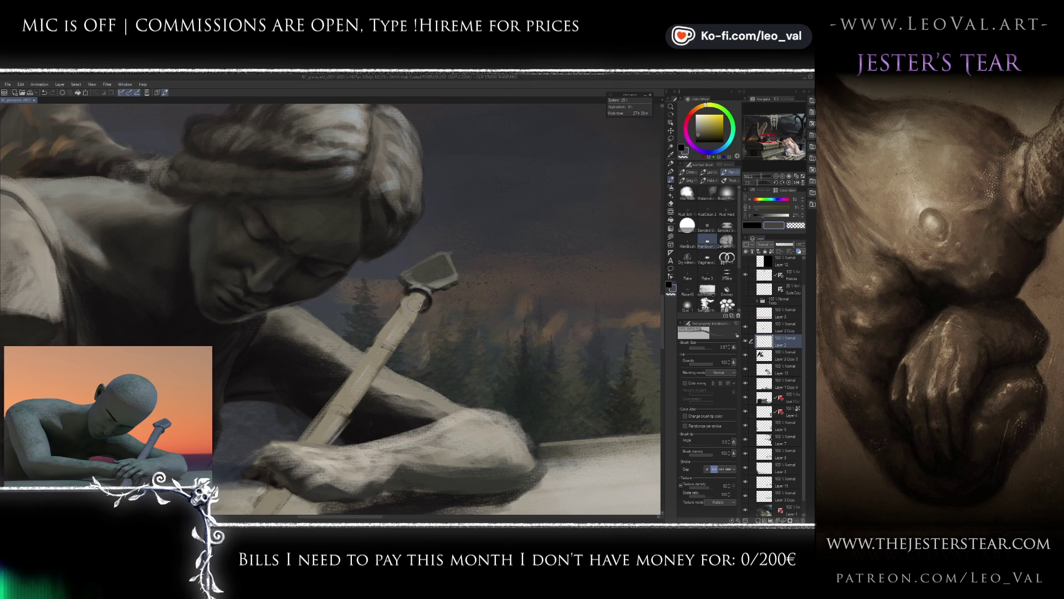
pyautogui.keyDown('alt'); pyautogui.click(403, 324); pyautogui.keyUp('alt')
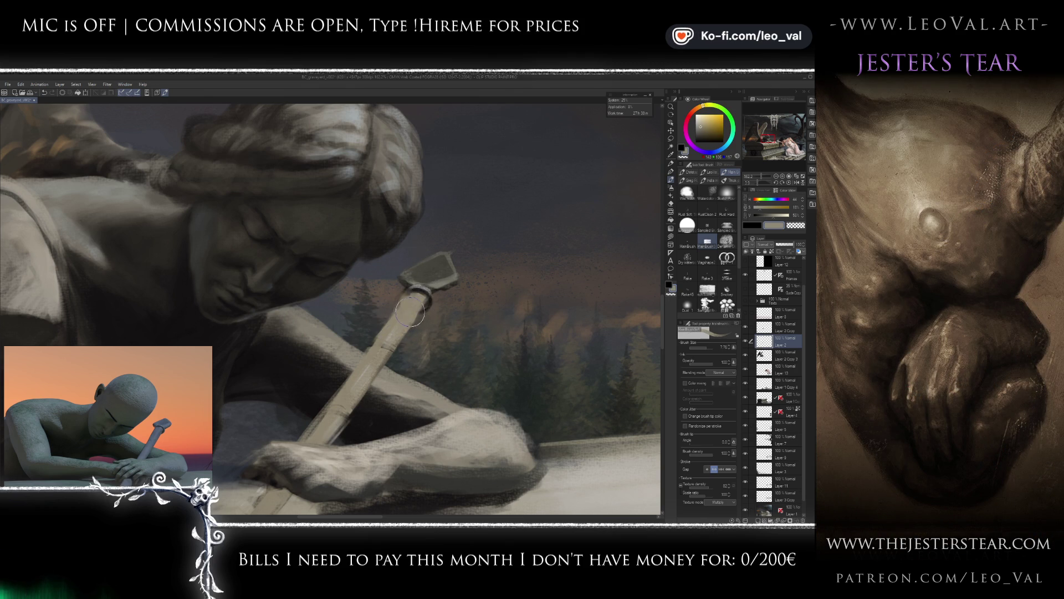
pyautogui.keyDown('alt'); pyautogui.click(409, 308); pyautogui.keyUp('alt')
pyautogui.keyDown('alt'); pyautogui.click(410, 309); pyautogui.keyUp('alt')
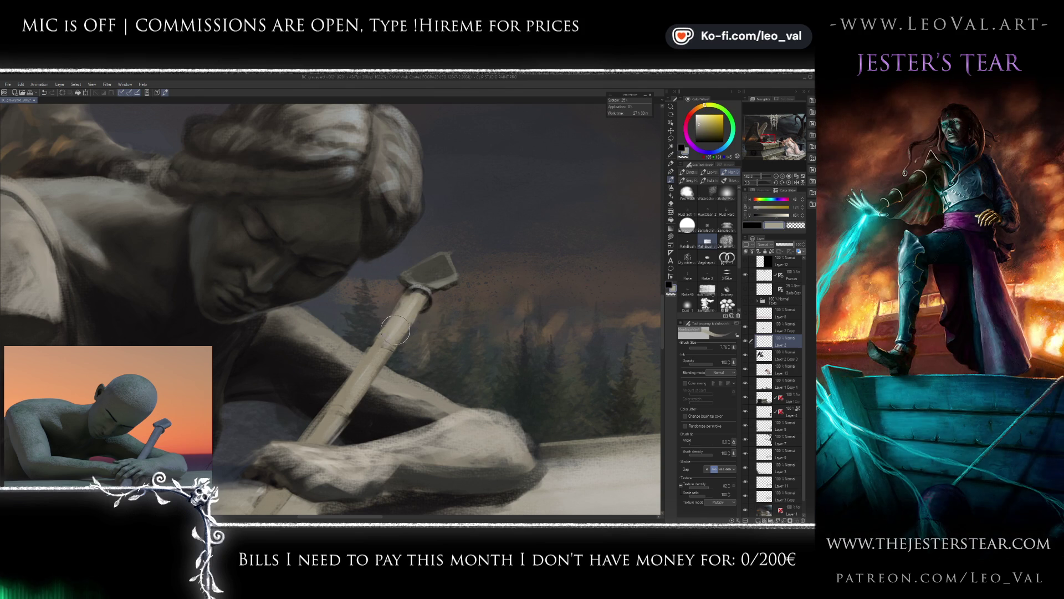
pyautogui.scroll(-5, 399, 332)
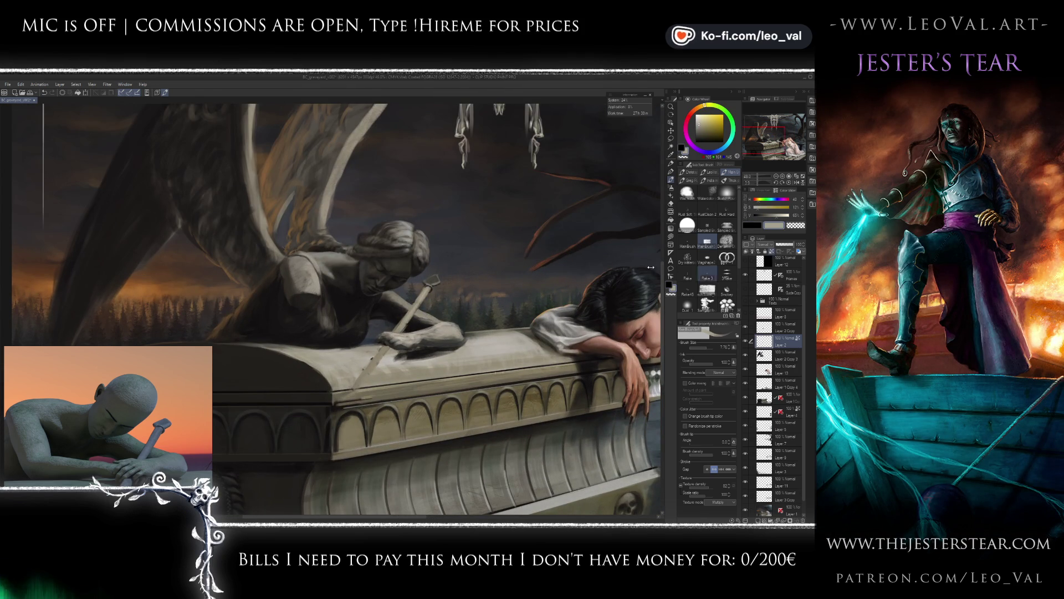
# Sample a near-black from the painting and enlarge the brush to about 65.
pyautogui.keyDown('alt'); pyautogui.click(395, 307); pyautogui.keyUp('alt')
pyautogui.moveTo(413, 319); pyautogui.dragTo(391, 361)
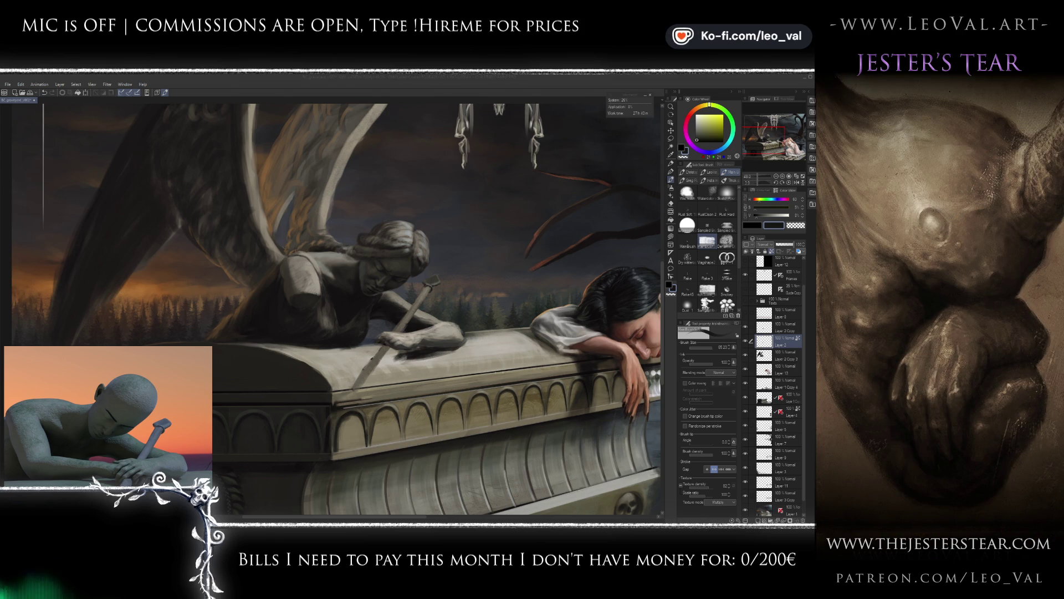
pyautogui.moveTo(185, 338)
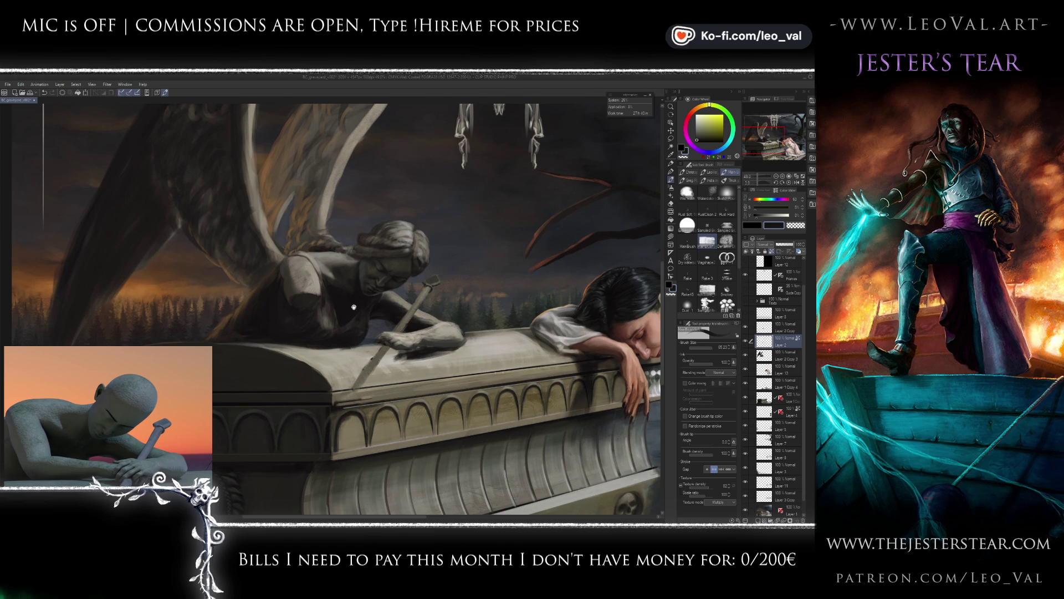
# Zoom in on the angel, set the brush to 30 and reposition the 3D reference figure.
pyautogui.moveTo(312, 249); pyautogui.dragTo(343, 234)
pyautogui.scroll(2, 375, 284)
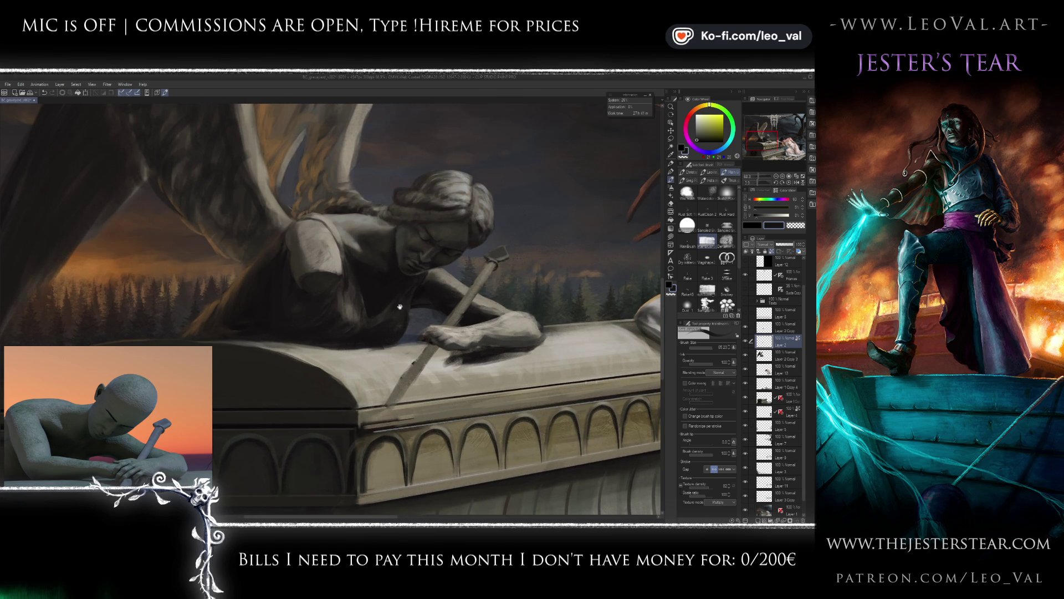
pyautogui.moveTo(447, 288); pyautogui.dragTo(447, 271)
pyautogui.press(']')
pyautogui.press(']')
pyautogui.press(']')
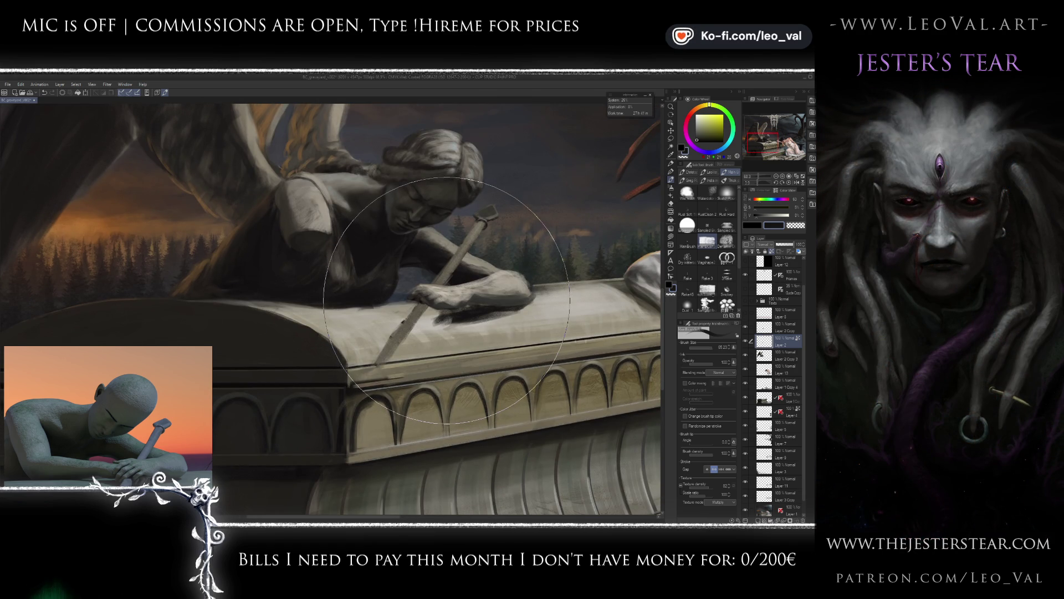
pyautogui.press('[')
pyautogui.press('[')
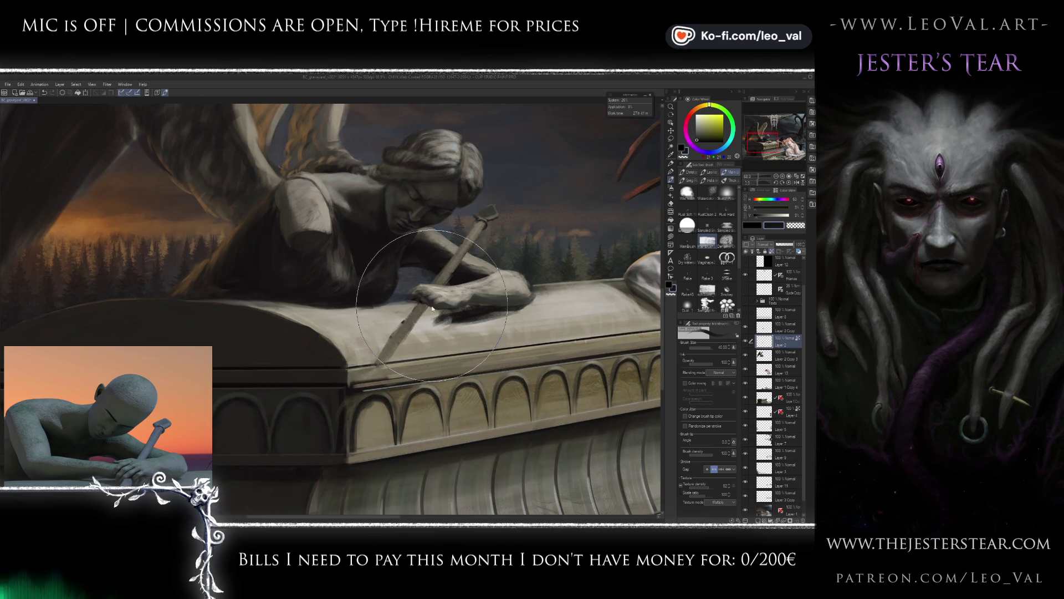
pyautogui.press('[')
pyautogui.moveTo(444, 269)
pyautogui.mouseDown()
pyautogui.moveTo(428, 301)
pyautogui.moveTo(445, 267)
pyautogui.mouseUp()
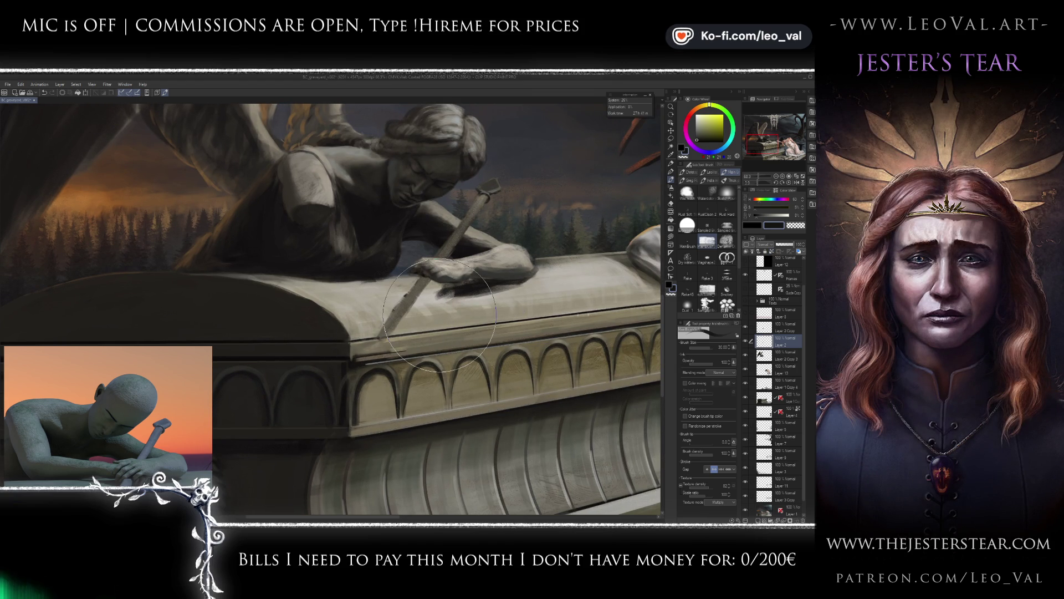
pyautogui.moveTo(119, 399); pyautogui.dragTo(135, 397)
pyautogui.moveTo(127, 388); pyautogui.dragTo(125, 397)
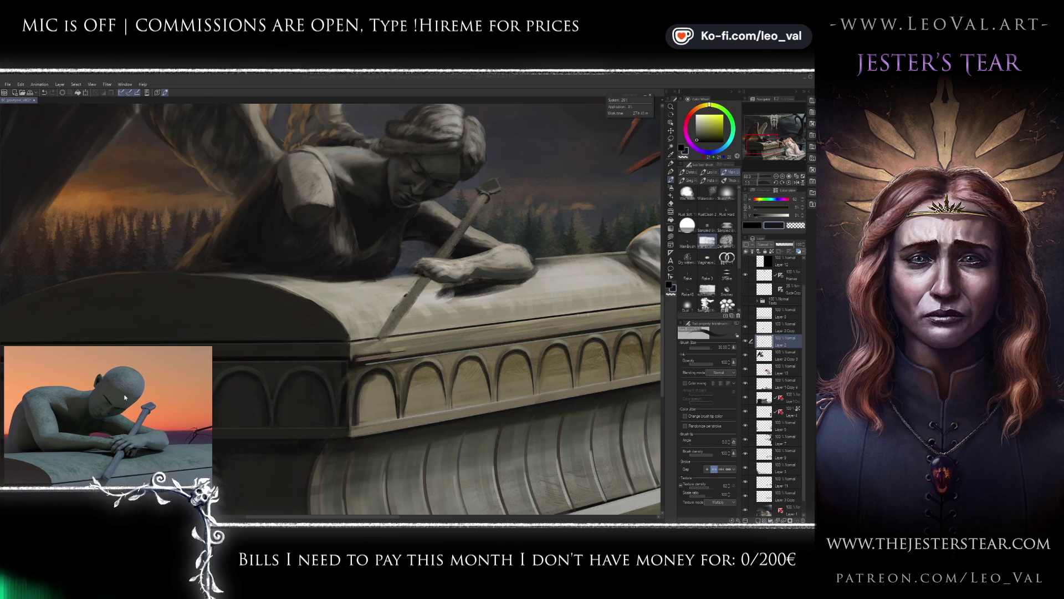
pyautogui.scroll(2, 396, 288)
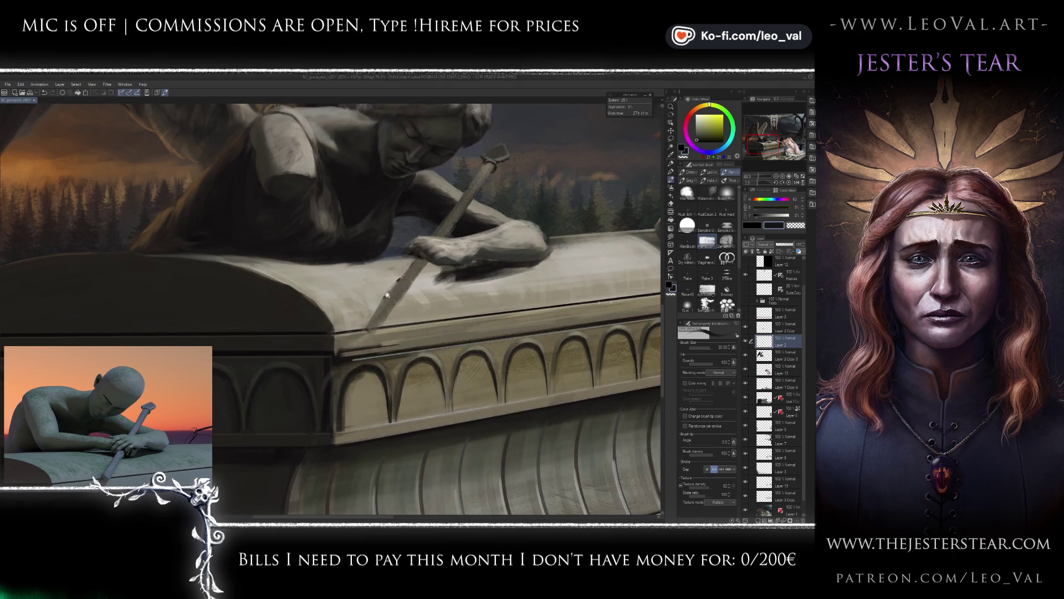
# Paint a dark brownish-grey stroke along the sword blade with a 3.5 brush.
pyautogui.keyDown('alt'); pyautogui.click(453, 267); pyautogui.keyUp('alt')
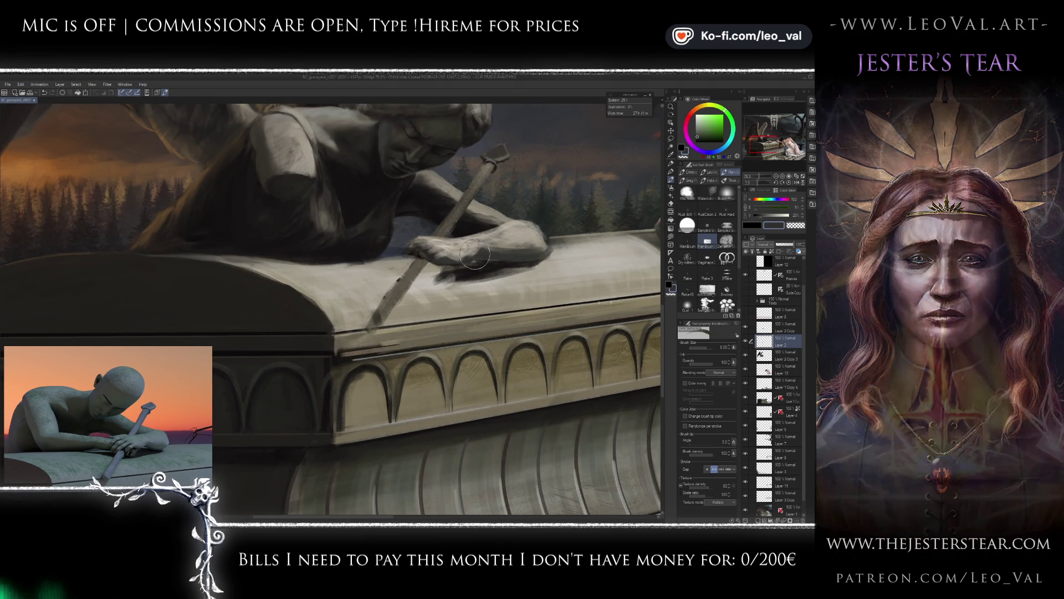
pyautogui.press('e')
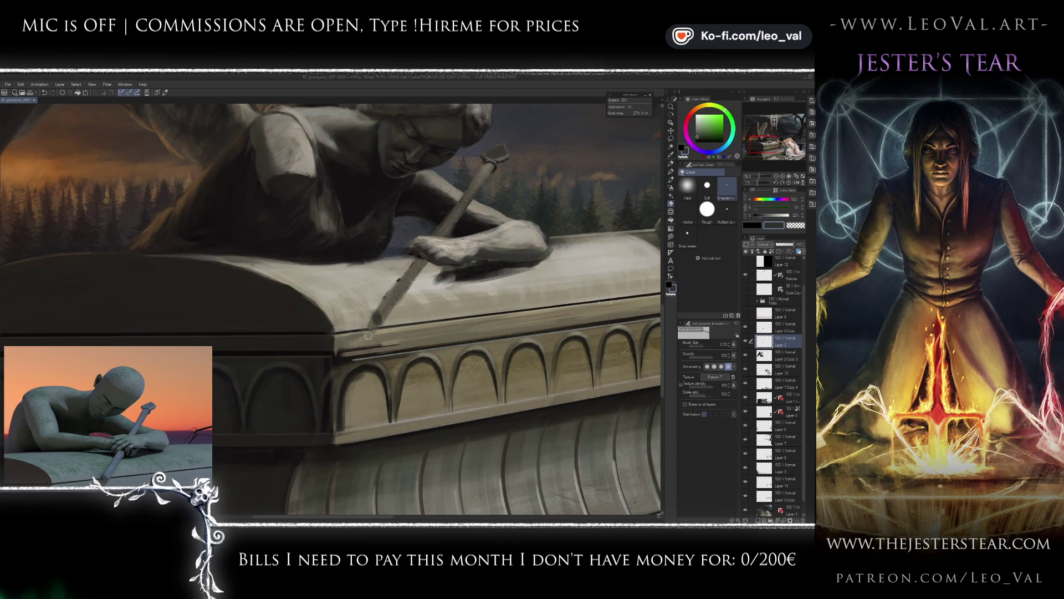
pyautogui.press('b')
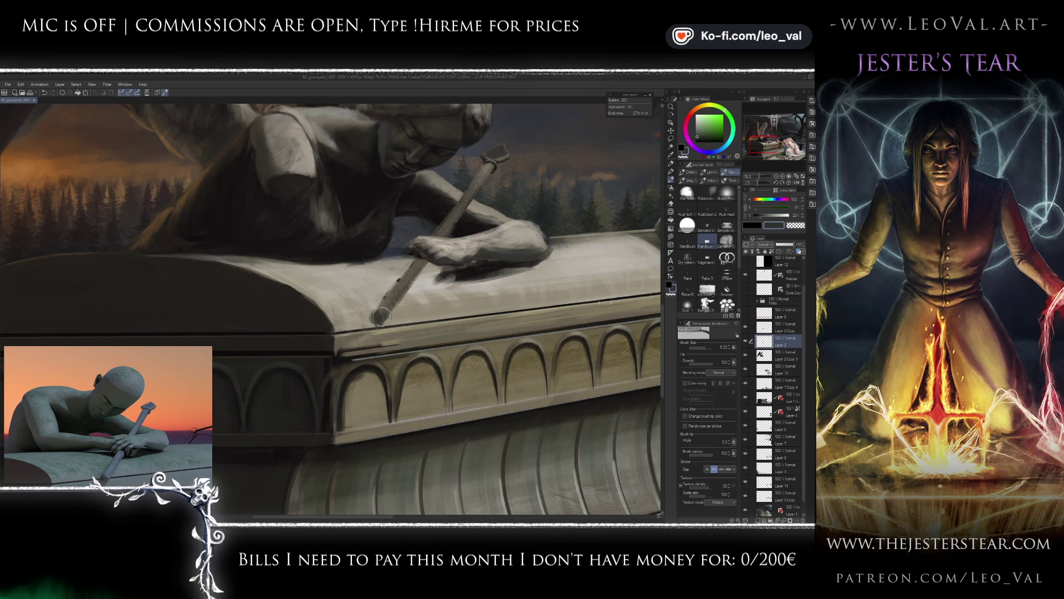
pyautogui.press('[')
pyautogui.keyDown('alt'); pyautogui.click(380, 313); pyautogui.keyUp('alt')
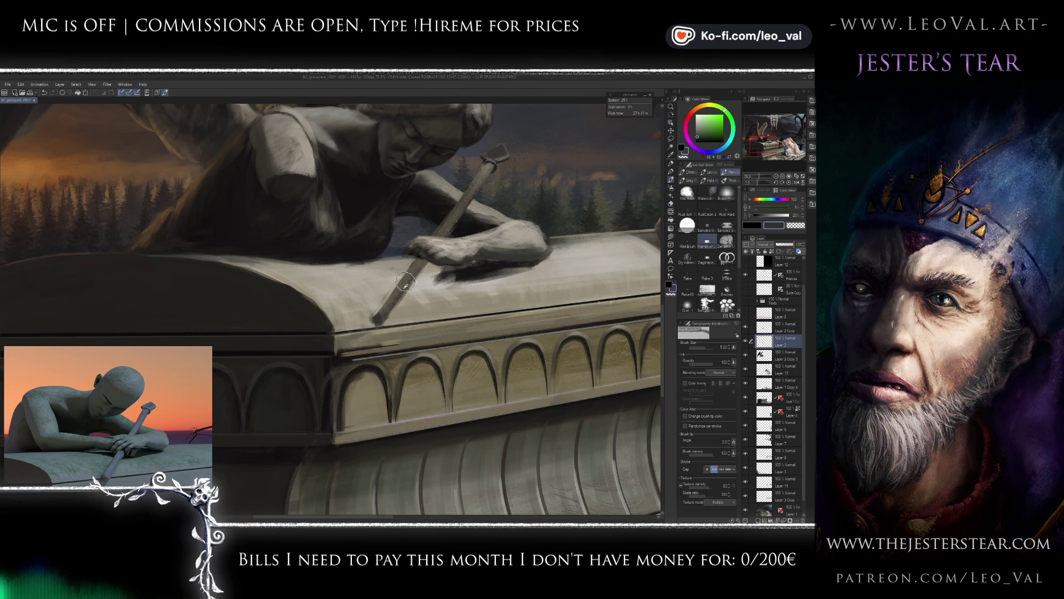
pyautogui.press('[')
pyautogui.moveTo(372, 321); pyautogui.dragTo(416, 258)
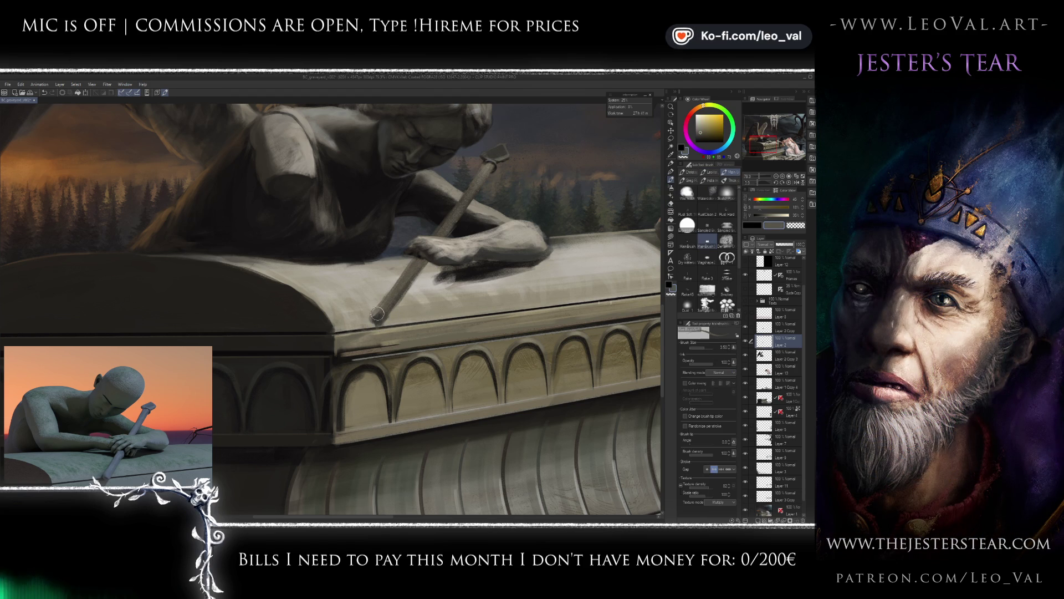
# Shrink the brush to a fine 0.8 and sample very dark tones from the sword.
pyautogui.keyDown('alt'); pyautogui.click(376, 317); pyautogui.keyUp('alt')
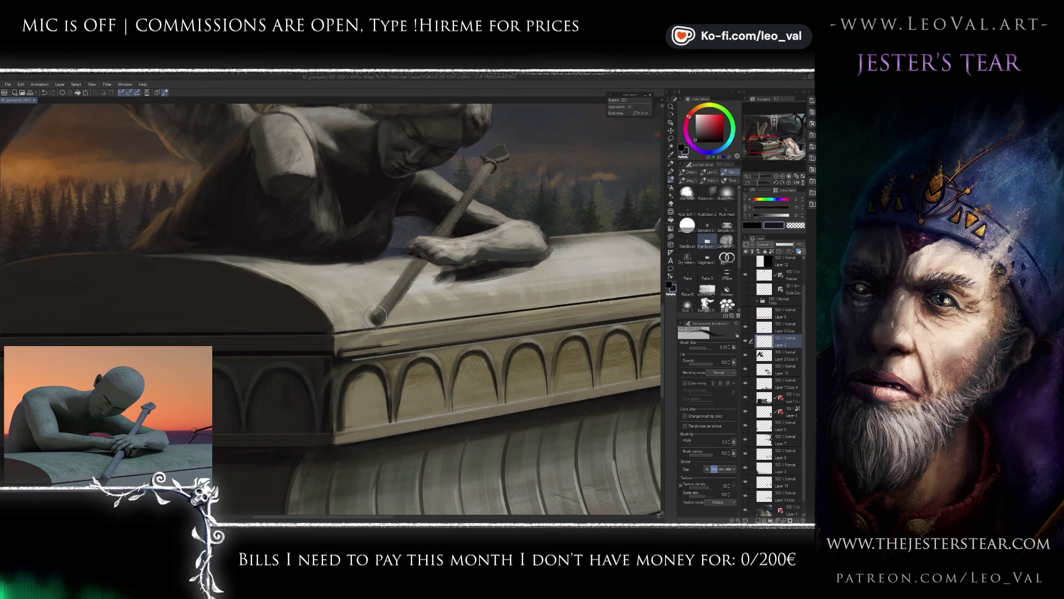
pyautogui.press(']')
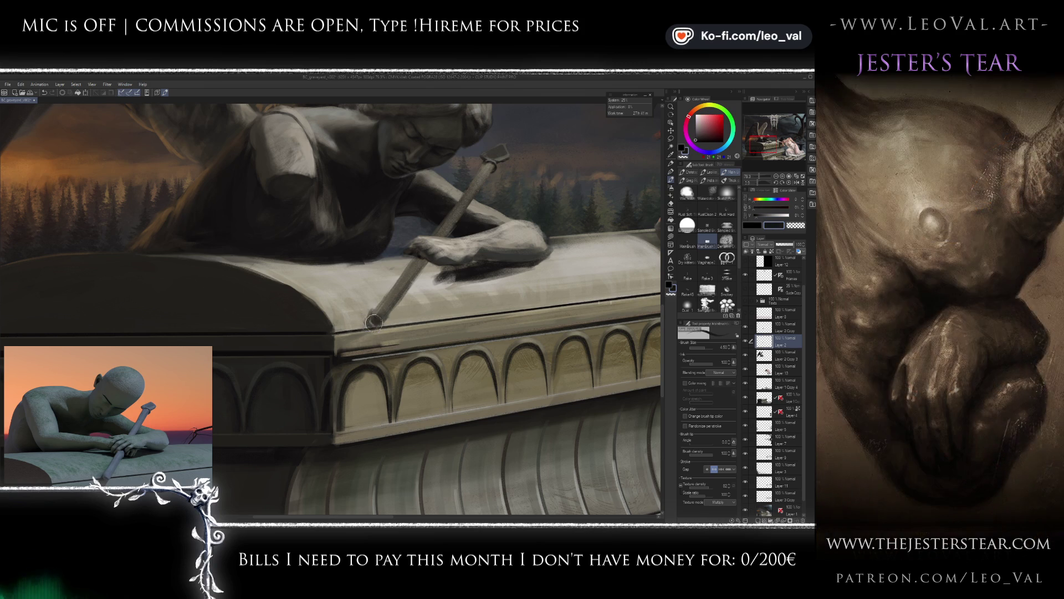
pyautogui.press('e')
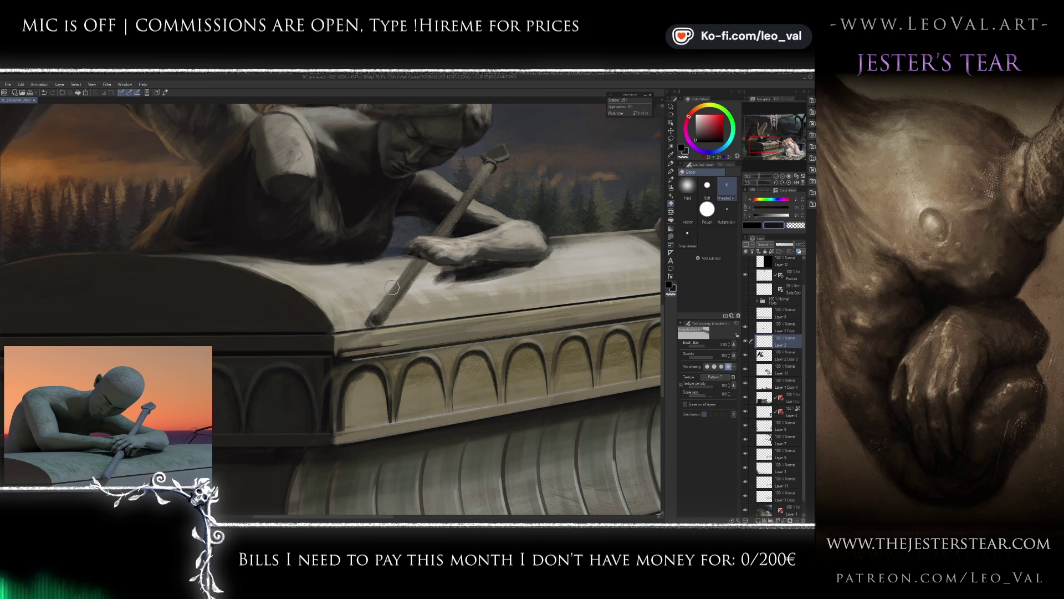
pyautogui.press('b')
pyautogui.press('[')
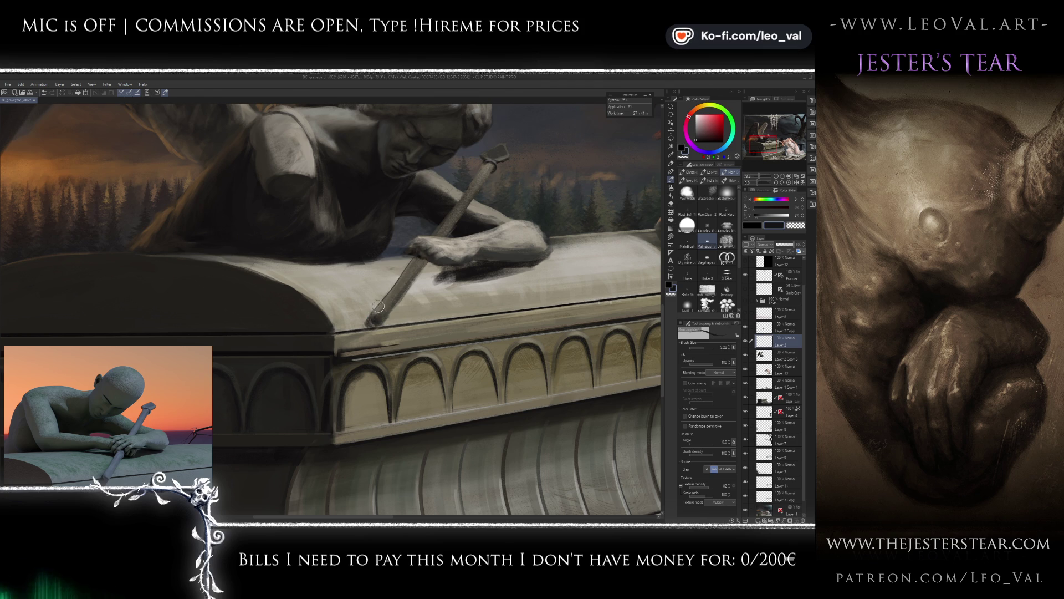
pyautogui.keyDown('alt'); pyautogui.click(373, 324); pyautogui.keyUp('alt')
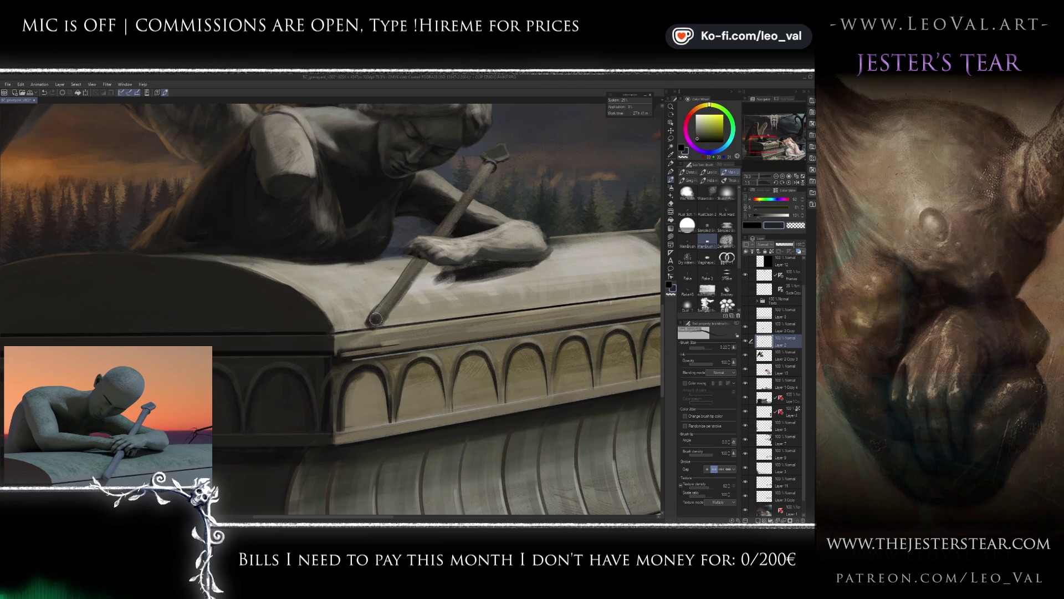
pyautogui.keyDown('alt'); pyautogui.click(372, 319); pyautogui.keyUp('alt')
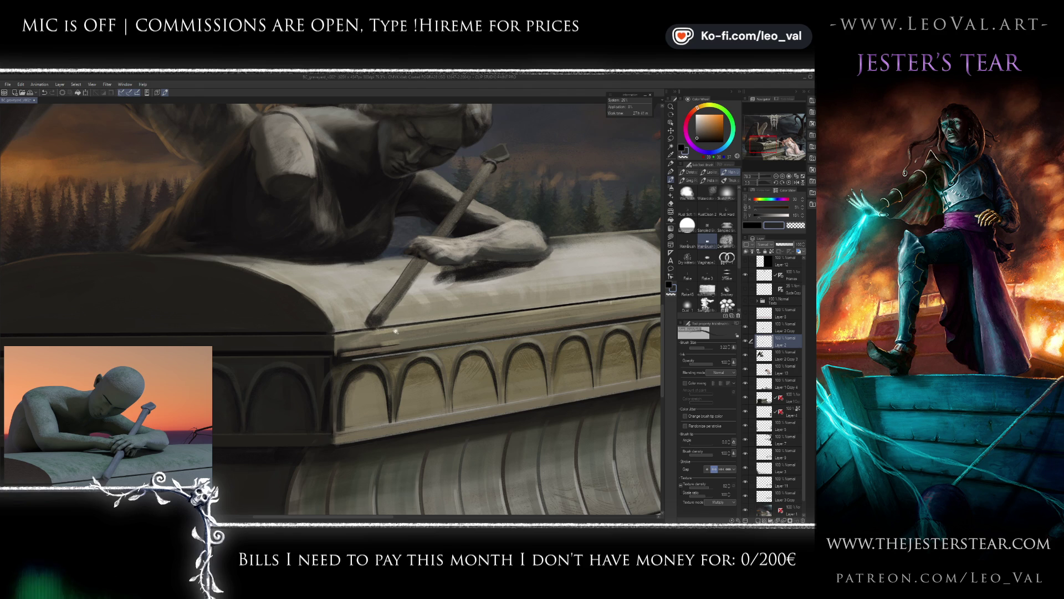
# Fit the whole painting in the window, zoom back in, and toggle between eraser and brush.
pyautogui.hotkey('ctrl', '0')
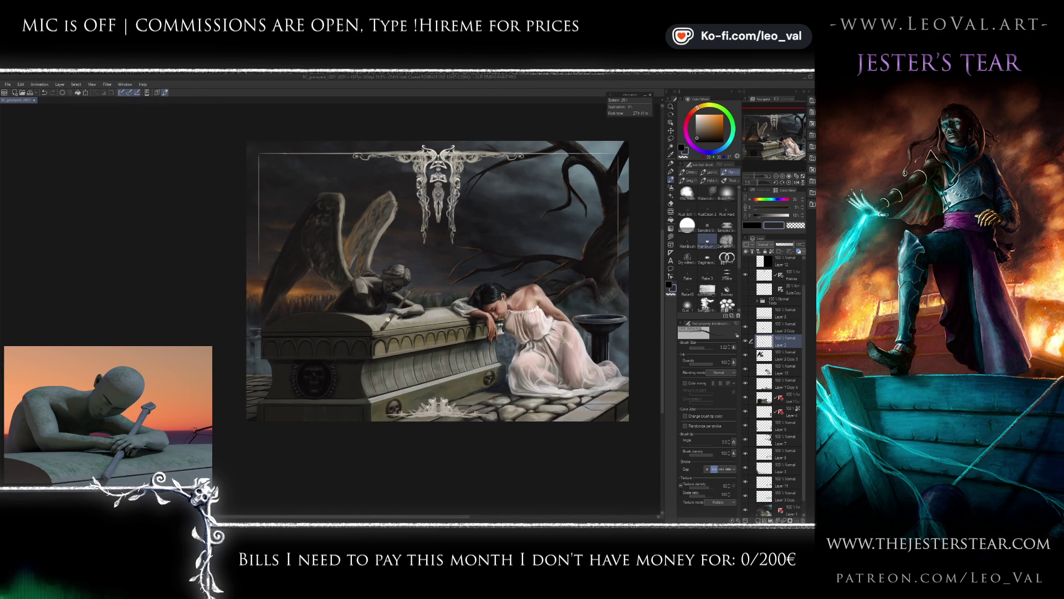
pyautogui.scroll(5, 386, 324)
pyautogui.scroll(1, 390, 319)
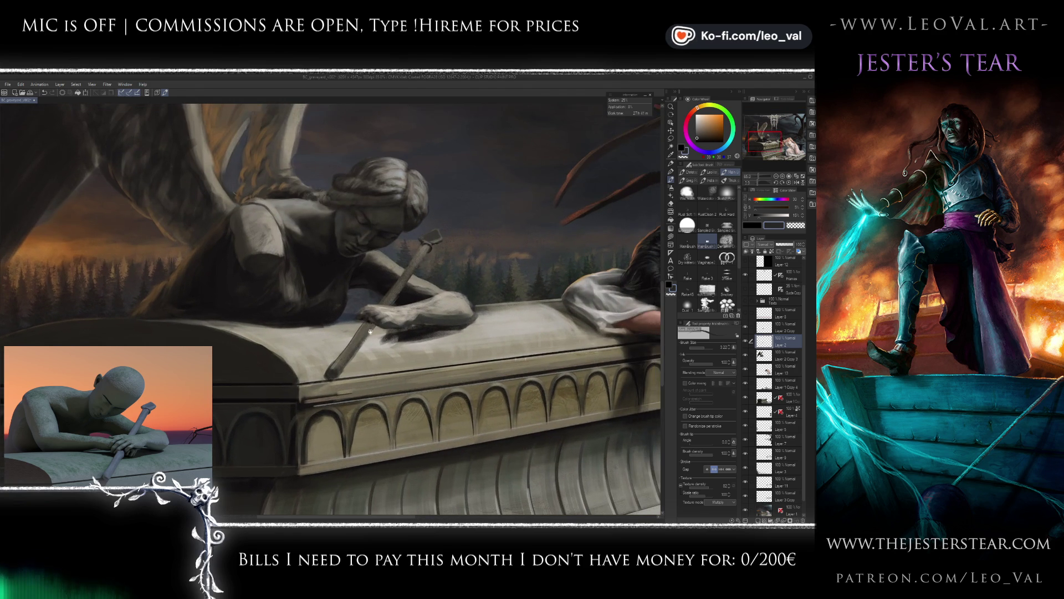
pyautogui.press('e')
pyautogui.scroll(1, 379, 323)
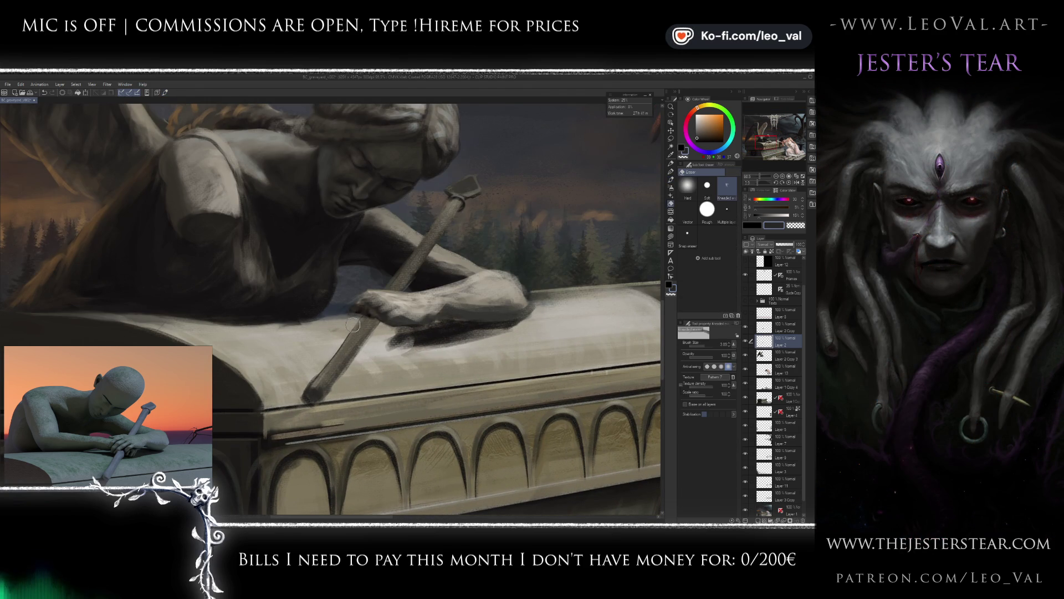
pyautogui.press('b')
pyautogui.scroll(-1, 376, 331)
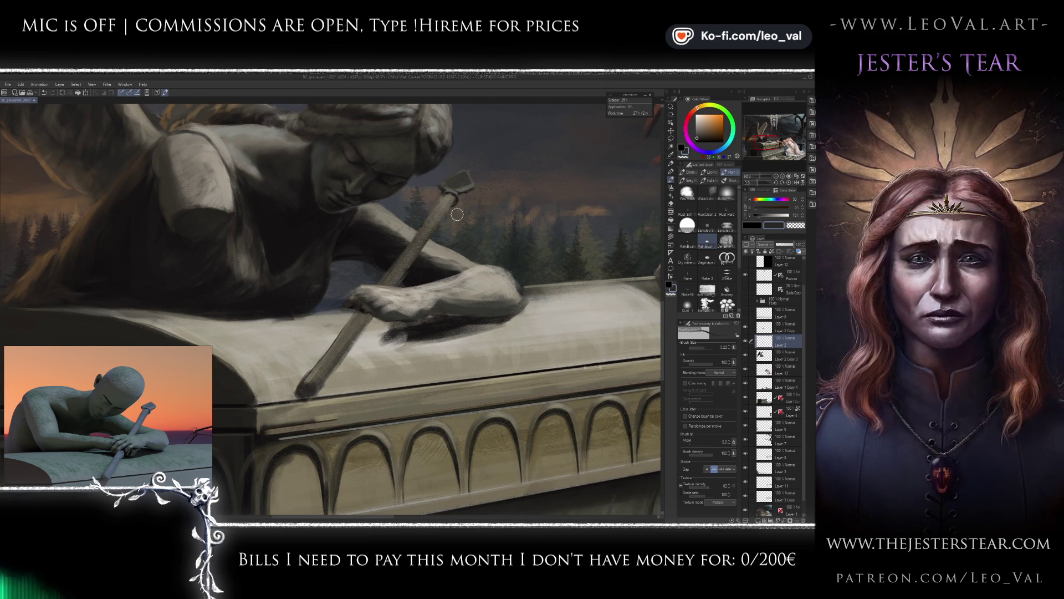
pyautogui.press('e')
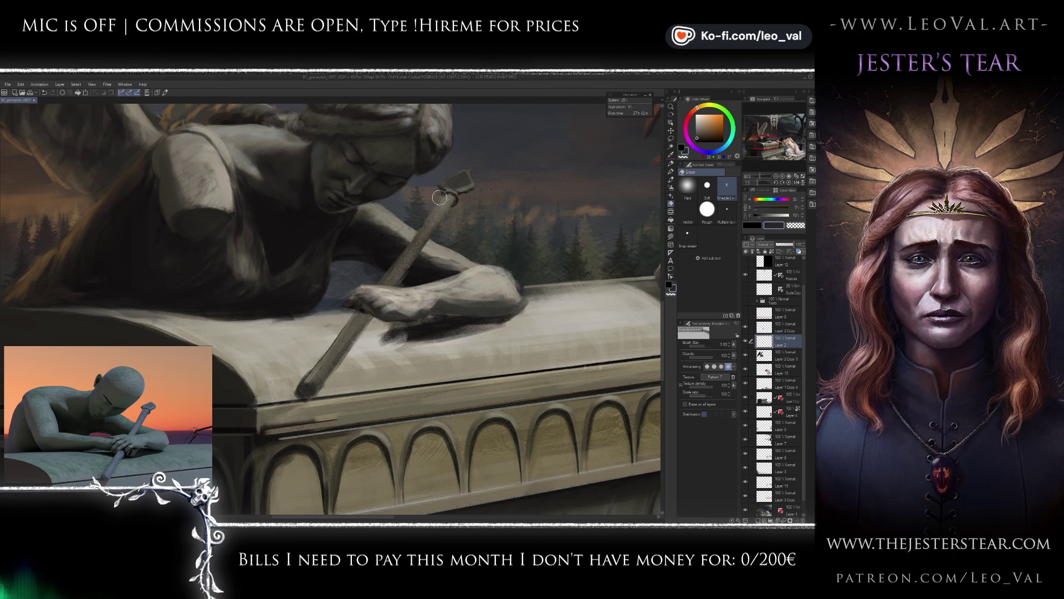
pyautogui.press('b')
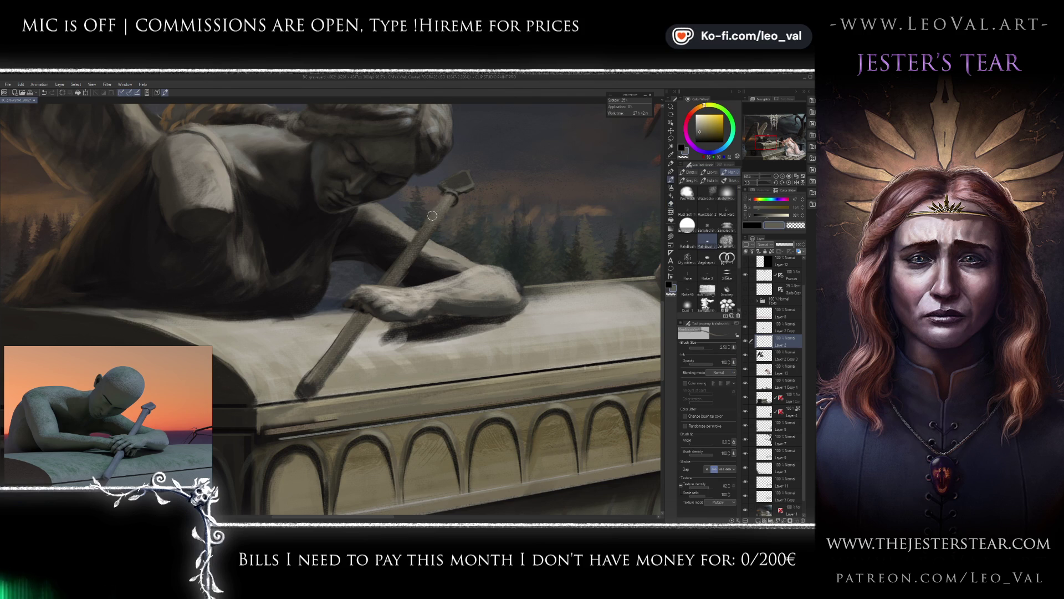
pyautogui.press('e')
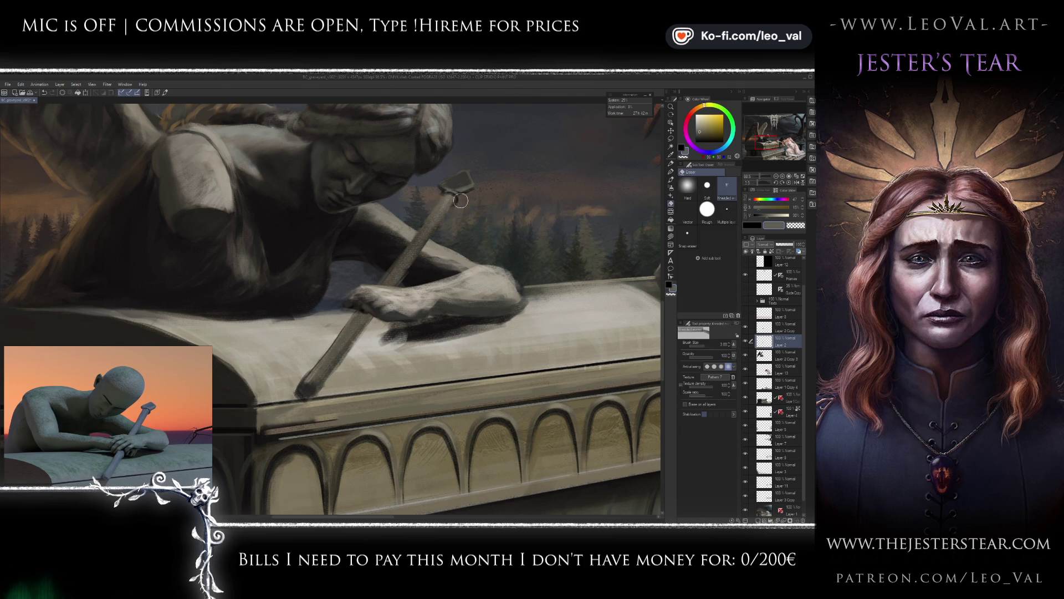
pyautogui.press('b')
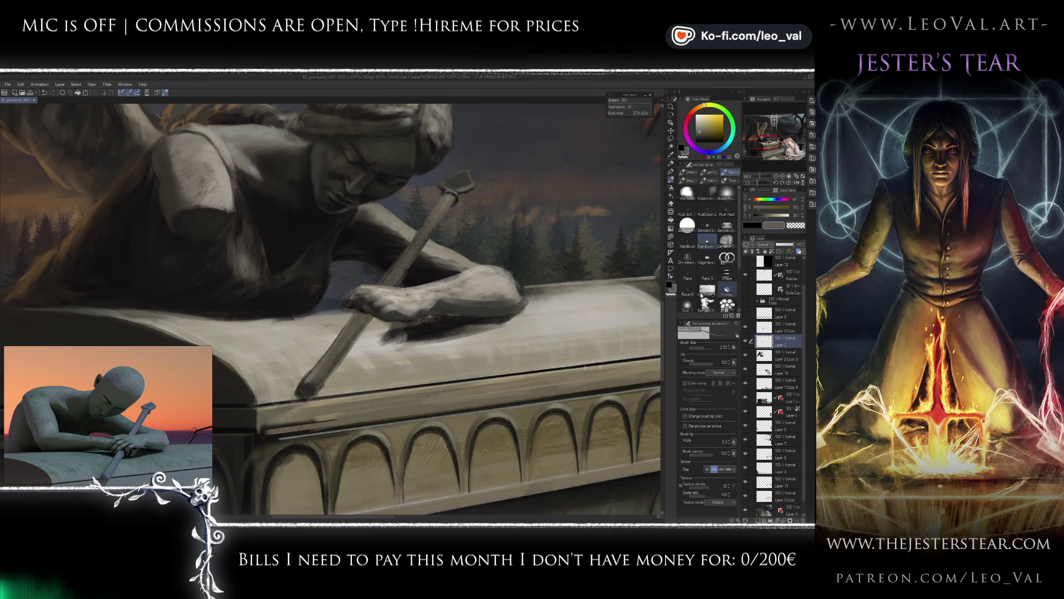
pyautogui.press('e')
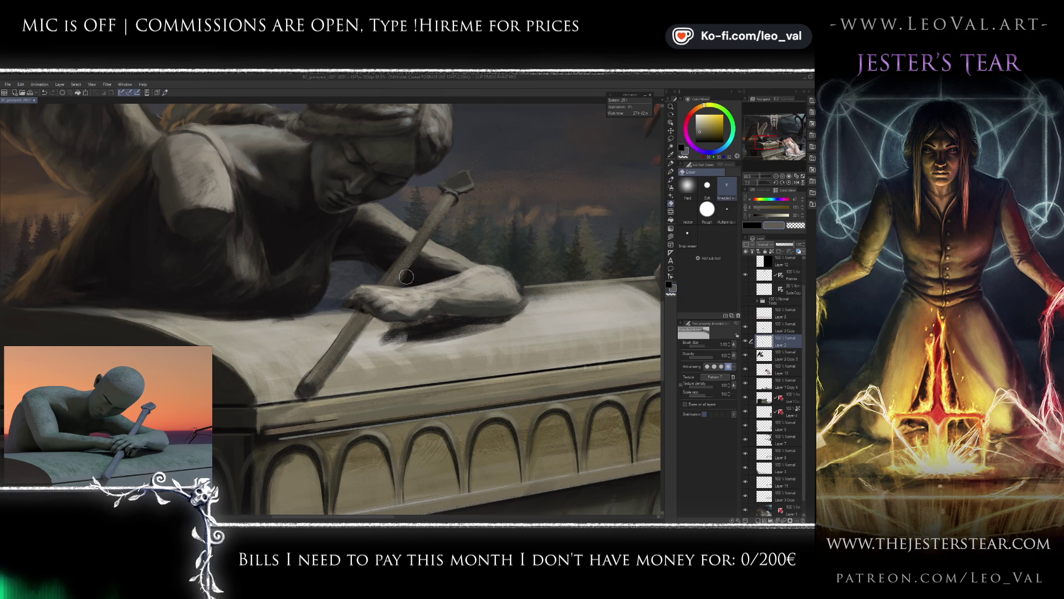
pyautogui.press('b')
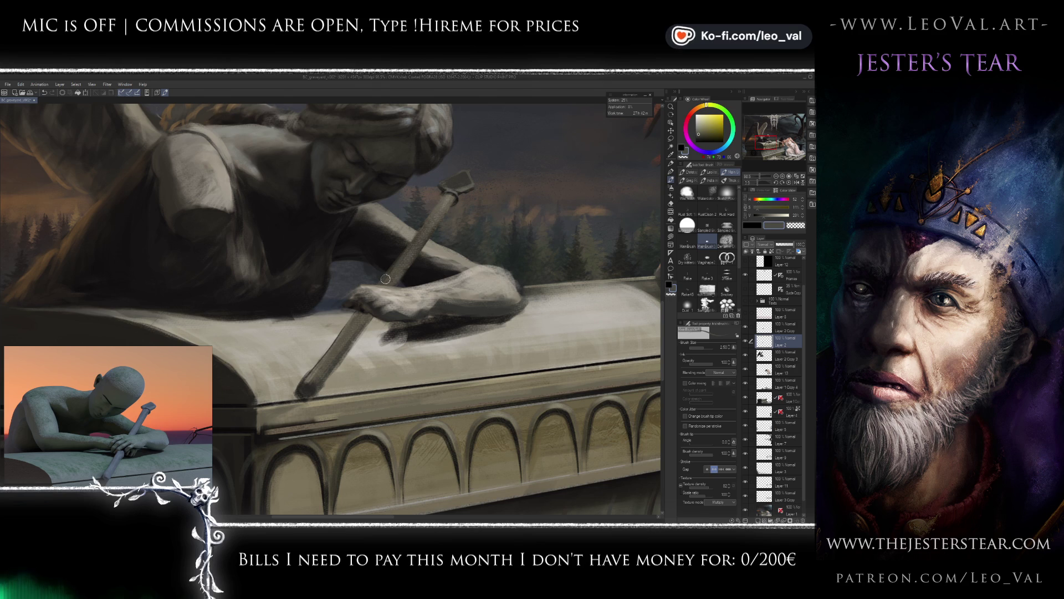
# Turn on colour mixing and darken the sword shaft across the angel's fingers in dark brown.
pyautogui.click(685, 383)
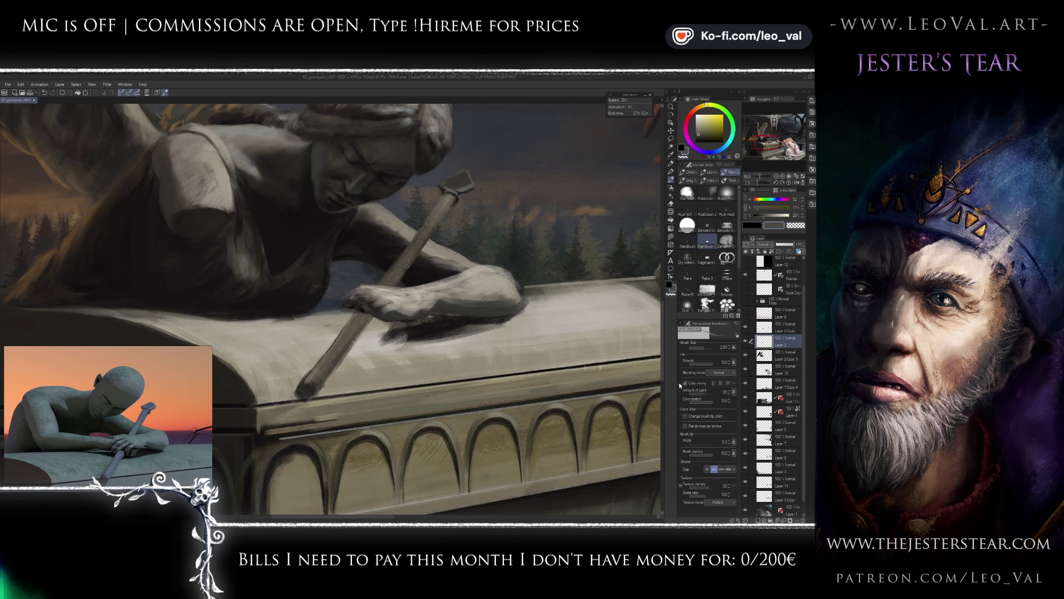
pyautogui.keyDown('alt'); pyautogui.click(364, 328); pyautogui.keyUp('alt')
pyautogui.press(']')
pyautogui.press(']')
pyautogui.press(']')
pyautogui.moveTo(364, 328)
pyautogui.mouseDown()
pyautogui.moveTo(338, 364)
pyautogui.moveTo(304, 379)
pyautogui.mouseUp()
pyautogui.press('[')
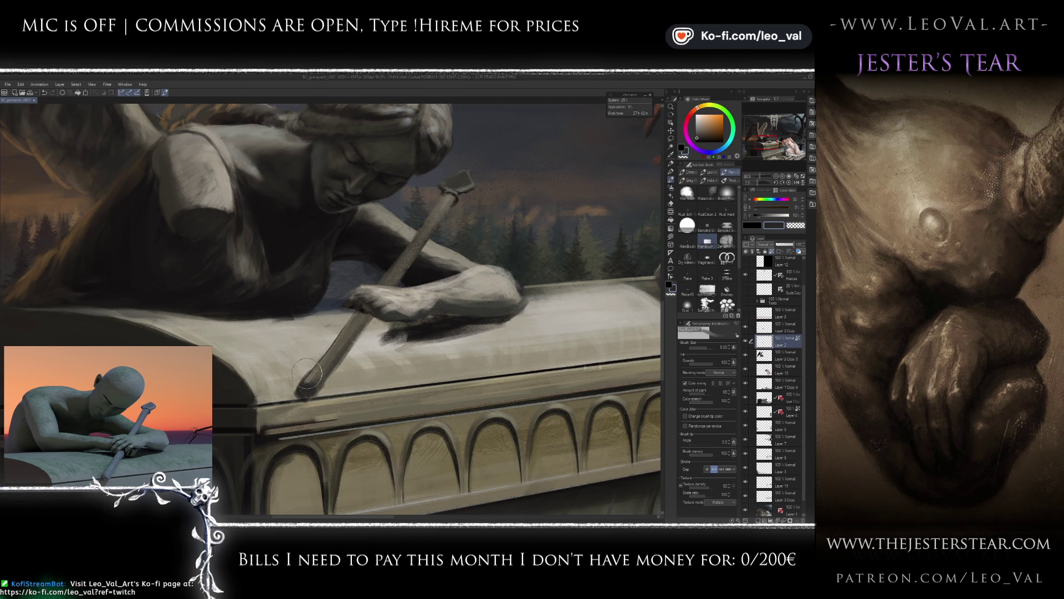
pyautogui.moveTo(390, 277)
pyautogui.mouseDown()
pyautogui.moveTo(373, 303)
pyautogui.moveTo(378, 286)
pyautogui.mouseUp()
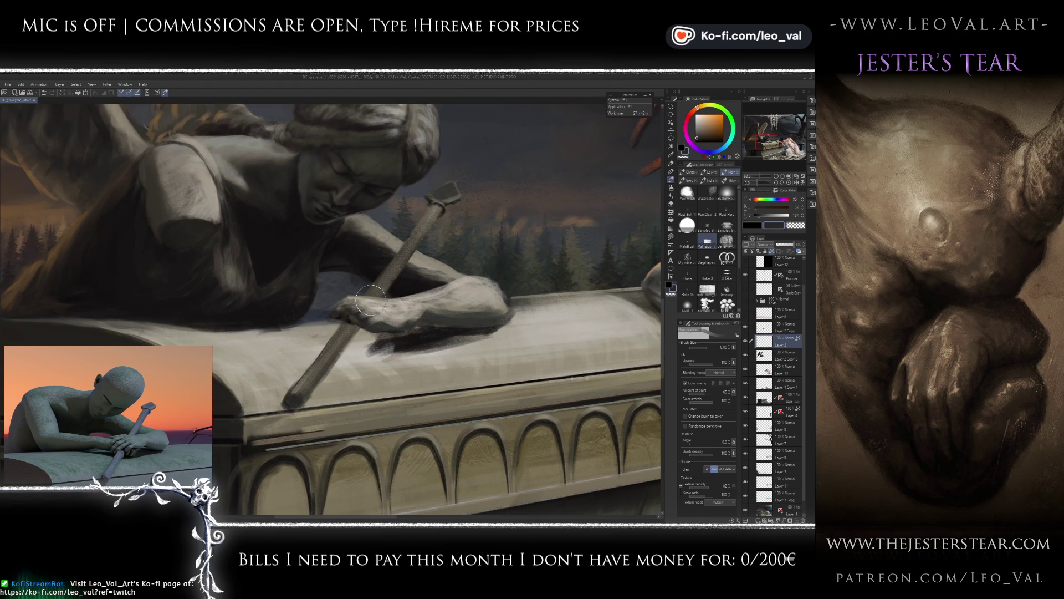
# Repaint the shaft in grey-beige and dark grey down to the lid, and square off its top.
pyautogui.press('[')
pyautogui.press('[')
pyautogui.press('[')
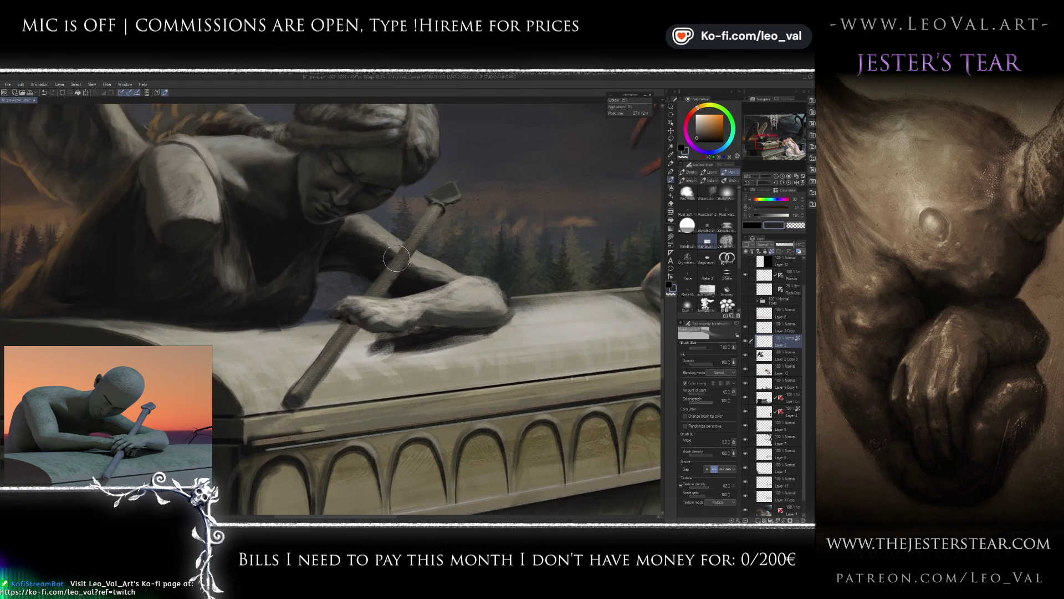
pyautogui.keyDown('alt'); pyautogui.click(404, 243); pyautogui.keyUp('alt')
pyautogui.moveTo(435, 213); pyautogui.dragTo(355, 327)
pyautogui.keyDown('alt'); pyautogui.click(349, 352); pyautogui.keyUp('alt')
pyautogui.moveTo(364, 314)
pyautogui.mouseDown()
pyautogui.moveTo(308, 387)
pyautogui.moveTo(333, 335)
pyautogui.moveTo(305, 381)
pyautogui.mouseUp()
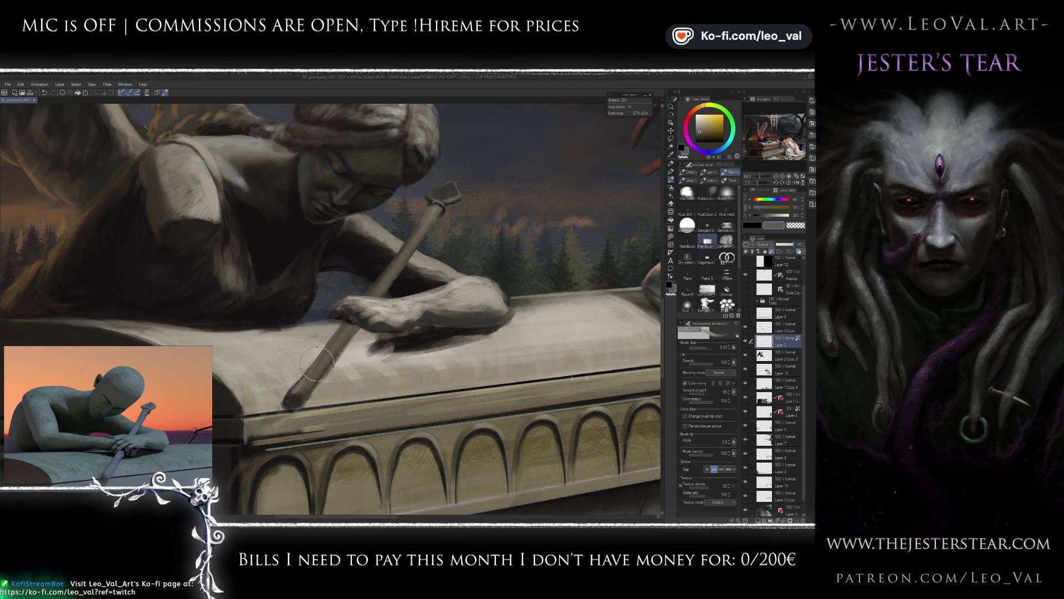
pyautogui.moveTo(440, 206)
pyautogui.mouseDown()
pyautogui.moveTo(446, 198)
pyautogui.moveTo(380, 274)
pyautogui.mouseUp()
pyautogui.keyDown('alt'); pyautogui.click(442, 208); pyautogui.keyUp('alt')
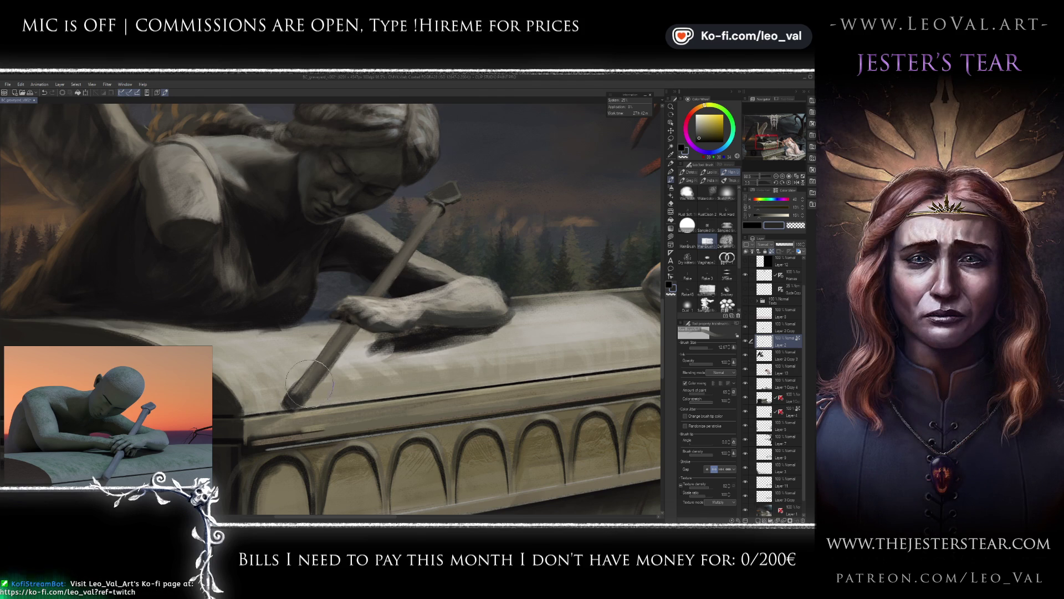
# Paint a thin dark line along the shaft's lower edge with a very thin brush.
pyautogui.keyDown('alt'); pyautogui.click(377, 288); pyautogui.keyUp('alt')
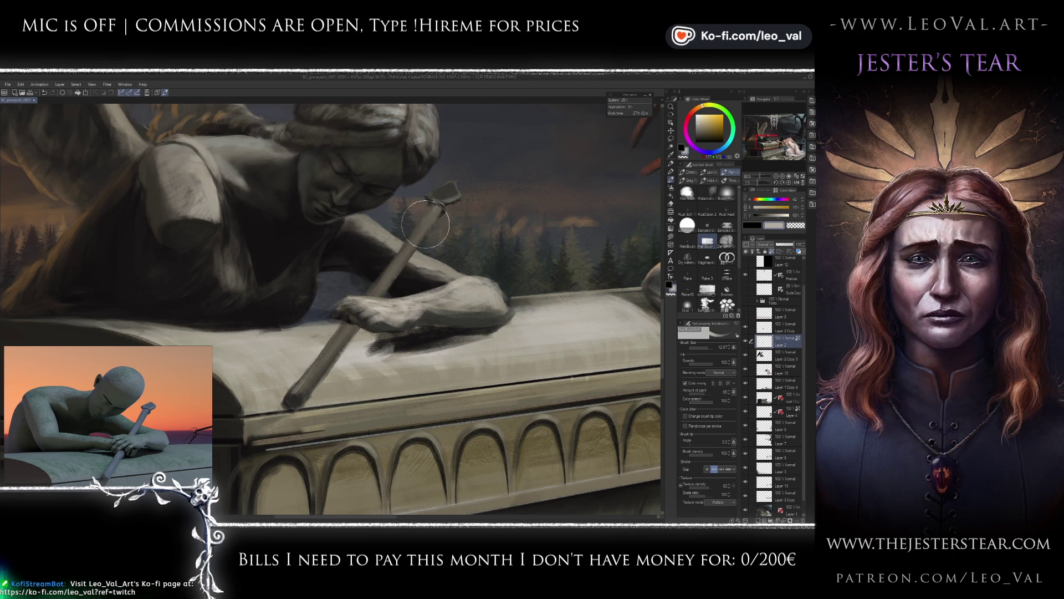
pyautogui.press('[')
pyautogui.press('[')
pyautogui.press('[')
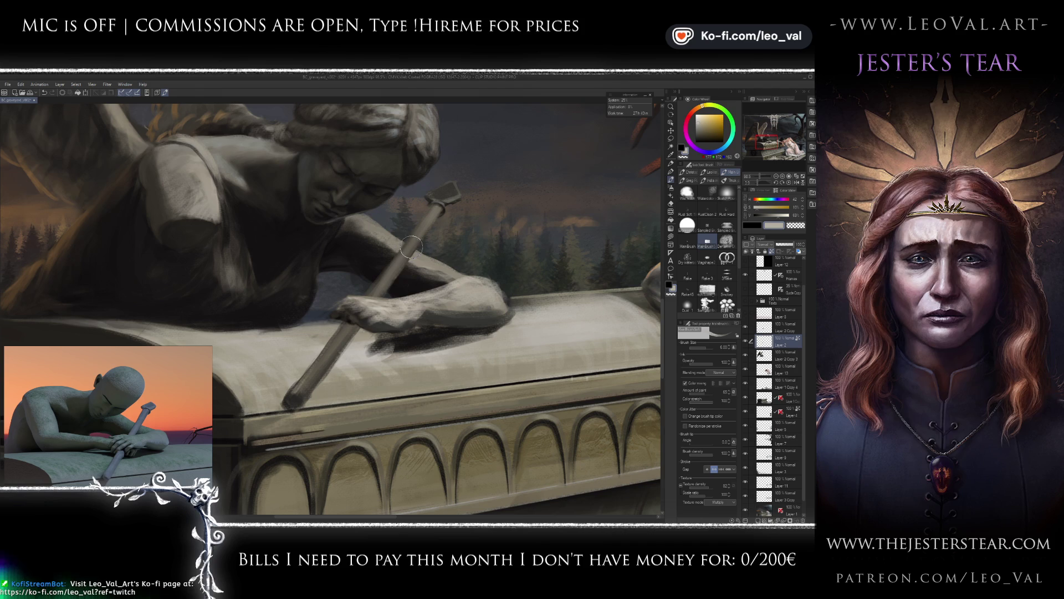
pyautogui.press(']')
pyautogui.press(']')
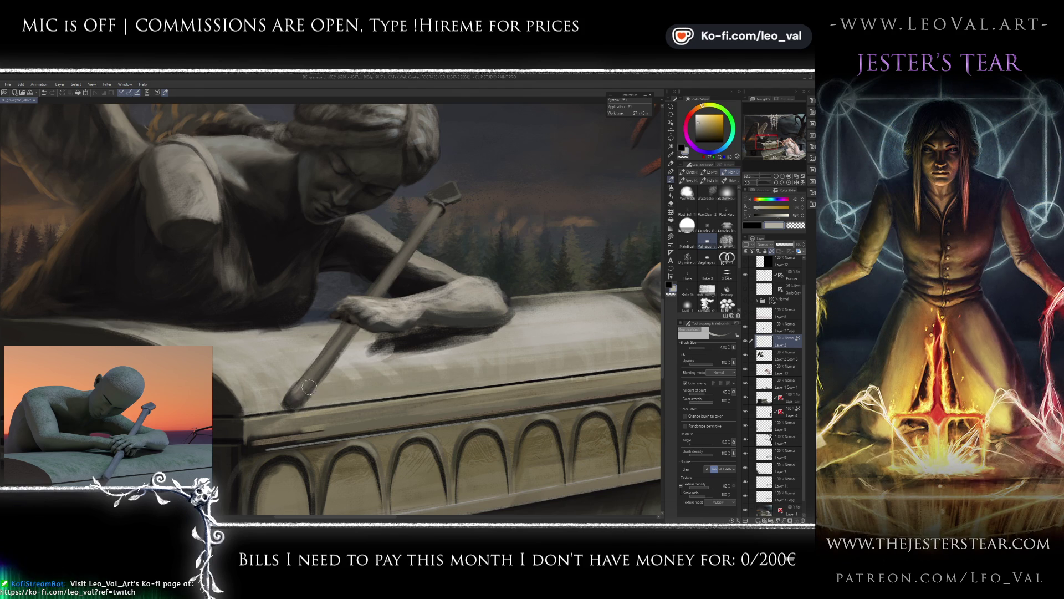
pyautogui.keyDown('alt'); pyautogui.click(345, 320); pyautogui.keyUp('alt')
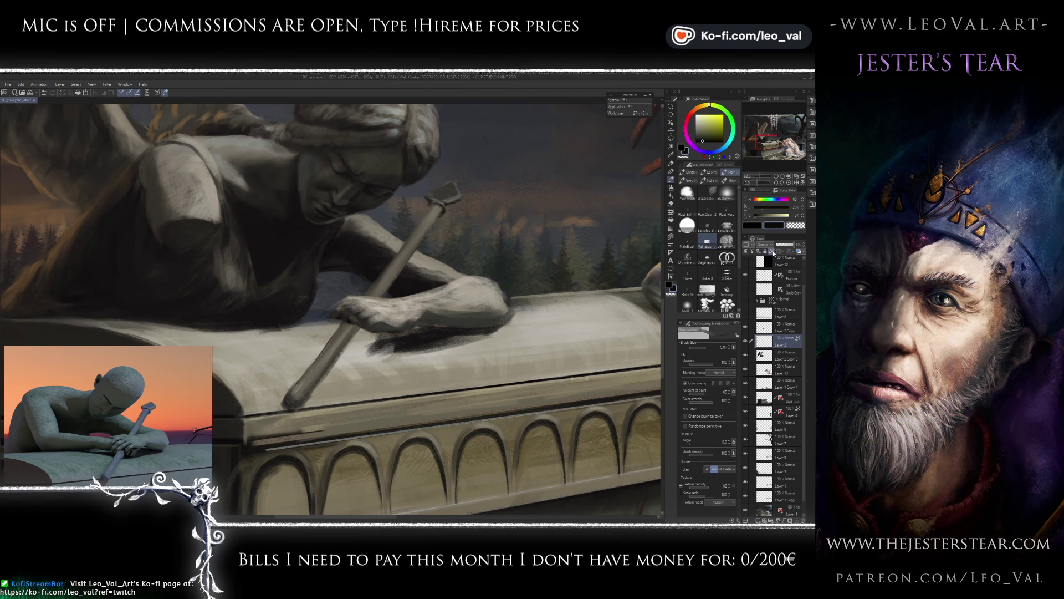
pyautogui.keyDown('alt'); pyautogui.click(311, 366); pyautogui.keyUp('alt')
pyautogui.keyDown('alt'); pyautogui.click(410, 339); pyautogui.keyUp('alt')
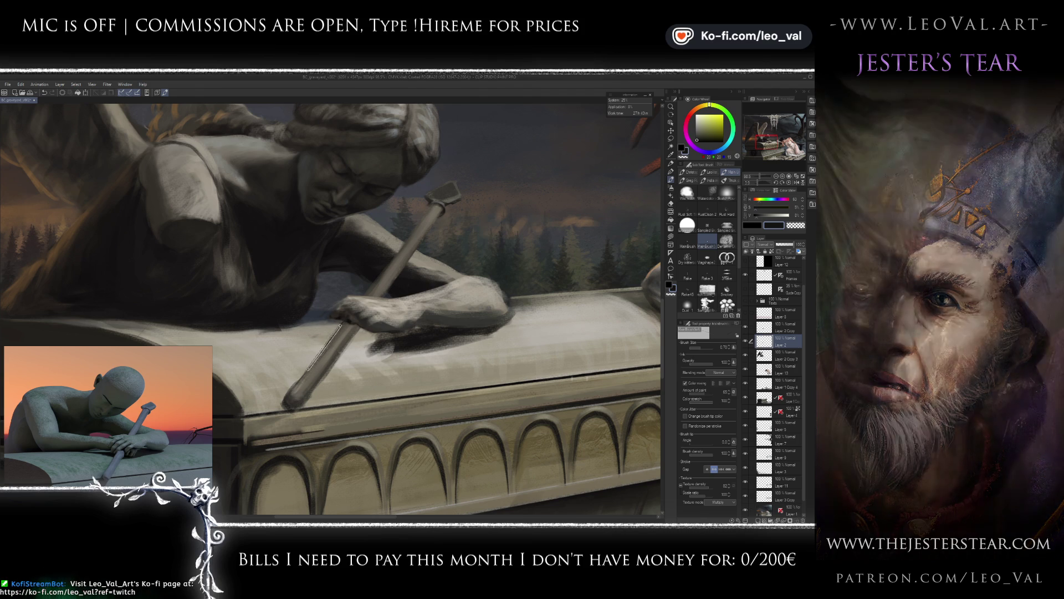
pyautogui.press('[')
pyautogui.moveTo(342, 325); pyautogui.dragTo(285, 408)
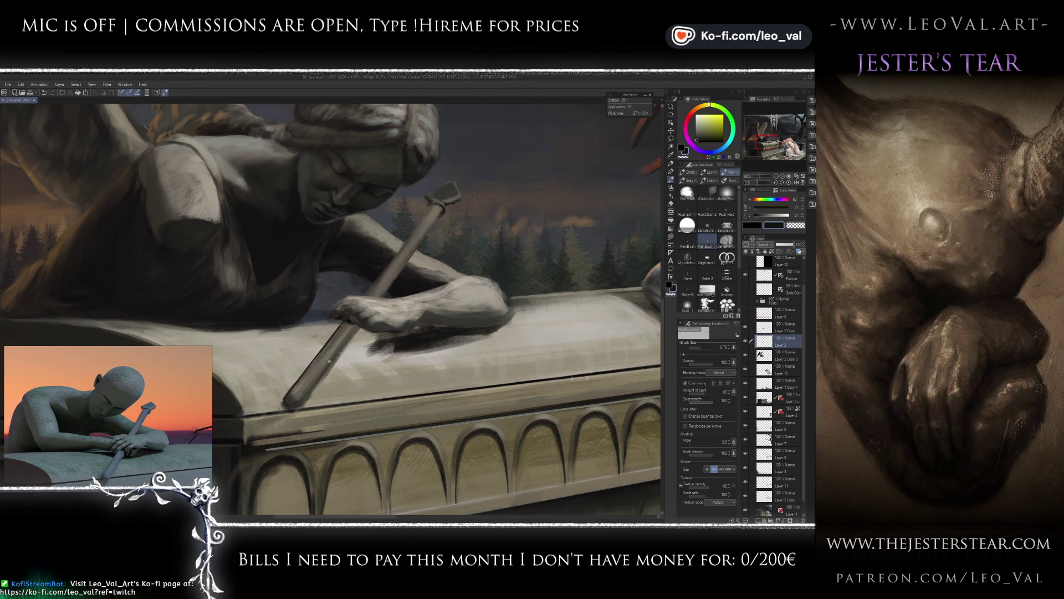
# Sample stone greys and add a white highlight stroke near the shaft's lower end.
pyautogui.keyDown('alt'); pyautogui.click(299, 383); pyautogui.keyUp('alt')
pyautogui.keyDown('alt'); pyautogui.click(295, 384); pyautogui.keyUp('alt')
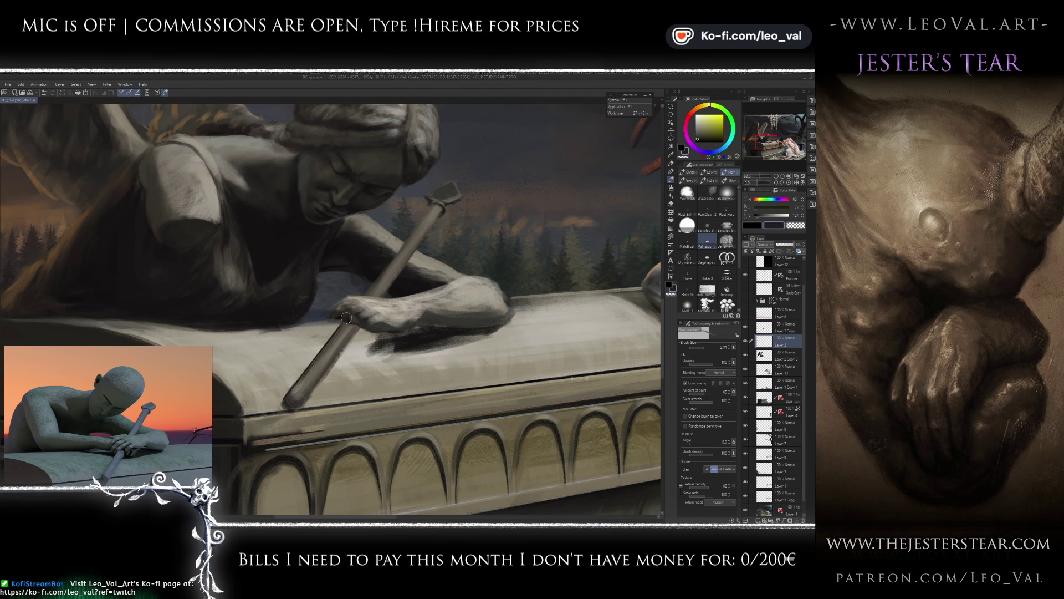
pyautogui.press('[')
pyautogui.press('[')
pyautogui.press('[')
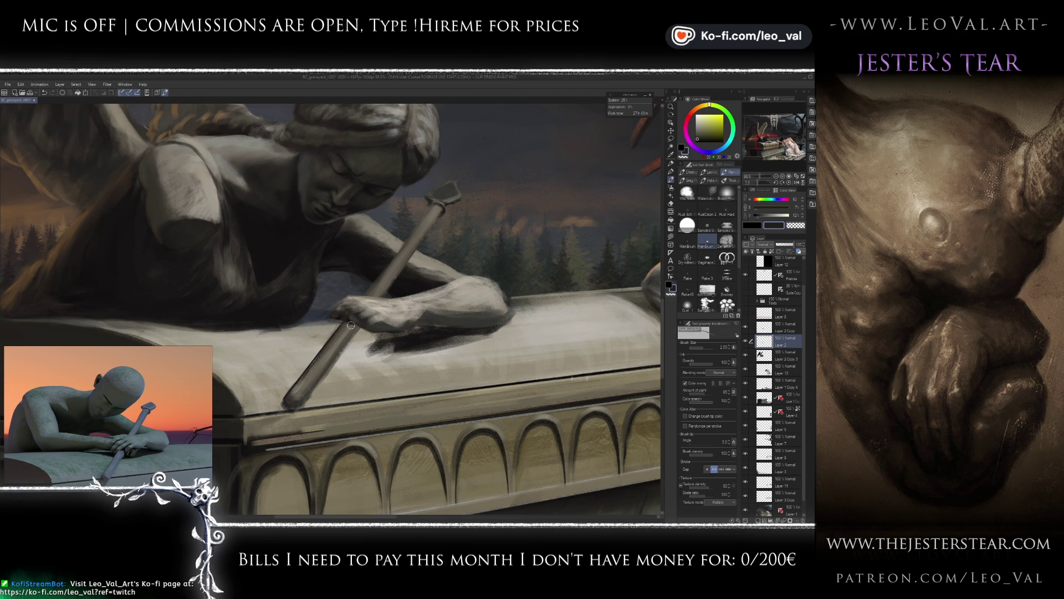
pyautogui.press(']')
pyautogui.press(']')
pyautogui.press(']')
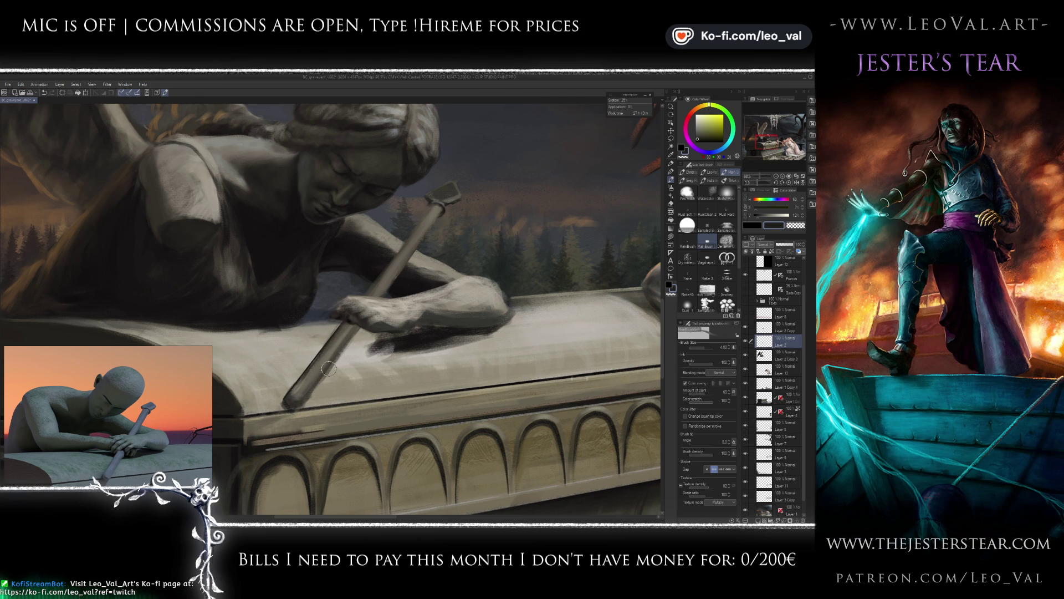
pyautogui.keyDown('alt'); pyautogui.click(301, 390); pyautogui.keyUp('alt')
pyautogui.keyDown('alt'); pyautogui.click(302, 387); pyautogui.keyUp('alt')
pyautogui.press('[')
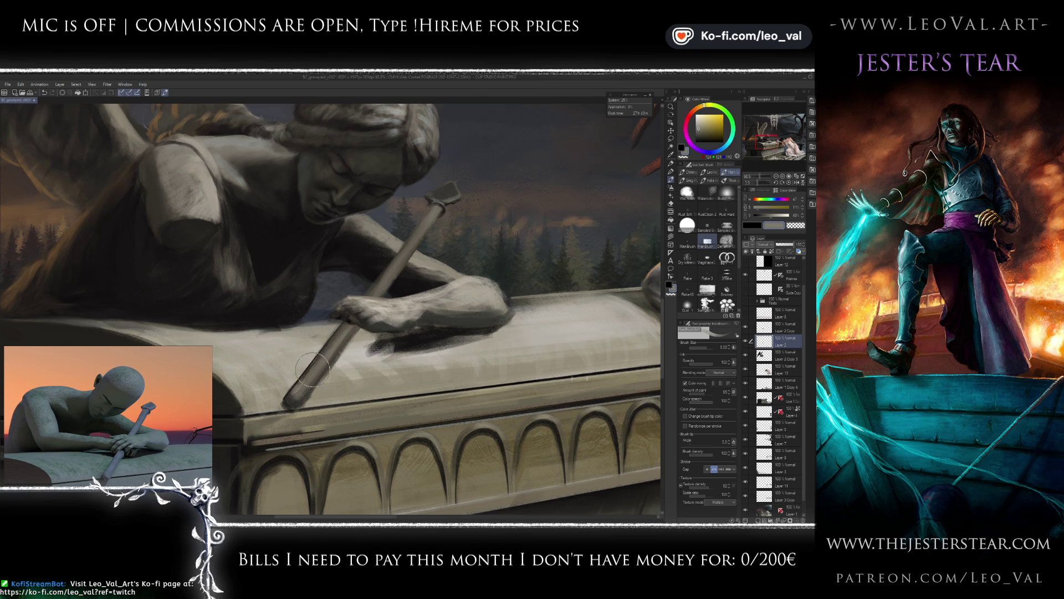
pyautogui.keyDown('alt'); pyautogui.click(376, 303); pyautogui.keyUp('alt')
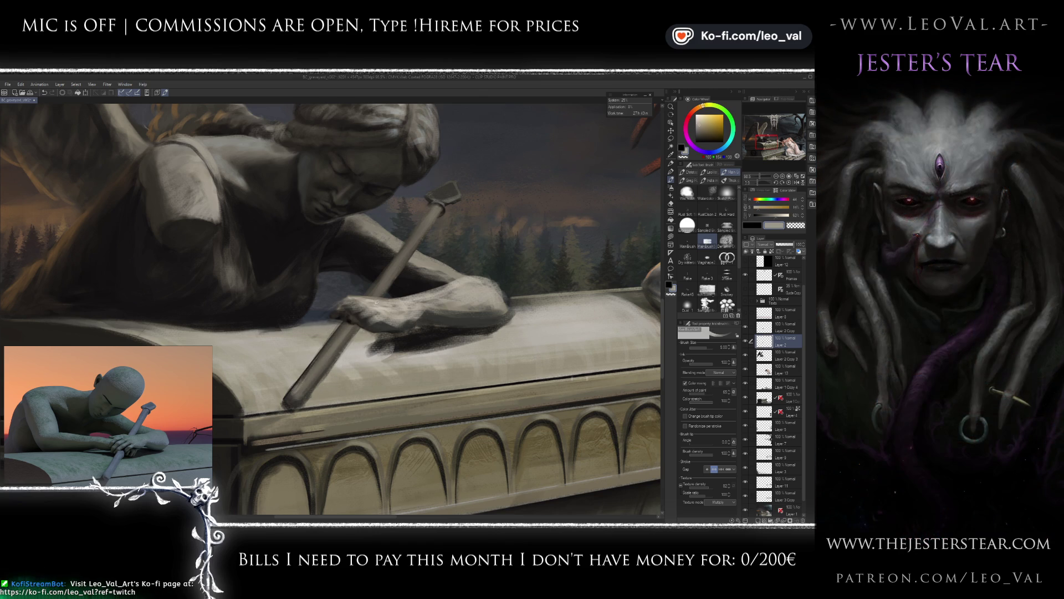
pyautogui.press('[')
pyautogui.press('[')
pyautogui.press('[')
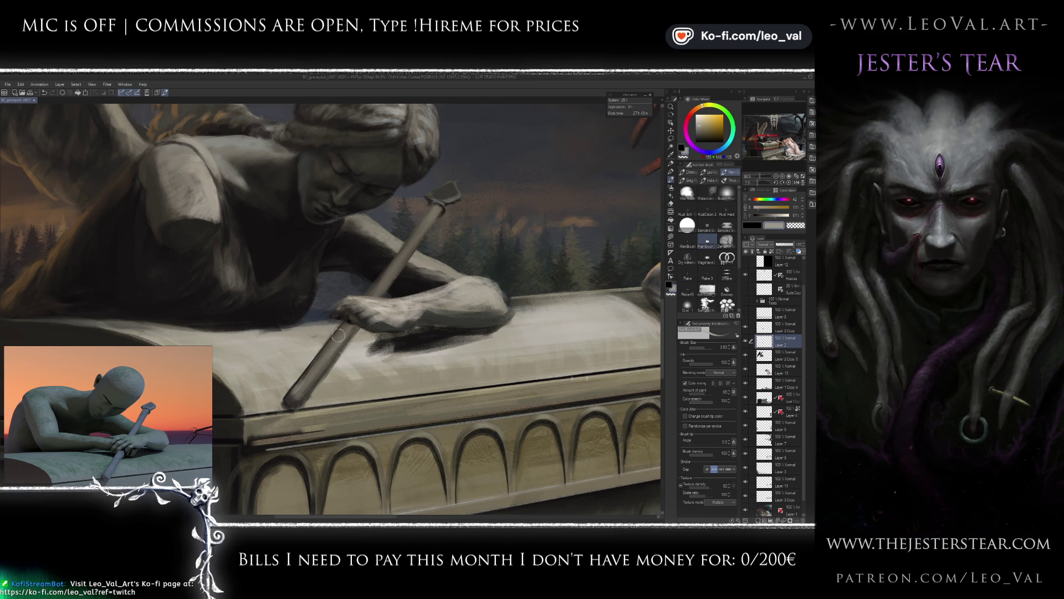
pyautogui.press('x')
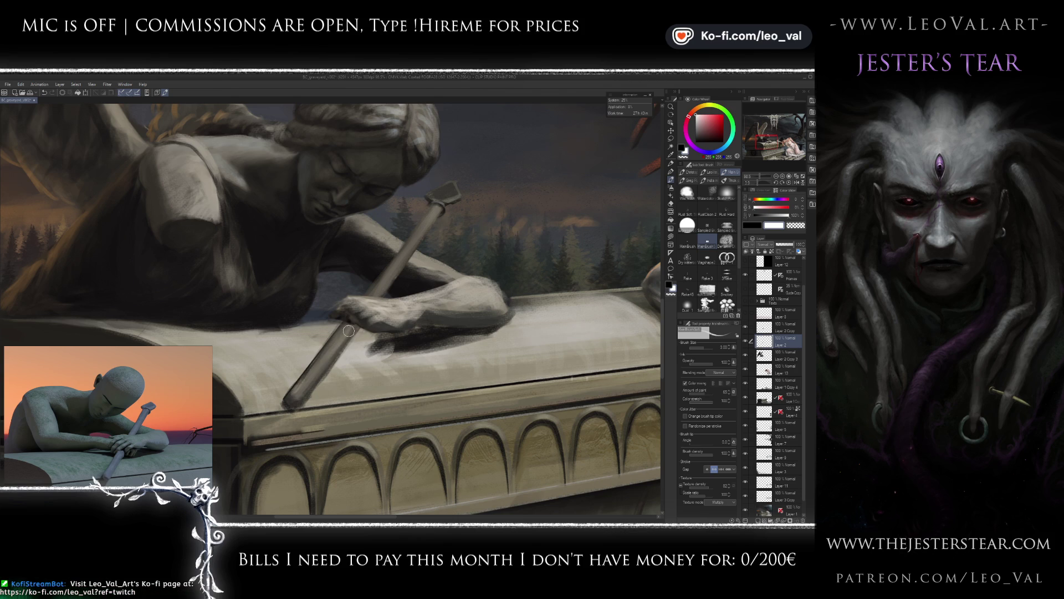
pyautogui.moveTo(333, 353)
pyautogui.mouseDown()
pyautogui.moveTo(348, 332)
pyautogui.moveTo(306, 382)
pyautogui.mouseUp()
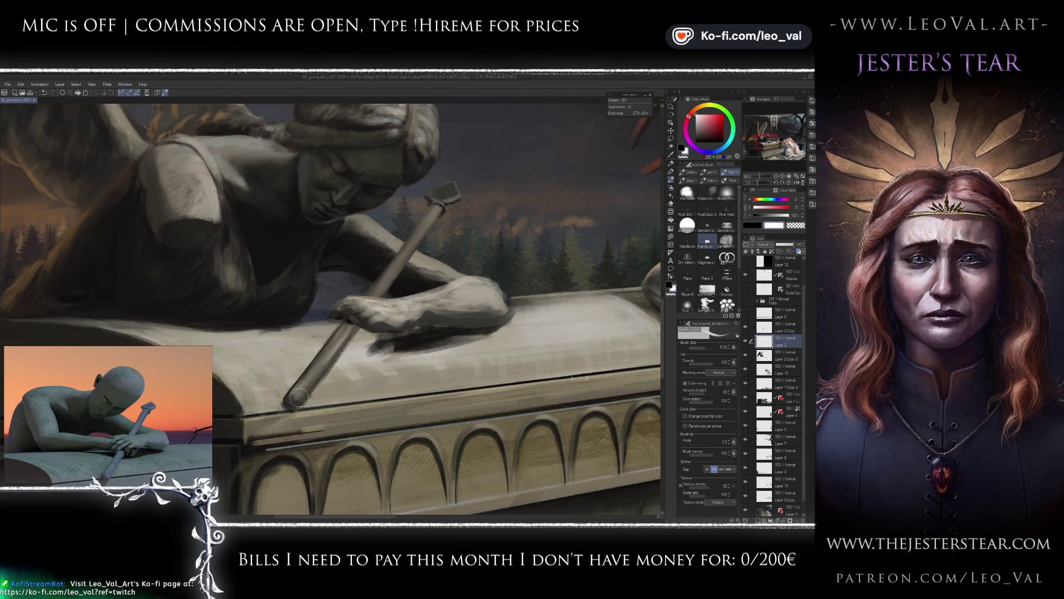
pyautogui.scroll(-1, 309, 385)
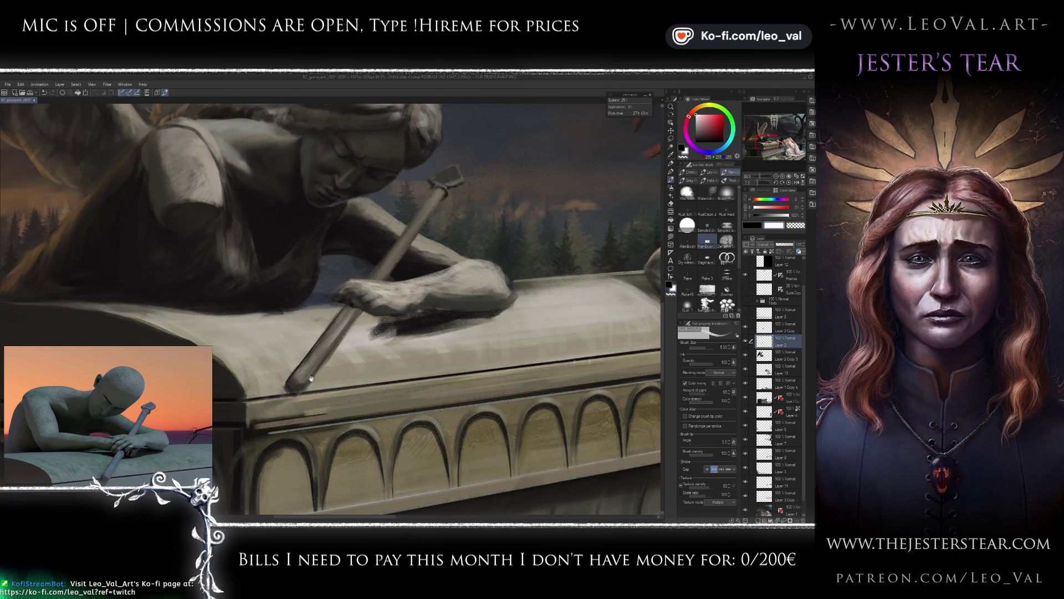
pyautogui.keyDown('alt'); pyautogui.click(306, 383); pyautogui.keyUp('alt')
pyautogui.keyDown('alt'); pyautogui.click(315, 368); pyautogui.keyUp('alt')
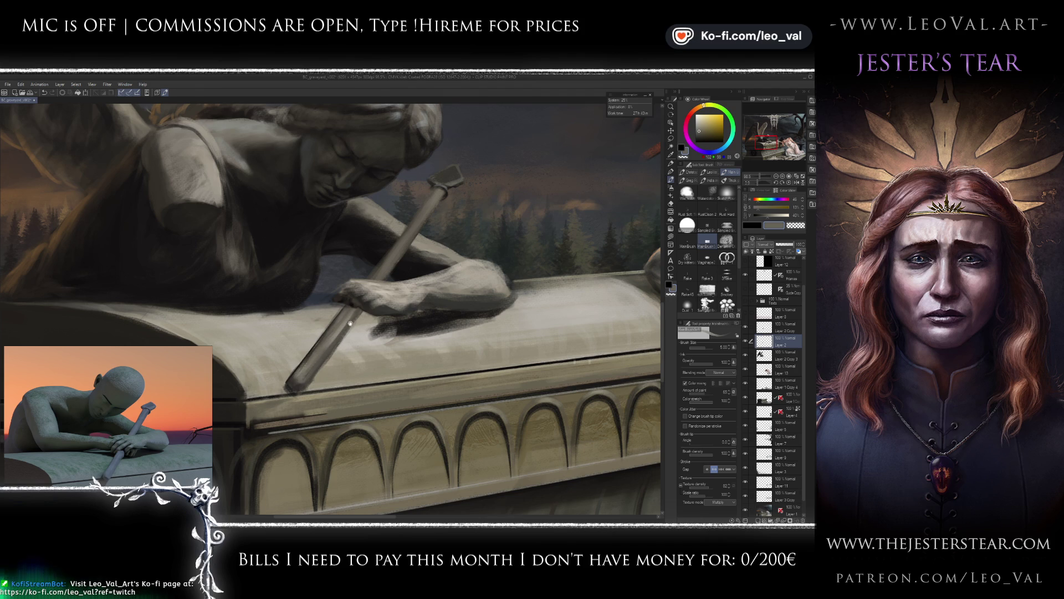
pyautogui.scroll(-2, 352, 320)
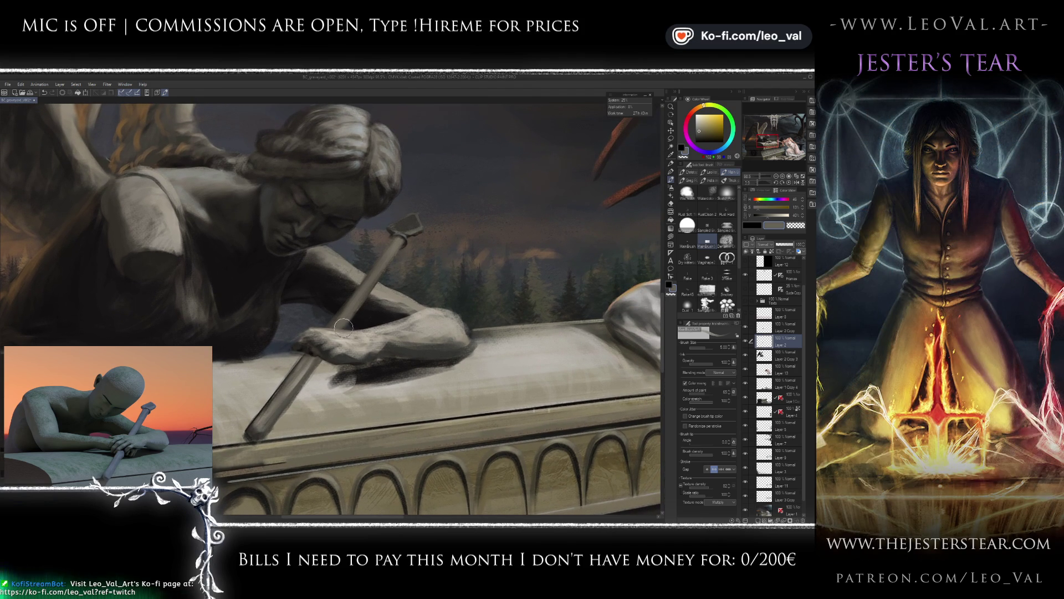
pyautogui.press('x')
pyautogui.press(']')
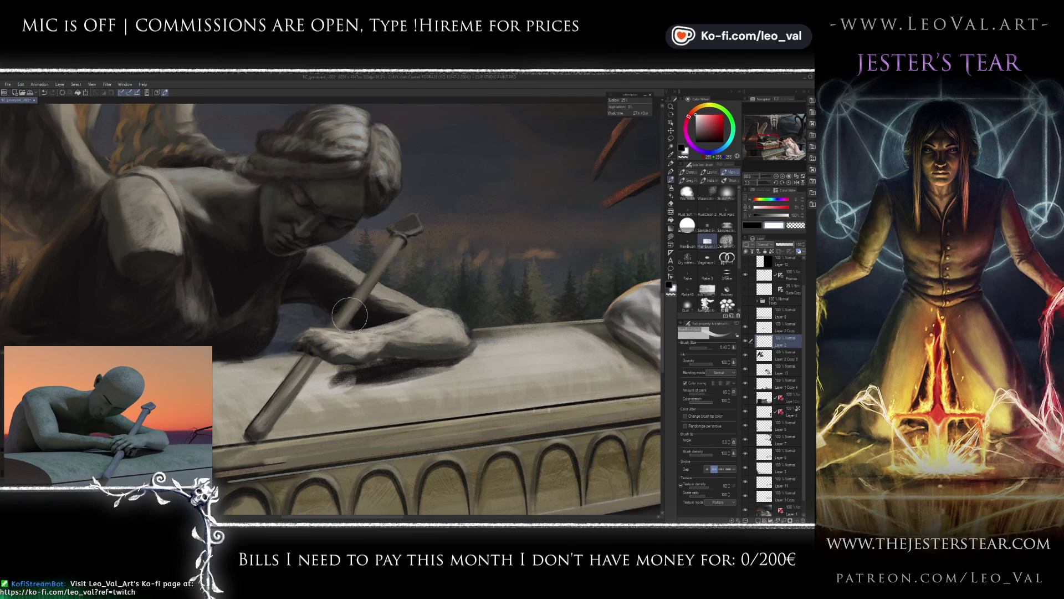
pyautogui.press('[')
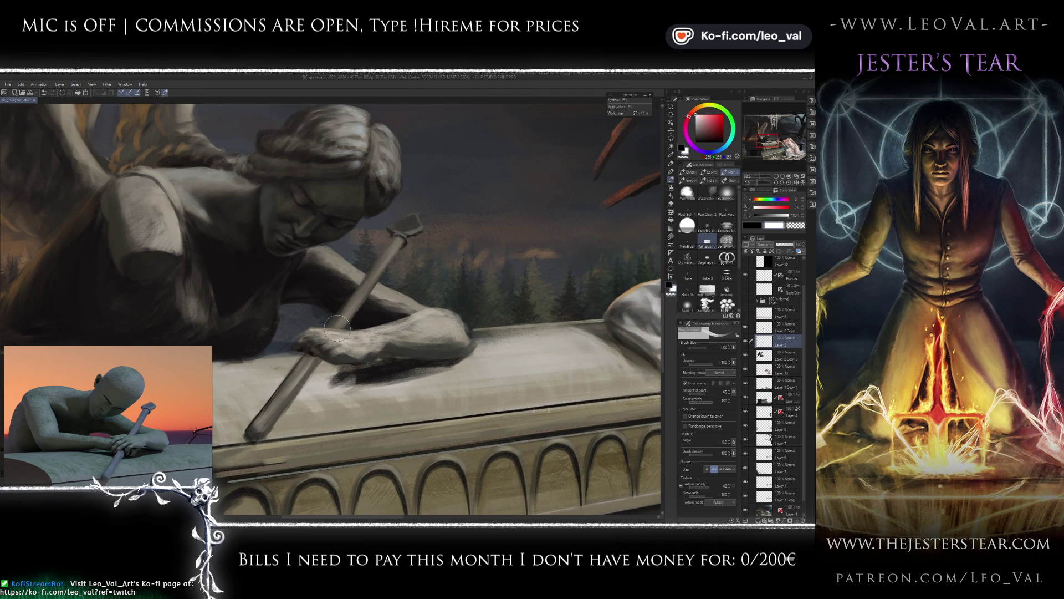
pyautogui.scroll(2, 396, 259)
pyautogui.scroll(1, 396, 259)
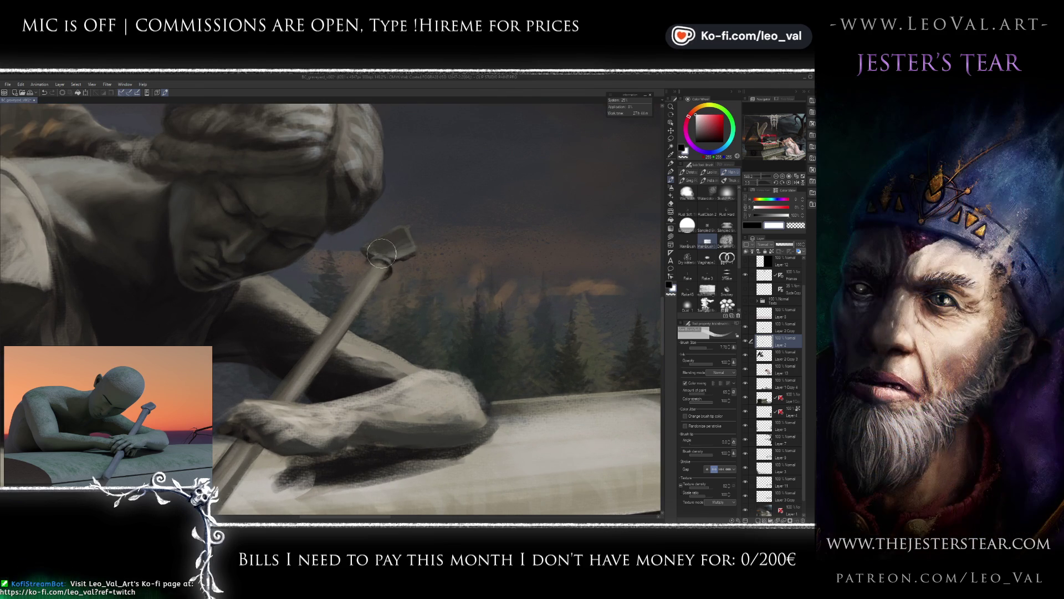
pyautogui.keyDown('alt'); pyautogui.click(387, 245); pyautogui.keyUp('alt')
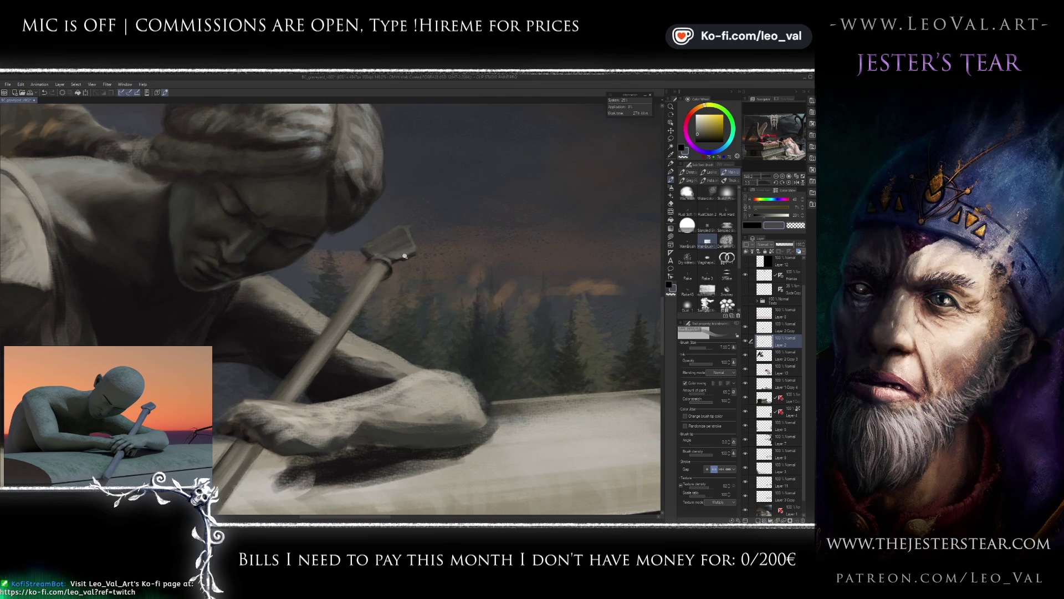
pyautogui.scroll(-4, 407, 254)
pyautogui.scroll(5, 409, 250)
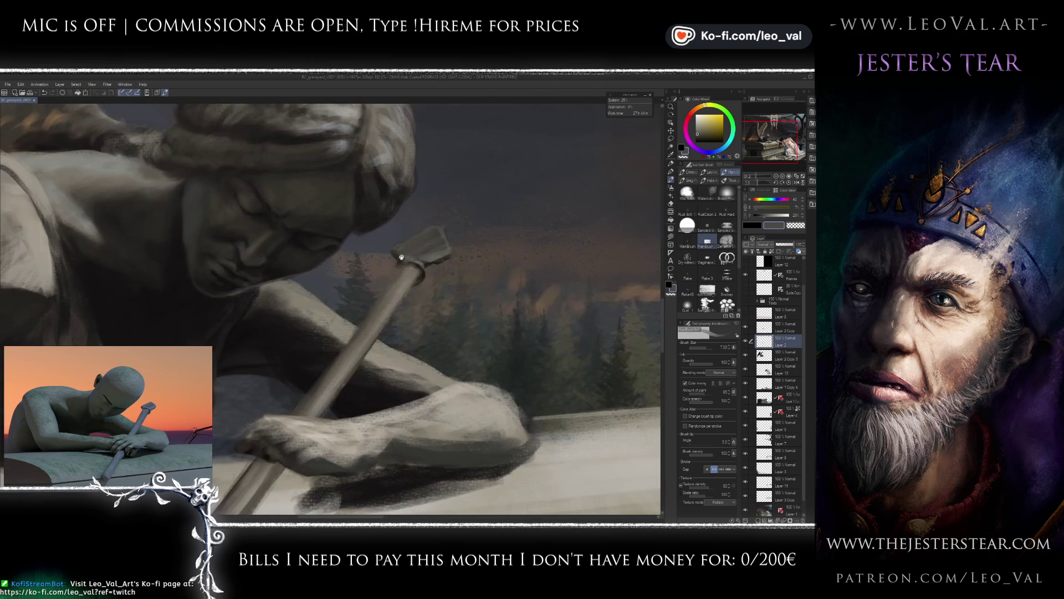
pyautogui.press('e')
pyautogui.press('b')
pyautogui.keyDown('alt'); pyautogui.click(353, 386); pyautogui.keyUp('alt')
pyautogui.keyDown('alt'); pyautogui.click(334, 364); pyautogui.keyUp('alt')
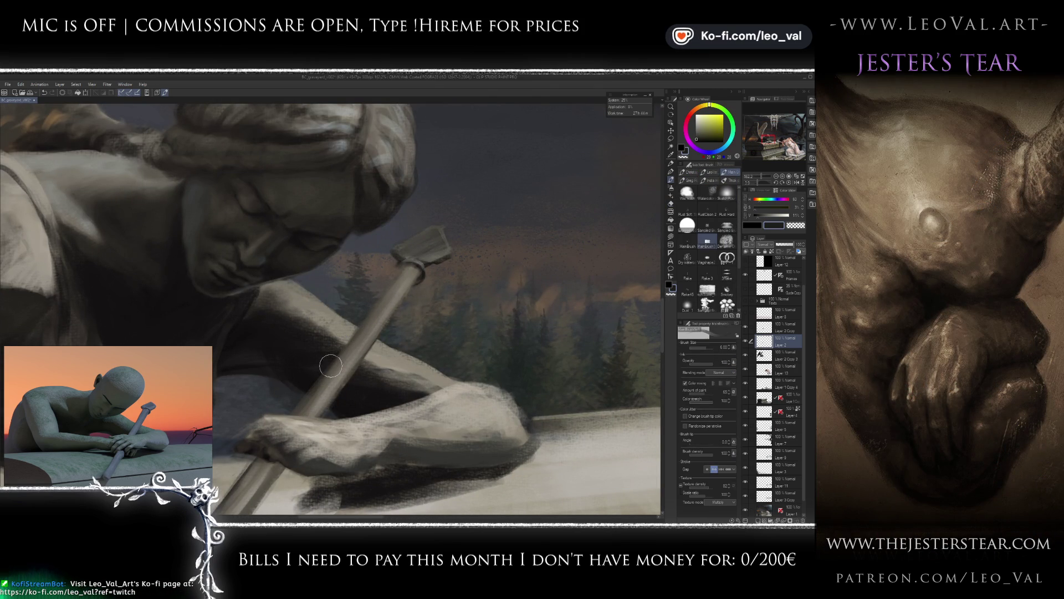
pyautogui.press('[')
pyautogui.press('[')
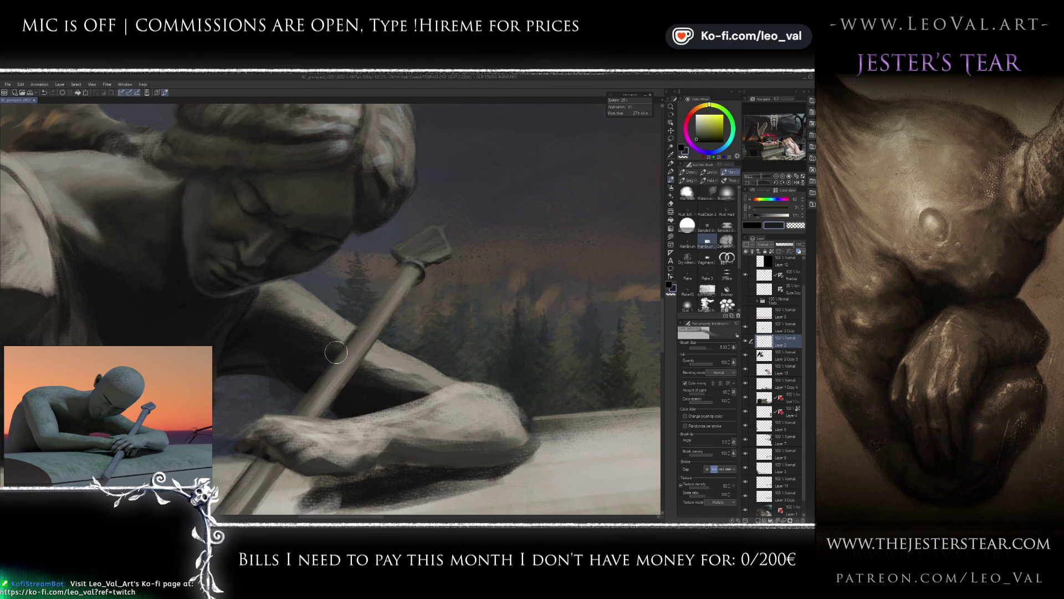
pyautogui.press(']')
pyautogui.press(']')
pyautogui.keyDown('alt'); pyautogui.click(359, 332); pyautogui.keyUp('alt')
pyautogui.press('[')
pyautogui.press('[')
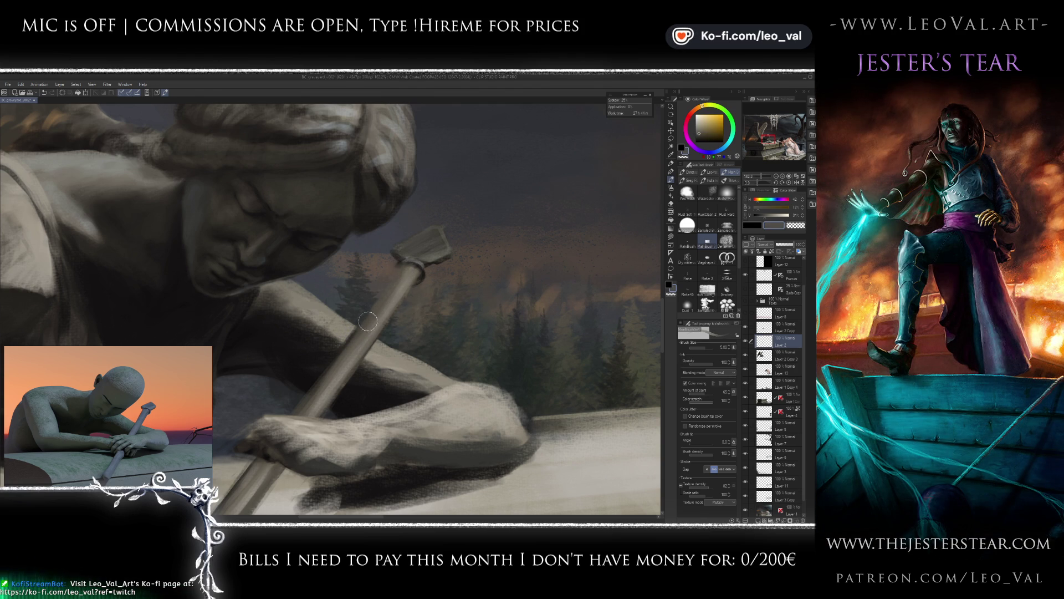
pyautogui.keyDown('alt'); pyautogui.click(388, 307); pyautogui.keyUp('alt')
pyautogui.press(']')
pyautogui.press(']')
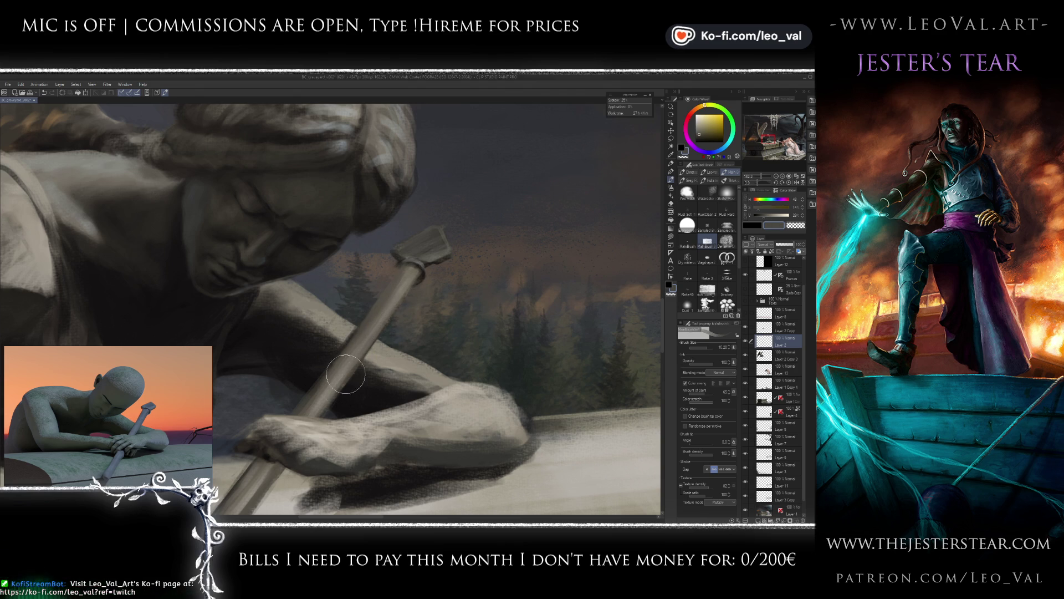
pyautogui.keyDown('alt'); pyautogui.click(350, 368); pyautogui.keyUp('alt')
pyautogui.press('[')
pyautogui.press('[')
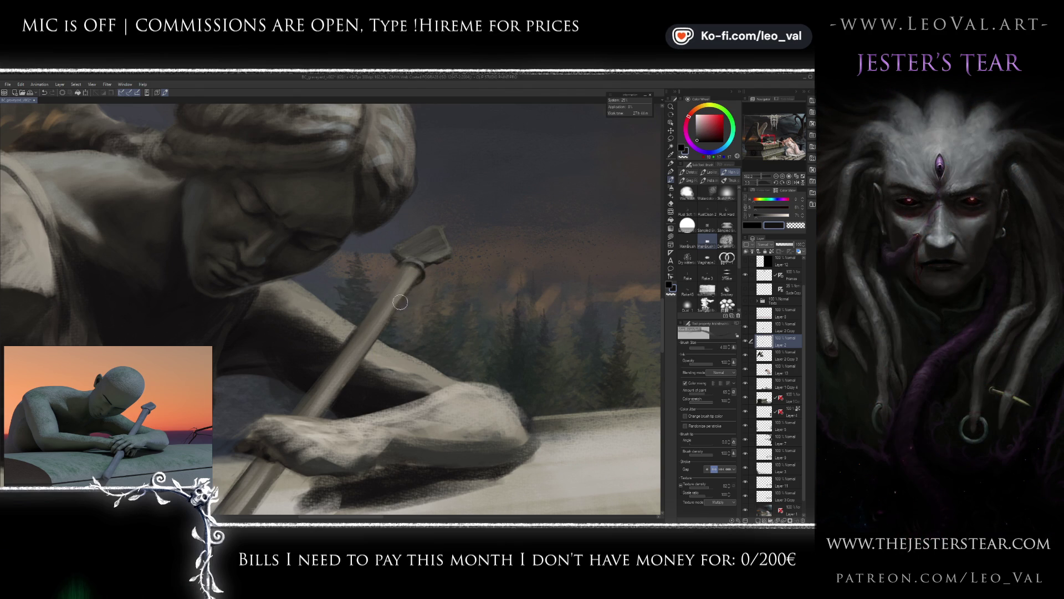
pyautogui.press(']')
pyautogui.press(']')
pyautogui.keyDown('alt'); pyautogui.click(409, 292); pyautogui.keyUp('alt')
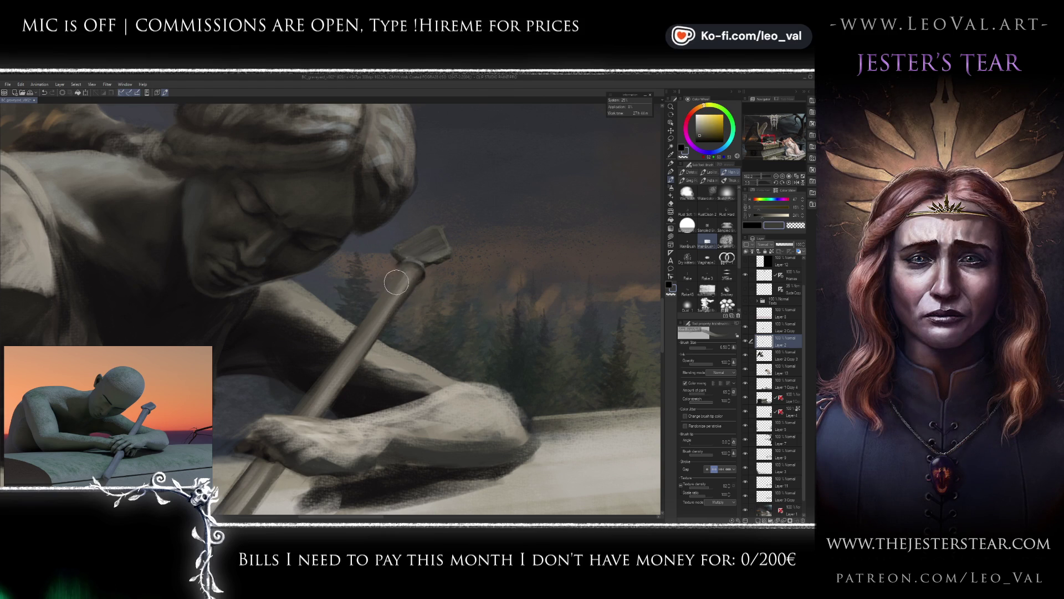
pyautogui.scroll(-10, 421, 286)
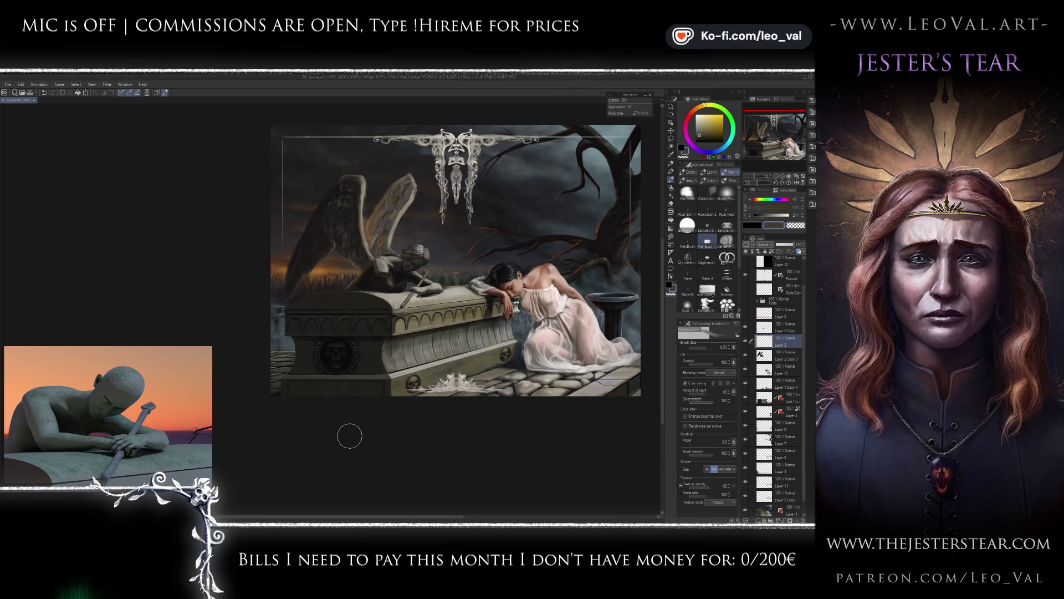
# On the Layer 2 Copy layer, soften the dark smudge on the tomb lid with a size-6 kneaded eraser.
pyautogui.scroll(5, 410, 258)
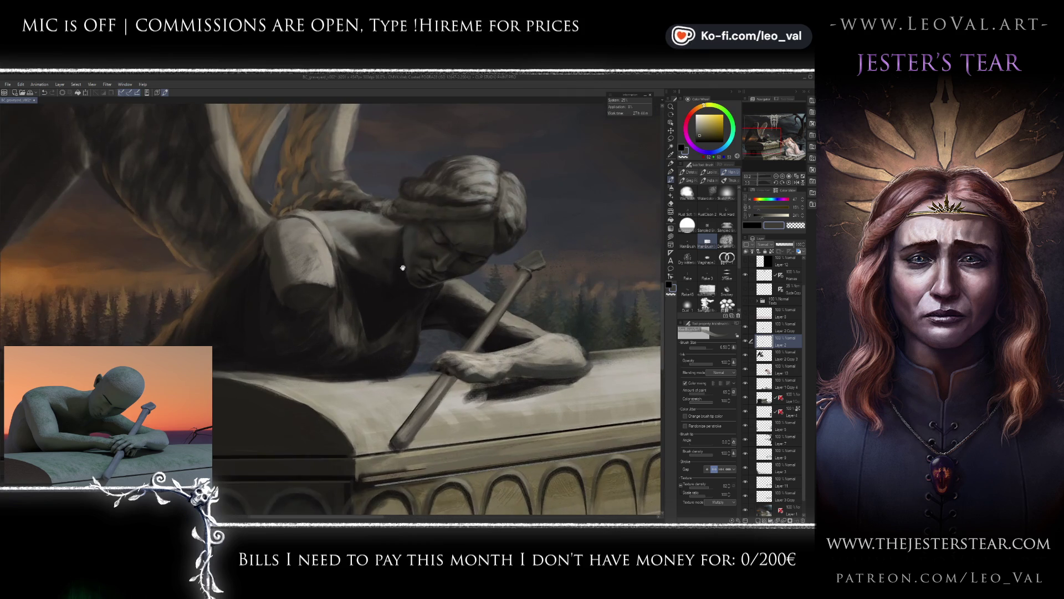
pyautogui.keyDown('alt'); pyautogui.click(389, 276); pyautogui.keyUp('alt')
pyautogui.press(']')
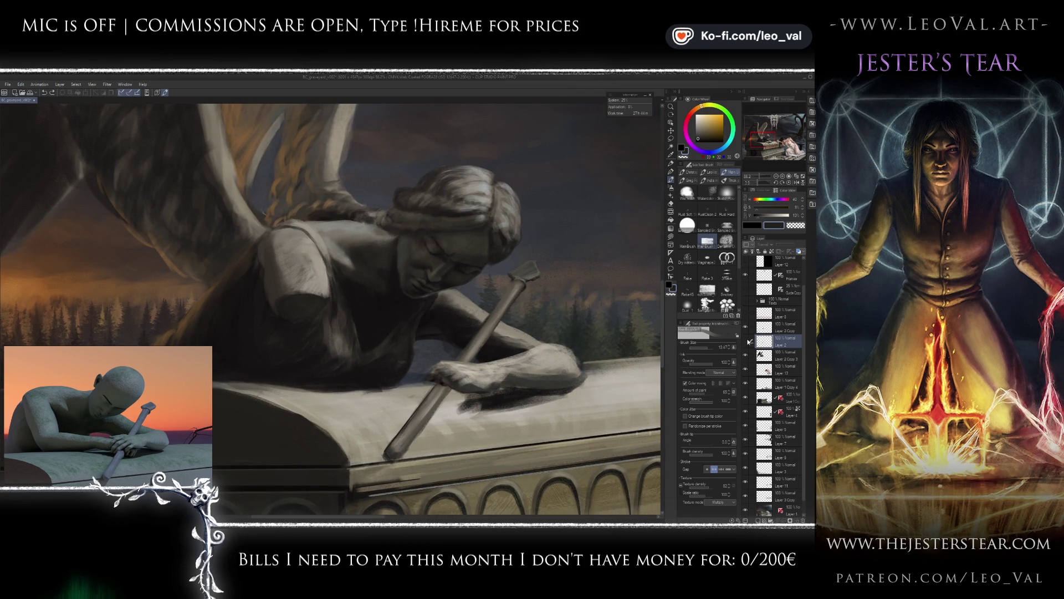
pyautogui.press('e')
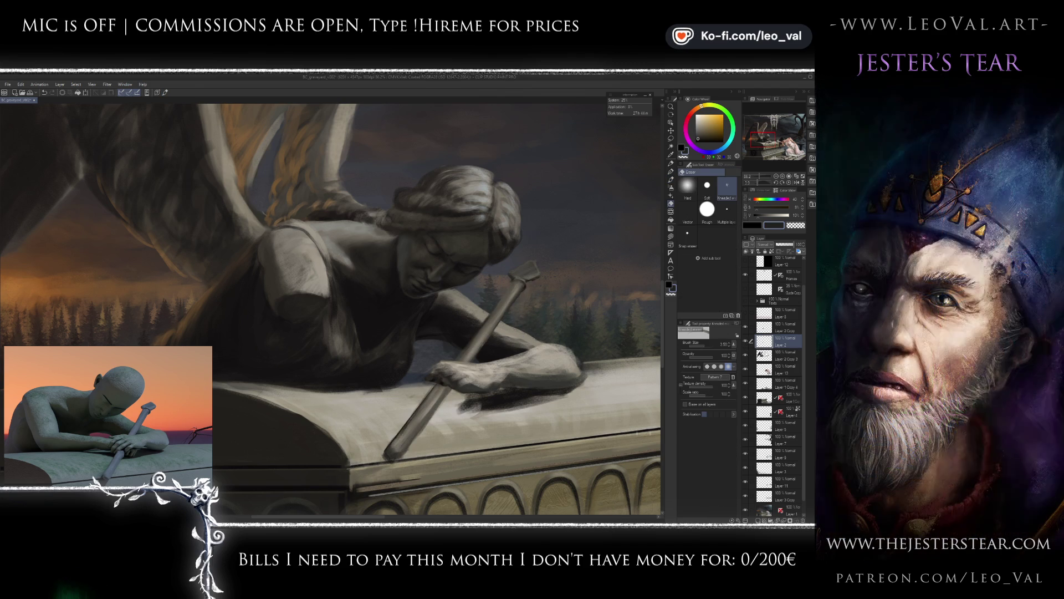
pyautogui.hotkey('alt', '[')
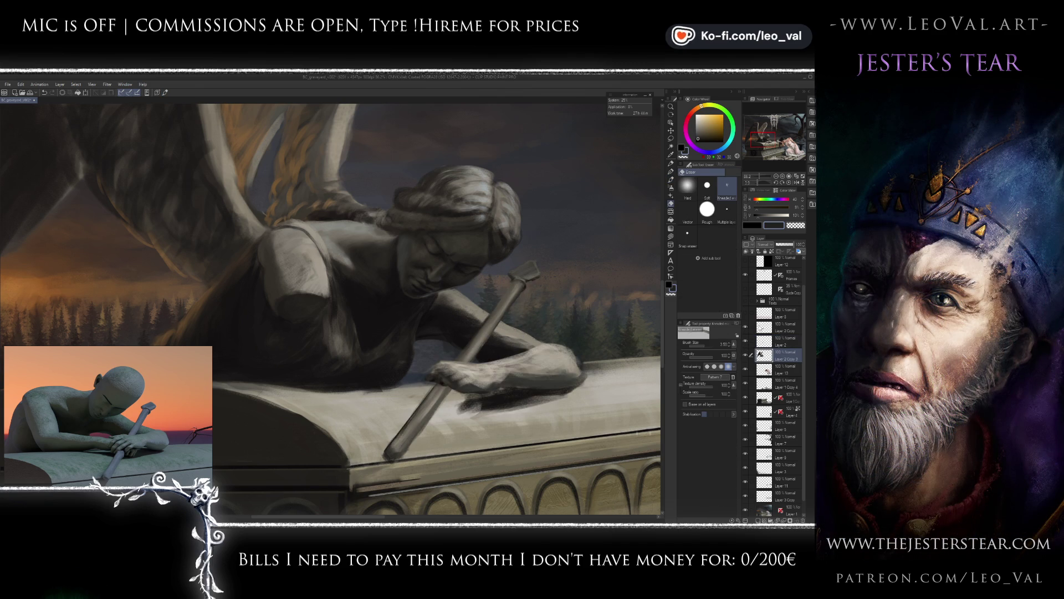
pyautogui.click(768, 327)
pyautogui.moveTo(404, 376); pyautogui.dragTo(380, 347)
pyautogui.press(']')
pyautogui.press(']')
pyautogui.moveTo(472, 375)
pyautogui.mouseDown()
pyautogui.moveTo(452, 381)
pyautogui.moveTo(535, 368)
pyautogui.mouseUp()
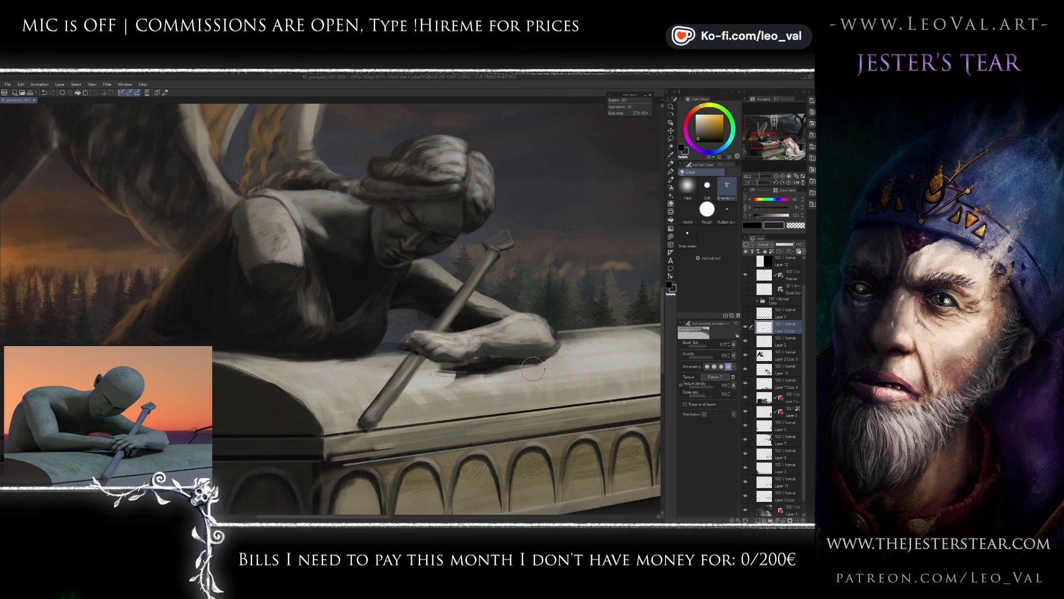
# Darken and deepen the shadow beneath the angel's hand on the lid.
pyautogui.press('b')
pyautogui.moveTo(472, 370)
pyautogui.mouseDown()
pyautogui.moveTo(526, 364)
pyautogui.moveTo(432, 379)
pyautogui.moveTo(504, 360)
pyautogui.moveTo(477, 365)
pyautogui.mouseUp()
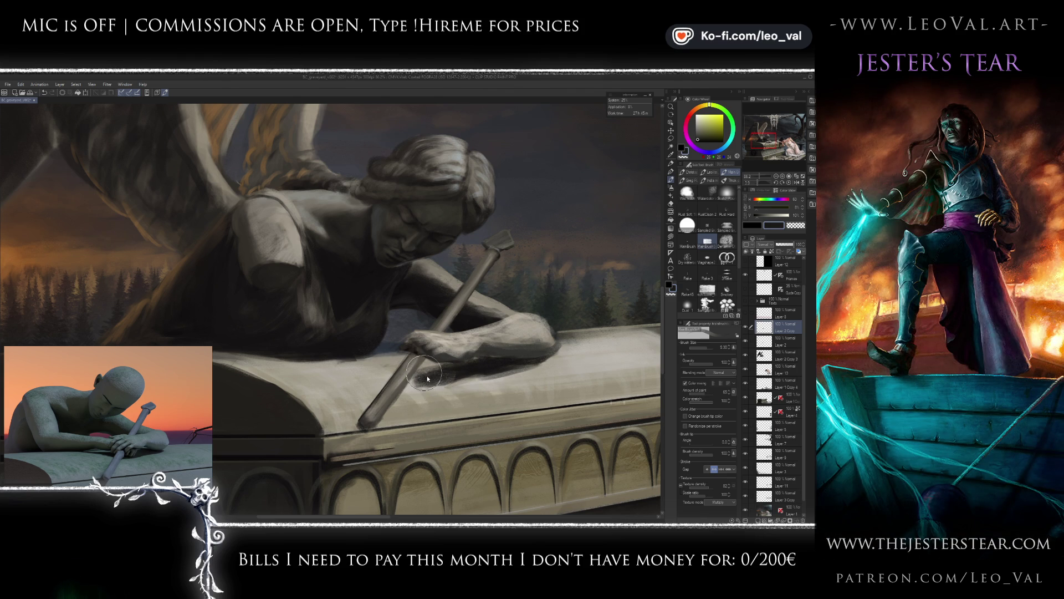
pyautogui.moveTo(426, 372)
pyautogui.mouseDown()
pyautogui.moveTo(391, 371)
pyautogui.moveTo(442, 378)
pyautogui.moveTo(374, 379)
pyautogui.moveTo(419, 377)
pyautogui.mouseUp()
pyautogui.press('j')
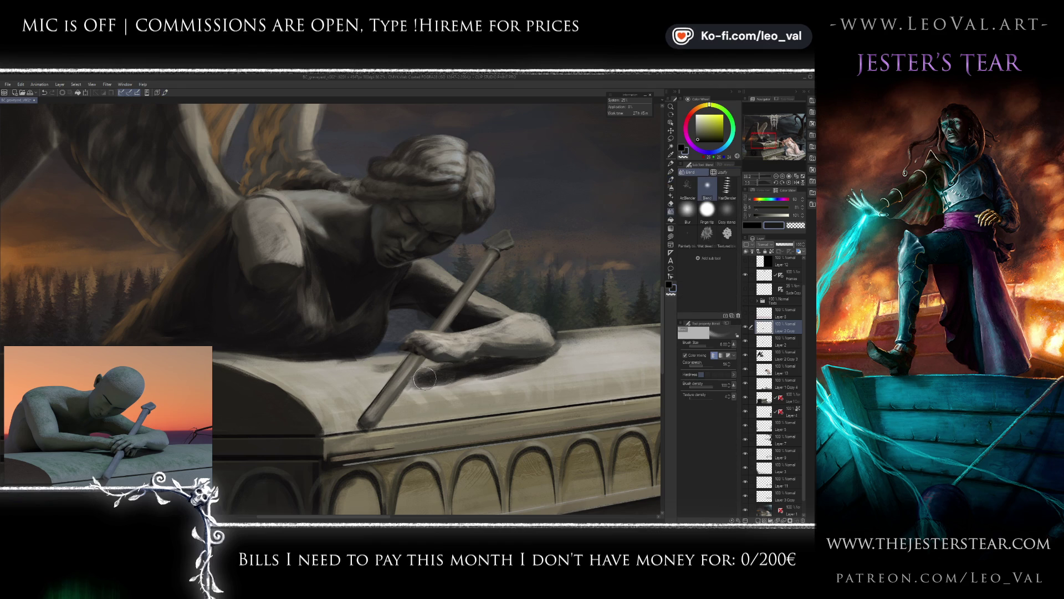
pyautogui.press('b')
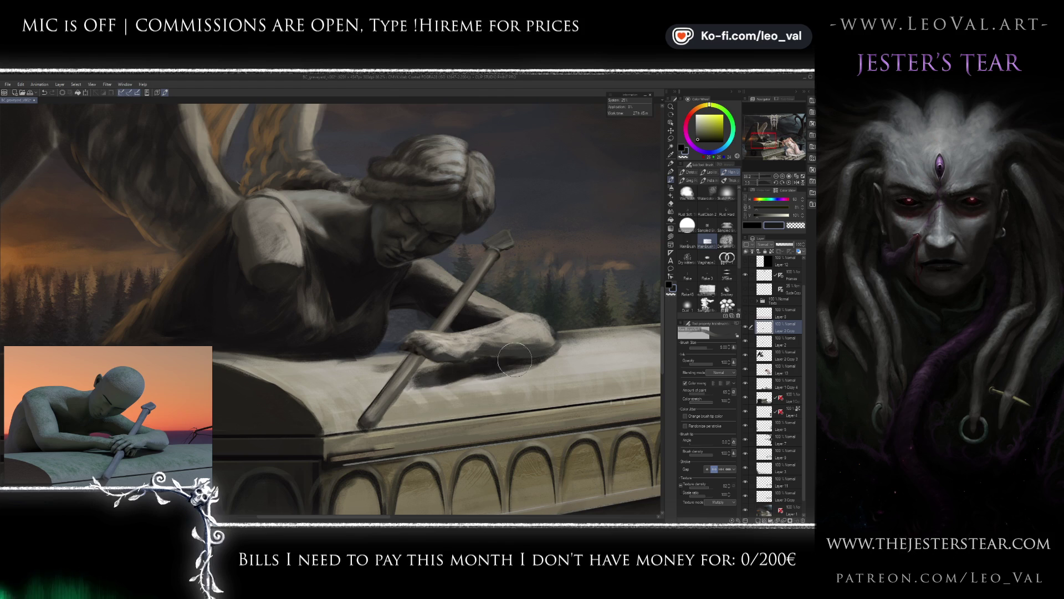
pyautogui.scroll(2, 479, 368)
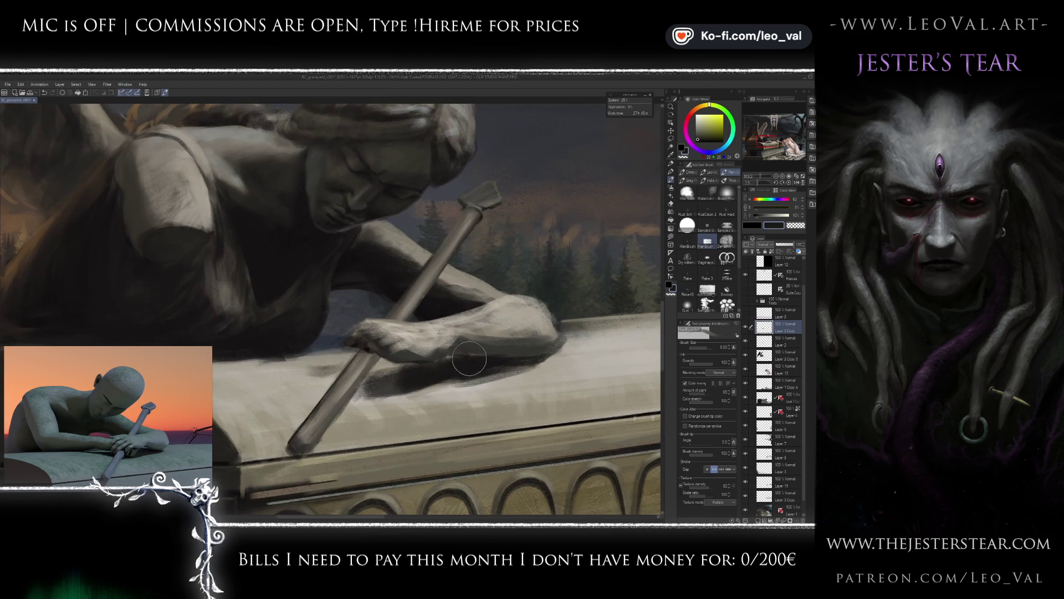
# Lighten and smooth the angel's hand with a light grey-beige at brush size 4.5.
pyautogui.press('[')
pyautogui.press('[')
pyautogui.keyDown('alt'); pyautogui.click(457, 344); pyautogui.keyUp('alt')
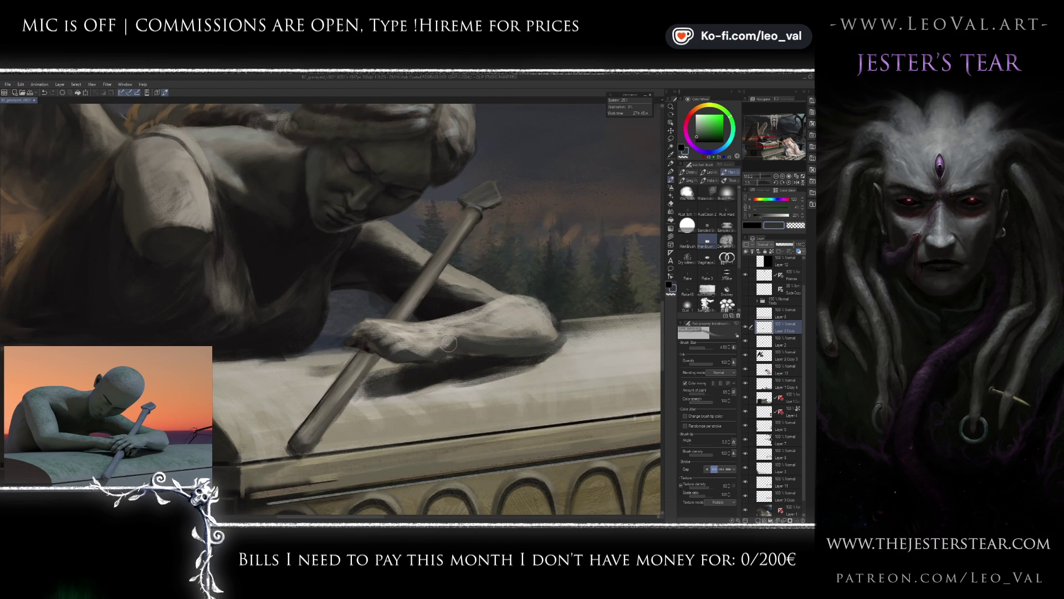
pyautogui.keyDown('alt'); pyautogui.click(442, 350); pyautogui.keyUp('alt')
pyautogui.moveTo(448, 346)
pyautogui.mouseDown()
pyautogui.moveTo(438, 352)
pyautogui.moveTo(443, 343)
pyautogui.moveTo(430, 344)
pyautogui.moveTo(422, 319)
pyautogui.moveTo(438, 330)
pyautogui.mouseUp()
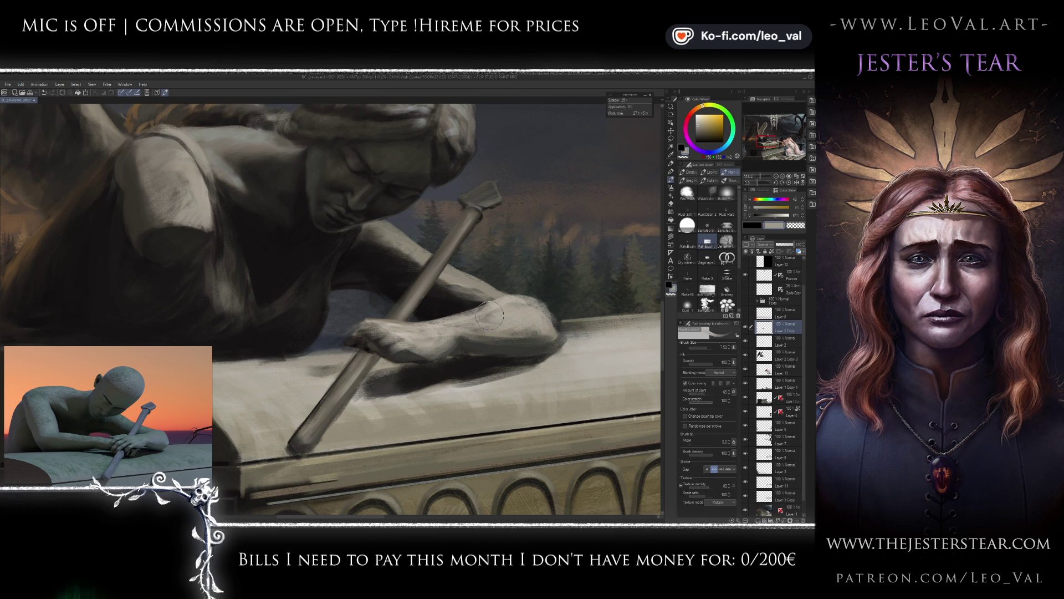
pyautogui.keyDown('alt'); pyautogui.click(479, 347); pyautogui.keyUp('alt')
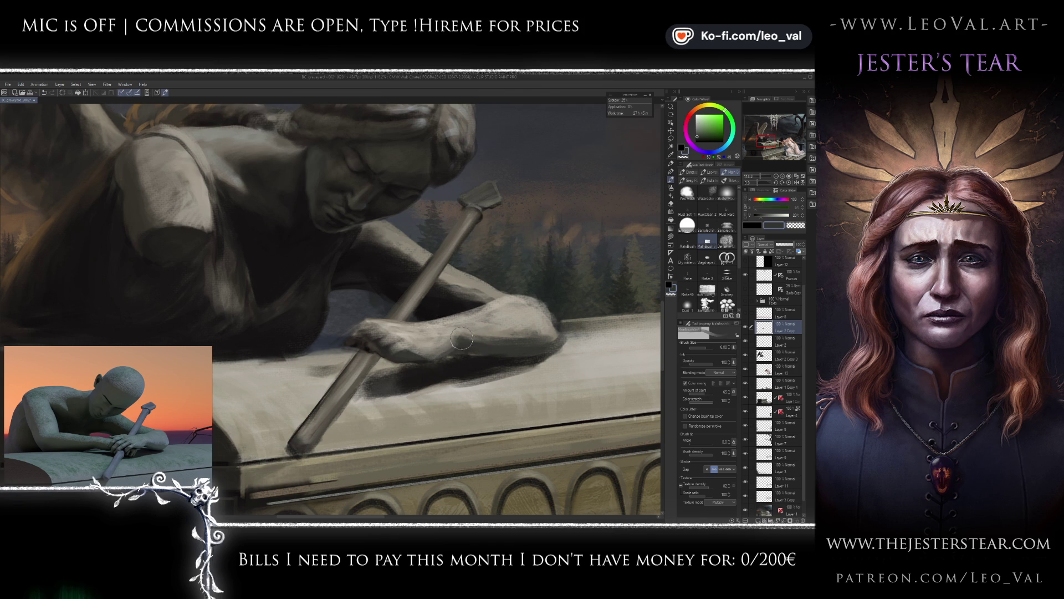
pyautogui.keyDown('alt'); pyautogui.click(531, 339); pyautogui.keyUp('alt')
pyautogui.keyDown('alt'); pyautogui.click(542, 331); pyautogui.keyUp('alt')
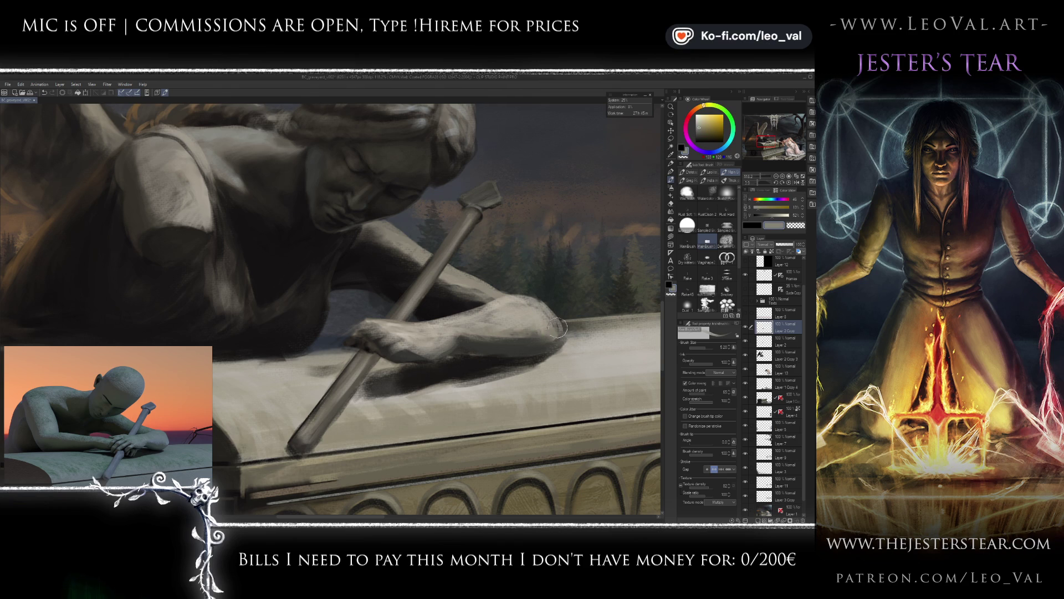
# Sample near-black and grey-green tones from the arm and enlarge the brush to about 12.
pyautogui.press('[')
pyautogui.press('[')
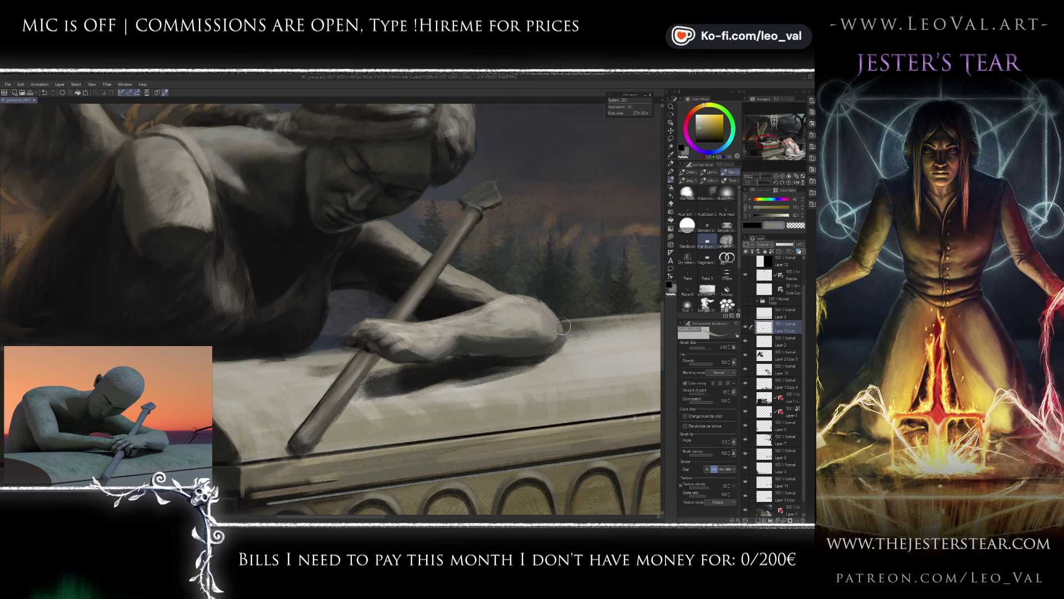
pyautogui.keyDown('alt'); pyautogui.click(556, 346); pyautogui.keyUp('alt')
pyautogui.press('[')
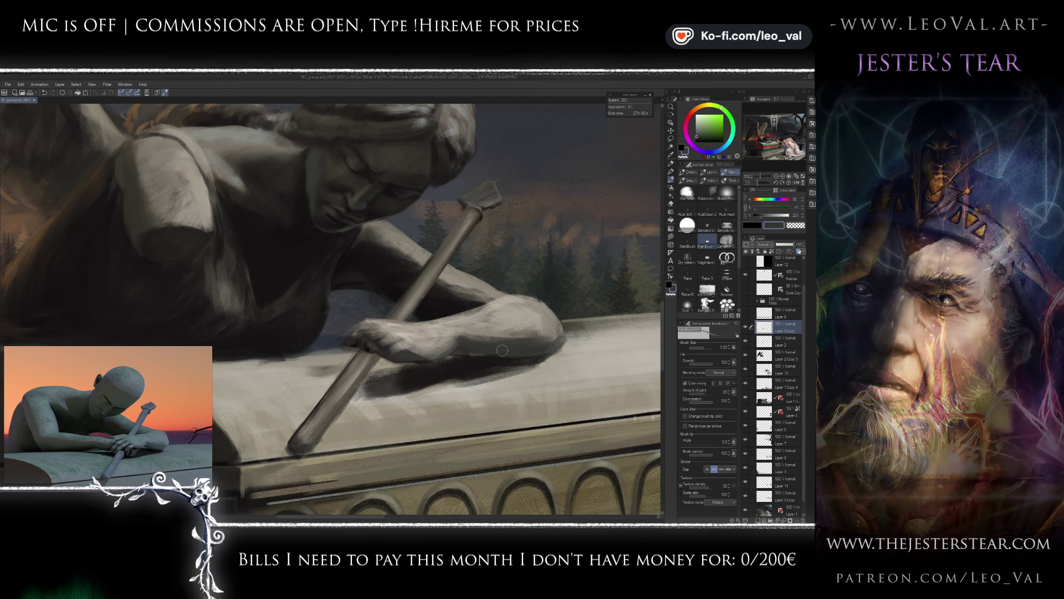
pyautogui.keyDown('alt'); pyautogui.click(488, 361); pyautogui.keyUp('alt')
pyautogui.press('[')
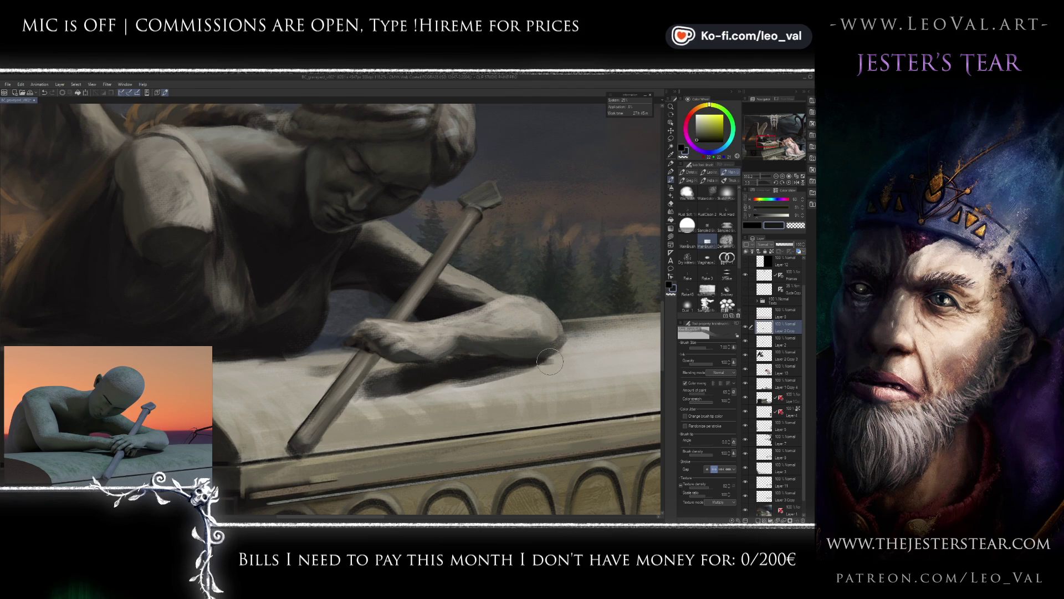
pyautogui.moveTo(476, 372)
pyautogui.mouseDown()
pyautogui.moveTo(488, 372)
pyautogui.moveTo(377, 388)
pyautogui.mouseUp()
pyautogui.moveTo(506, 368)
pyautogui.mouseDown()
pyautogui.moveTo(436, 370)
pyautogui.moveTo(460, 362)
pyautogui.mouseUp()
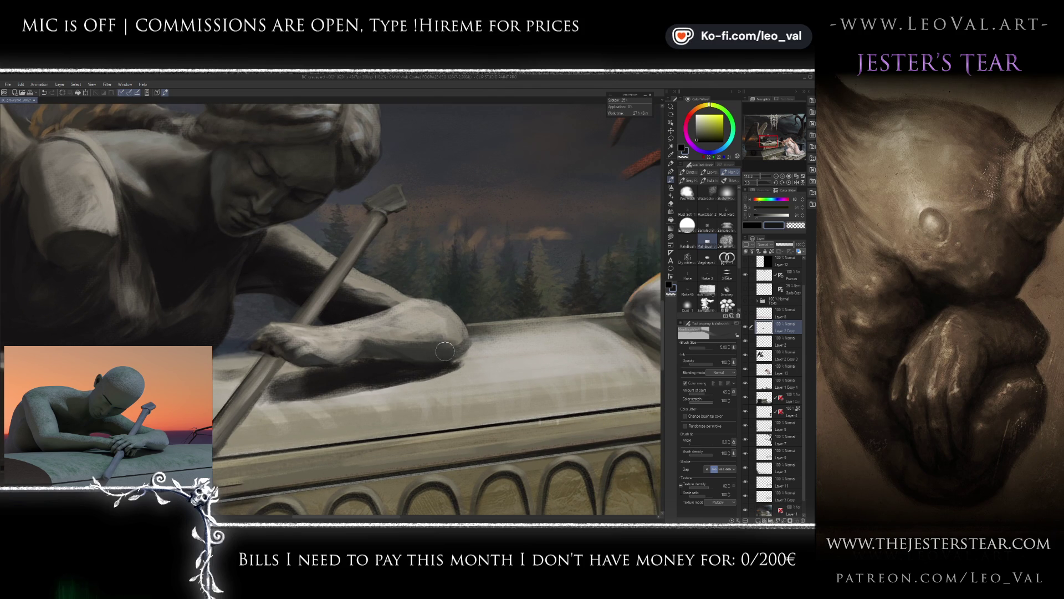
pyautogui.keyDown('alt'); pyautogui.click(422, 355); pyautogui.keyUp('alt')
# Darken the shading along the forearm up to the elbow.
pyautogui.press('e')
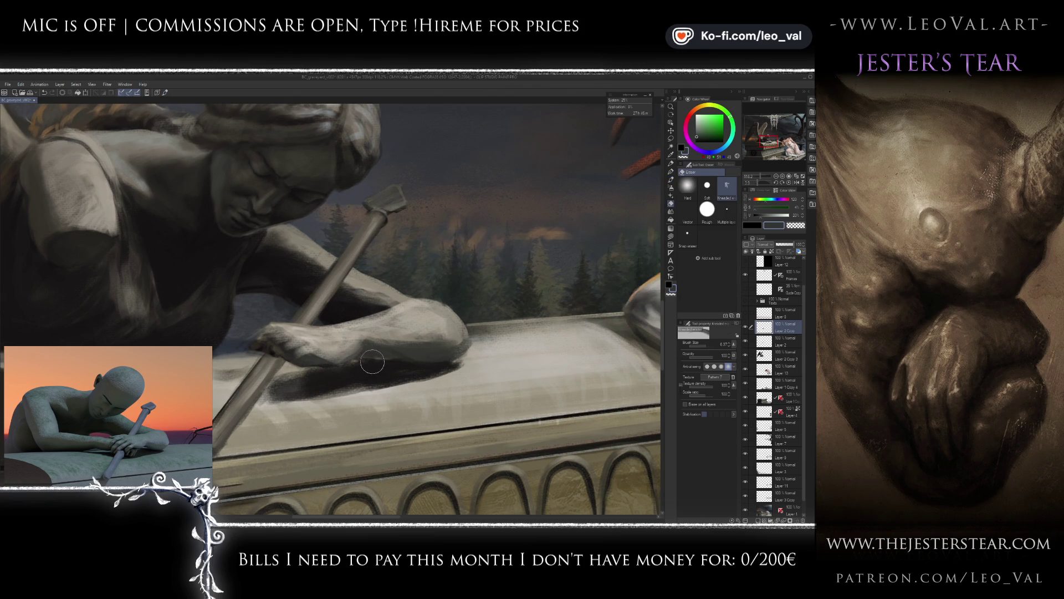
pyautogui.press('[')
pyautogui.press('[')
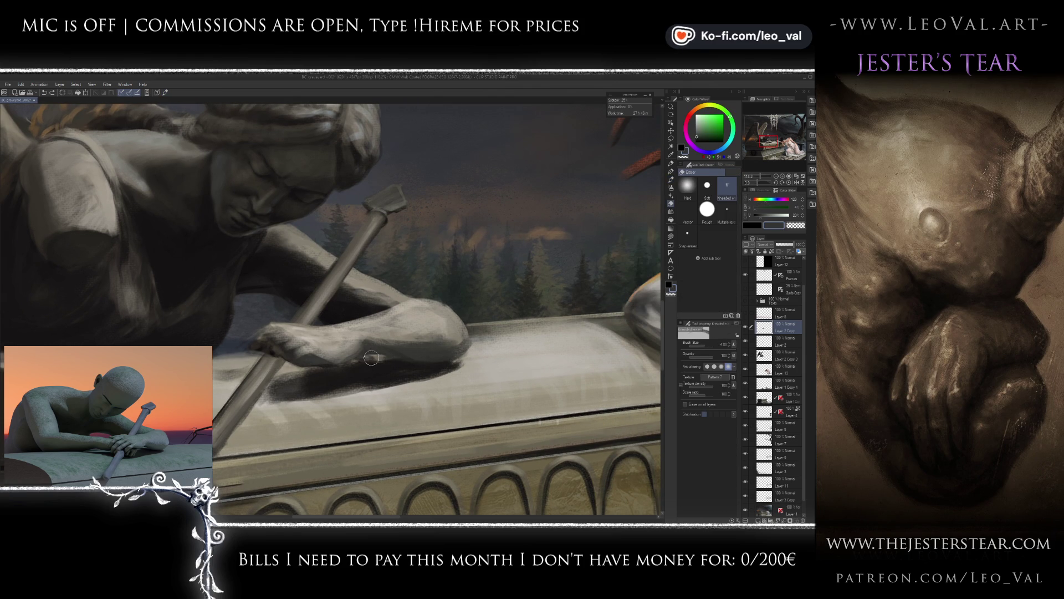
pyautogui.press('b')
pyautogui.keyDown('alt'); pyautogui.click(397, 370); pyautogui.keyUp('alt')
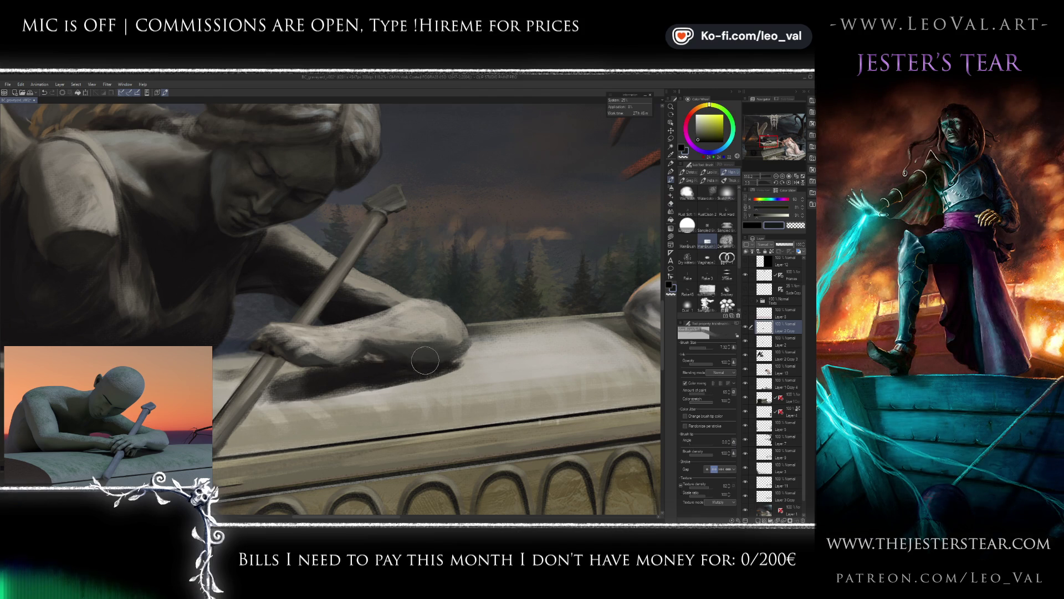
pyautogui.moveTo(380, 353)
pyautogui.mouseDown()
pyautogui.moveTo(446, 359)
pyautogui.moveTo(467, 342)
pyautogui.mouseUp()
# With the canvas mirrored, lighten the forearm's top edge using a size-4 brush.
pyautogui.press('h')
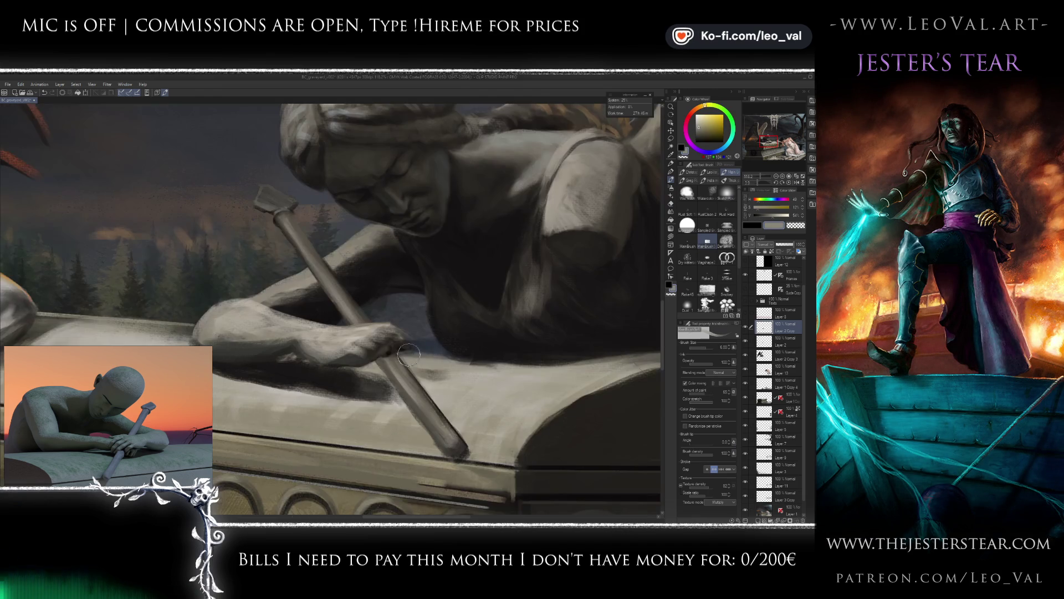
pyautogui.keyDown('alt'); pyautogui.click(299, 350); pyautogui.keyUp('alt')
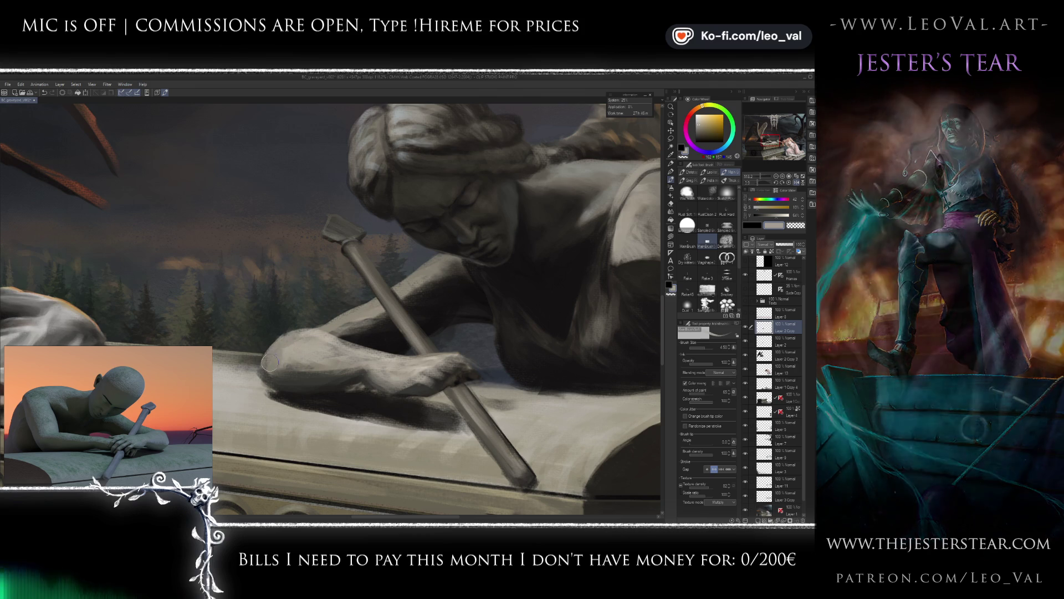
pyautogui.press('[')
pyautogui.keyDown('alt'); pyautogui.click(269, 363); pyautogui.keyUp('alt')
pyautogui.moveTo(269, 363); pyautogui.dragTo(276, 339)
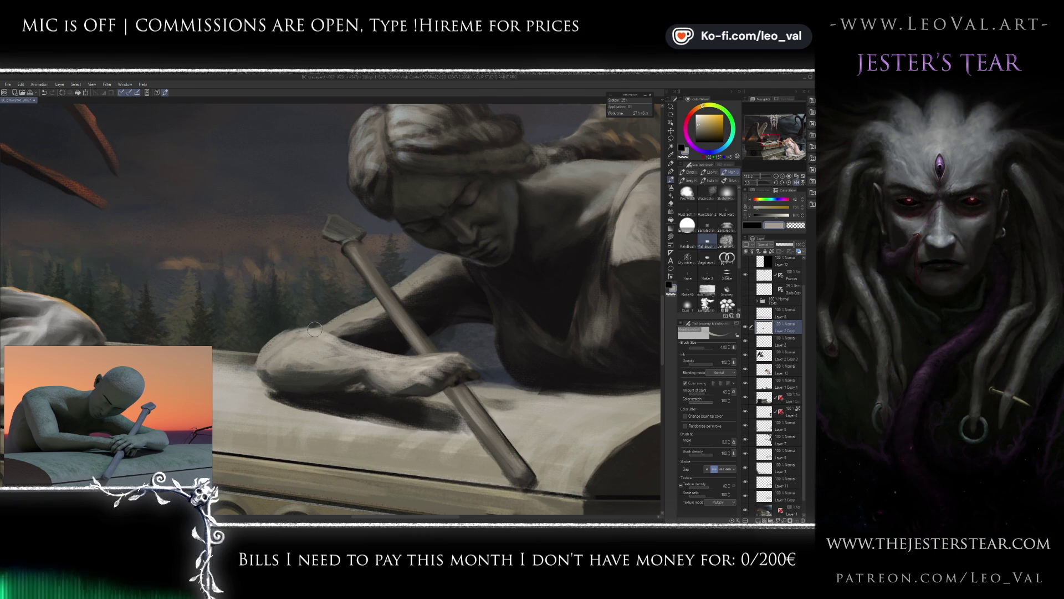
pyautogui.press('h')
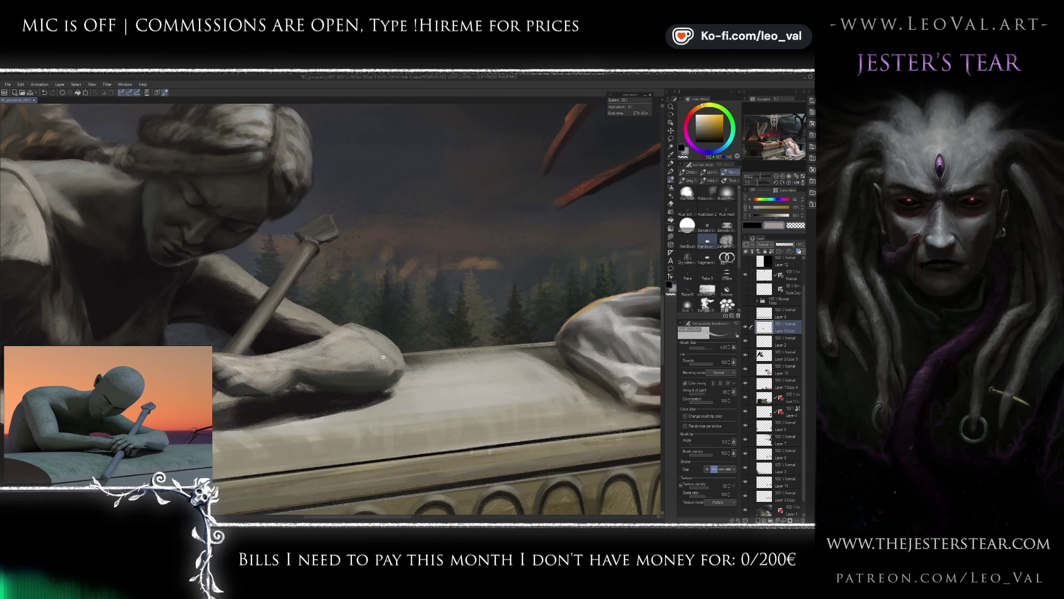
# Switch to Layer 2 Copy 3, enlarge the brush slightly, and sample warm greys from the statue.
pyautogui.scroll(1, 388, 357)
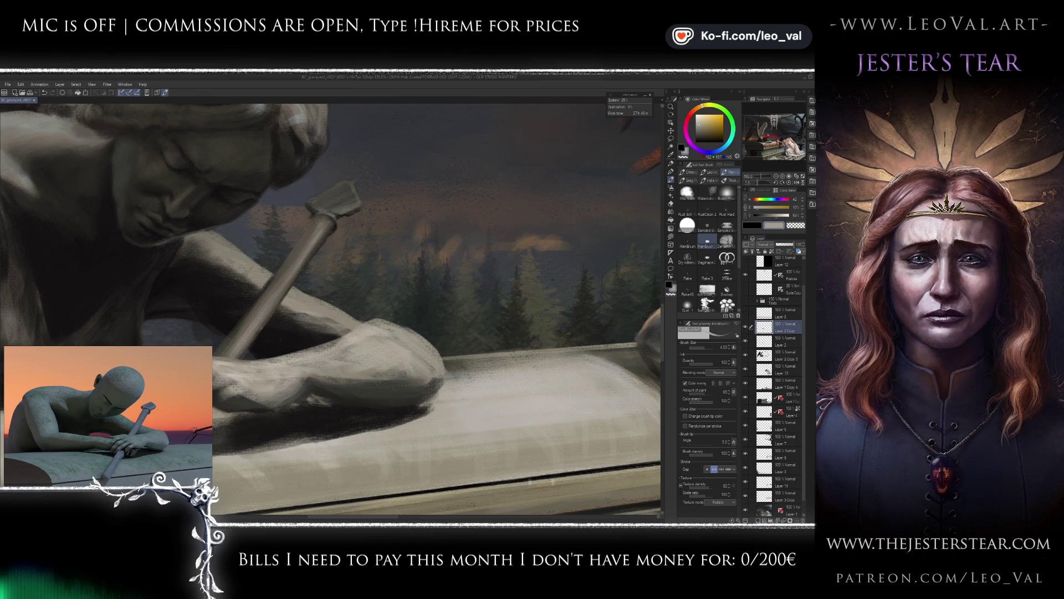
pyautogui.keyDown('ctrl'); pyautogui.keyDown('shift'); pyautogui.click(386, 324); pyautogui.keyUp('shift'); pyautogui.keyUp('ctrl')
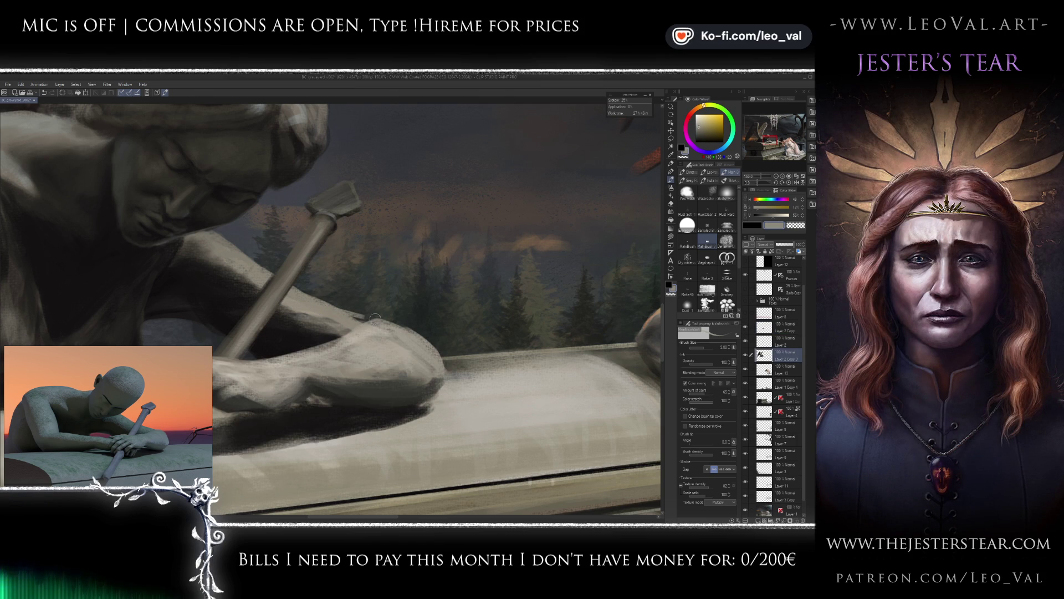
pyautogui.moveTo(363, 316); pyautogui.dragTo(370, 332)
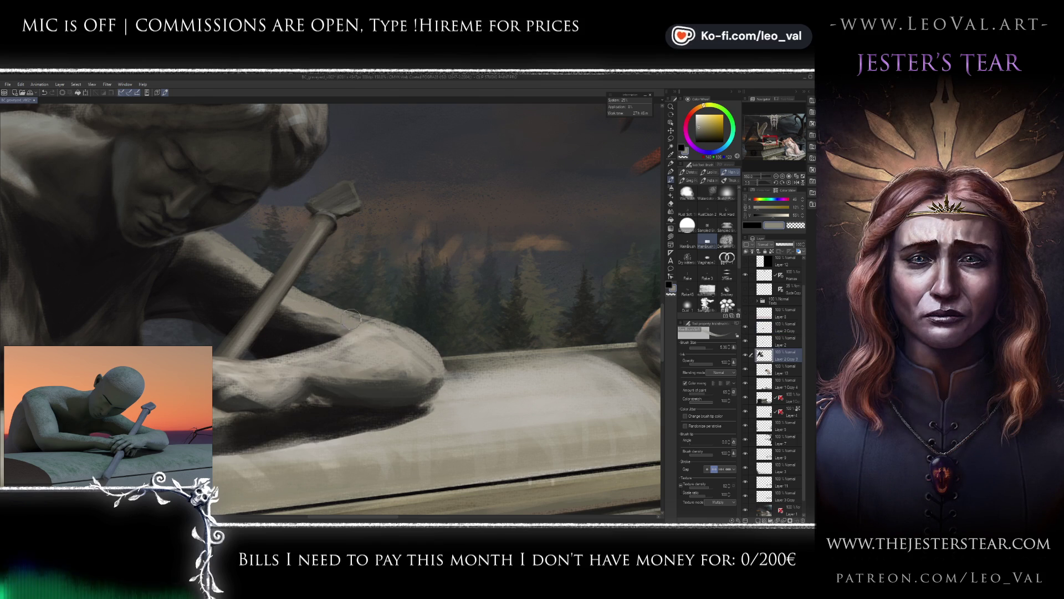
pyautogui.scroll(-5, 462, 329)
pyautogui.scroll(1, 462, 329)
pyautogui.keyDown('alt'); pyautogui.click(449, 350); pyautogui.keyUp('alt')
pyautogui.keyDown('alt'); pyautogui.click(457, 345); pyautogui.keyUp('alt')
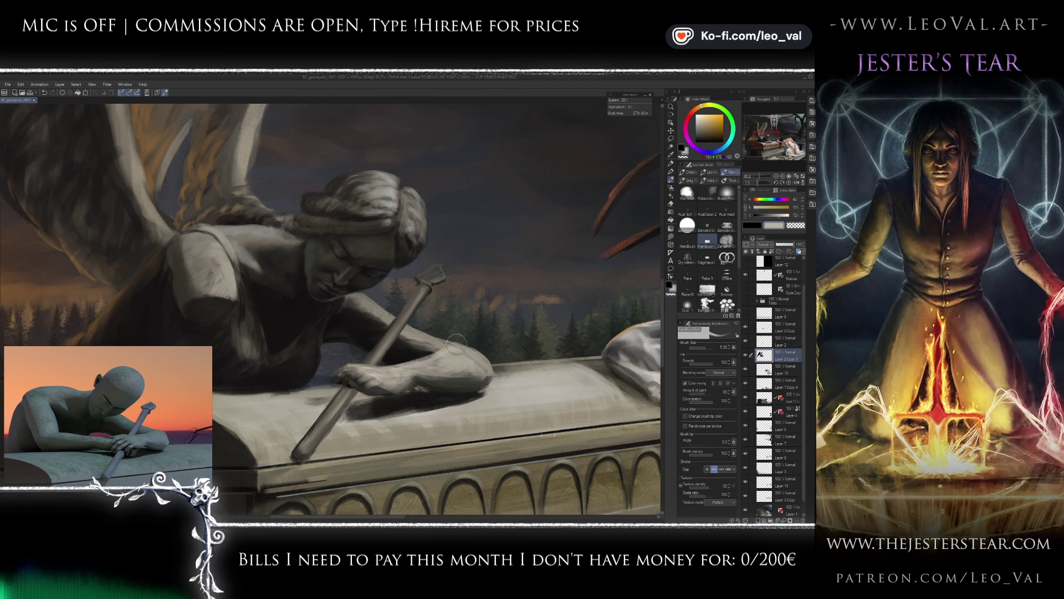
# Enlarge the brush and pick a dark grey and very dark blue-grey for forearm shadows.
pyautogui.moveTo(438, 340); pyautogui.dragTo(457, 343)
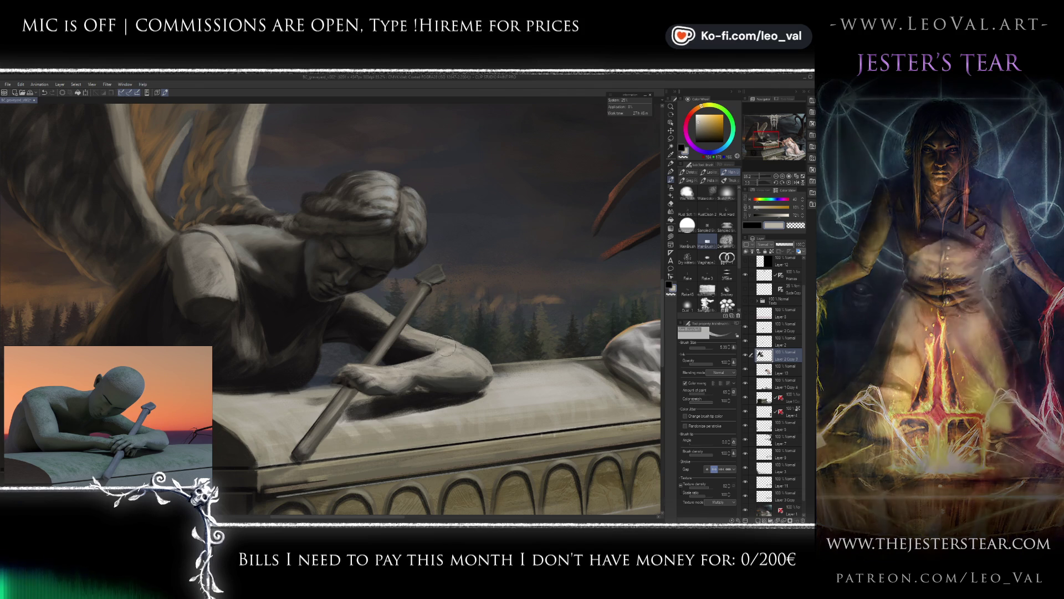
pyautogui.press(']')
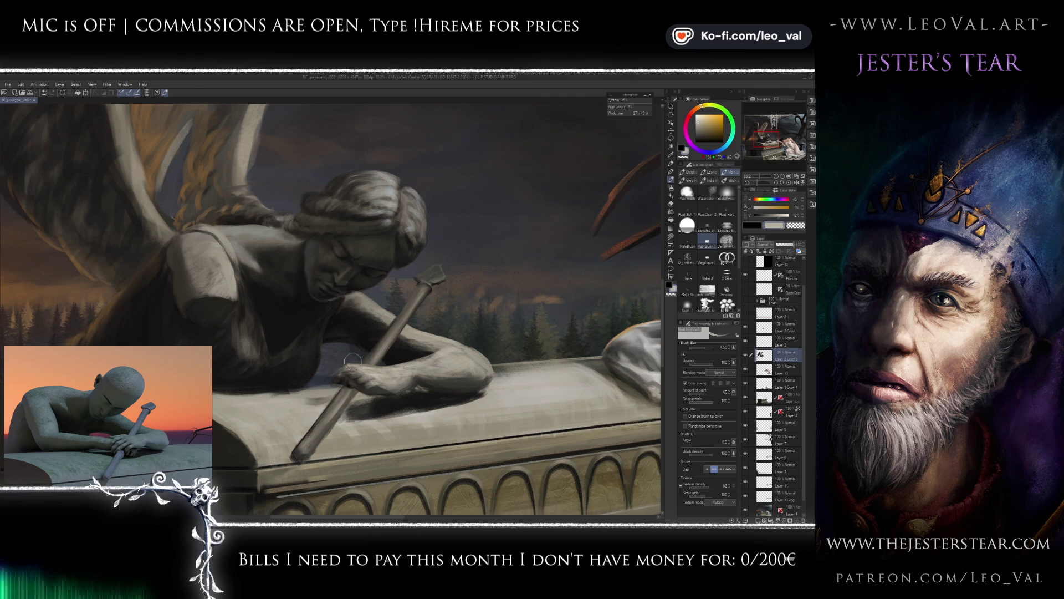
pyautogui.scroll(1, 366, 344)
pyautogui.press(']')
pyautogui.keyDown('alt'); pyautogui.click(377, 335); pyautogui.keyUp('alt')
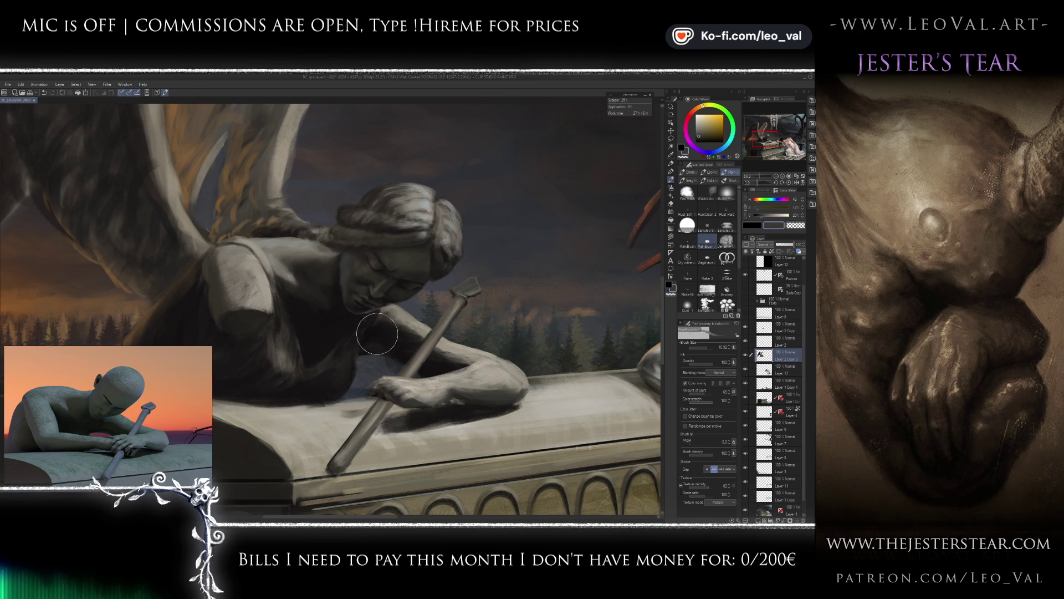
pyautogui.keyDown('alt'); pyautogui.click(382, 312); pyautogui.keyUp('alt')
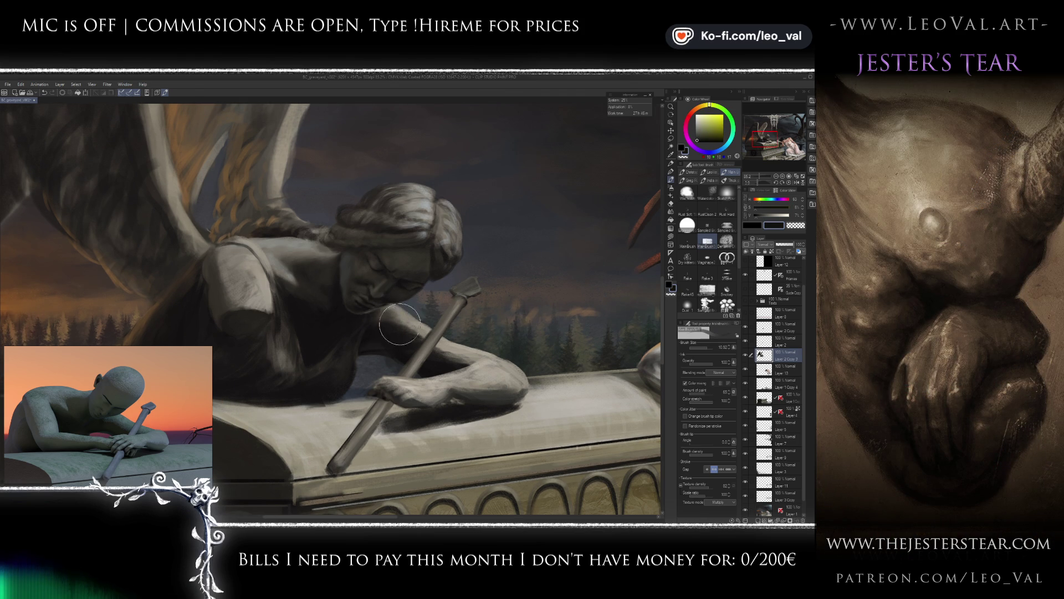
pyautogui.hscroll(2, 367, 321)
pyautogui.press(']')
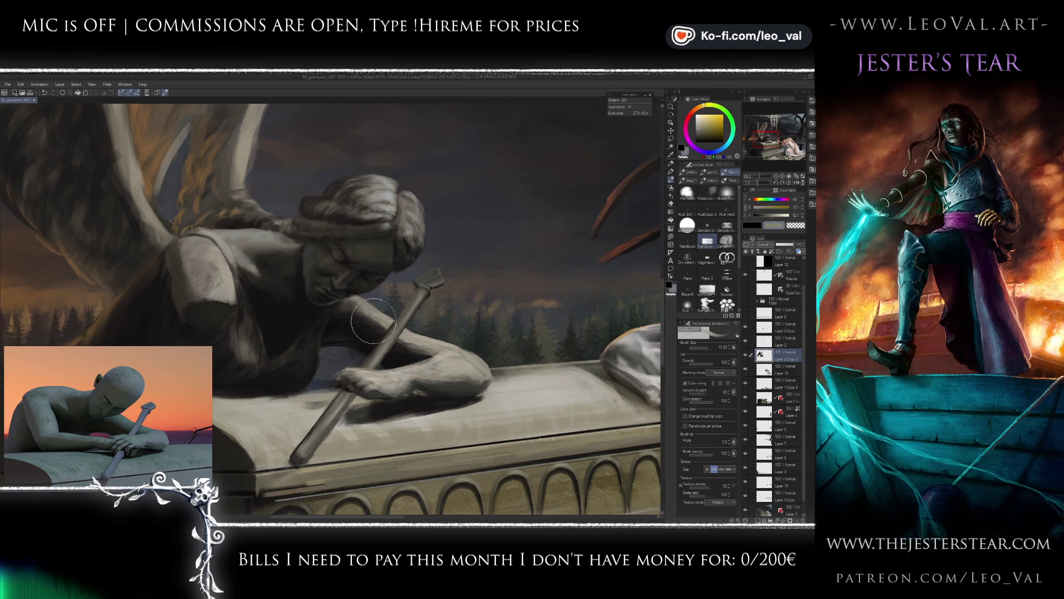
# Sample warm grey and near-black for fine hand detail, then zoom out to check the composition.
pyautogui.keyDown('alt'); pyautogui.click(346, 315); pyautogui.keyUp('alt')
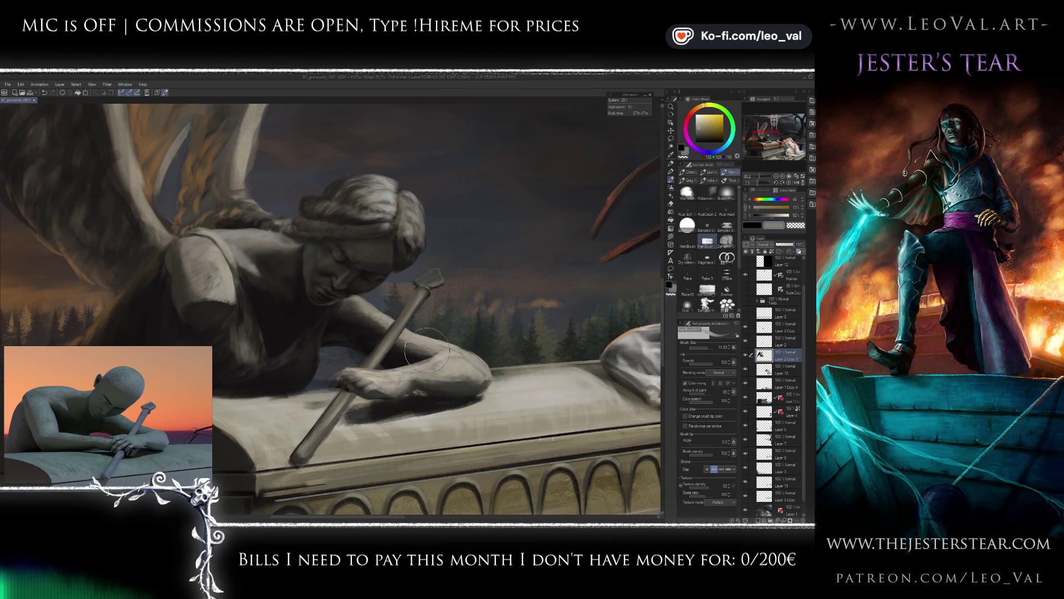
pyautogui.keyDown('alt'); pyautogui.click(396, 344); pyautogui.keyUp('alt')
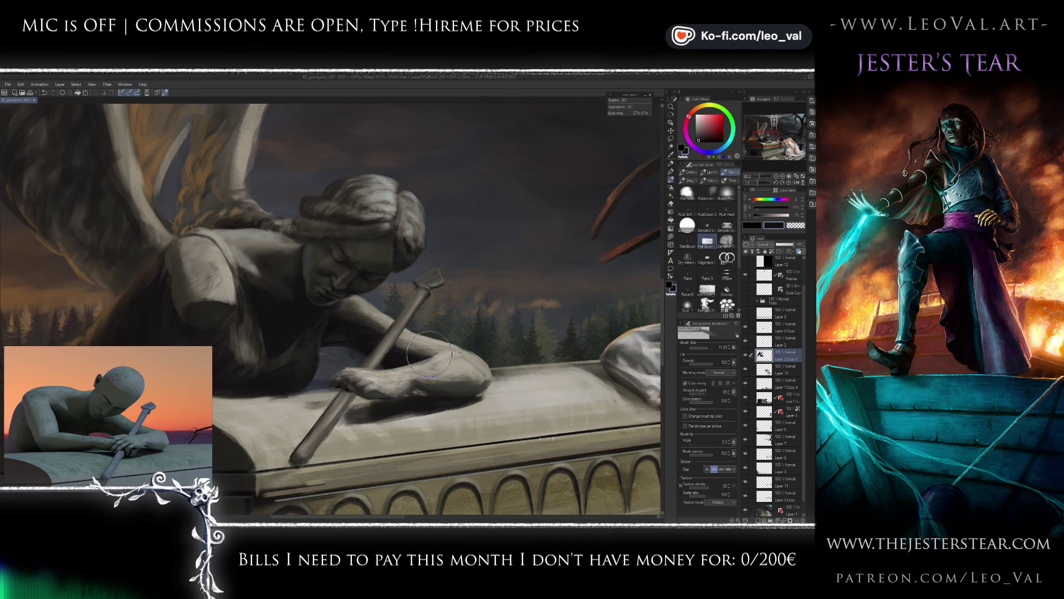
pyautogui.moveTo(446, 359); pyautogui.dragTo(458, 323)
pyautogui.press('[')
pyautogui.press('[')
pyautogui.press('[')
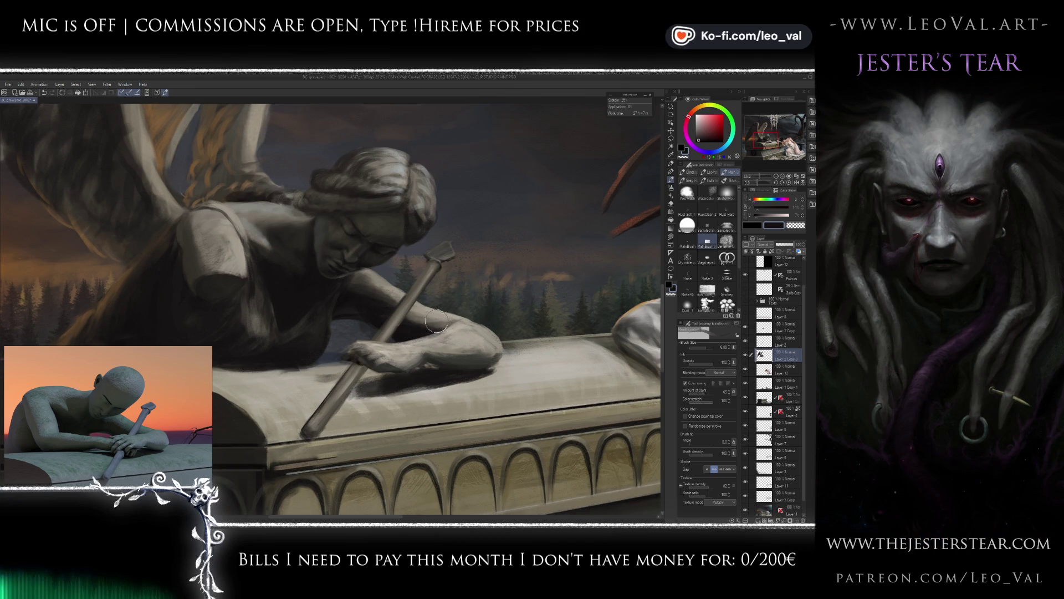
pyautogui.keyDown('alt'); pyautogui.click(440, 316); pyautogui.keyUp('alt')
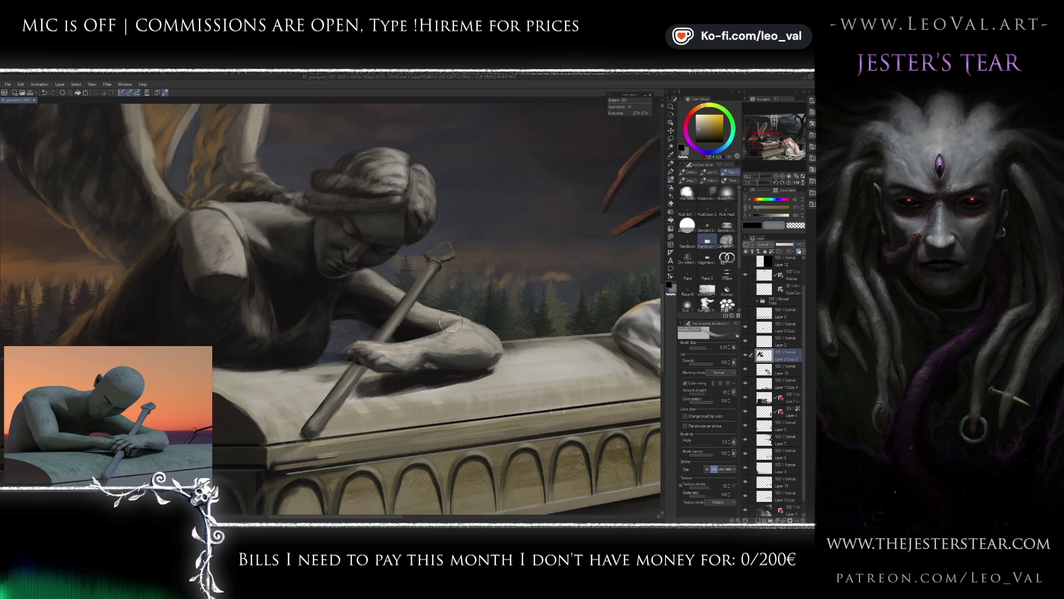
pyautogui.hotkey('ctrl', '-')
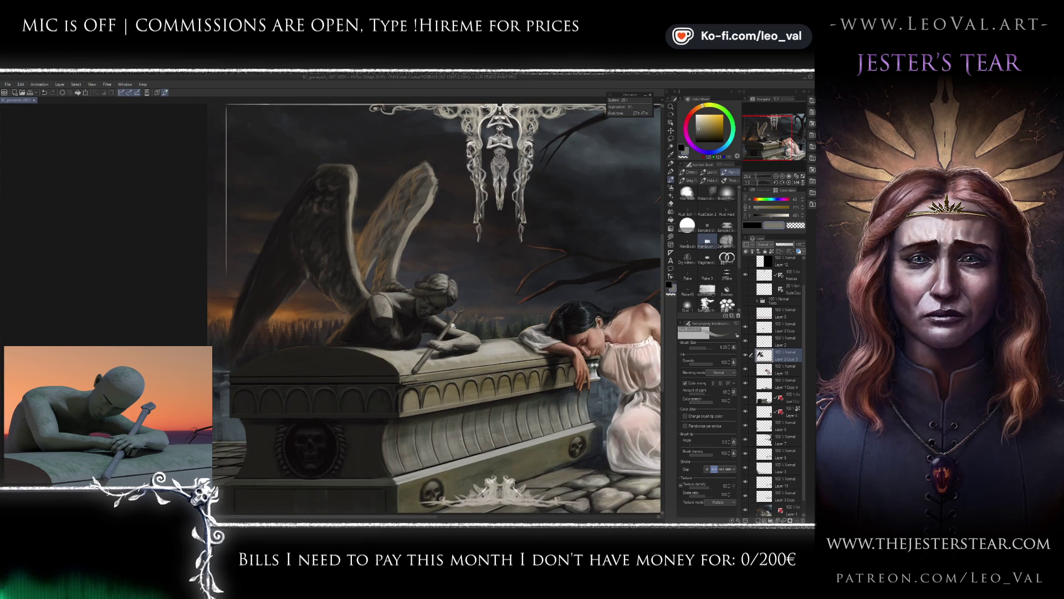
# Paint the angel's sword longer and thicker toward the lower left.
pyautogui.scroll(2, 453, 326)
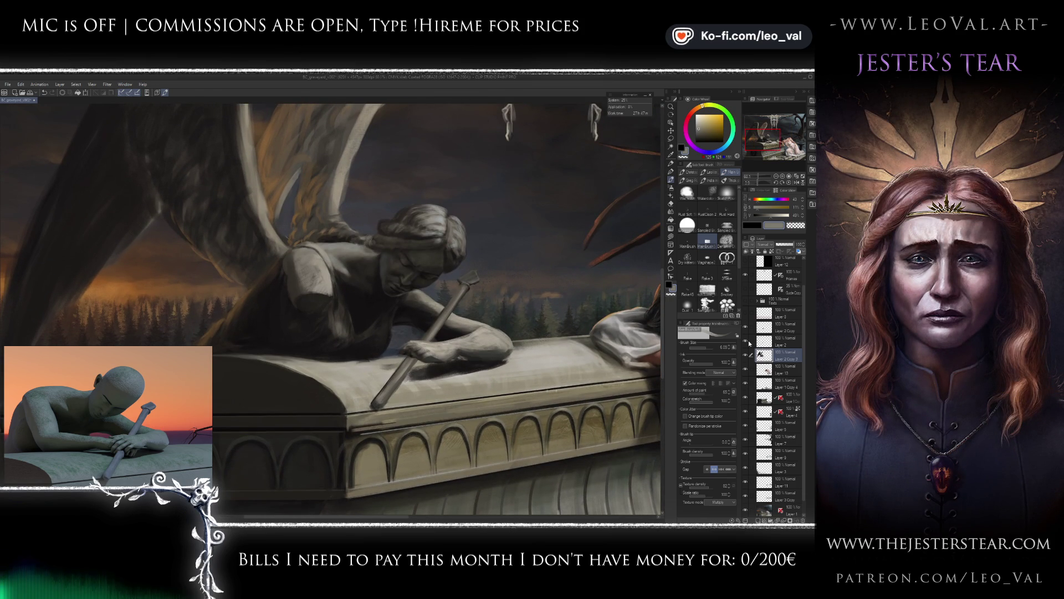
pyautogui.moveTo(468, 280); pyautogui.dragTo(373, 407)
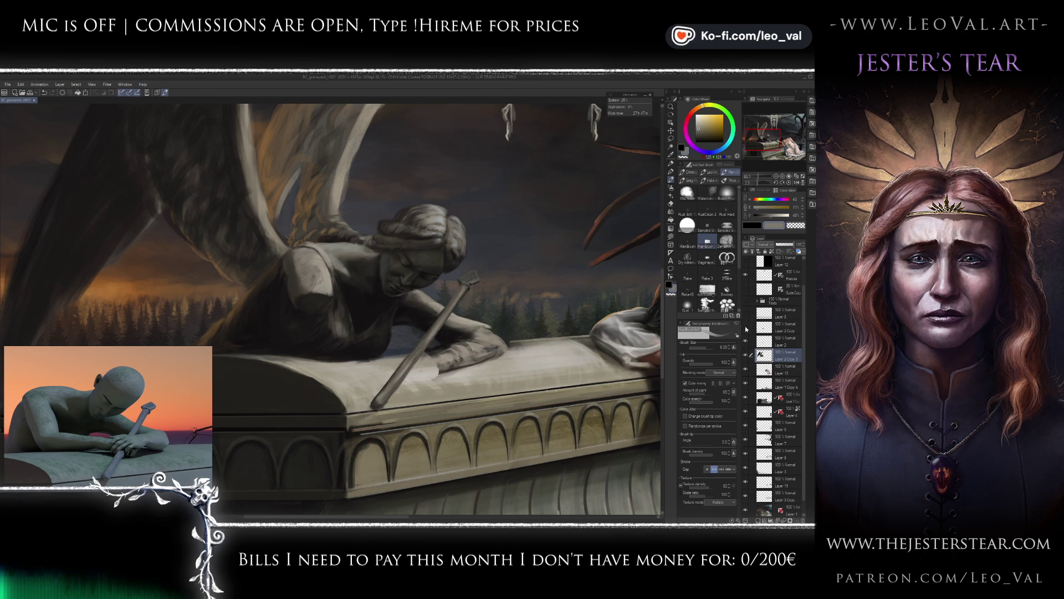
pyautogui.click(770, 327)
# On Layer 2 Copy, pick dark and light warm greys from the statue and use a smaller brush for the hand.
pyautogui.scroll(3, 443, 347)
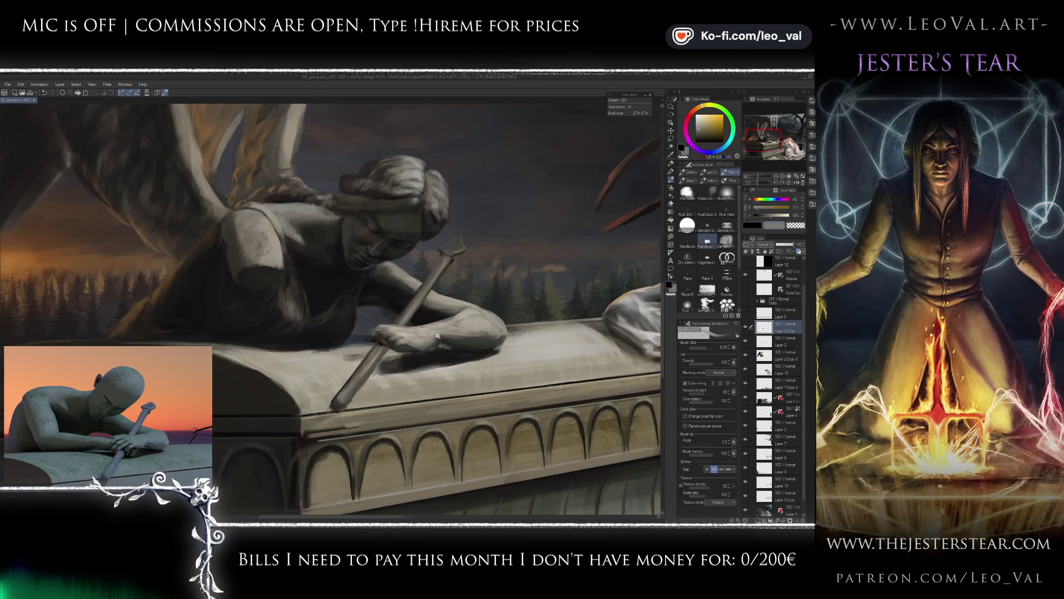
pyautogui.keyDown('alt'); pyautogui.click(403, 355); pyautogui.keyUp('alt')
pyautogui.keyDown('alt'); pyautogui.click(449, 347); pyautogui.keyUp('alt')
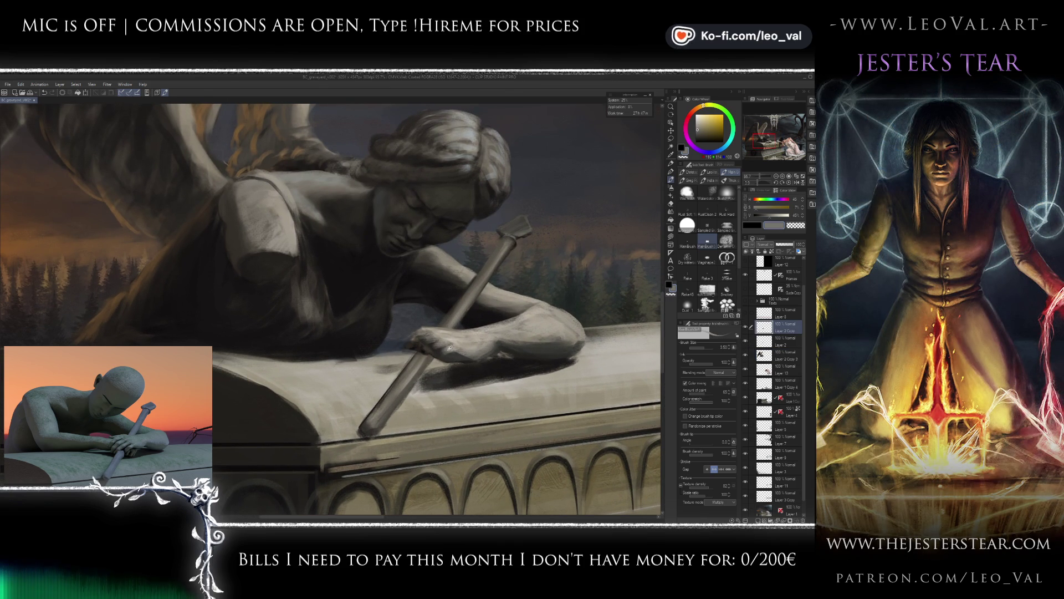
pyautogui.press('[')
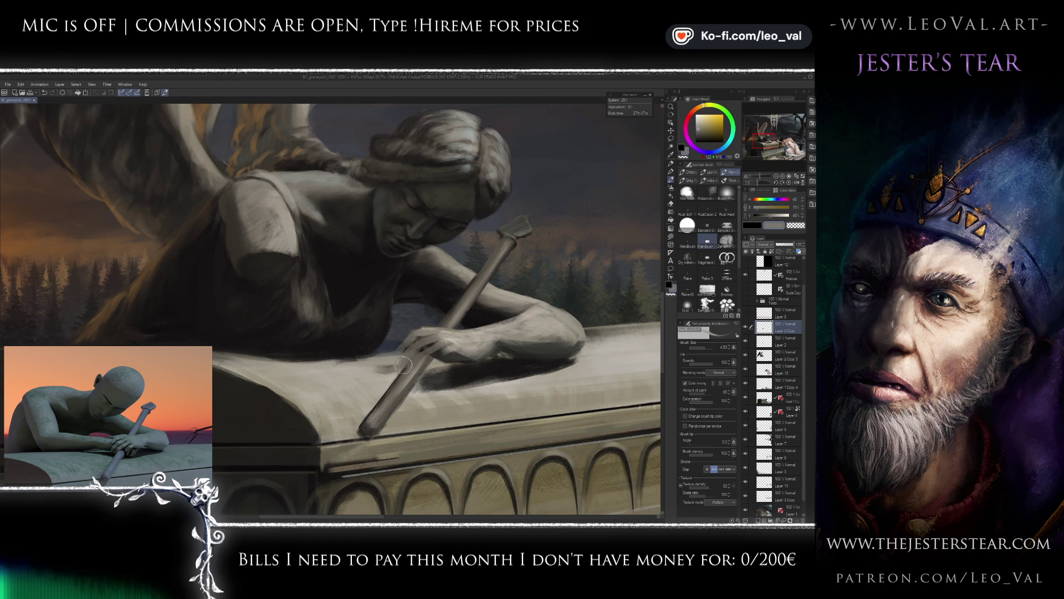
pyautogui.keyDown('alt'); pyautogui.click(432, 360); pyautogui.keyUp('alt')
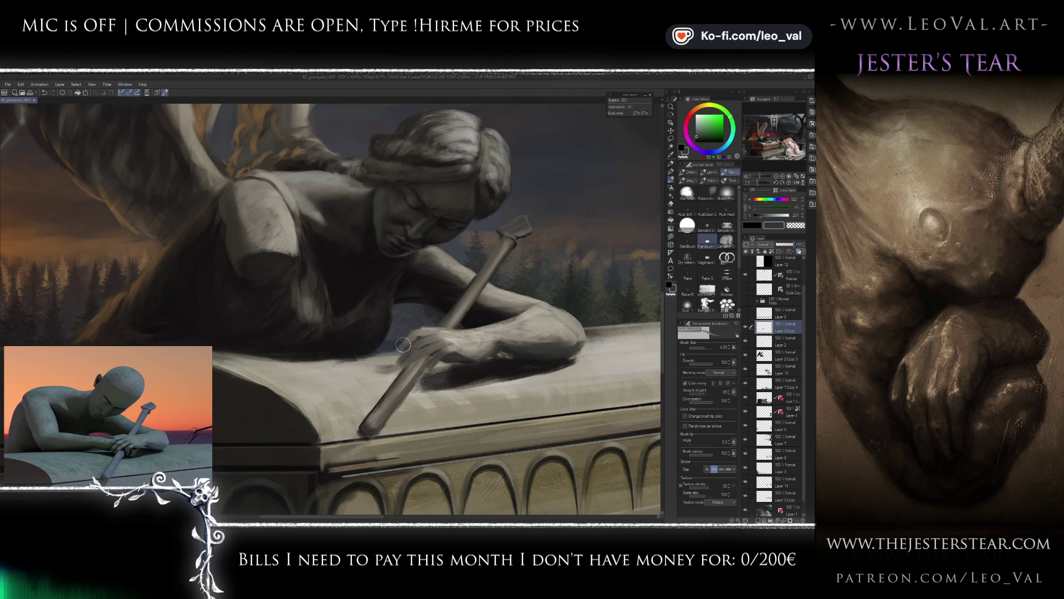
pyautogui.keyDown('alt'); pyautogui.click(443, 336); pyautogui.keyUp('alt')
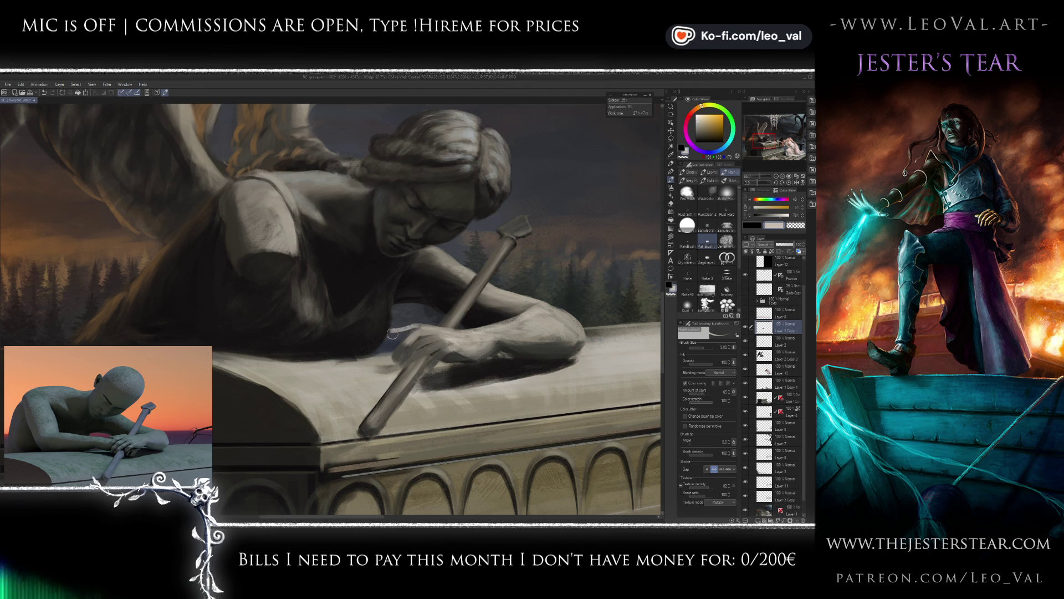
pyautogui.scroll(-5, 400, 391)
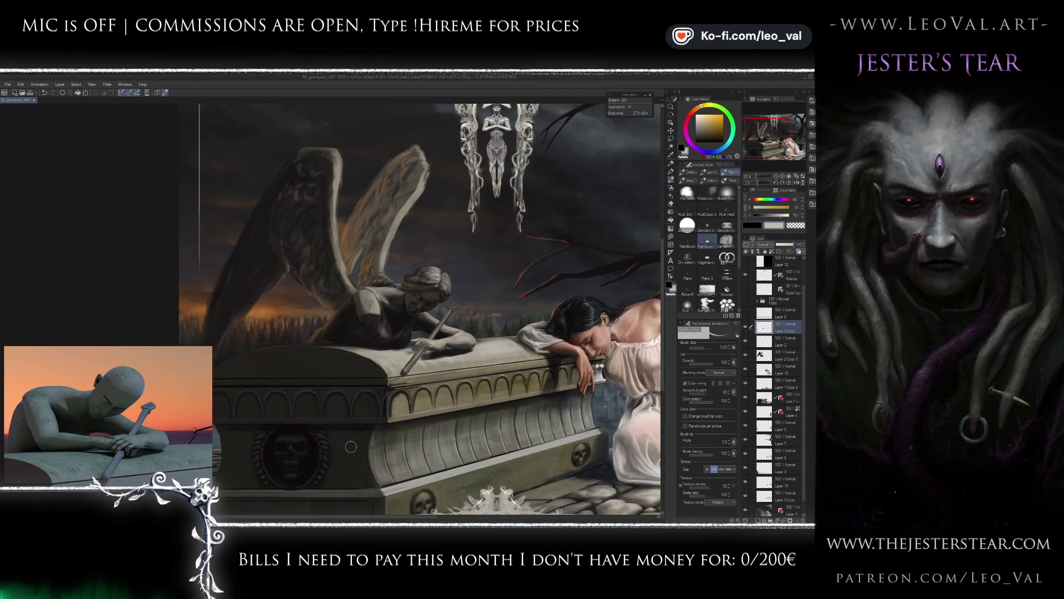
pyautogui.scroll(5, 399, 362)
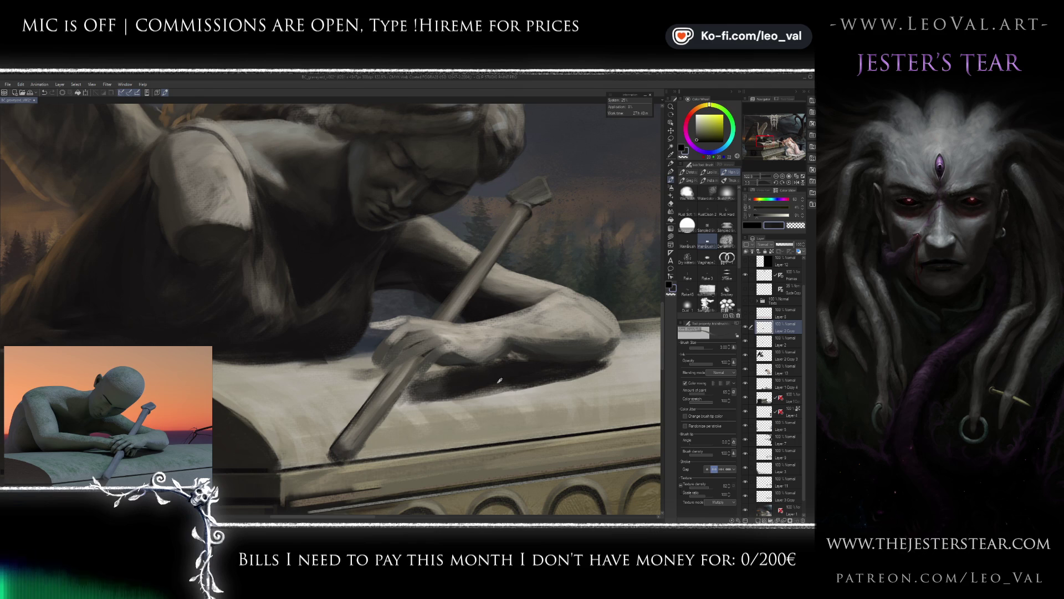
pyautogui.press('[')
pyautogui.press(']')
pyautogui.press(']')
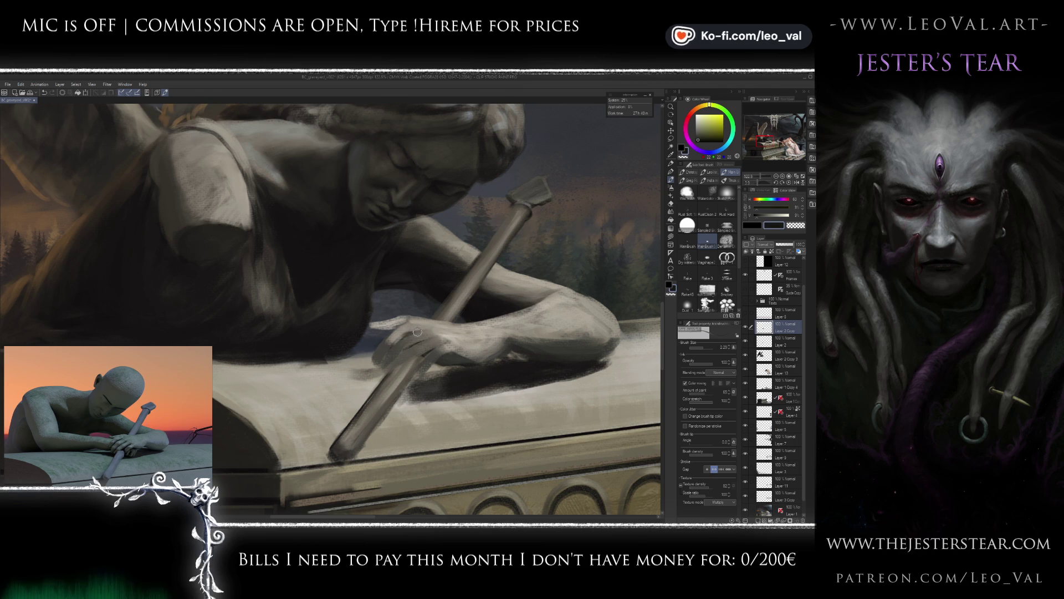
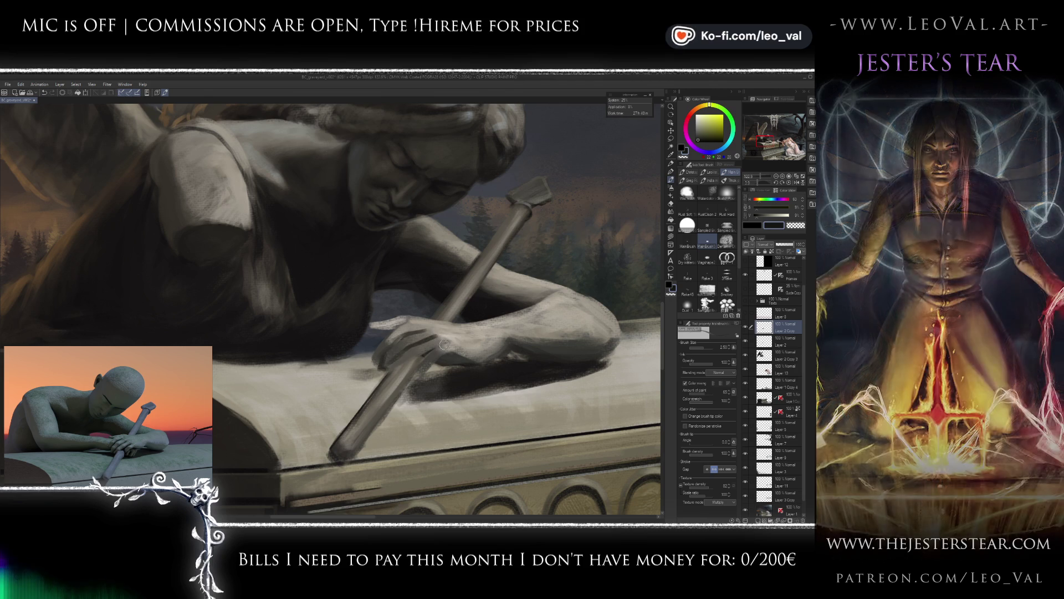
# Reset the colour to black, enlarge the brush slightly and zoom out to the full cover.
pyautogui.press('d')
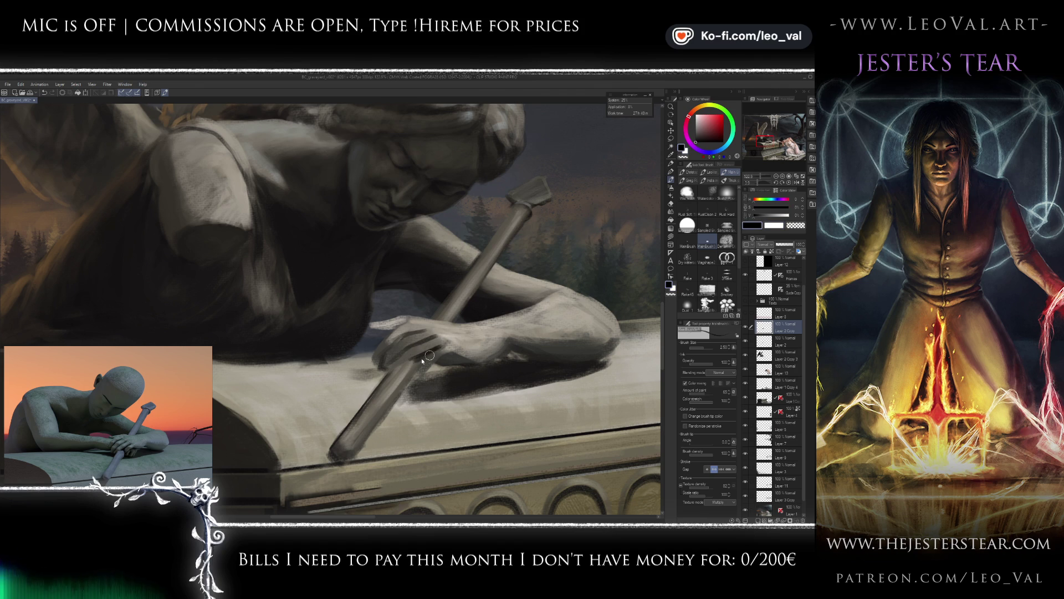
pyautogui.moveTo(413, 362); pyautogui.dragTo(422, 365)
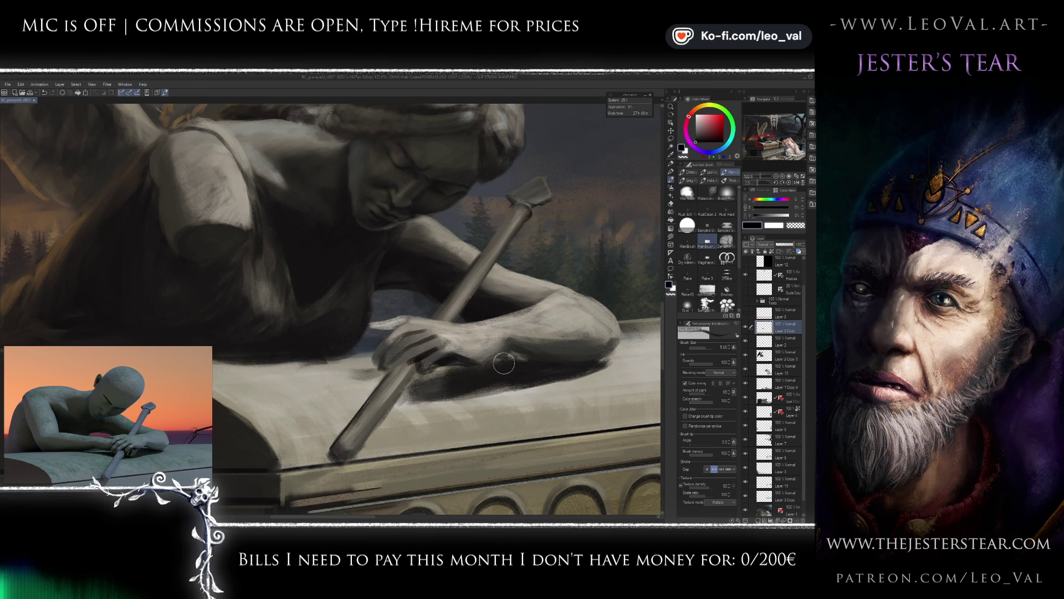
pyautogui.scroll(-4, 506, 363)
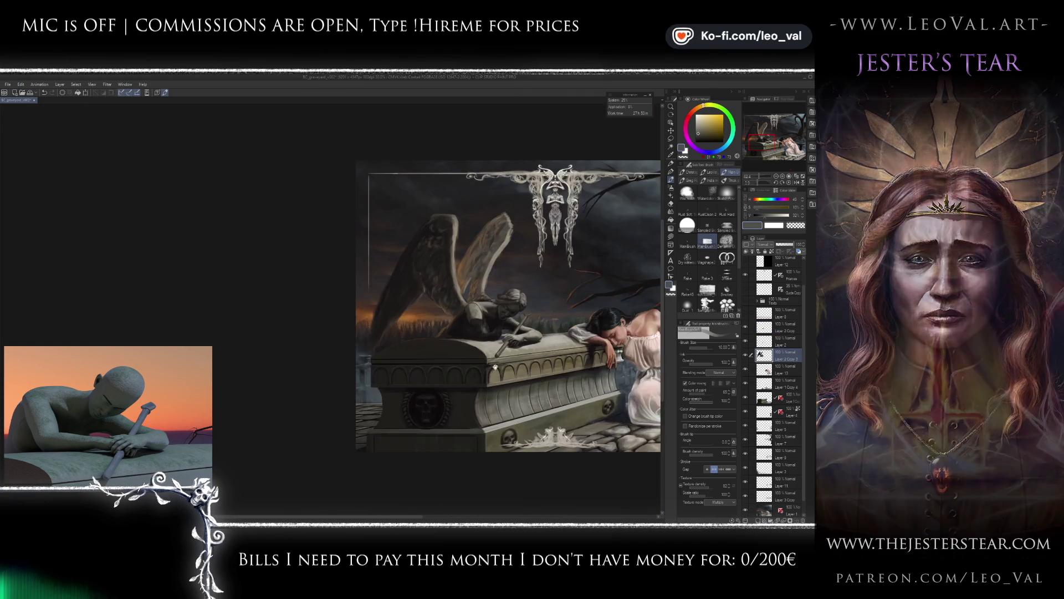
# Zoom in on the angel's wrist and sample light and dark stone greys with a smaller brush.
pyautogui.scroll(2, 491, 346)
pyautogui.scroll(1, 491, 355)
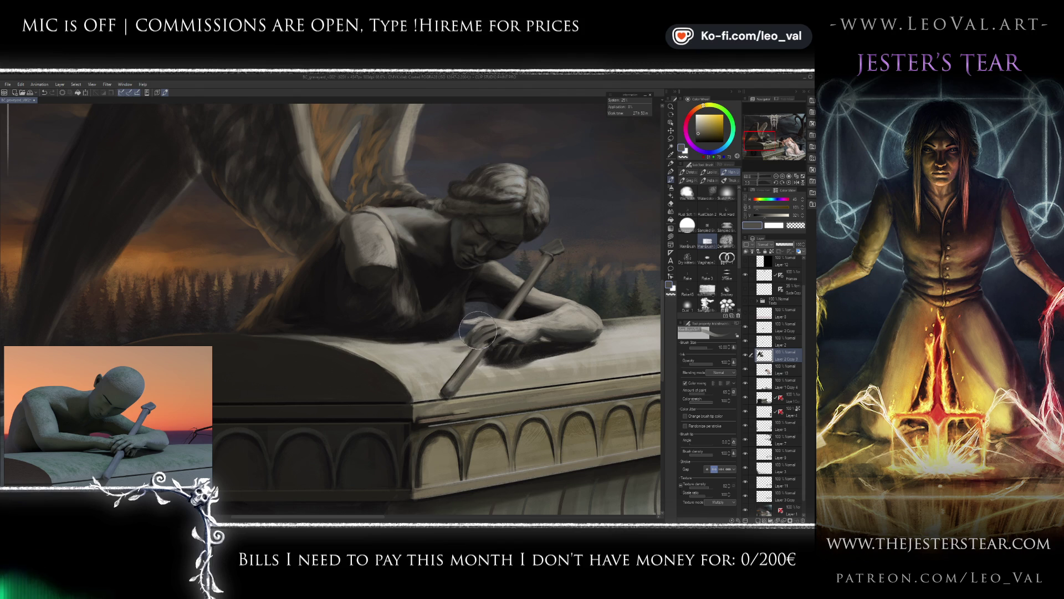
pyautogui.keyDown('alt'); pyautogui.click(475, 353); pyautogui.keyUp('alt')
pyautogui.press('[')
pyautogui.press('[')
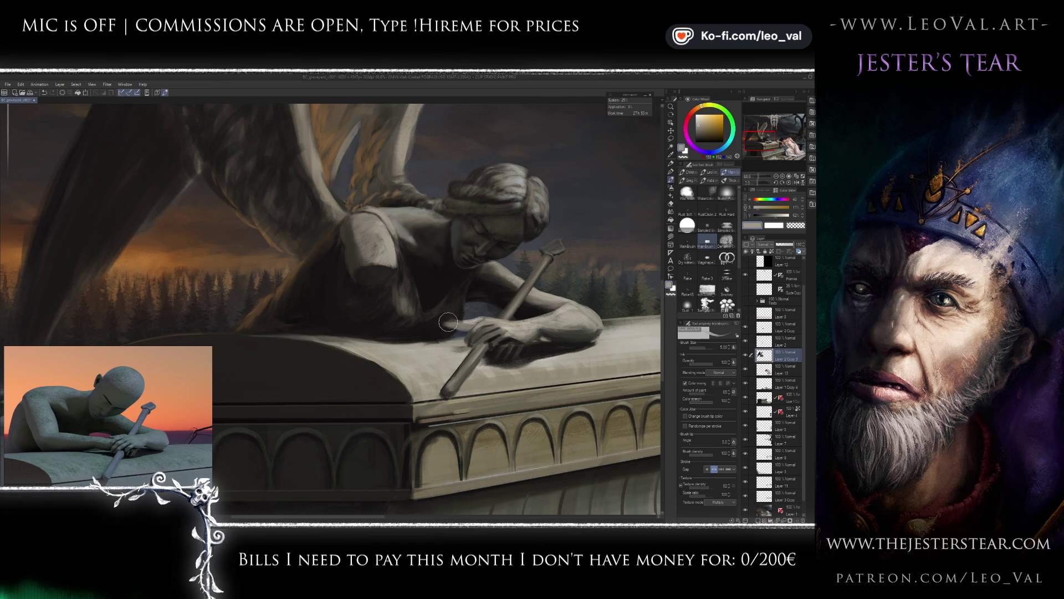
pyautogui.keyDown('alt'); pyautogui.click(460, 332); pyautogui.keyUp('alt')
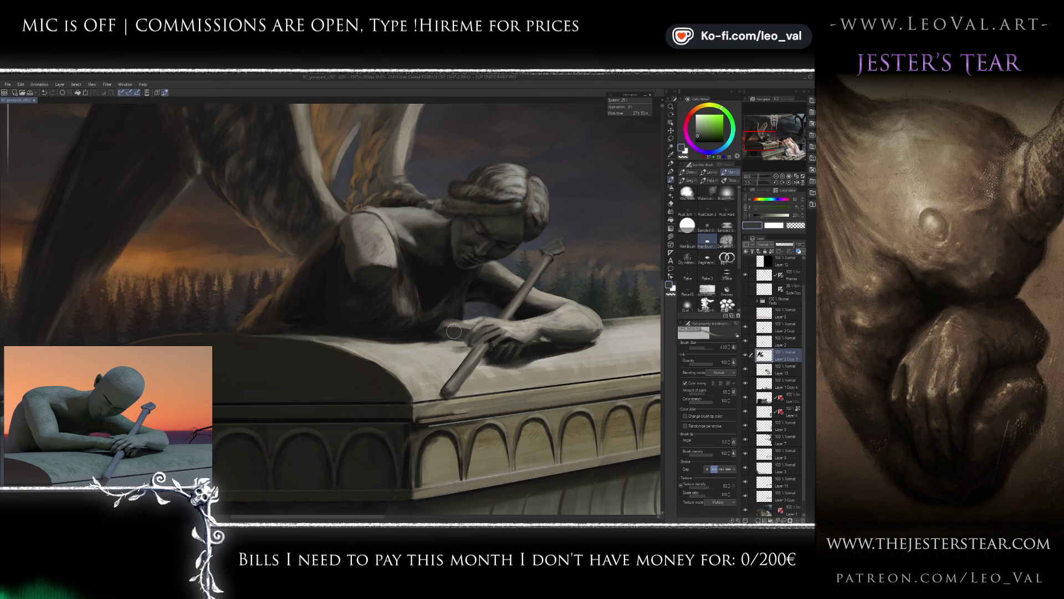
pyautogui.keyDown('alt'); pyautogui.click(449, 332); pyautogui.keyUp('alt')
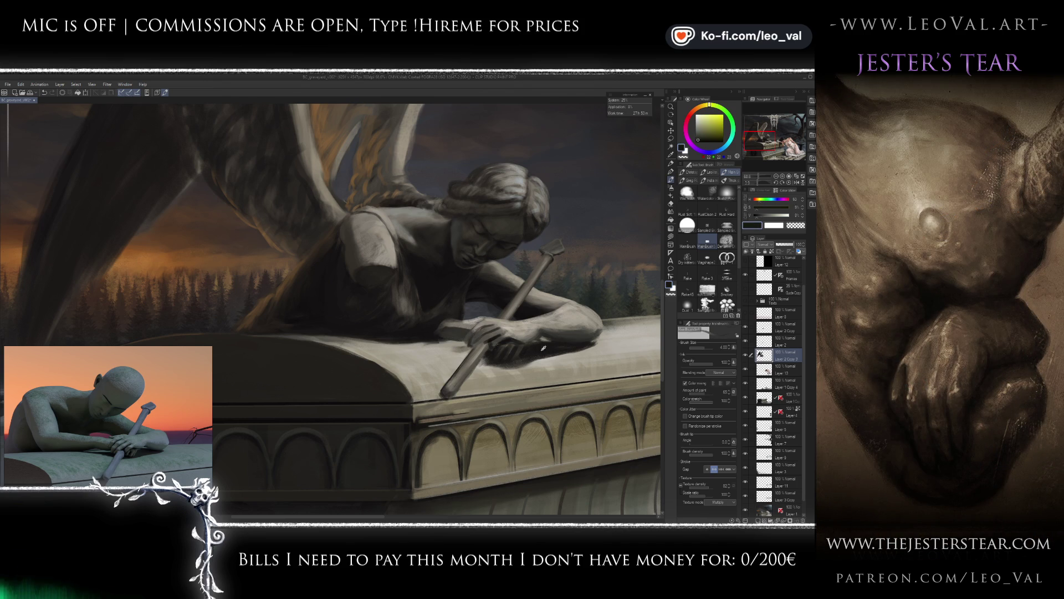
pyautogui.keyDown('alt'); pyautogui.click(446, 330); pyautogui.keyUp('alt')
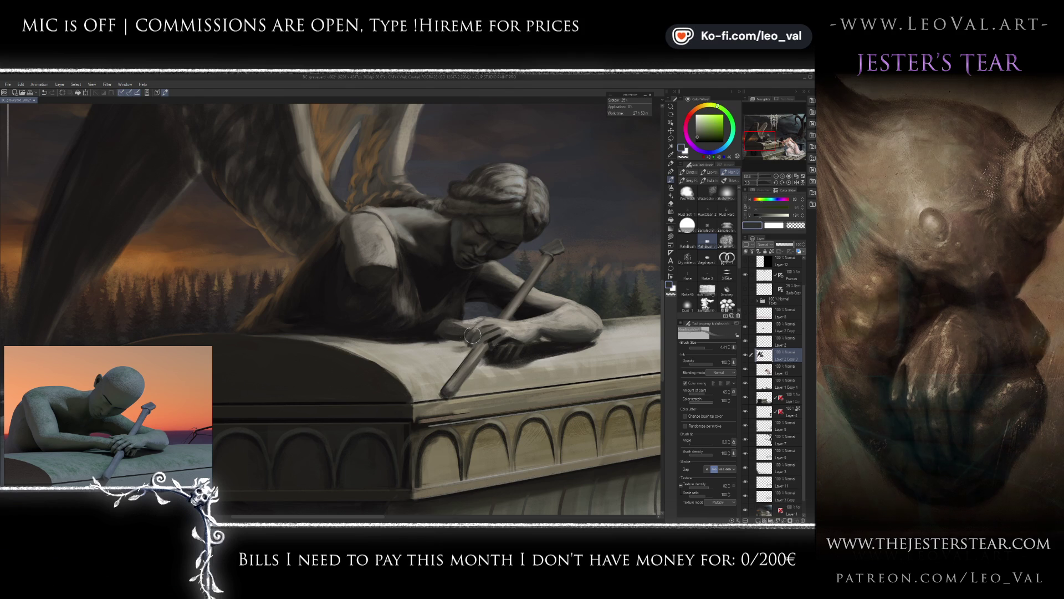
# Paint a soft shadow on the tomb lid under the forearm, brush resized from about 9.7 to 6.
pyautogui.keyDown('alt'); pyautogui.click(466, 326); pyautogui.keyUp('alt')
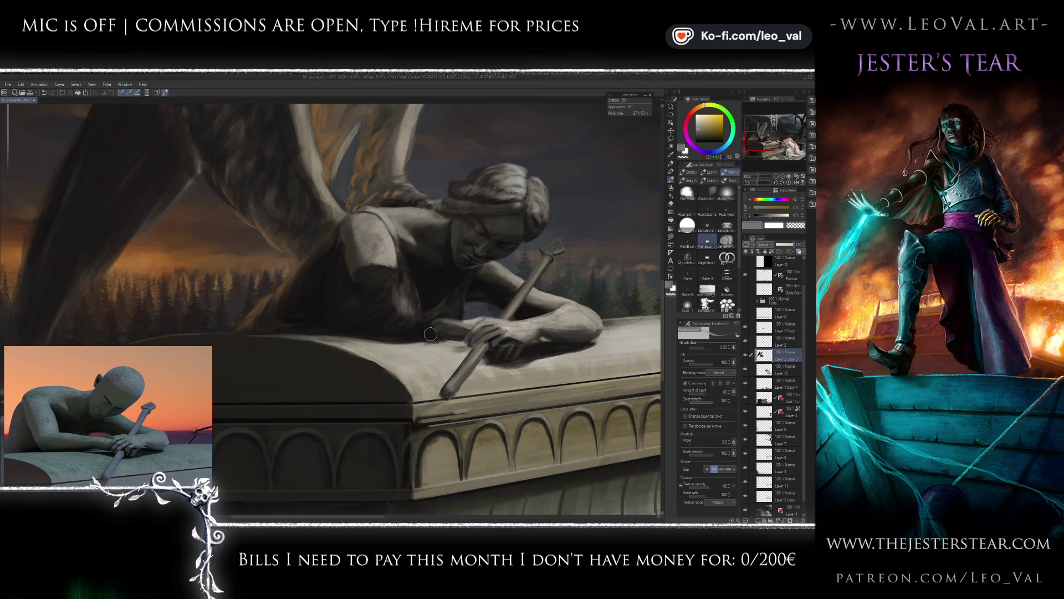
pyautogui.keyDown('alt'); pyautogui.click(437, 329); pyautogui.keyUp('alt')
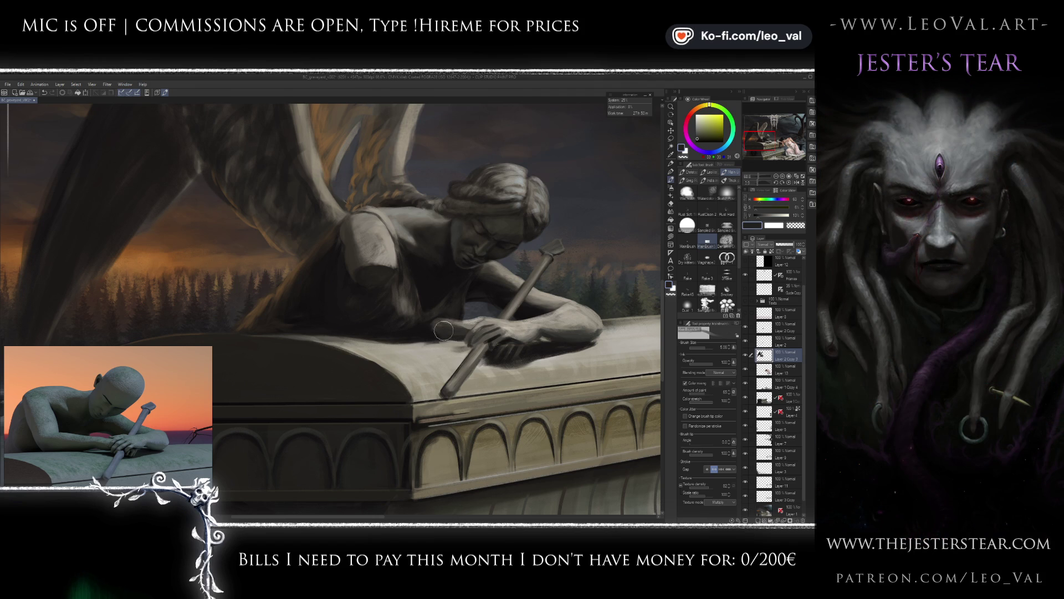
pyautogui.keyDown('alt'); pyautogui.click(448, 332); pyautogui.keyUp('alt')
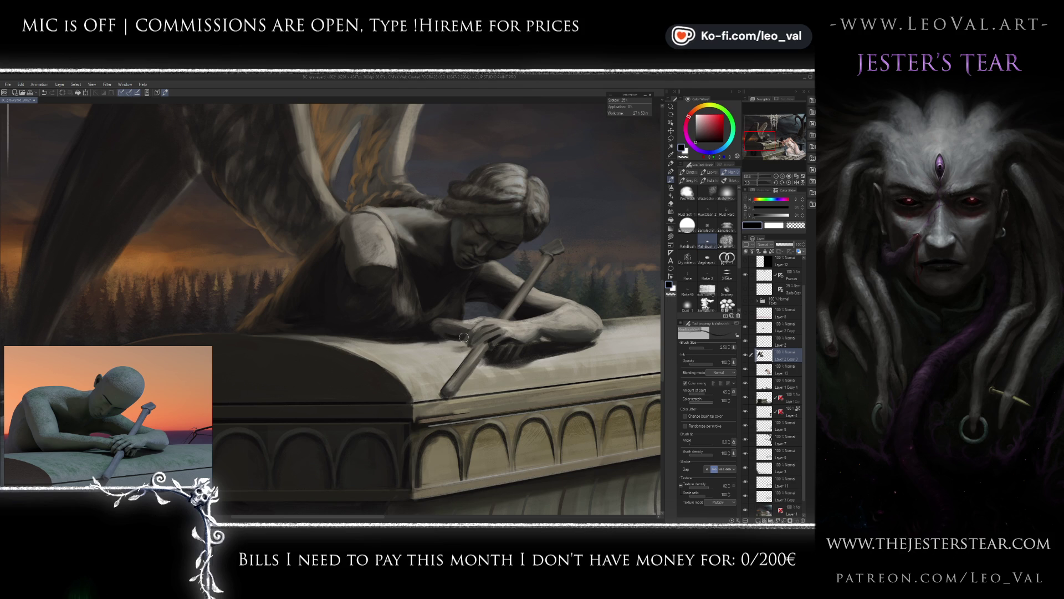
pyautogui.moveTo(471, 349); pyautogui.dragTo(478, 359)
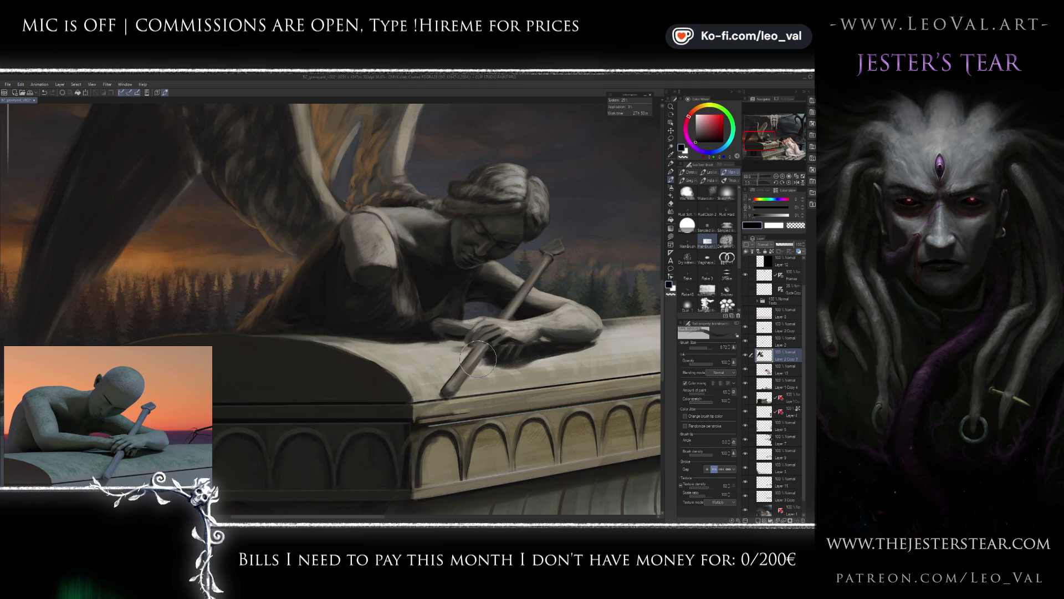
pyautogui.press('[')
pyautogui.press('[')
pyautogui.press('[')
pyautogui.press('[')
pyautogui.keyDown('alt'); pyautogui.click(431, 348); pyautogui.keyUp('alt')
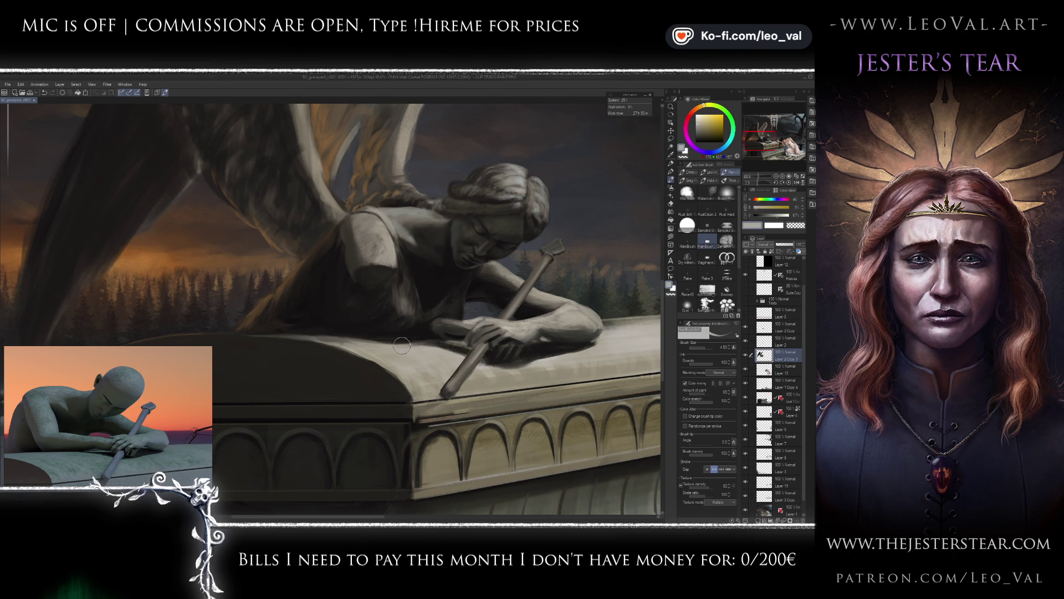
pyautogui.press('e')
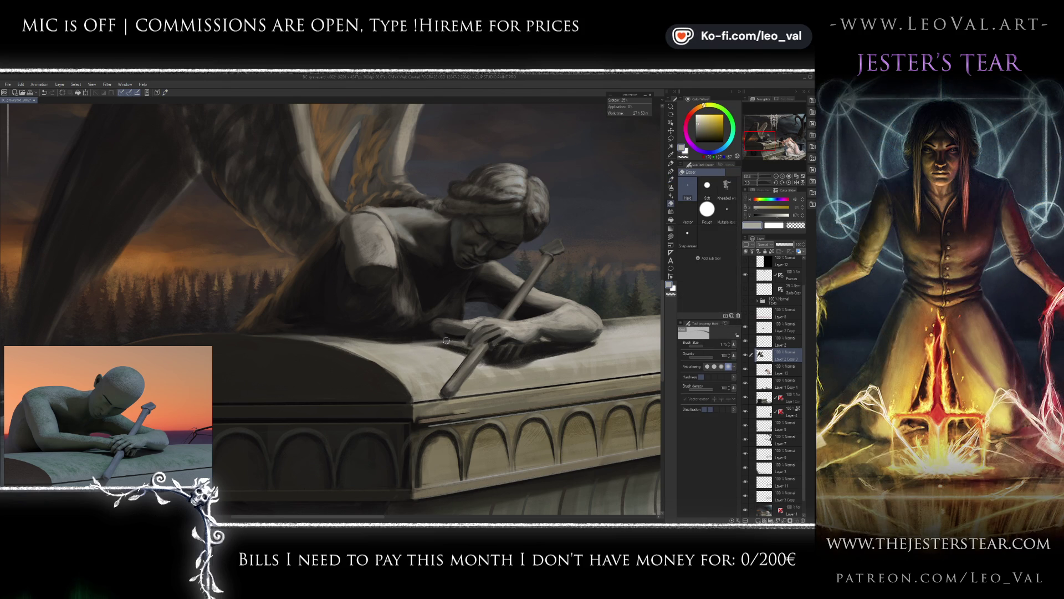
# Erase stray edges around the hand and touch them up in dark grey at brush size 2.
pyautogui.press(']')
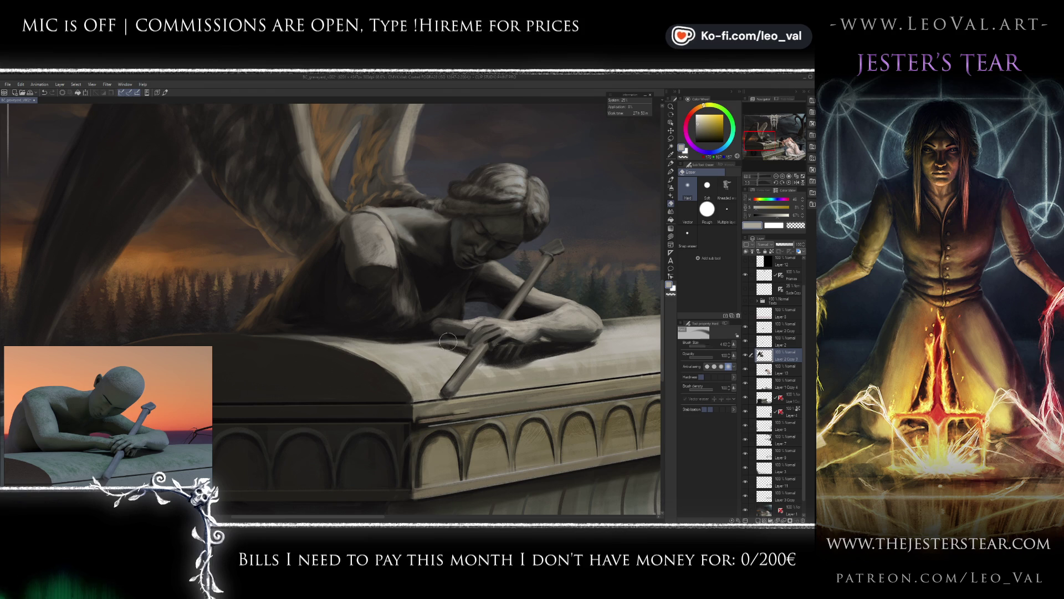
pyautogui.press('b')
pyautogui.keyDown('alt'); pyautogui.click(464, 350); pyautogui.keyUp('alt')
pyautogui.press('[')
pyautogui.press('[')
pyautogui.press('[')
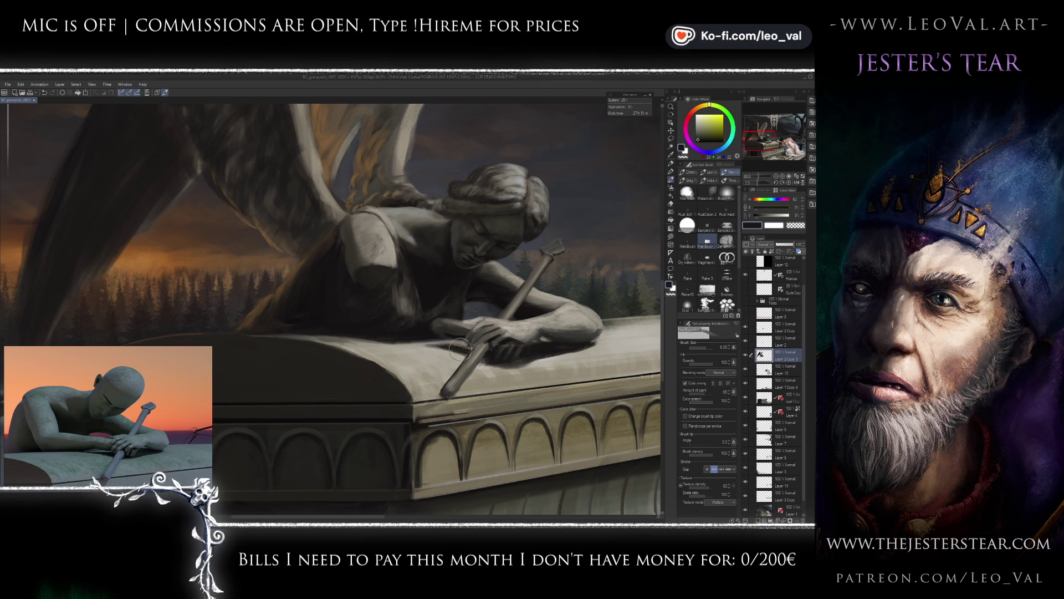
pyautogui.press('e')
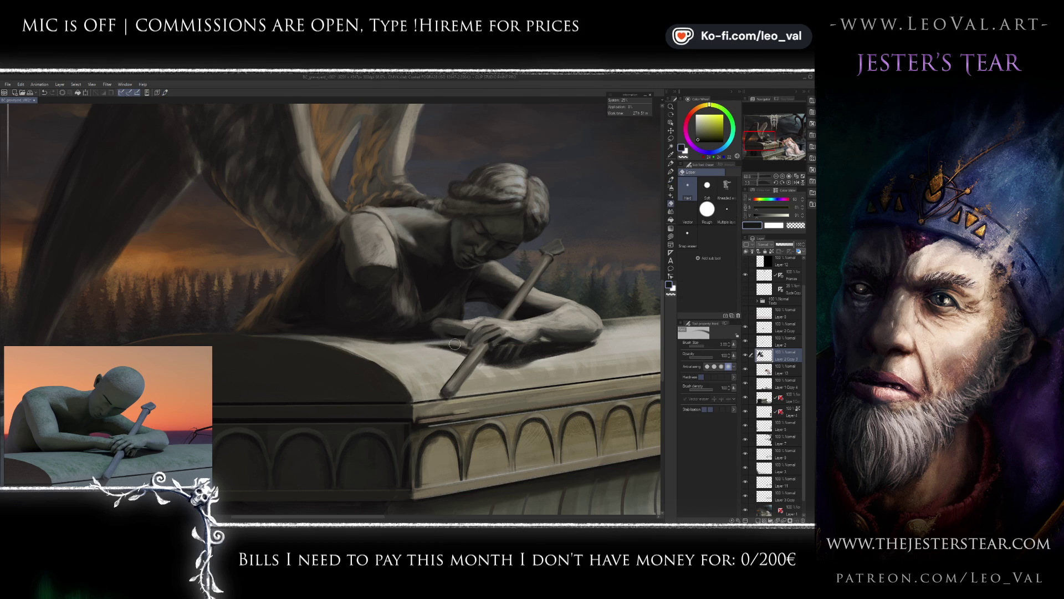
# Zoom out to review the full cover, then zoom back in on the angel.
pyautogui.scroll(-4, 462, 361)
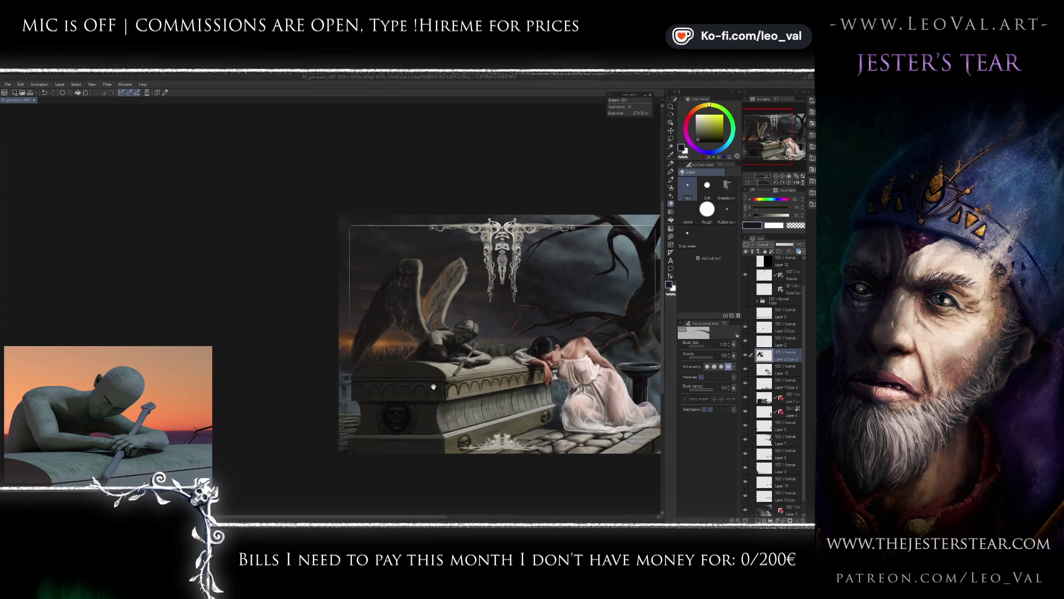
pyautogui.scroll(2, 384, 431)
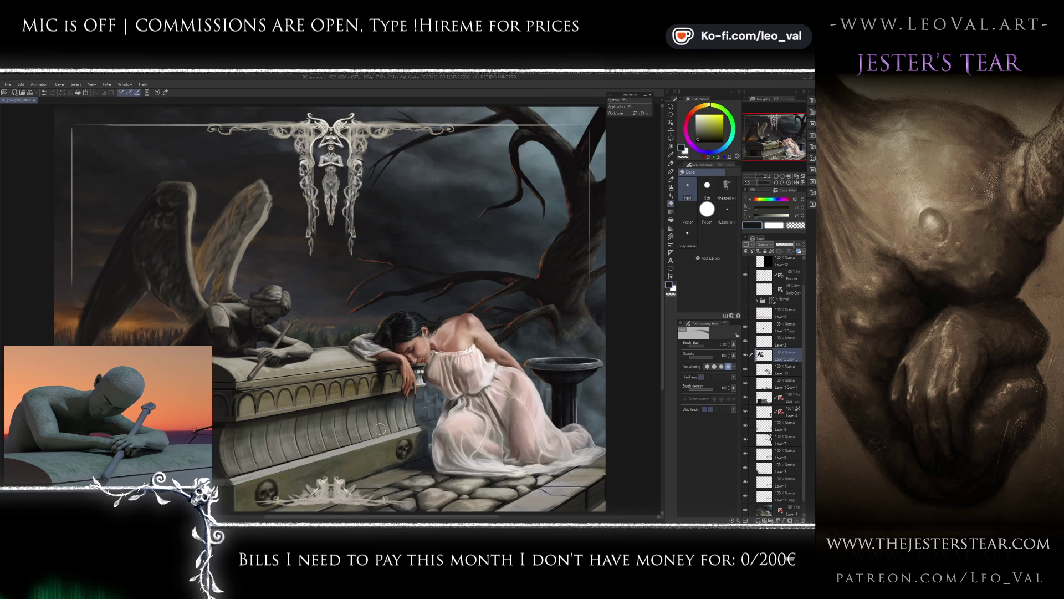
pyautogui.scroll(1, 332, 380)
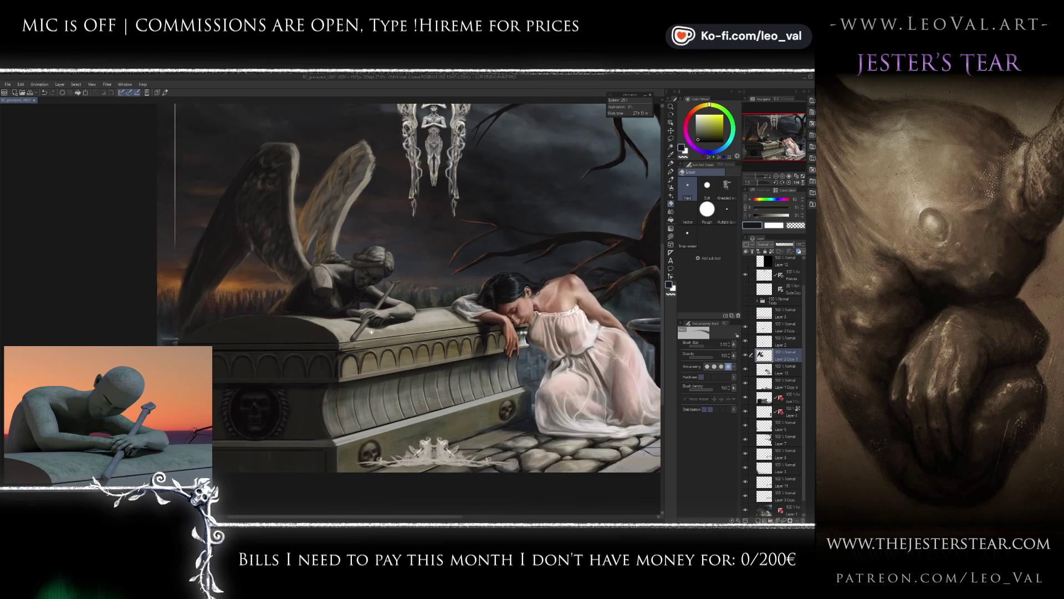
pyautogui.scroll(8, 314, 357)
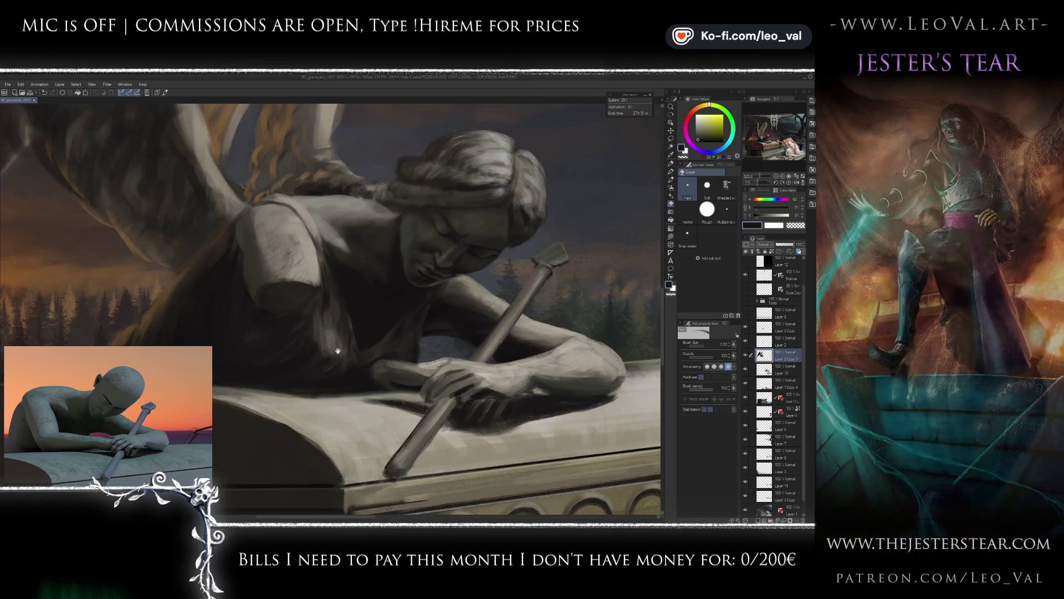
# Bring the angel's torso into view and sample brown-yellow, near-black and bluish shadow tones.
pyautogui.moveTo(338, 351); pyautogui.dragTo(371, 334)
pyautogui.press('b')
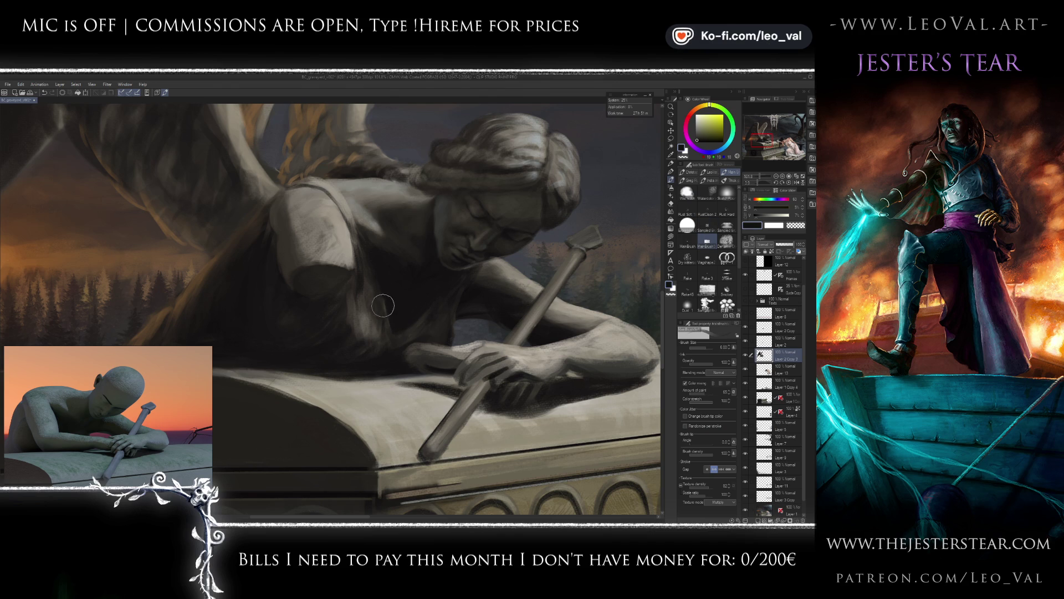
pyautogui.keyDown('alt'); pyautogui.click(382, 318); pyautogui.keyUp('alt')
pyautogui.keyDown('alt'); pyautogui.click(378, 322); pyautogui.keyUp('alt')
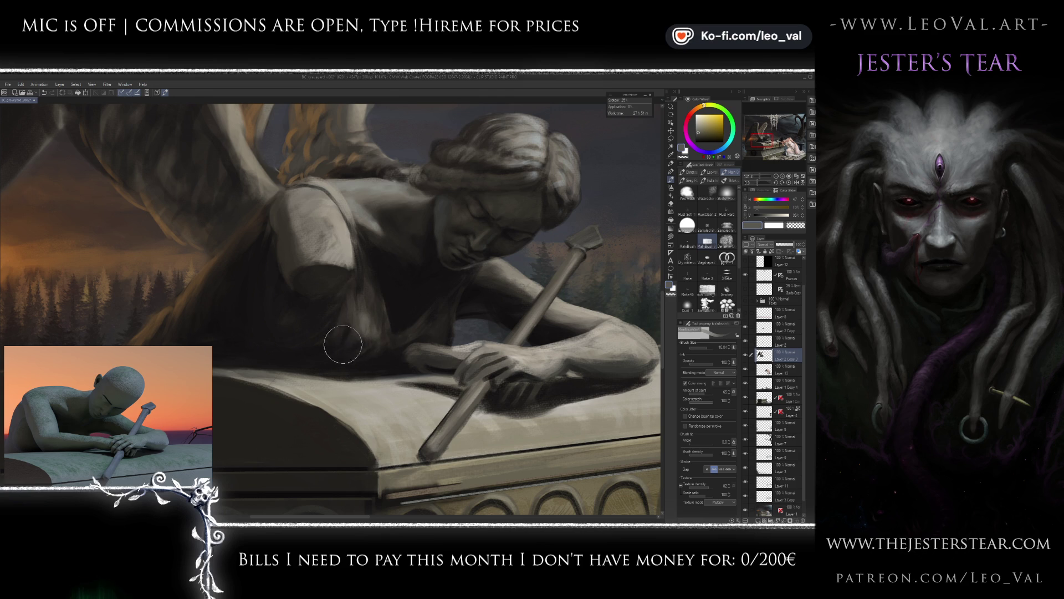
pyautogui.keyDown('alt'); pyautogui.click(395, 354); pyautogui.keyUp('alt')
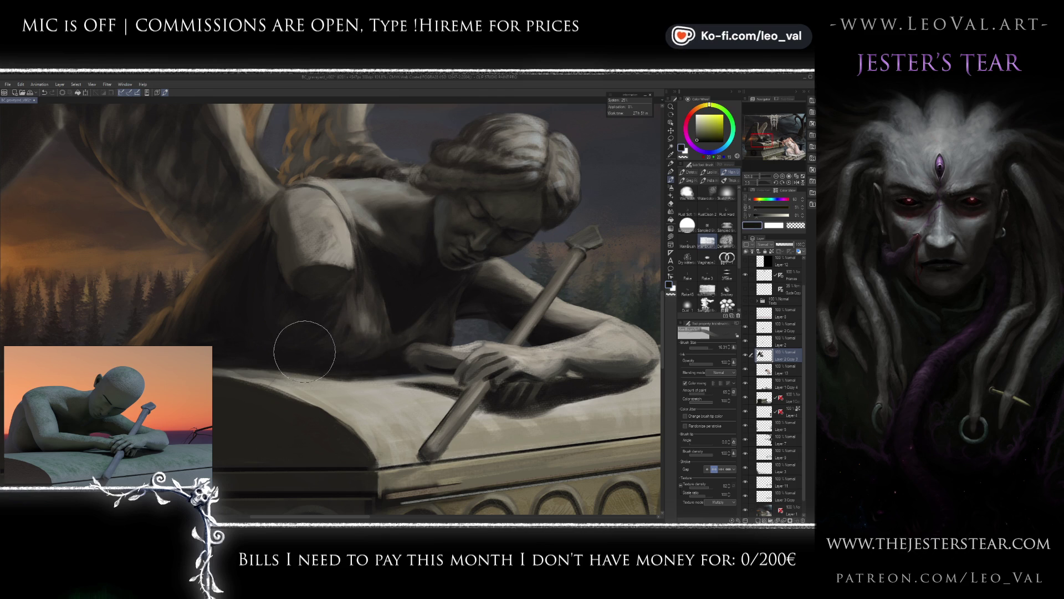
pyautogui.moveTo(348, 344); pyautogui.dragTo(382, 332)
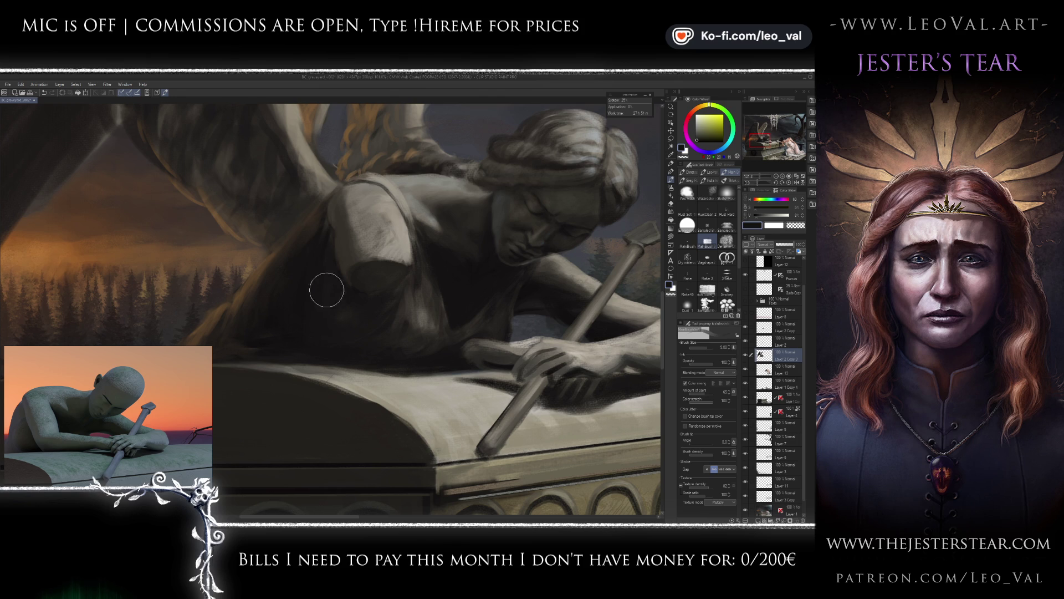
pyautogui.keyDown('alt'); pyautogui.click(326, 336); pyautogui.keyUp('alt')
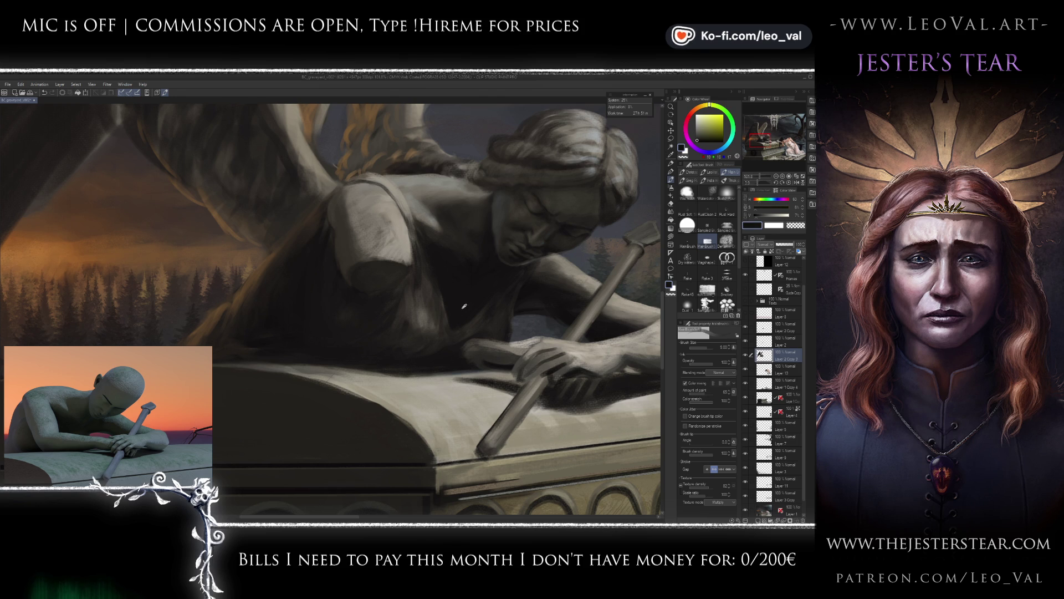
pyautogui.press('d')
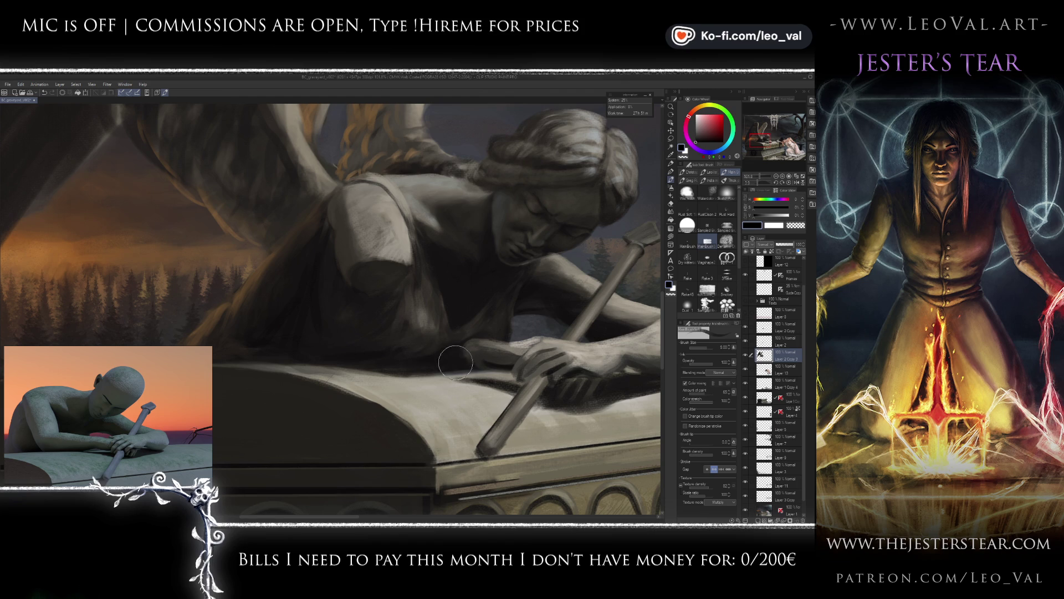
# Darken the shadow beneath the angel's arm and torso with a near-black at brush size 3.5.
pyautogui.keyDown('alt'); pyautogui.click(496, 337); pyautogui.keyUp('alt')
pyautogui.press('[')
pyautogui.press('[')
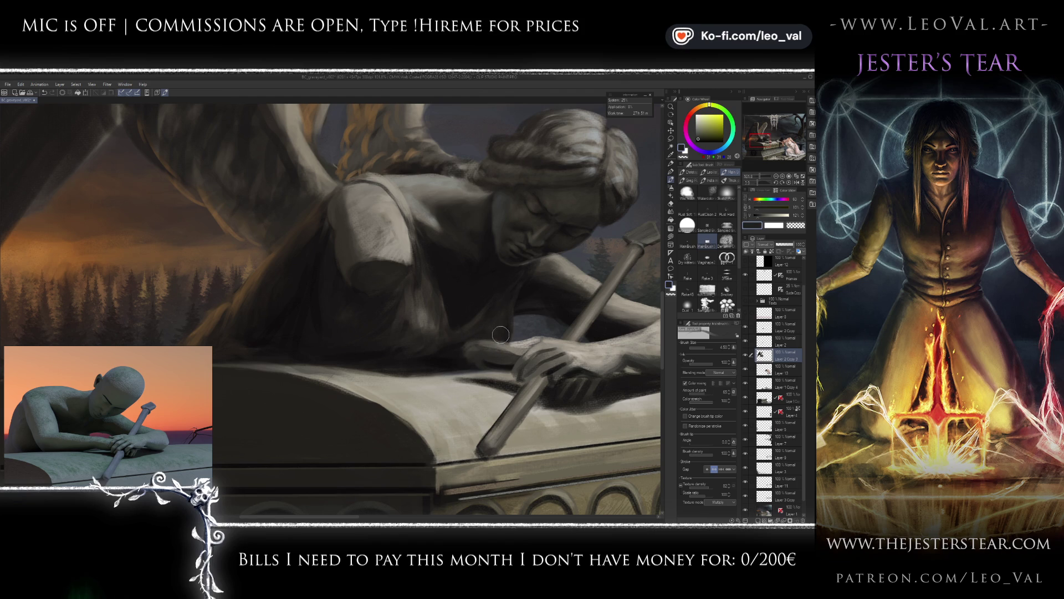
pyautogui.keyDown('alt'); pyautogui.click(526, 299); pyautogui.keyUp('alt')
pyautogui.press('[')
pyautogui.press('[')
pyautogui.press('[')
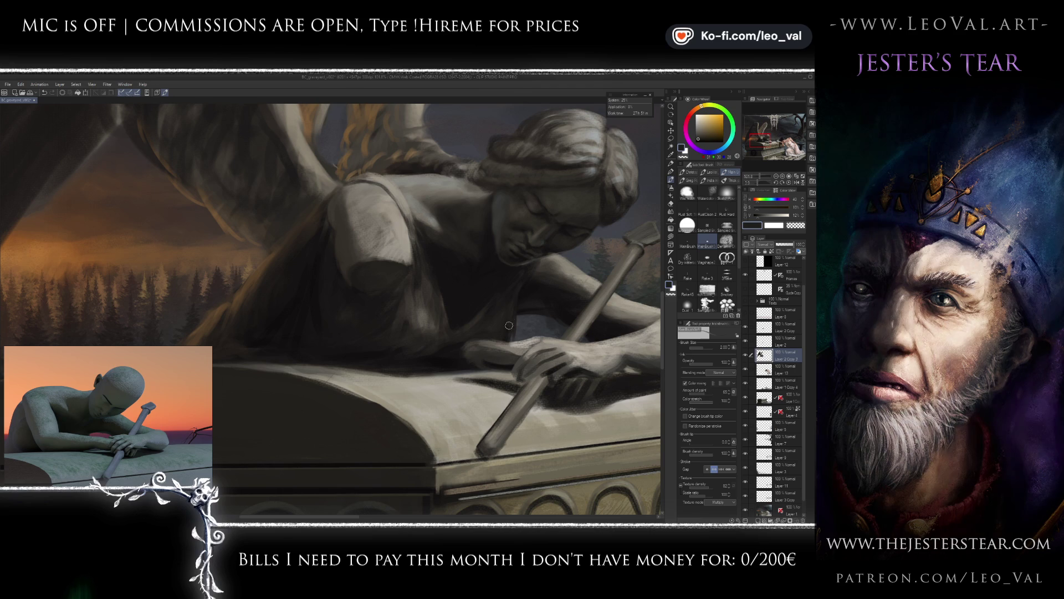
pyautogui.keyDown('alt'); pyautogui.click(514, 337); pyautogui.keyUp('alt')
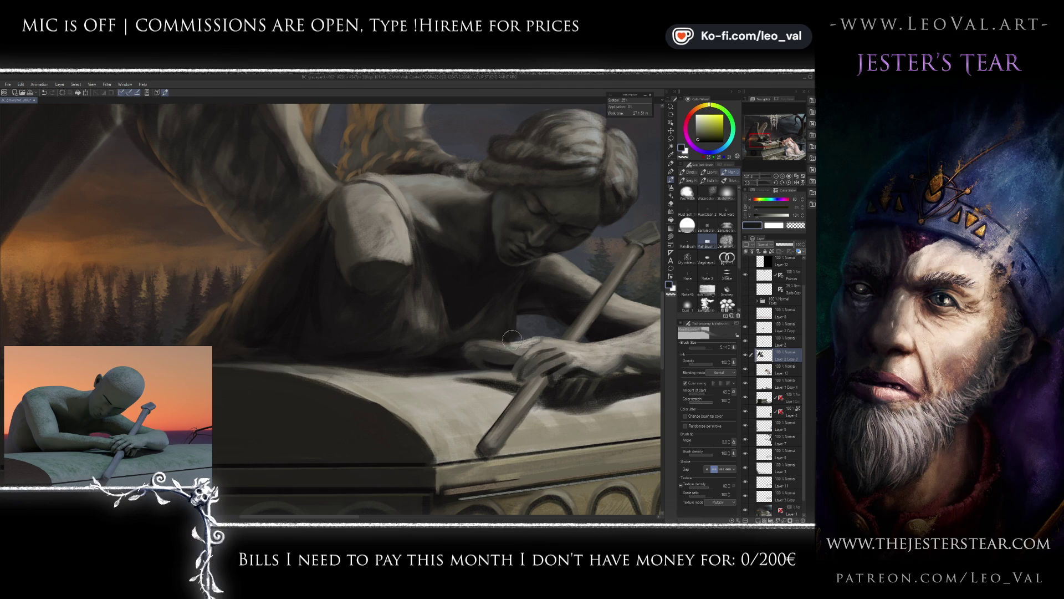
pyautogui.press(']')
pyautogui.press(']')
pyautogui.keyDown('alt'); pyautogui.click(488, 335); pyautogui.keyUp('alt')
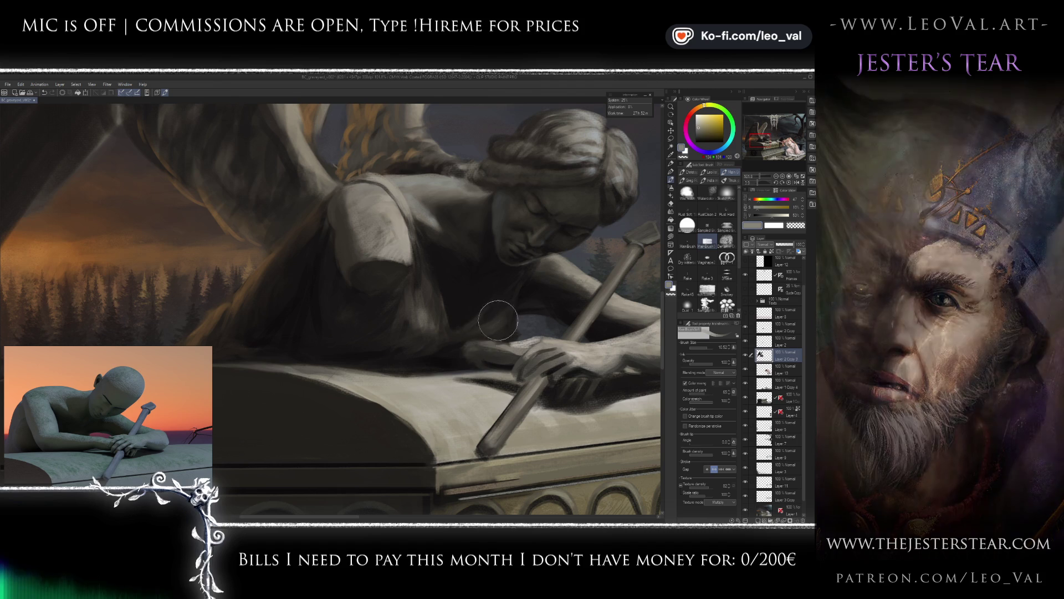
pyautogui.press('[')
pyautogui.press('[')
pyautogui.press('[')
pyautogui.keyDown('alt'); pyautogui.click(515, 308); pyautogui.keyUp('alt')
pyautogui.moveTo(514, 308); pyautogui.dragTo(480, 336)
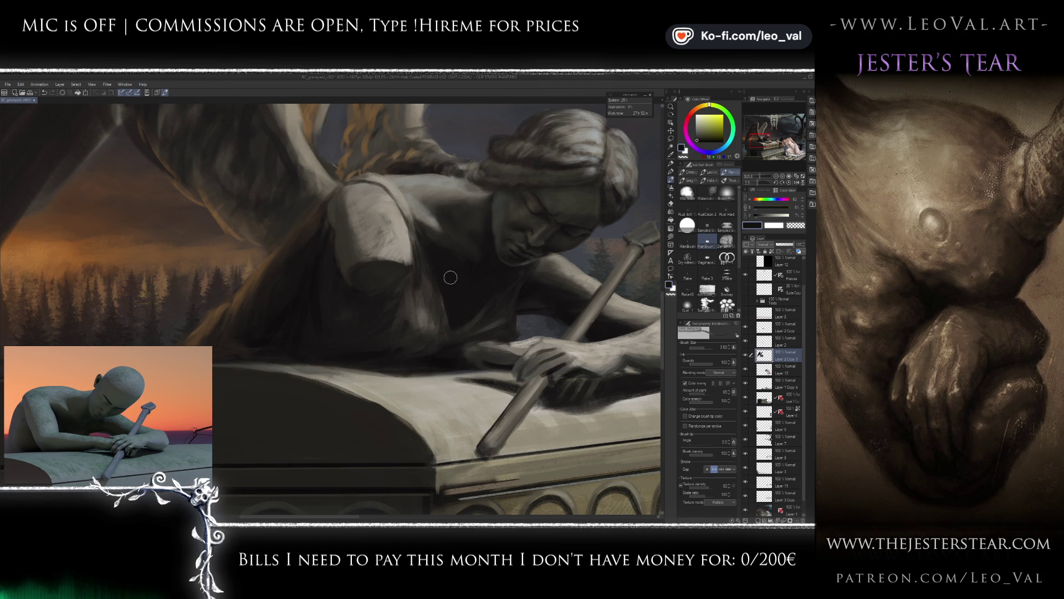
pyautogui.scroll(2, 464, 280)
# Paint a dark stroke into the shadow under the upper arm and sample nearby greys.
pyautogui.keyDown('alt'); pyautogui.click(469, 326); pyautogui.keyUp('alt')
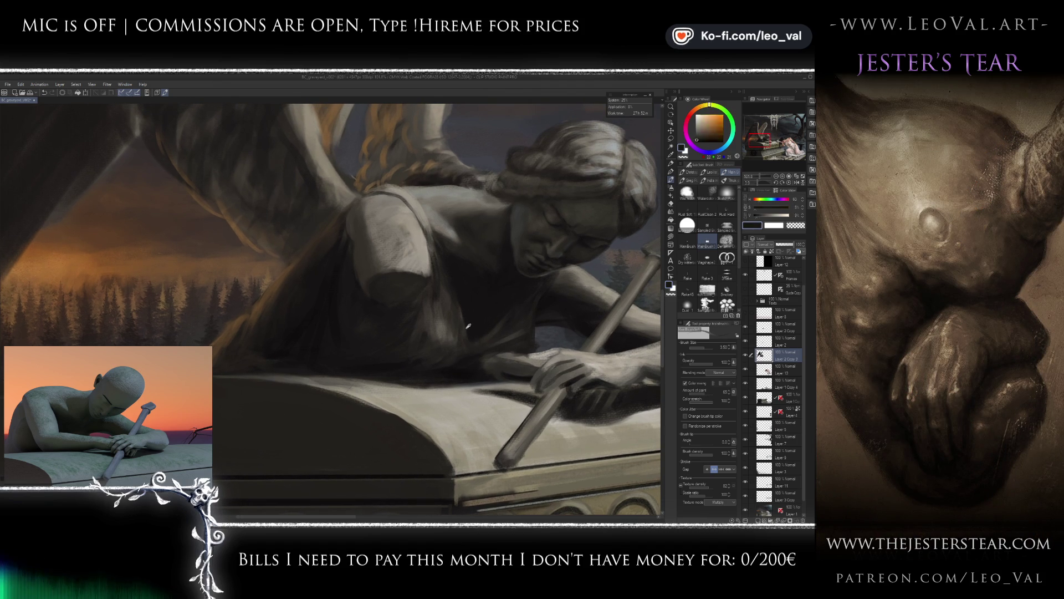
pyautogui.moveTo(460, 331); pyautogui.dragTo(475, 331)
pyautogui.moveTo(449, 270); pyautogui.dragTo(456, 302)
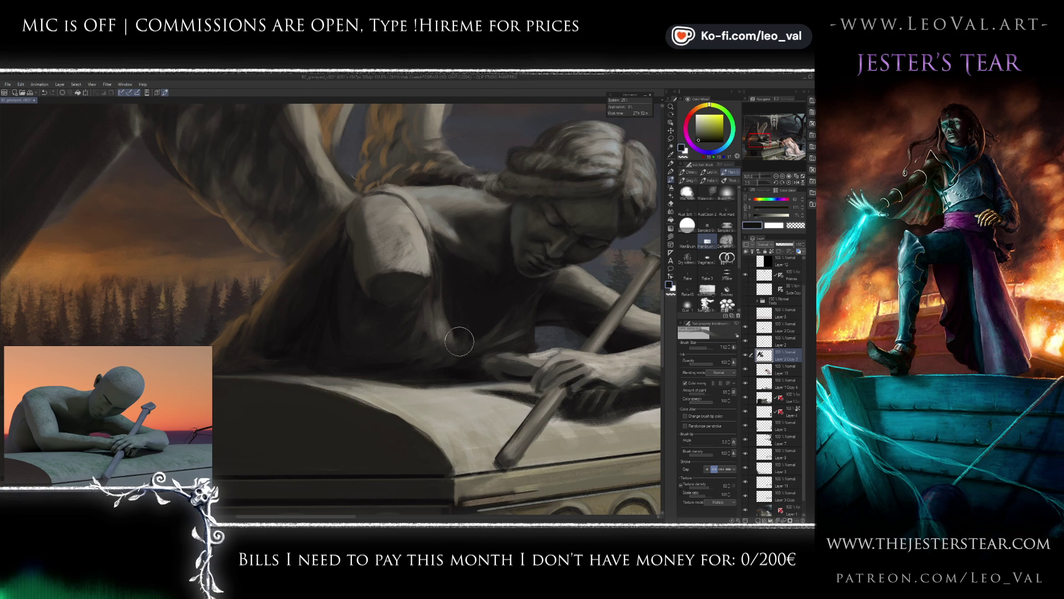
pyautogui.keyDown('alt'); pyautogui.click(432, 336); pyautogui.keyUp('alt')
pyautogui.keyDown('alt'); pyautogui.click(438, 322); pyautogui.keyUp('alt')
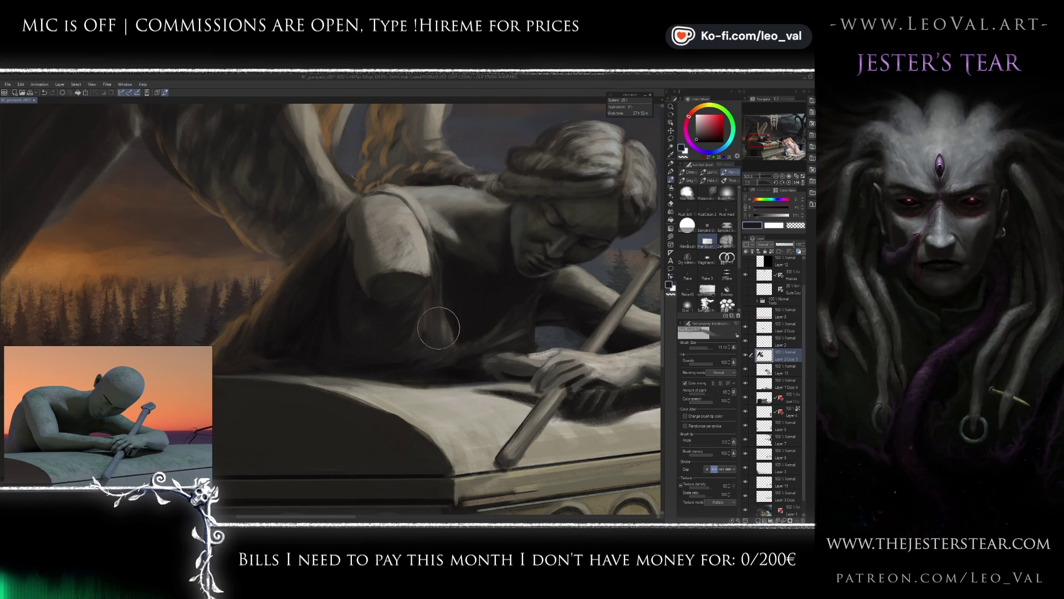
pyautogui.keyDown('alt'); pyautogui.click(446, 313); pyautogui.keyUp('alt')
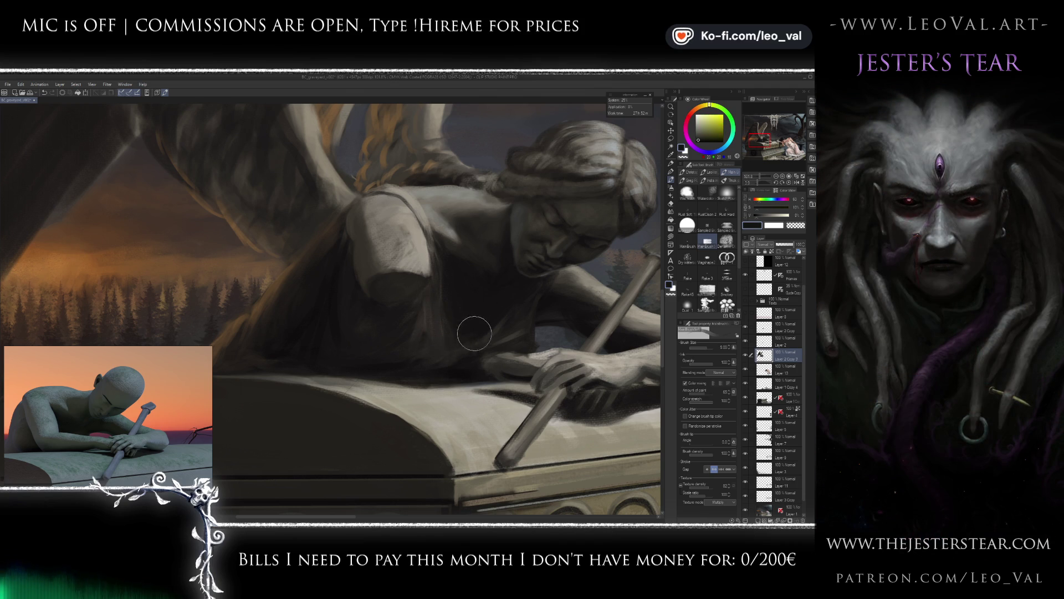
pyautogui.scroll(-3, 486, 344)
pyautogui.scroll(3, 508, 290)
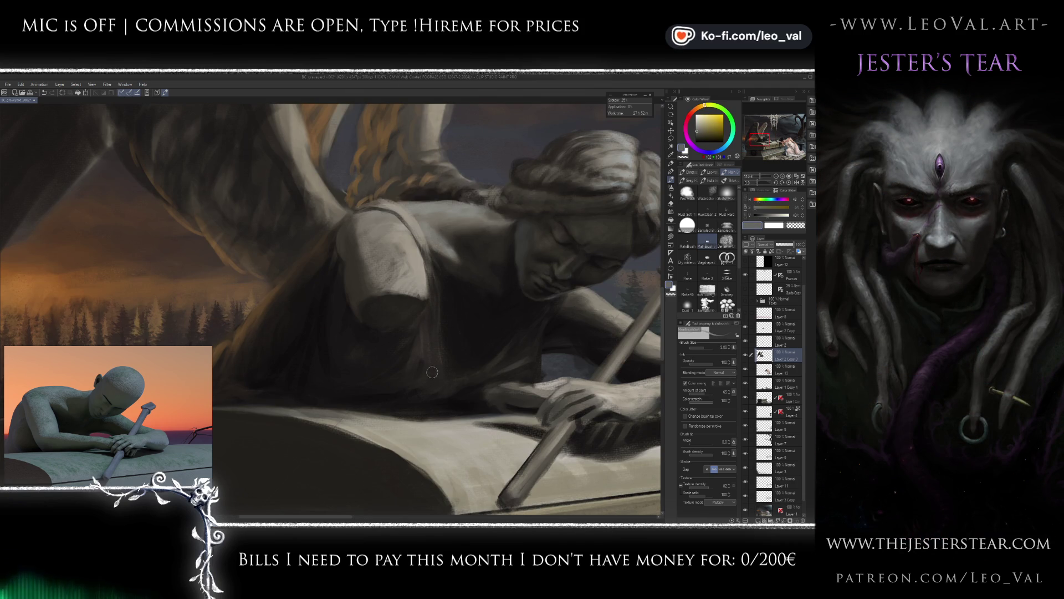
# Pick near-black and pure black from the shadow area with a larger brush for the shoulder.
pyautogui.moveTo(442, 372); pyautogui.dragTo(465, 375)
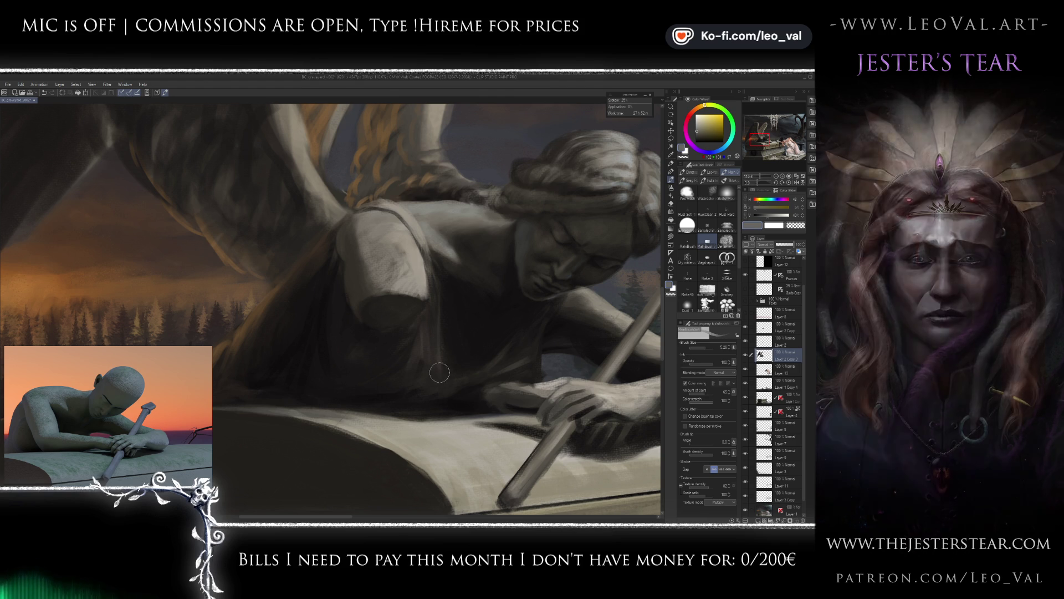
pyautogui.scroll(-4, 446, 398)
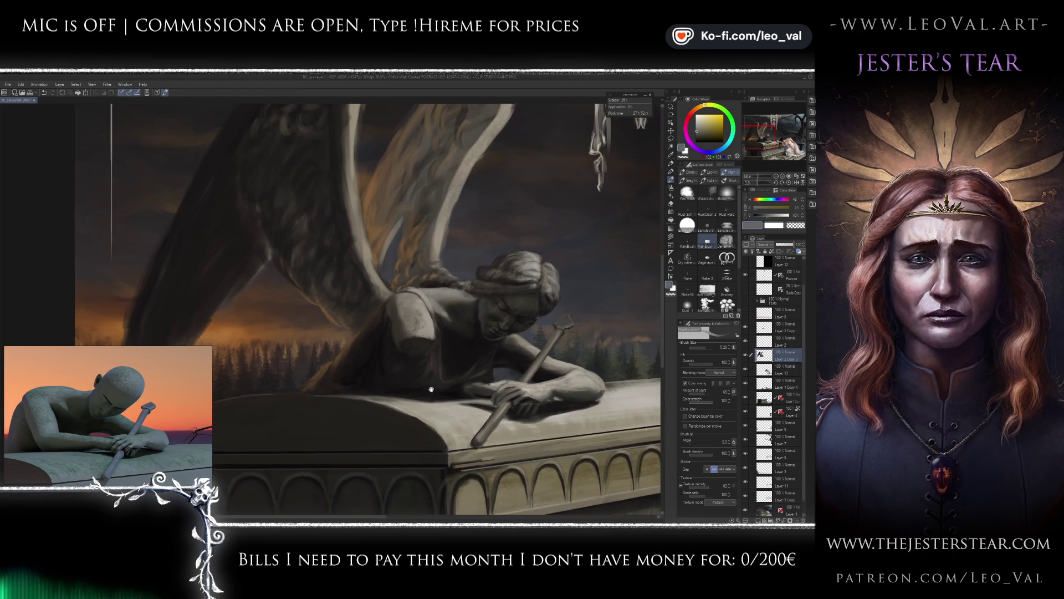
pyautogui.scroll(5, 449, 377)
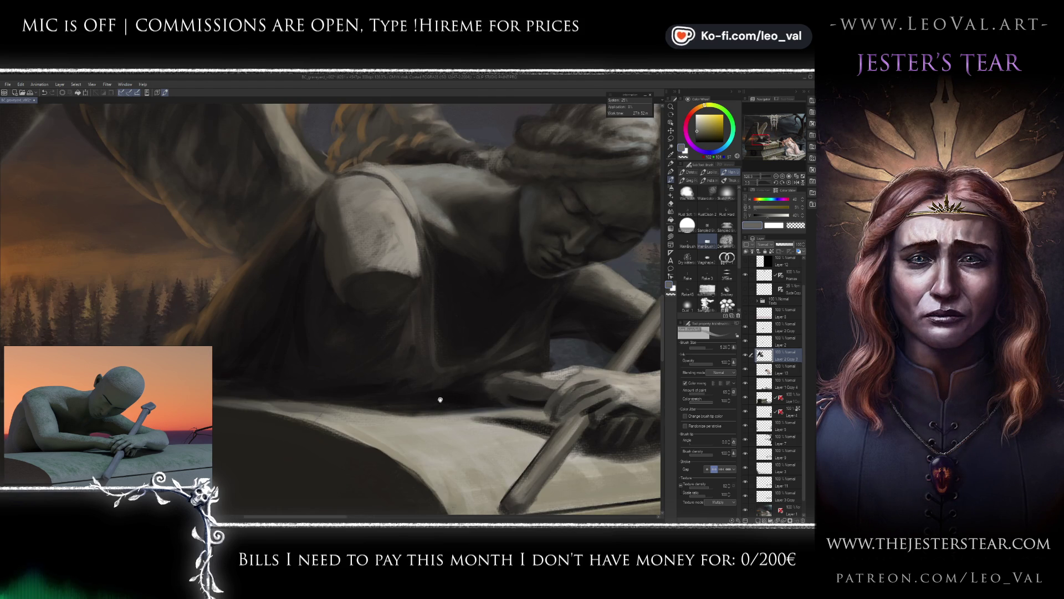
pyautogui.keyDown('alt'); pyautogui.click(406, 346); pyautogui.keyUp('alt')
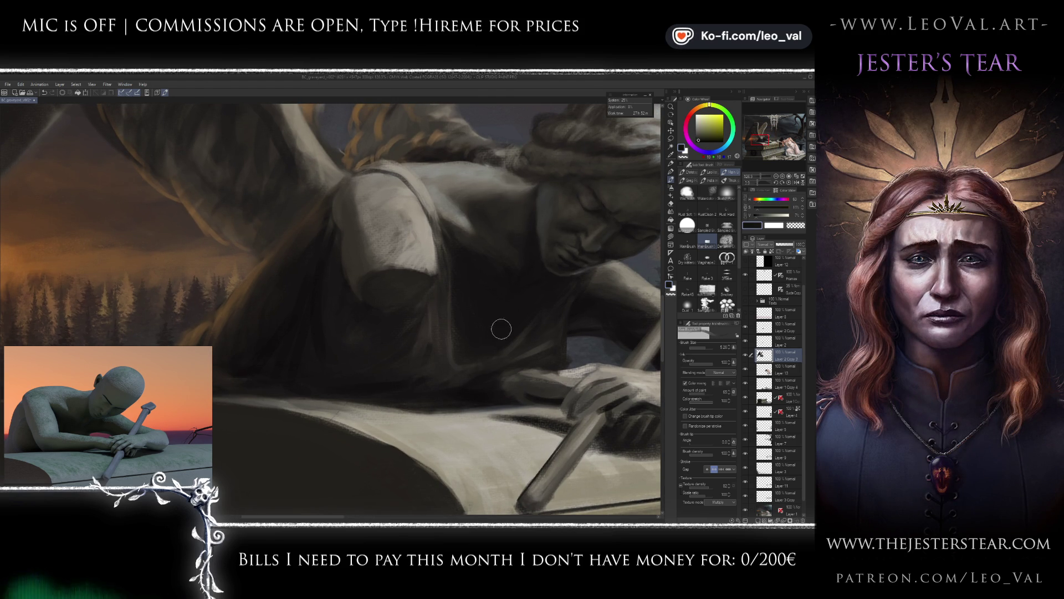
pyautogui.keyDown('alt'); pyautogui.click(392, 345); pyautogui.keyUp('alt')
pyautogui.press(']')
pyautogui.press(']')
pyautogui.press(']')
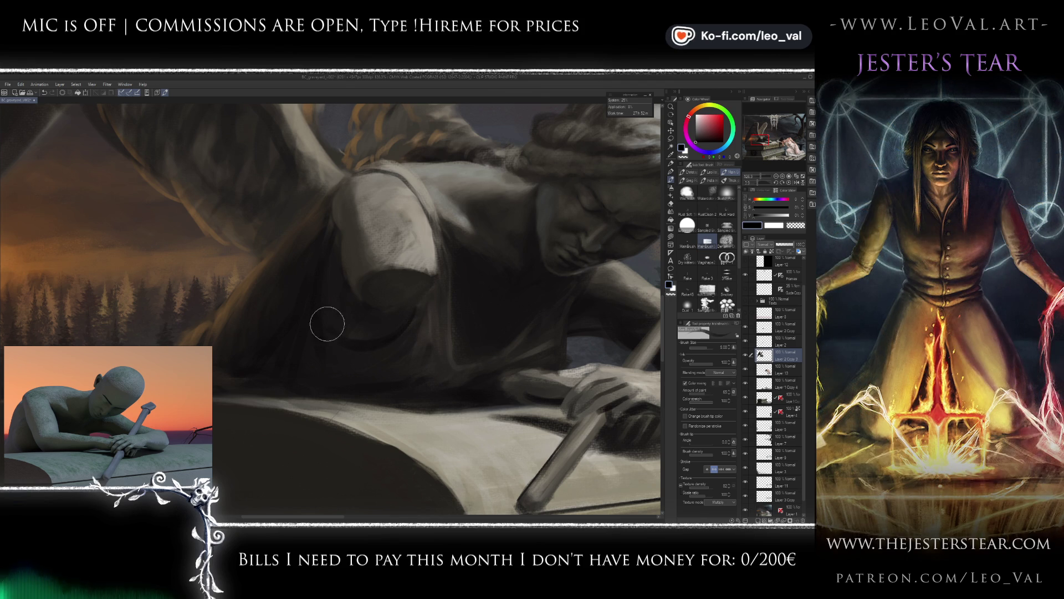
pyautogui.moveTo(368, 356); pyautogui.dragTo(398, 351)
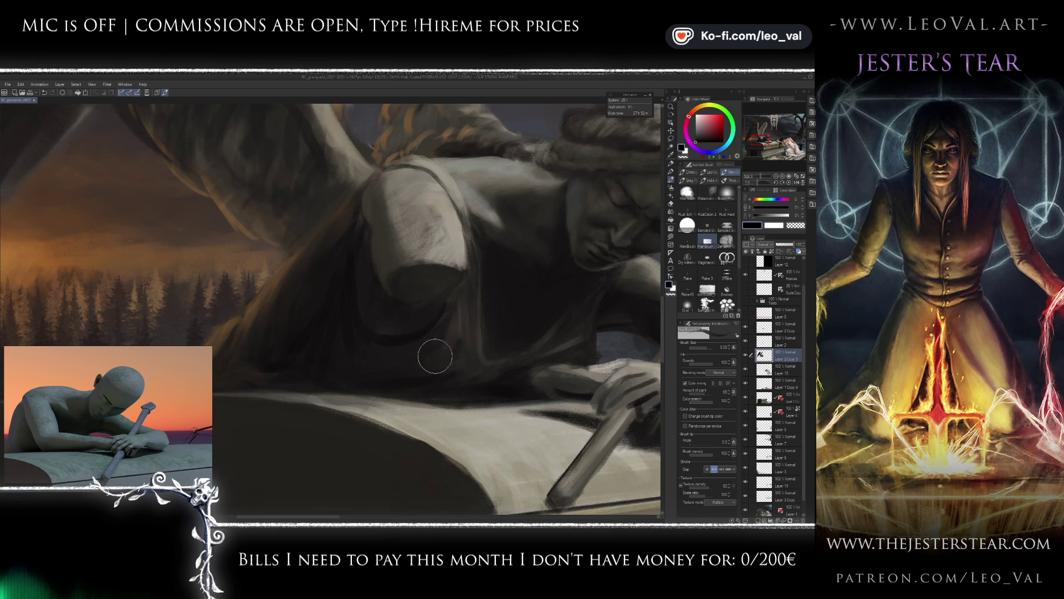
pyautogui.press('[')
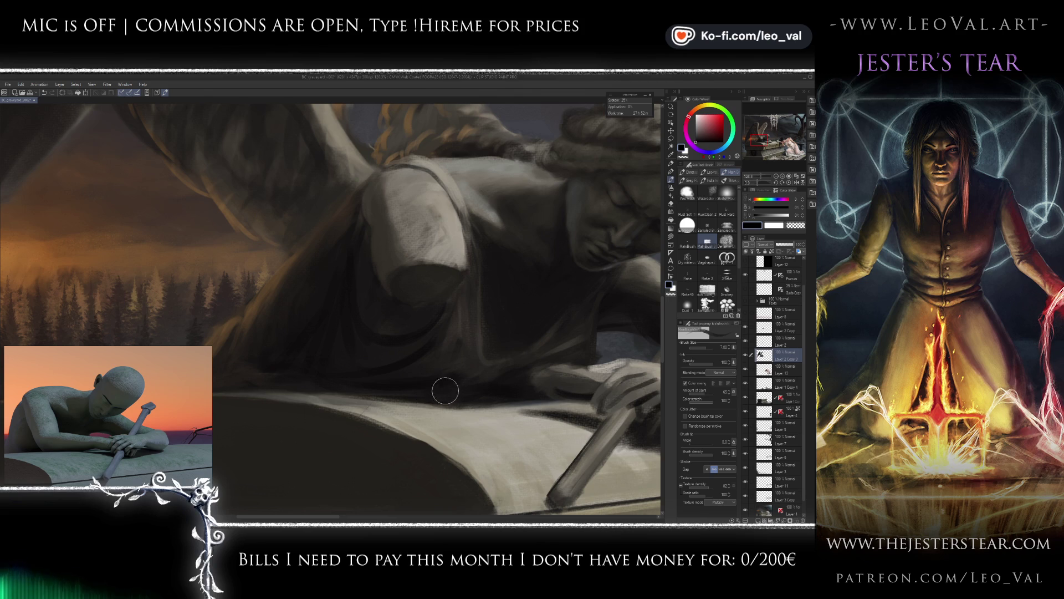
# Check the shoulder shading against the whole sarcophagus scene.
pyautogui.hscroll(-3, 434, 380)
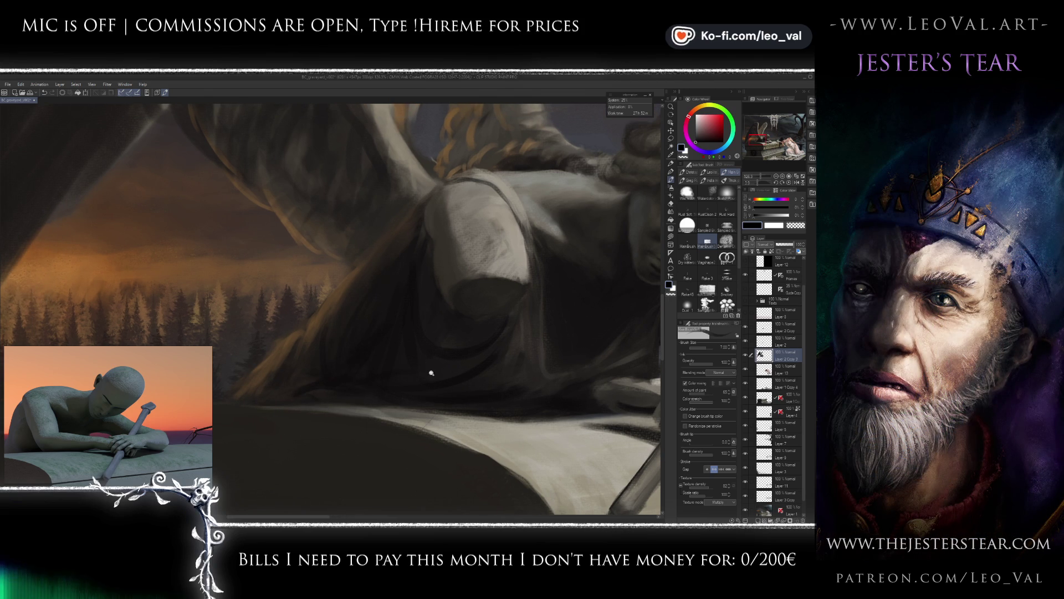
pyautogui.scroll(-5, 431, 368)
pyautogui.scroll(3, 411, 373)
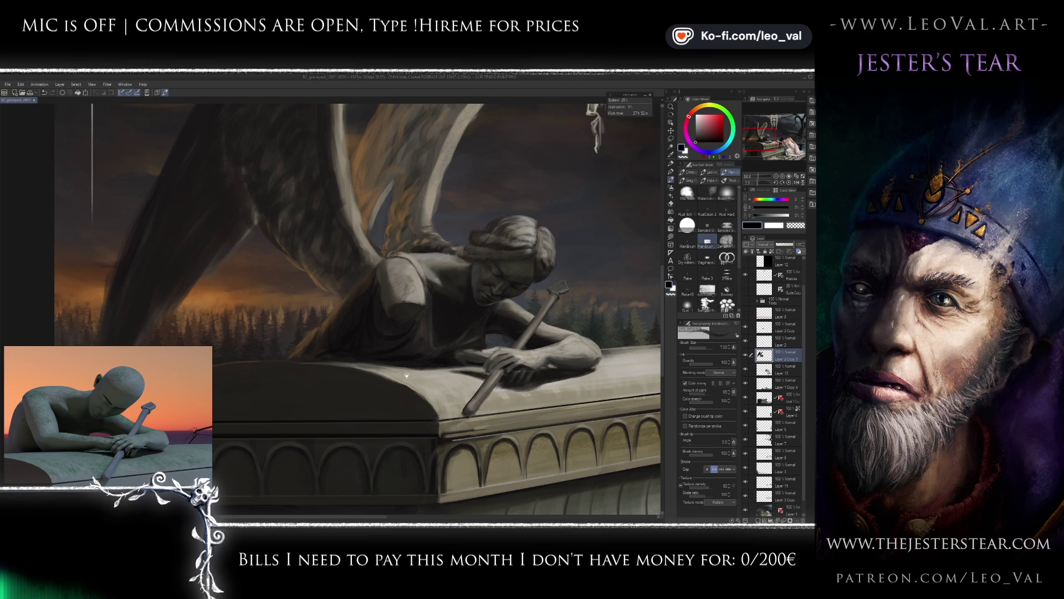
pyautogui.scroll(3, 398, 330)
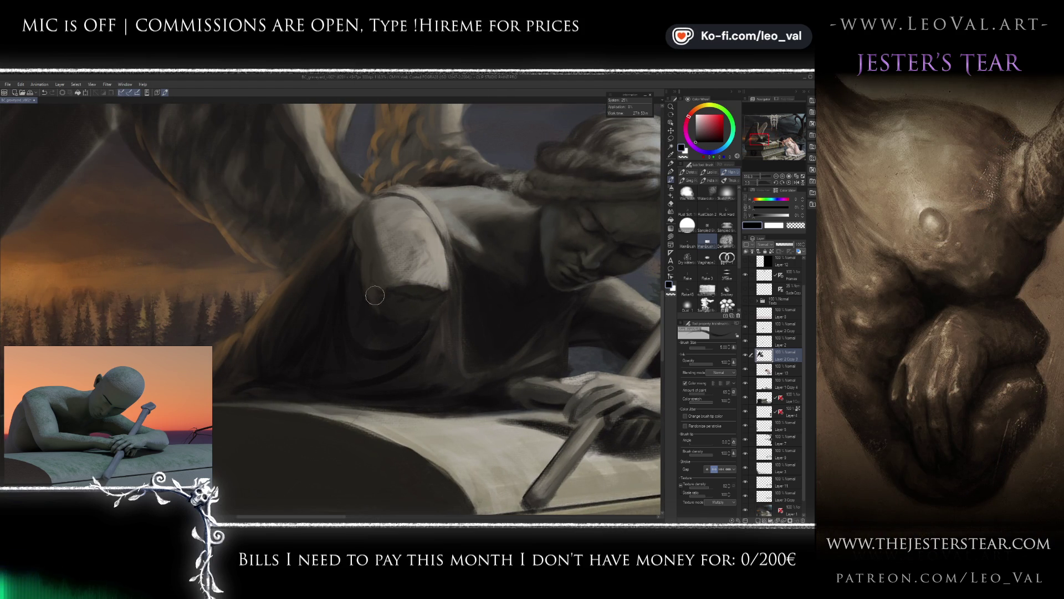
pyautogui.press('[')
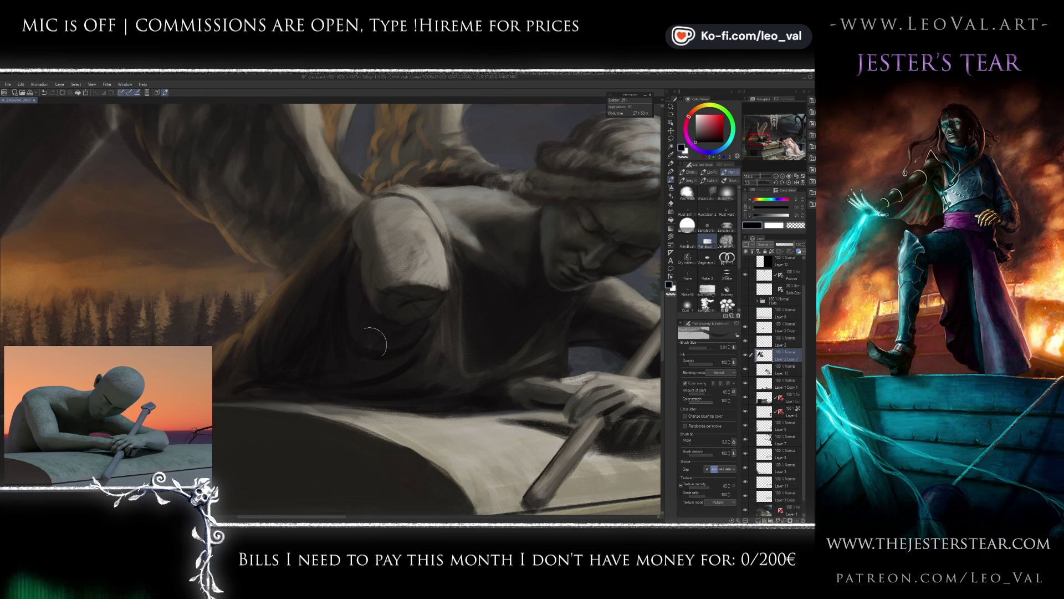
pyautogui.press(']')
pyautogui.press(']')
pyautogui.press(']')
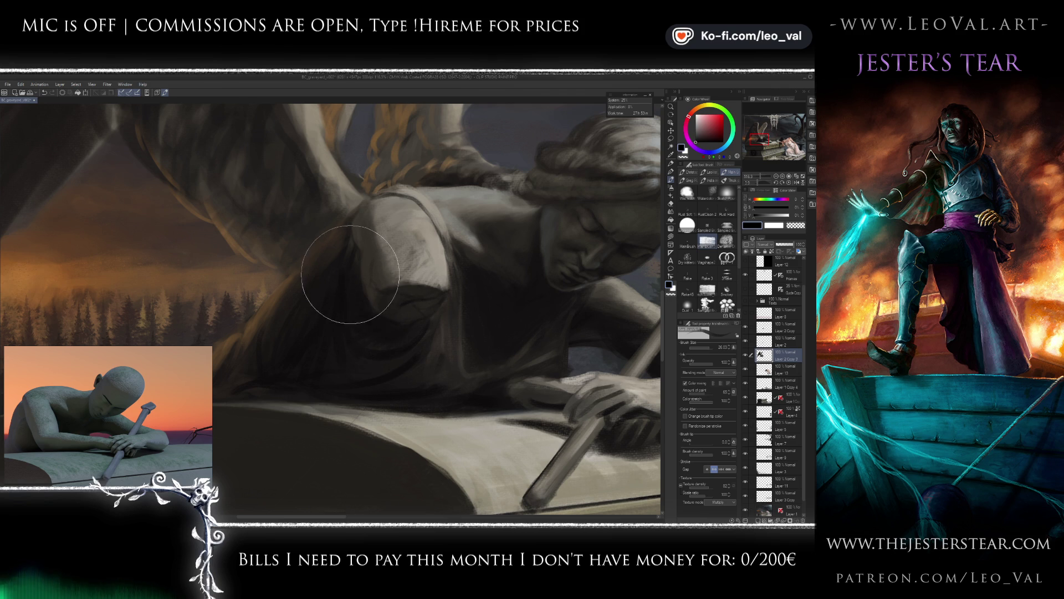
pyautogui.hotkey('ctrl', '0')
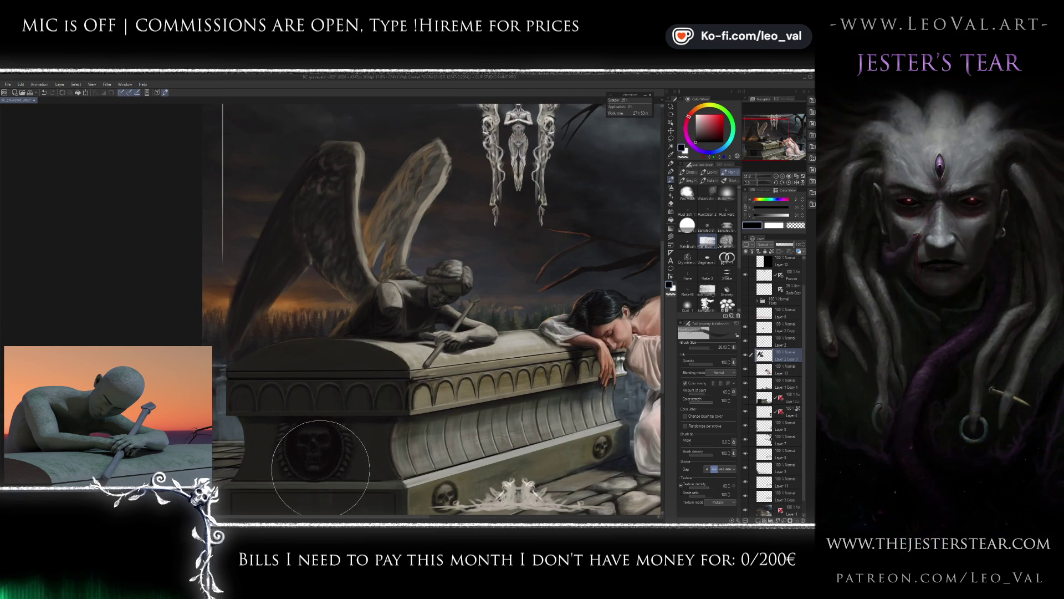
pyautogui.scroll(5, 405, 313)
pyautogui.scroll(-4, 406, 313)
# Refine the shoulder folds with dark greys sampled from the shoulder, varying the brush size.
pyautogui.keyDown('alt'); pyautogui.click(367, 330); pyautogui.keyUp('alt')
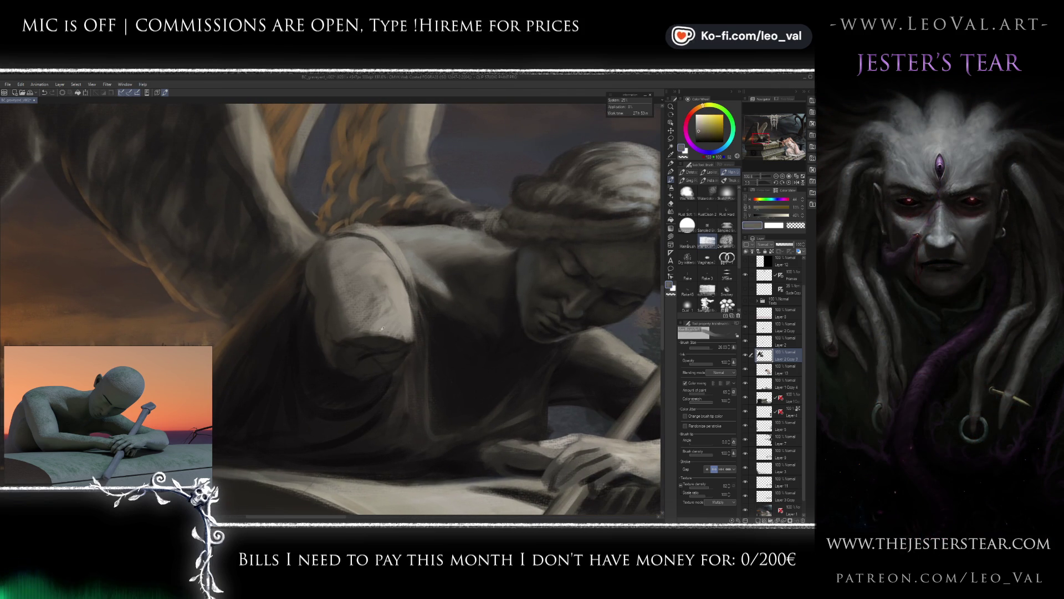
pyautogui.press('[')
pyautogui.press('[')
pyautogui.press('[')
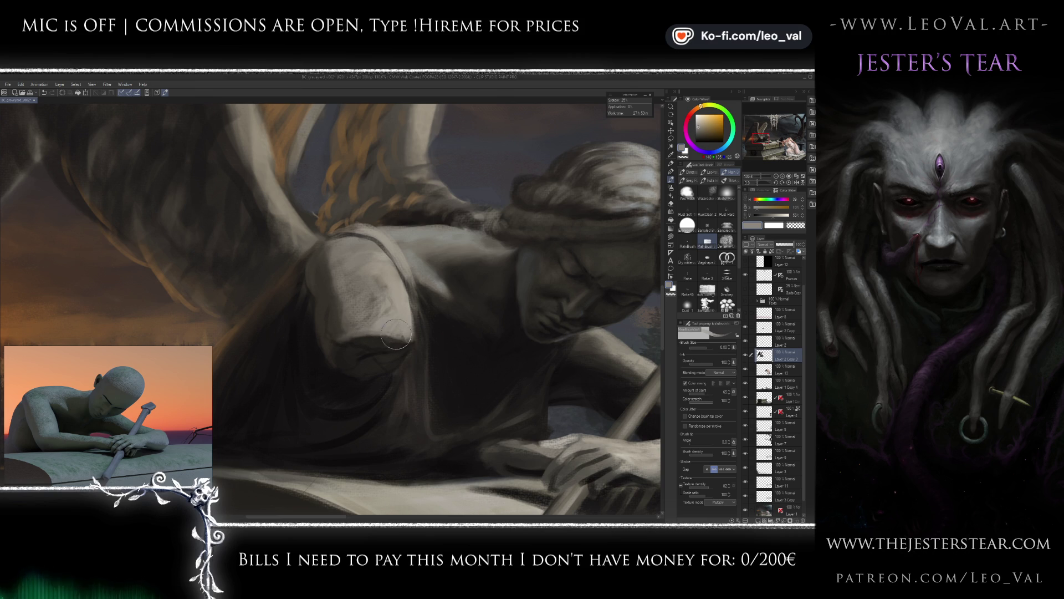
pyautogui.press(']')
pyautogui.press(']')
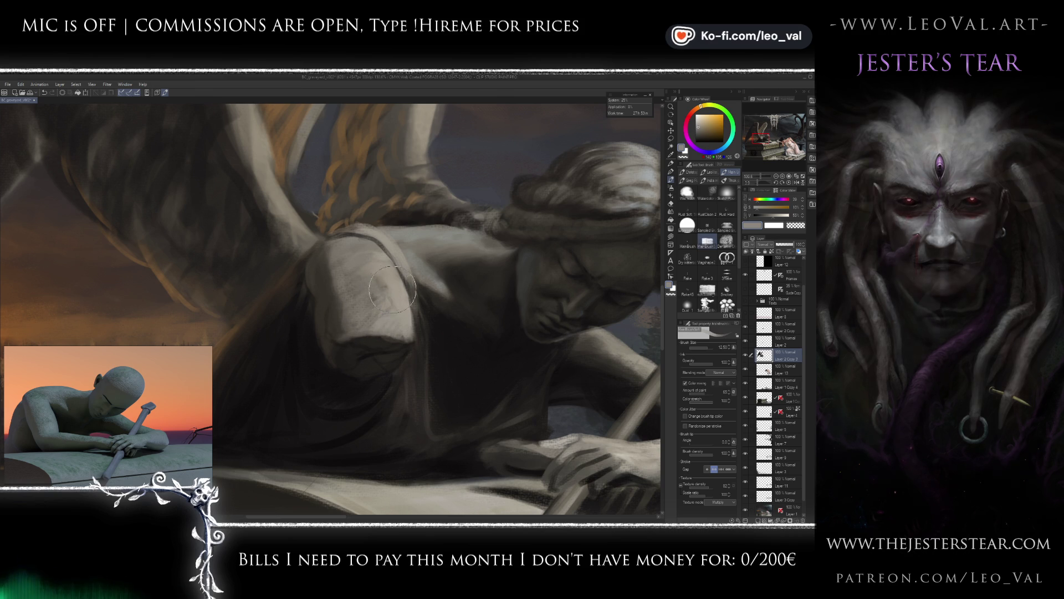
pyautogui.keyDown('alt'); pyautogui.click(338, 326); pyautogui.keyUp('alt')
pyautogui.press(']')
pyautogui.press('[')
pyautogui.press('[')
pyautogui.press('[')
pyautogui.keyDown('alt'); pyautogui.click(320, 306); pyautogui.keyUp('alt')
pyautogui.press('[')
pyautogui.press('[')
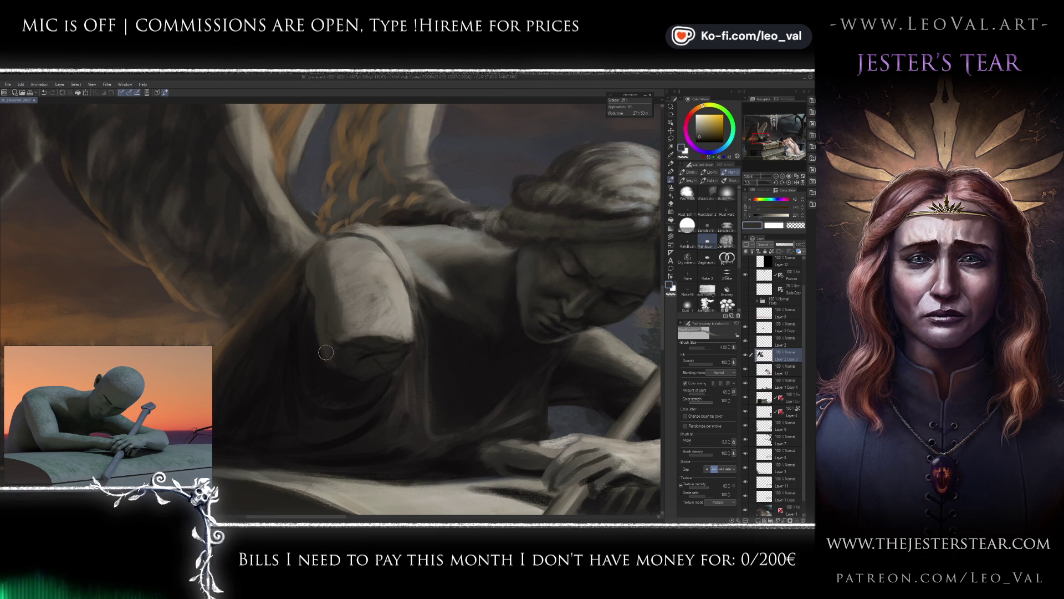
pyautogui.keyDown('alt'); pyautogui.click(356, 356); pyautogui.keyUp('alt')
pyautogui.press(']')
pyautogui.press(']')
pyautogui.press(']')
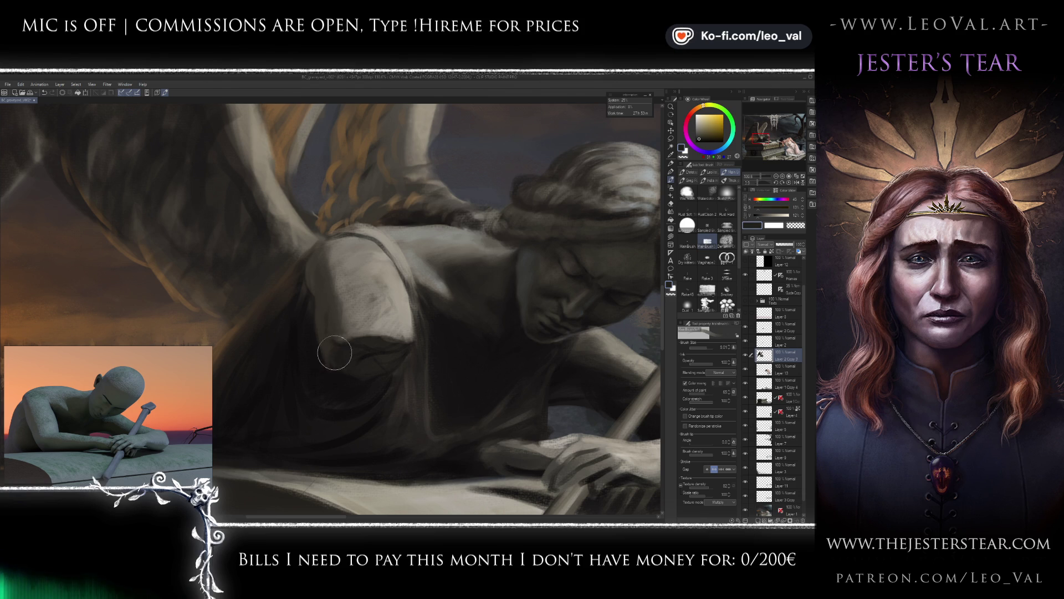
pyautogui.scroll(-3, 388, 409)
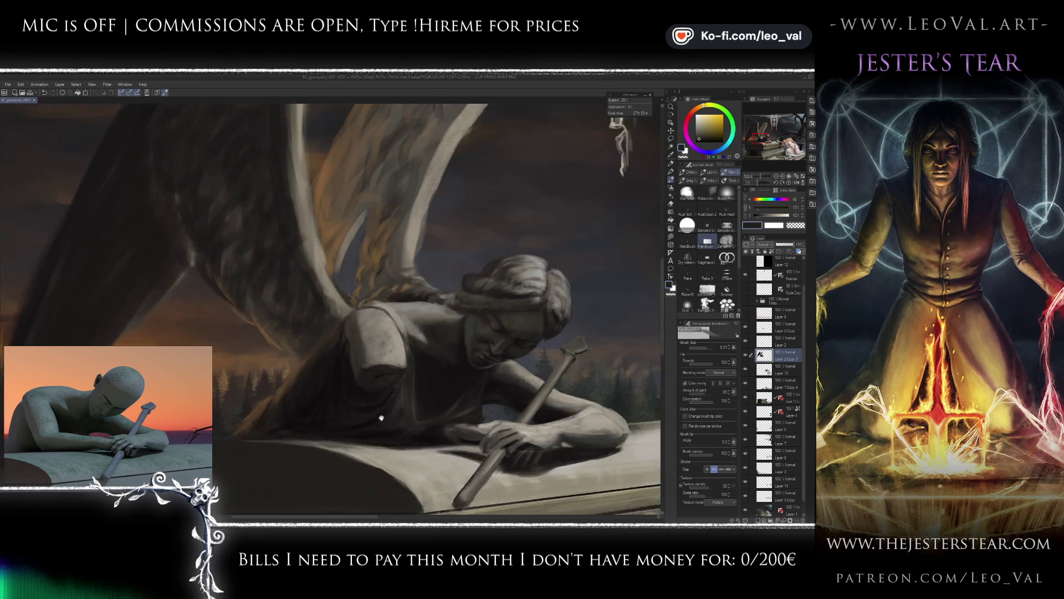
# Paint light beige highlights, sampled from the cloth, on the angel's shoulder and sleeve.
pyautogui.scroll(2, 388, 409)
pyautogui.keyDown('alt'); pyautogui.click(385, 371); pyautogui.keyUp('alt')
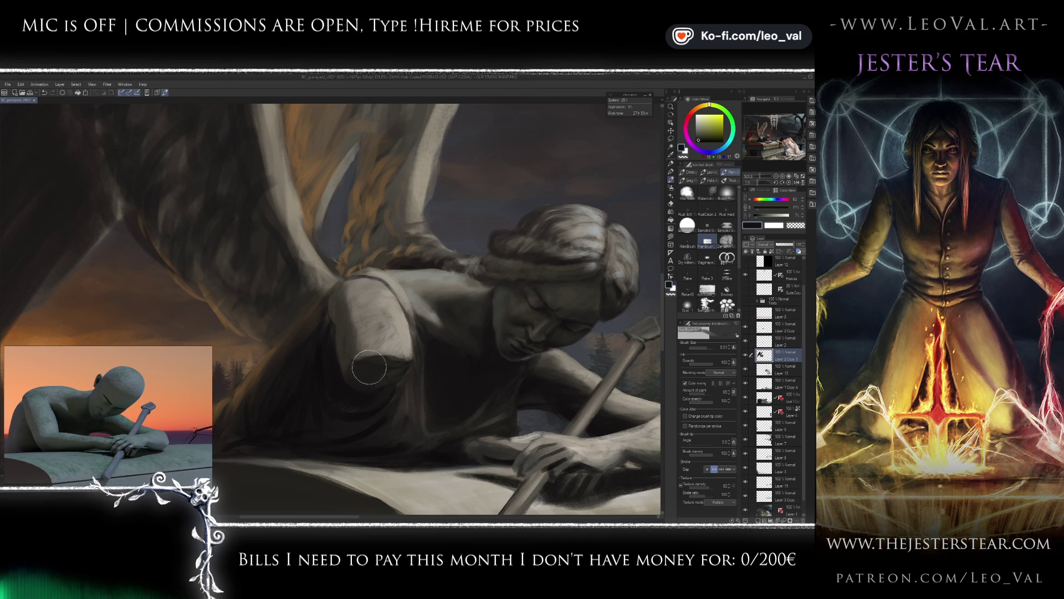
pyautogui.scroll(2, 391, 404)
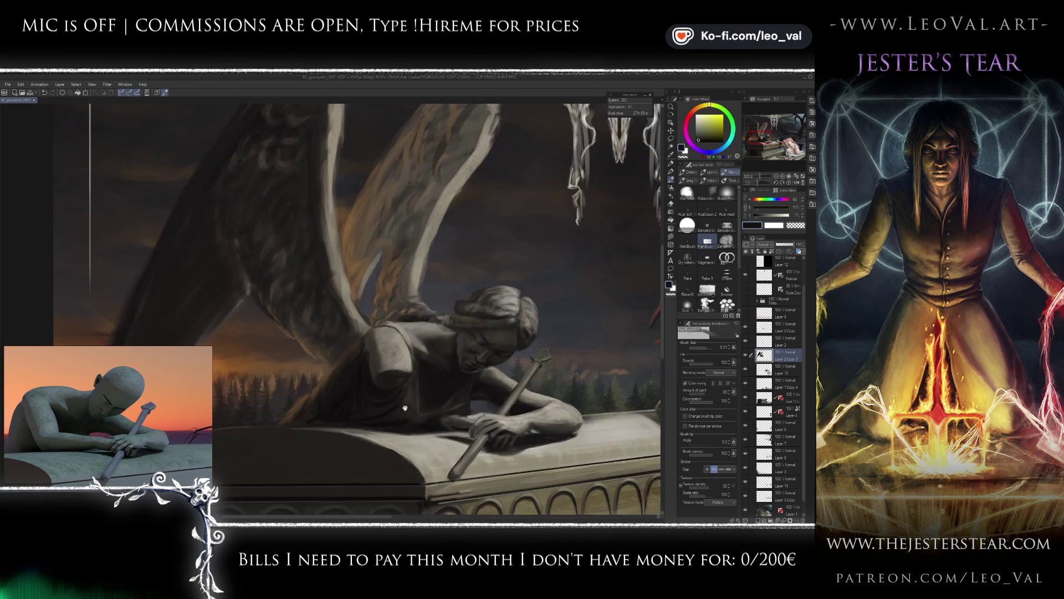
pyautogui.keyDown('alt'); pyautogui.click(394, 363); pyautogui.keyUp('alt')
pyautogui.keyDown('alt'); pyautogui.click(402, 352); pyautogui.keyUp('alt')
pyautogui.press('[')
pyautogui.moveTo(392, 373)
pyautogui.mouseDown()
pyautogui.moveTo(386, 341)
pyautogui.moveTo(361, 321)
pyautogui.moveTo(332, 322)
pyautogui.moveTo(360, 325)
pyautogui.moveTo(369, 311)
pyautogui.moveTo(373, 327)
pyautogui.moveTo(332, 326)
pyautogui.moveTo(375, 334)
pyautogui.moveTo(366, 324)
pyautogui.moveTo(383, 328)
pyautogui.moveTo(377, 318)
pyautogui.moveTo(391, 335)
pyautogui.mouseUp()
pyautogui.keyDown('alt'); pyautogui.click(365, 452); pyautogui.keyUp('alt')
pyautogui.press(']')
pyautogui.press(']')
# Add darker grey strokes, then zoom out to review the whole tomb scene.
pyautogui.keyDown('alt'); pyautogui.click(349, 327); pyautogui.keyUp('alt')
pyautogui.scroll(-5, 370, 383)
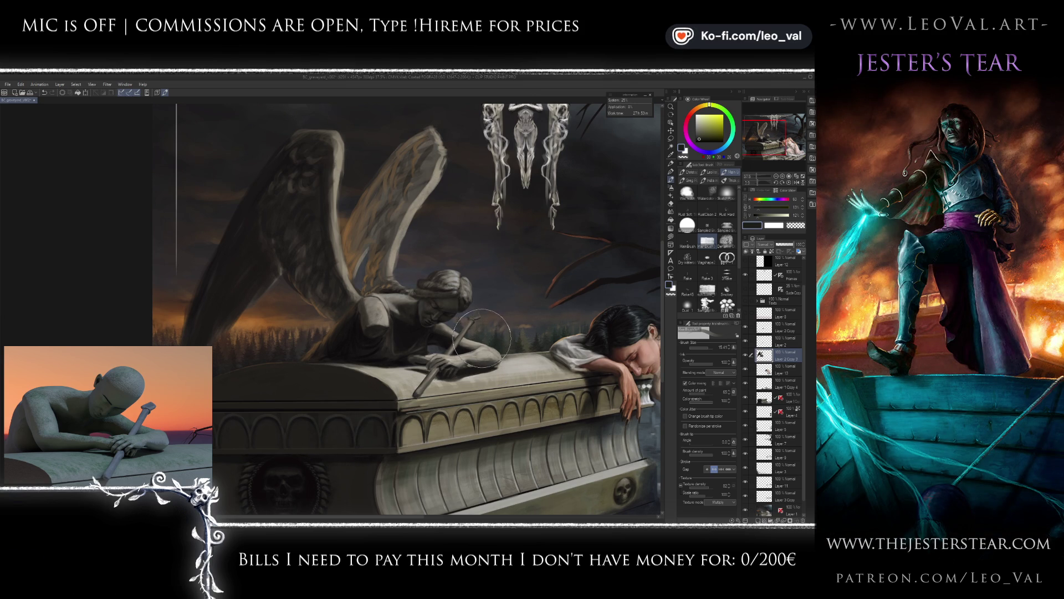
pyautogui.moveTo(460, 348); pyautogui.dragTo(450, 341)
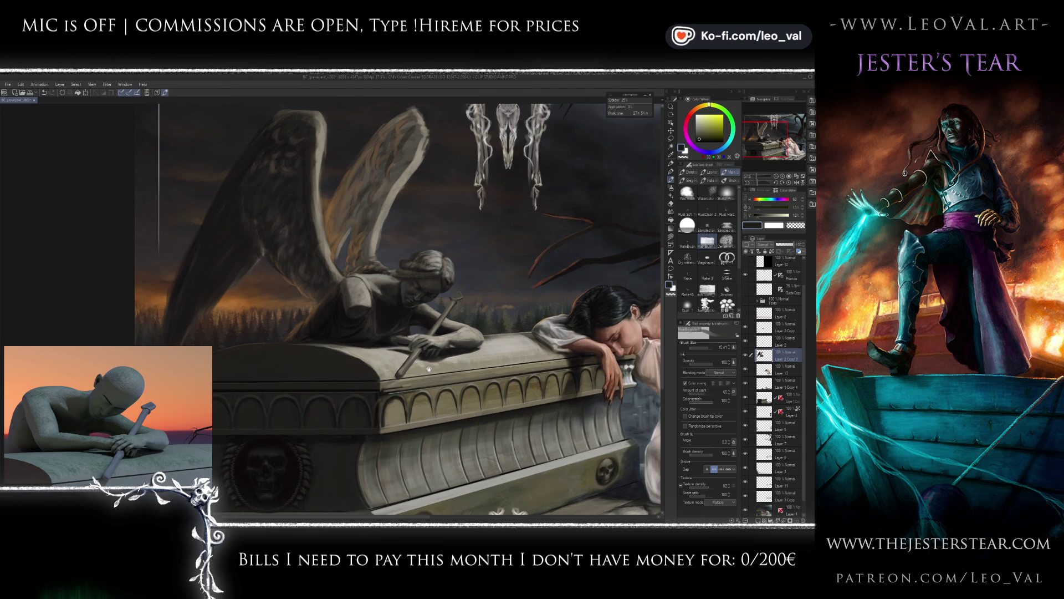
pyautogui.scroll(3, 426, 357)
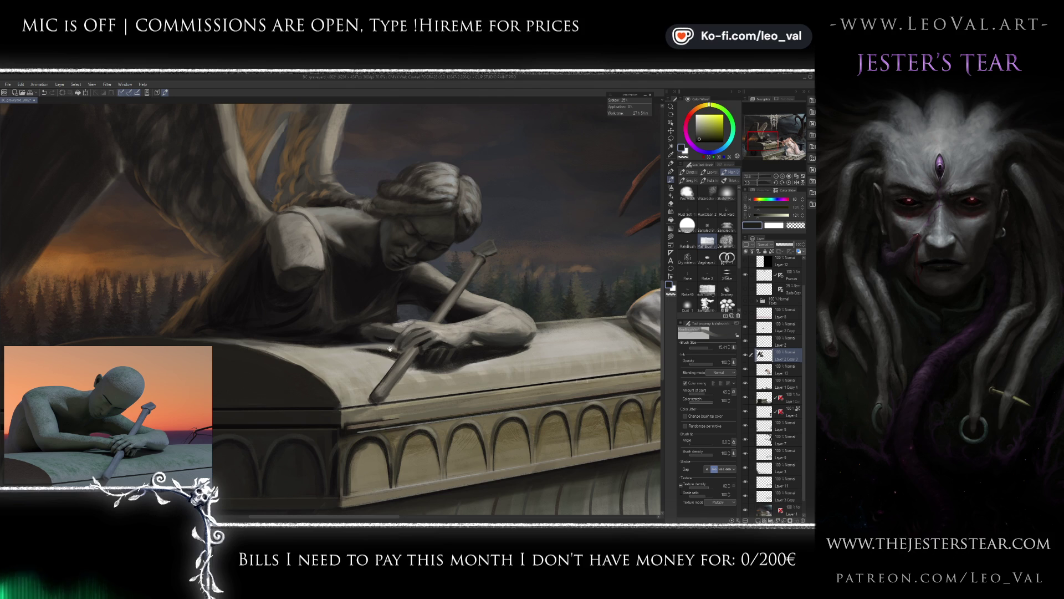
# Touch up the angel's arm with a fine brush in sampled dark and light stone colours.
pyautogui.scroll(3, 425, 346)
pyautogui.keyDown('alt'); pyautogui.click(425, 346); pyautogui.keyUp('alt')
pyautogui.press('[')
pyautogui.press('[')
pyautogui.press('[')
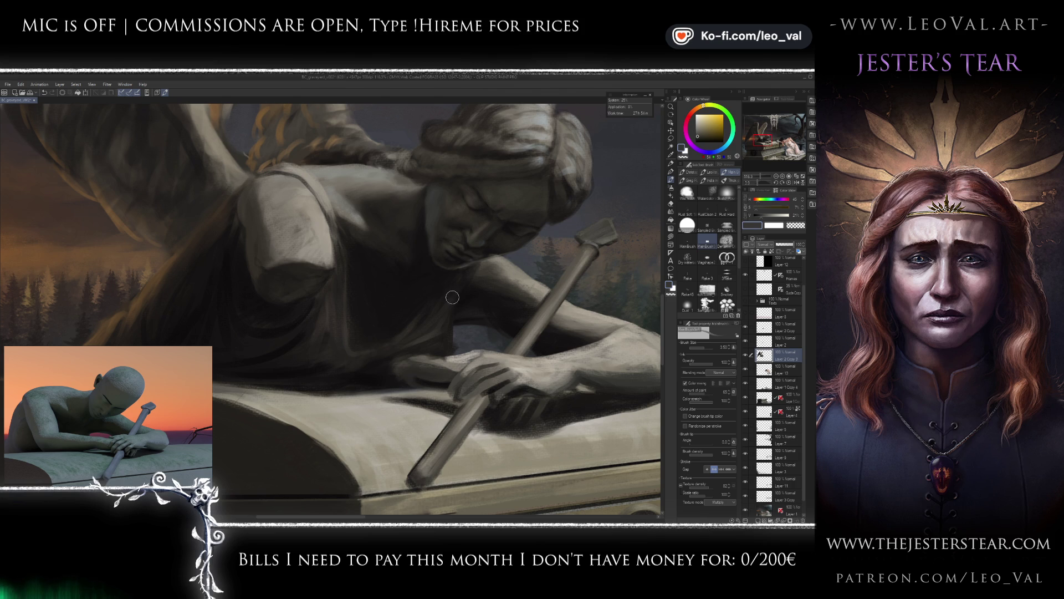
pyautogui.keyDown('alt'); pyautogui.click(412, 345); pyautogui.keyUp('alt')
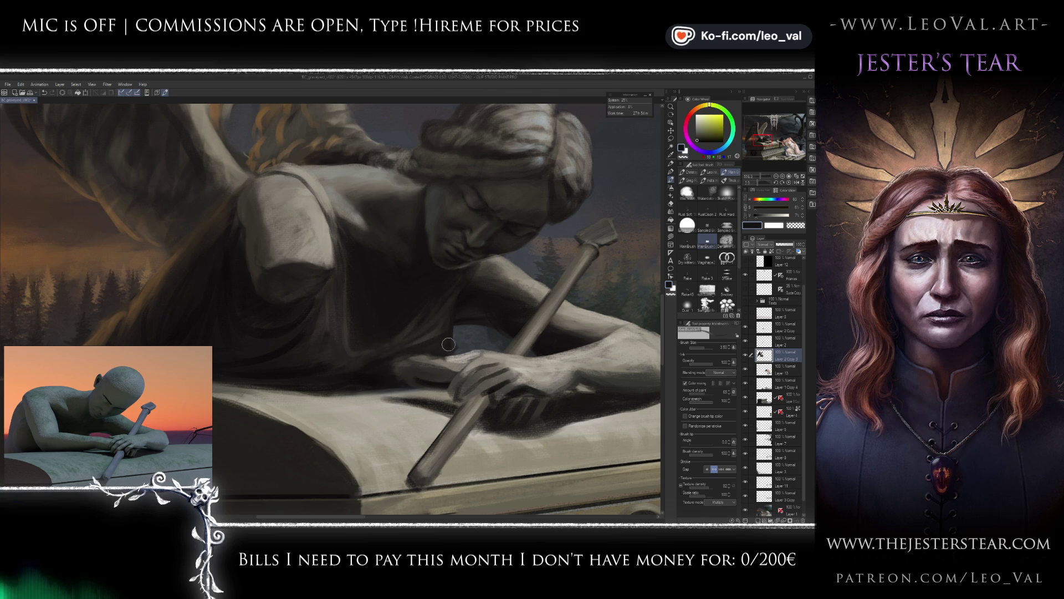
pyautogui.press('e')
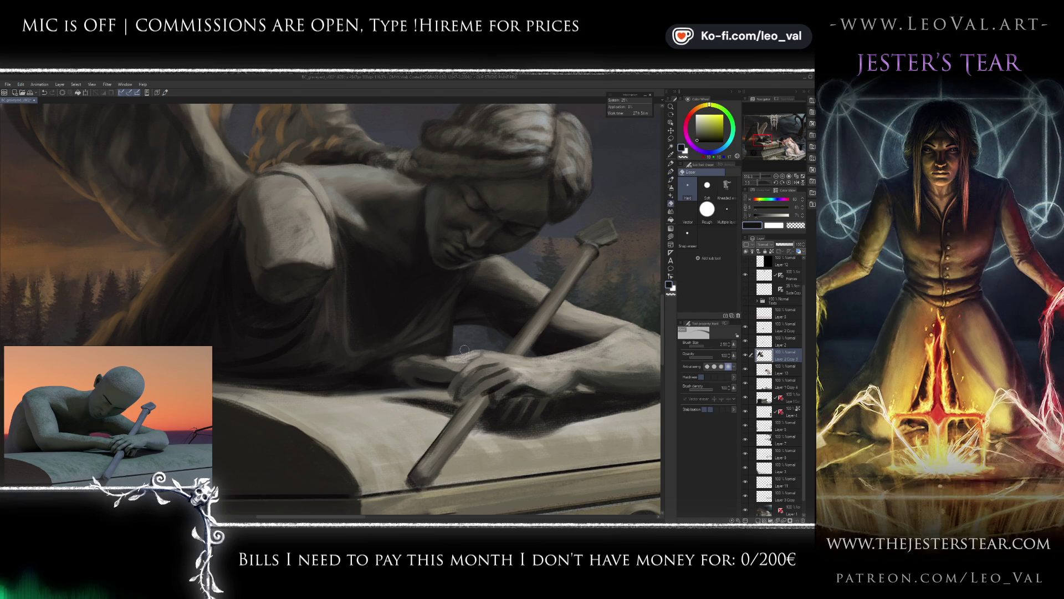
pyautogui.press('b')
pyautogui.keyDown('alt'); pyautogui.click(441, 344); pyautogui.keyUp('alt')
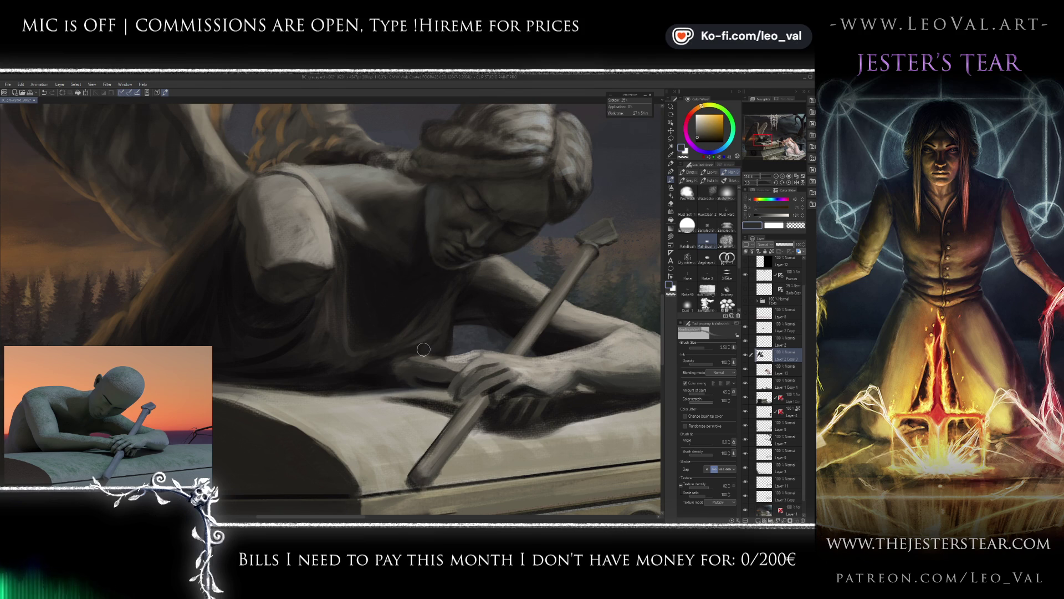
# Flip the canvas horizontally to check the drawing and enlarge the brush to about 12.
pyautogui.press('h')
pyautogui.scroll(-2, 344, 307)
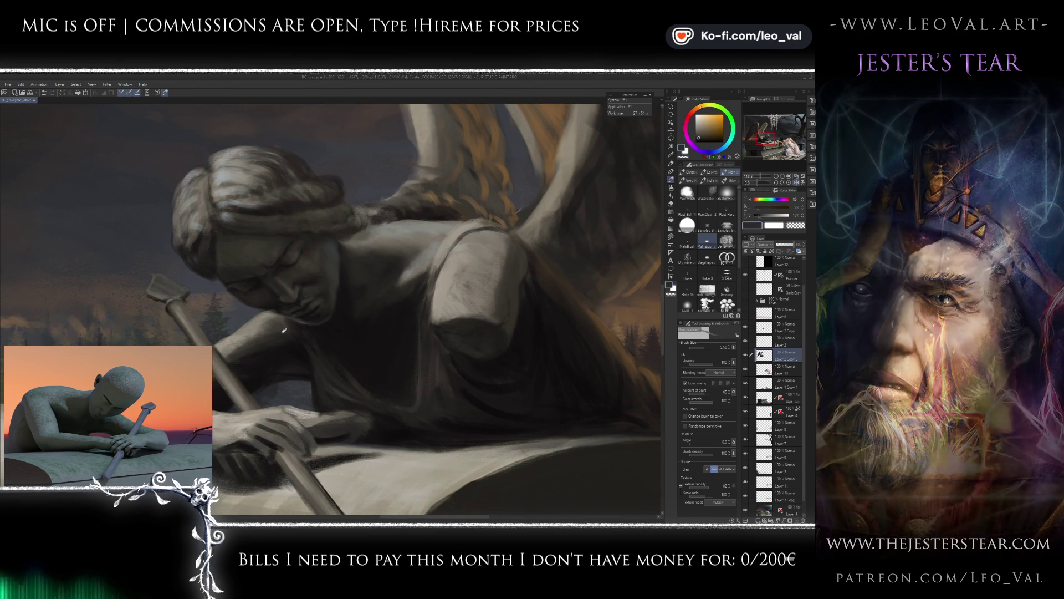
pyautogui.keyDown('ctrl'); pyautogui.keyDown('alt'); pyautogui.moveTo(281, 346); pyautogui.dragTo(292, 410); pyautogui.keyUp('alt'); pyautogui.keyUp('ctrl')
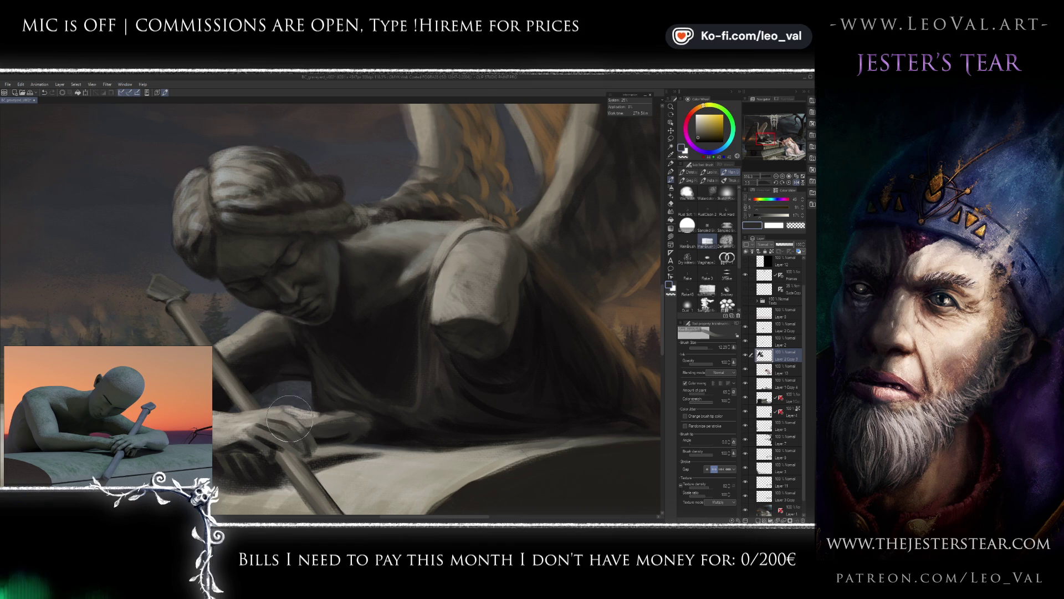
pyautogui.scroll(-5, 293, 410)
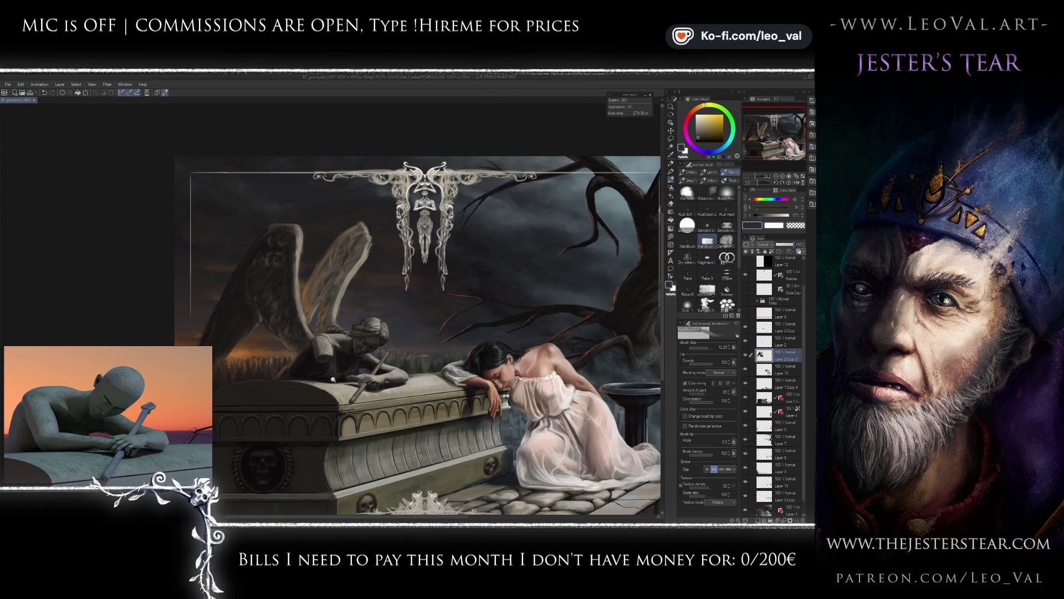
pyautogui.scroll(5, 331, 384)
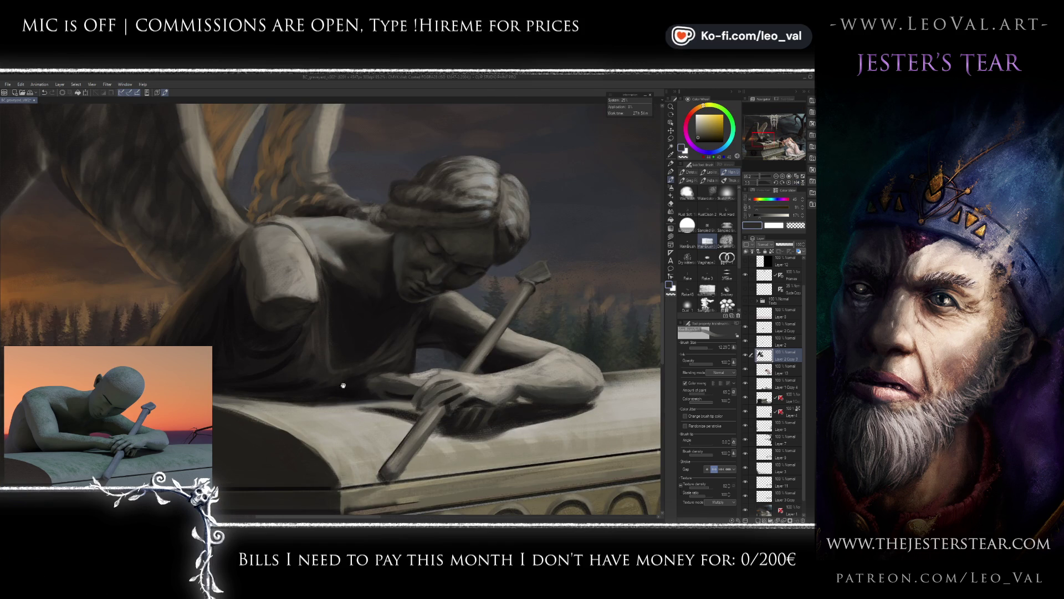
pyautogui.scroll(3, 344, 388)
# Paint near-black fold shadows on the shoulder sleeve, growing the brush from size 5.
pyautogui.press('[')
pyautogui.press('[')
pyautogui.press('[')
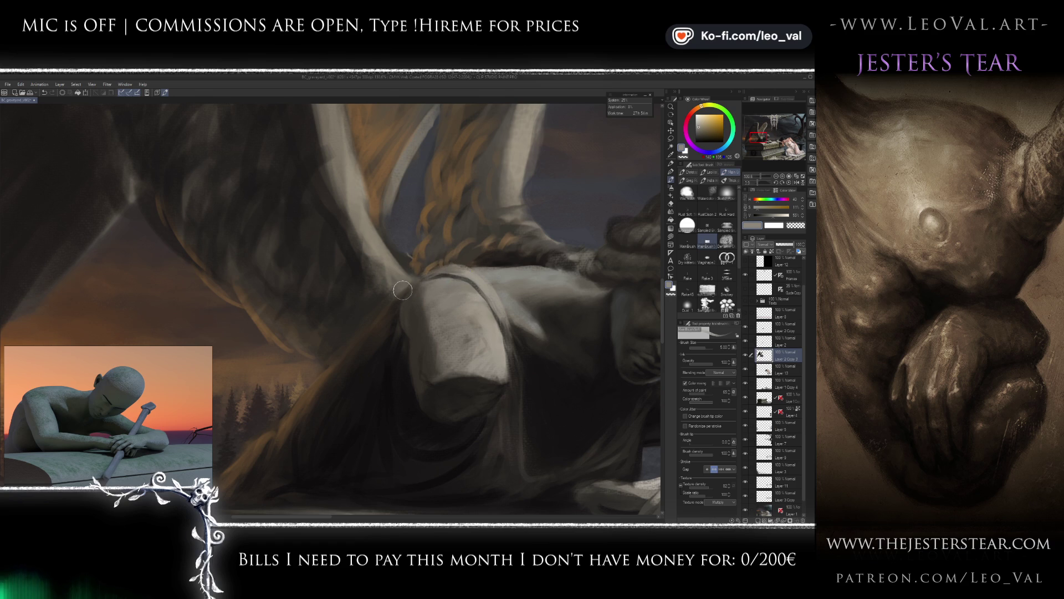
pyautogui.keyDown('alt'); pyautogui.click(377, 339); pyautogui.keyUp('alt')
pyautogui.press(']')
pyautogui.press(']')
pyautogui.press(']')
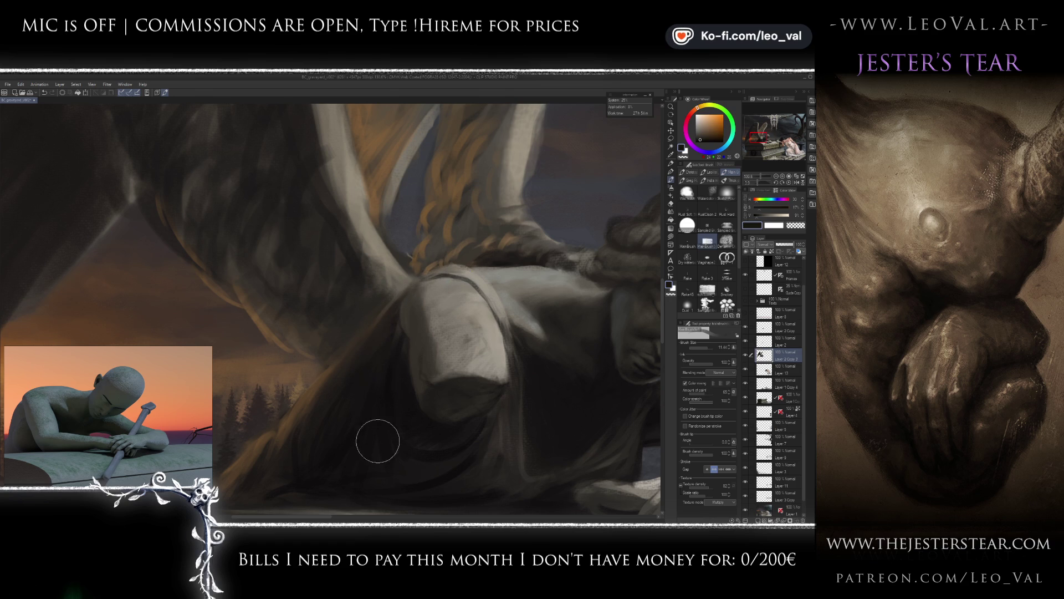
pyautogui.scroll(-5, 379, 429)
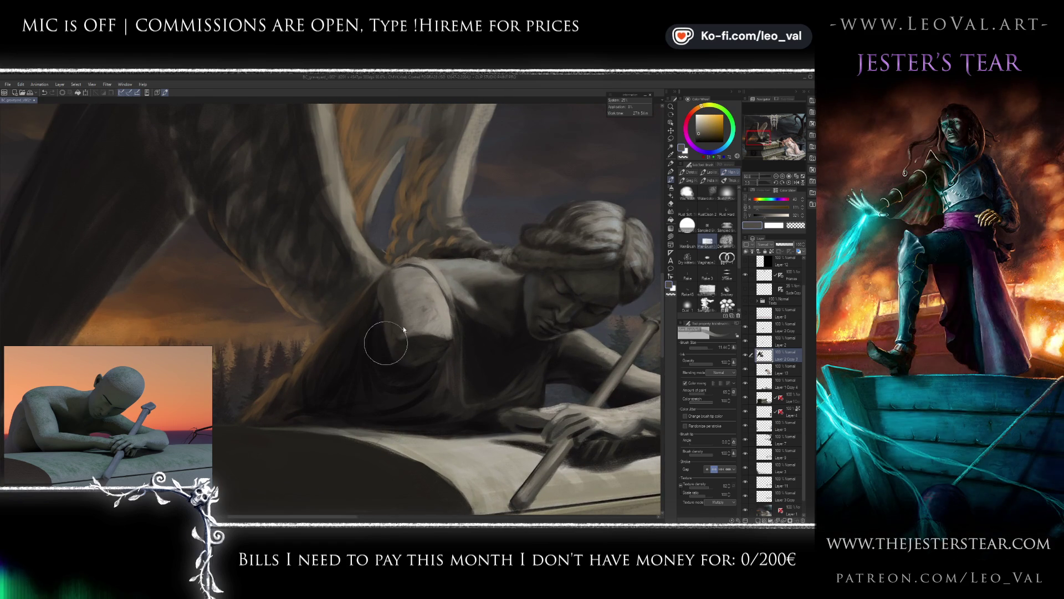
pyautogui.moveTo(386, 343); pyautogui.dragTo(390, 338)
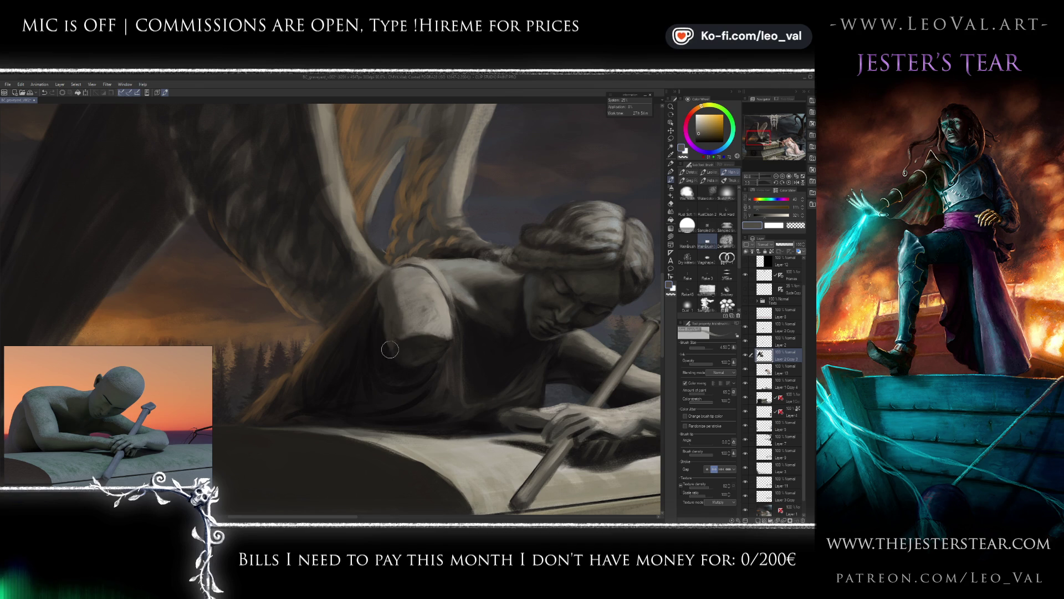
pyautogui.scroll(-3, 404, 352)
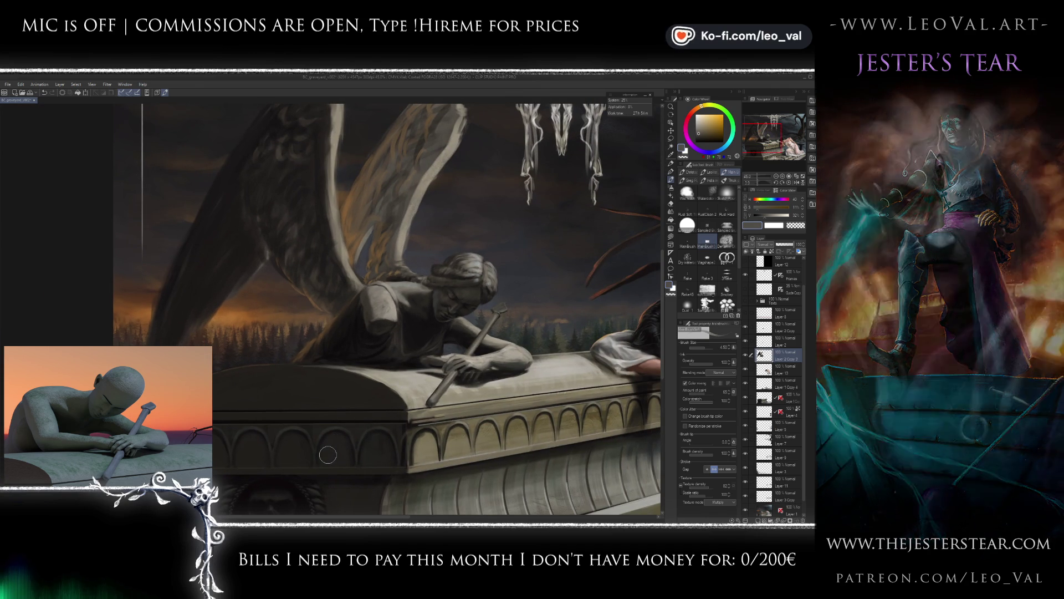
pyautogui.scroll(5, 418, 351)
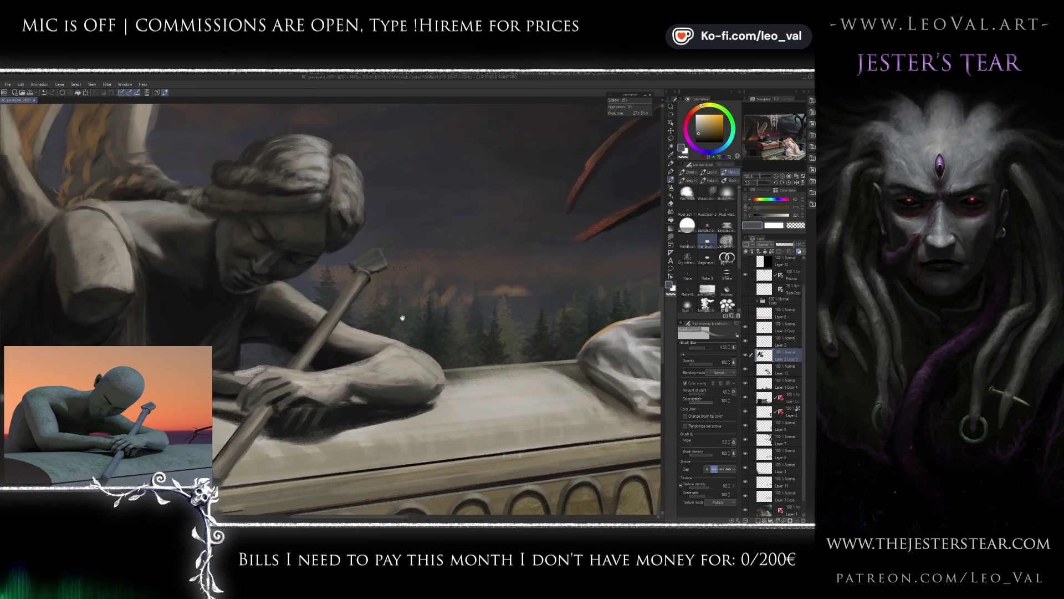
# On Layer 2 Copy, sample the forearm's light and dark greys at brush size 2.
pyautogui.scroll(-4, 418, 319)
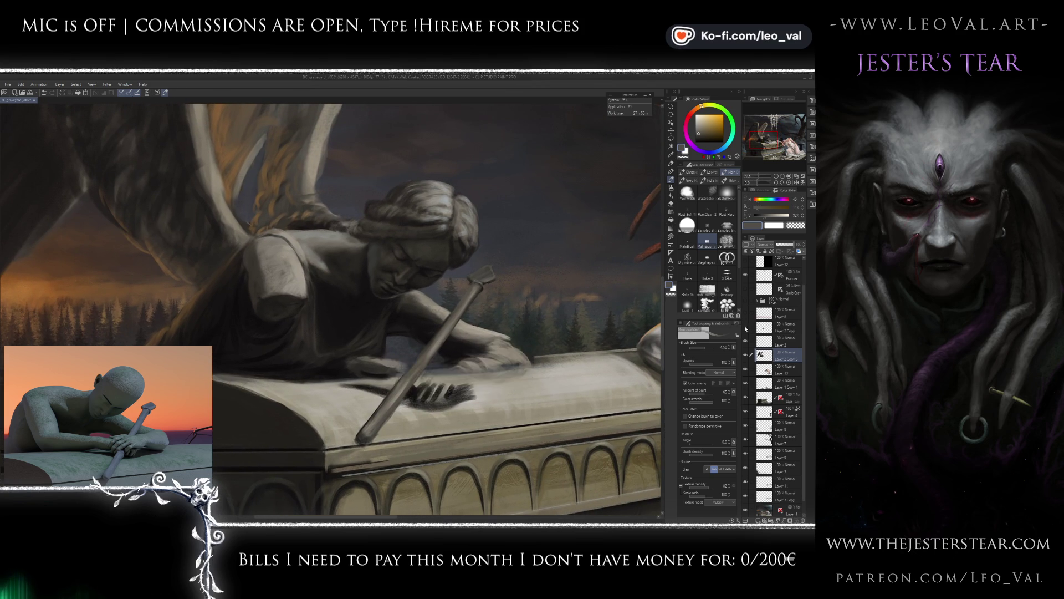
pyautogui.click(771, 327)
pyautogui.keyDown('alt'); pyautogui.click(513, 344); pyautogui.keyUp('alt')
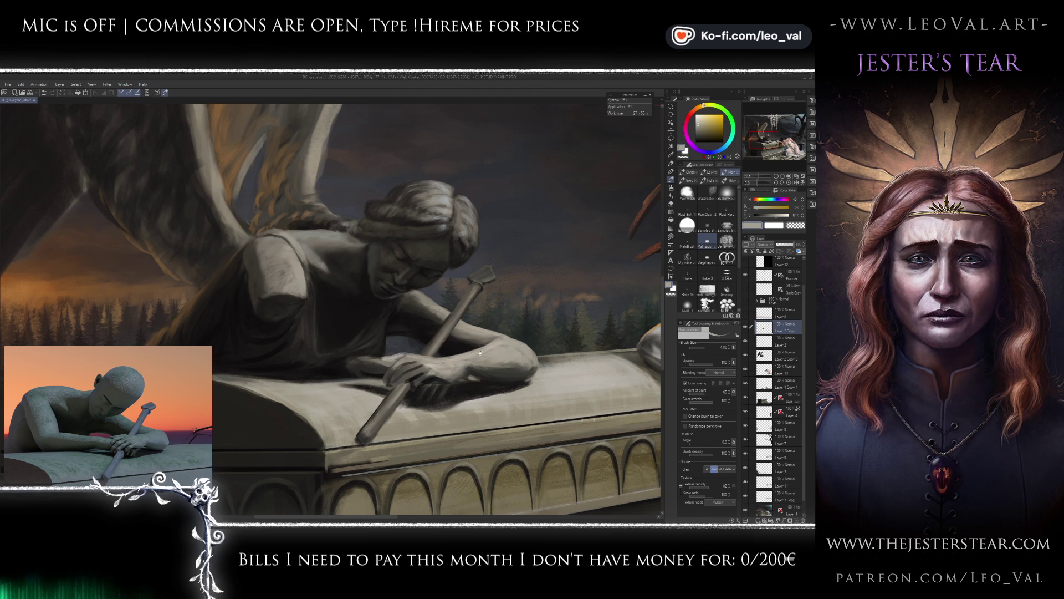
pyautogui.scroll(2, 482, 350)
pyautogui.keyDown('alt'); pyautogui.click(456, 356); pyautogui.keyUp('alt')
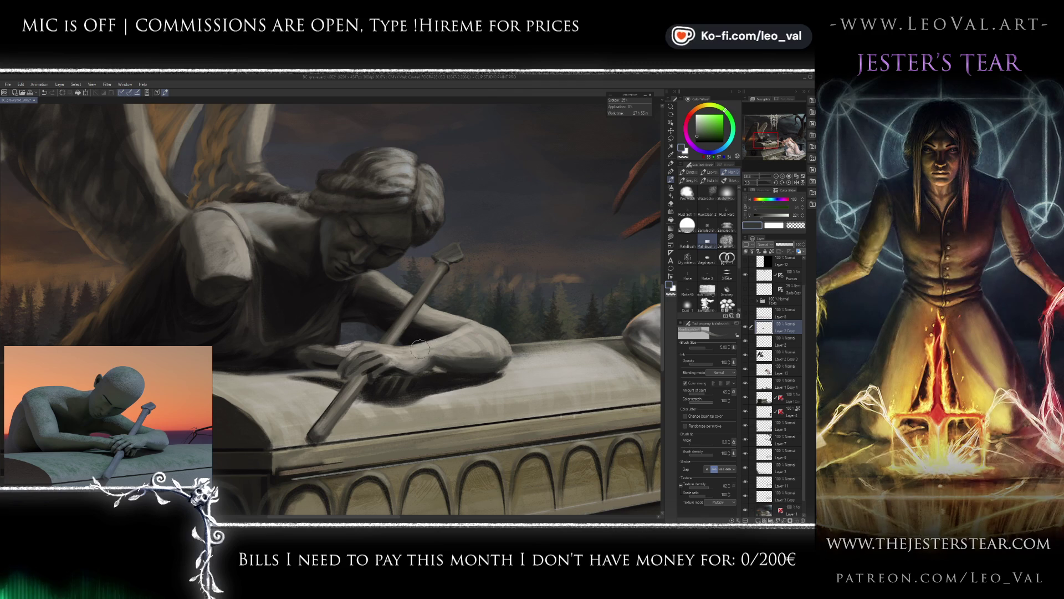
pyautogui.scroll(3, 431, 351)
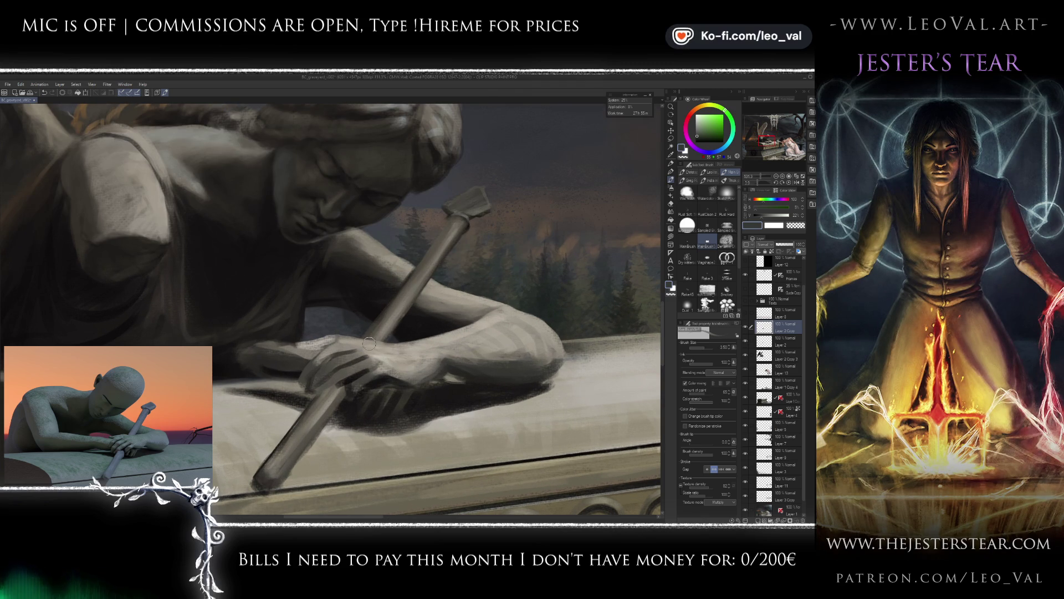
pyautogui.keyDown('alt'); pyautogui.click(441, 339); pyautogui.keyUp('alt')
pyautogui.press('[')
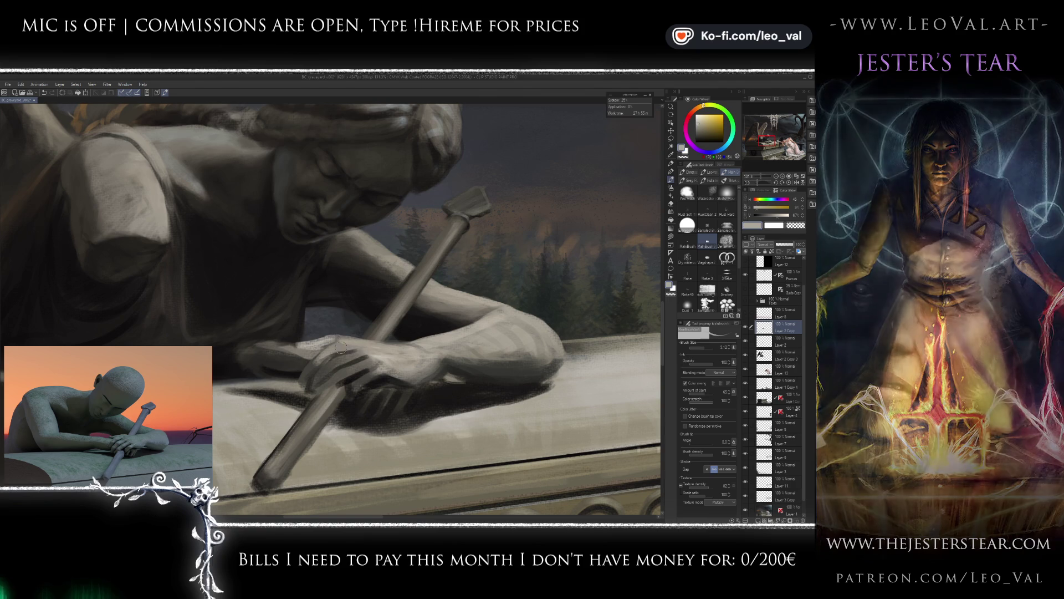
# Touch up the forearm in black, white and warm grey with a size 4 brush.
pyautogui.press('d')
pyautogui.press('x')
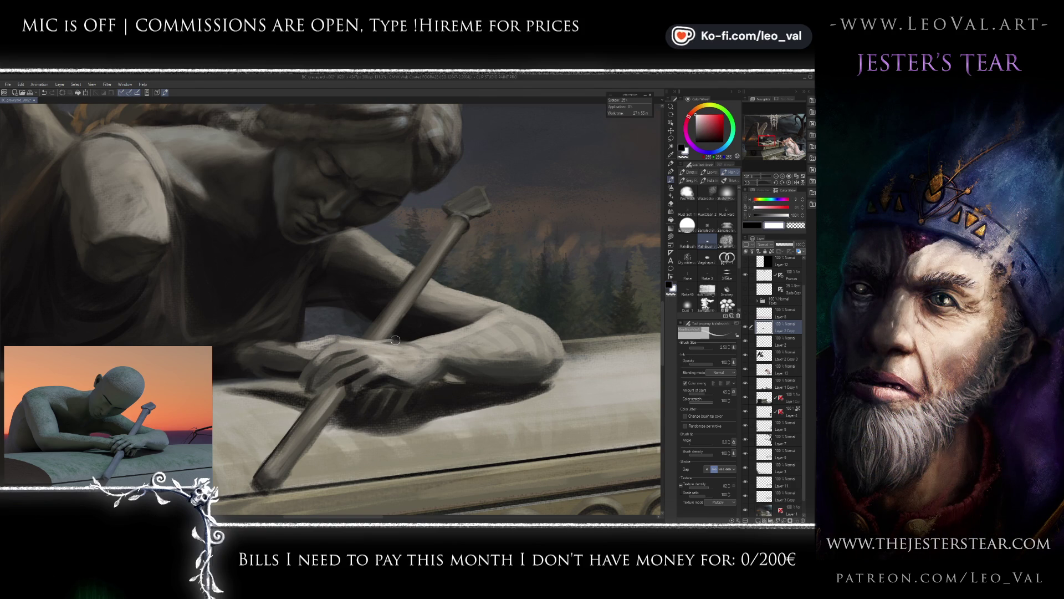
pyautogui.press(']')
pyautogui.press(']')
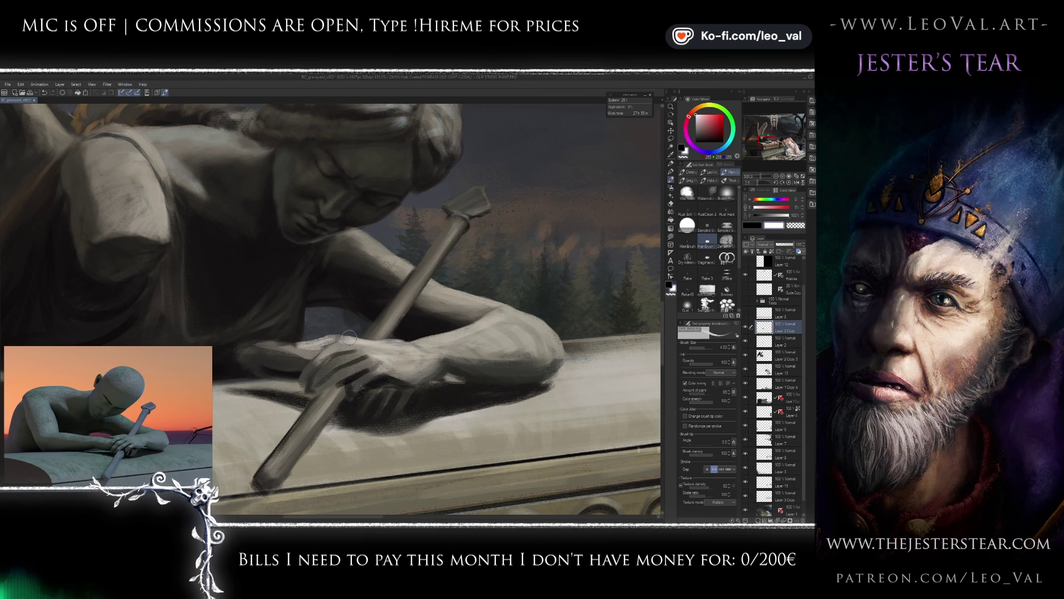
pyautogui.keyDown('alt'); pyautogui.click(333, 349); pyautogui.keyUp('alt')
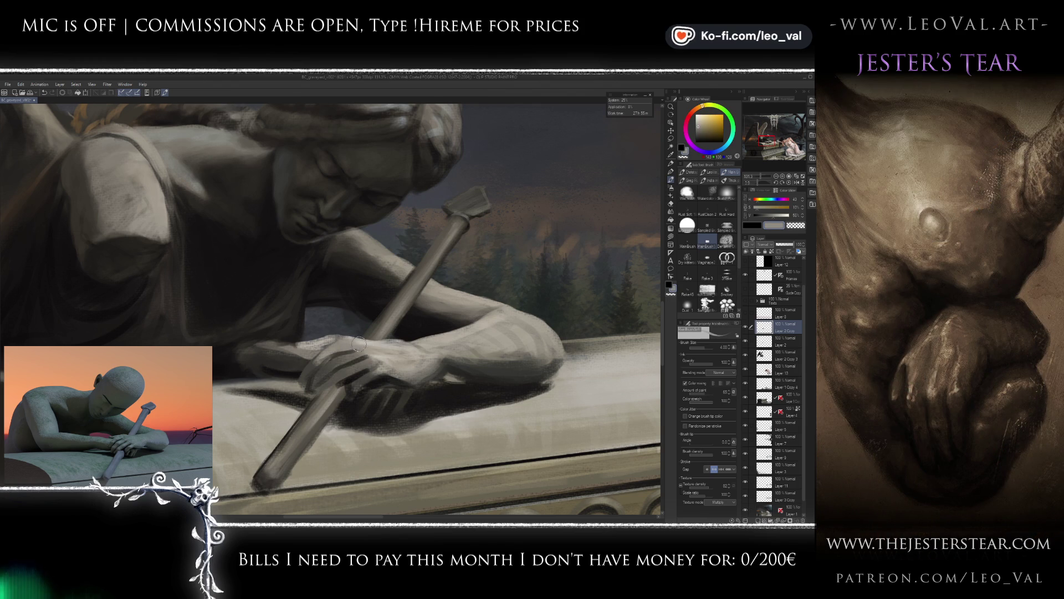
pyautogui.moveTo(359, 347)
pyautogui.mouseDown()
pyautogui.moveTo(339, 327)
pyautogui.moveTo(376, 331)
pyautogui.mouseUp()
pyautogui.scroll(1, 360, 335)
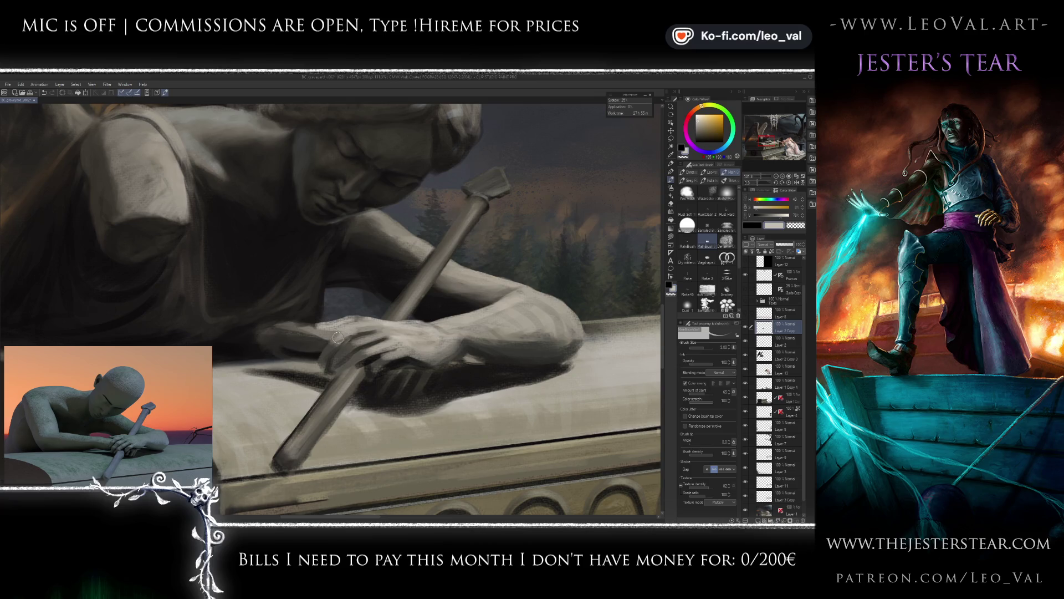
# Refine the fingers gripping the chisel with darker greys at about brush size 5.5.
pyautogui.keyDown('alt'); pyautogui.click(341, 338); pyautogui.keyUp('alt')
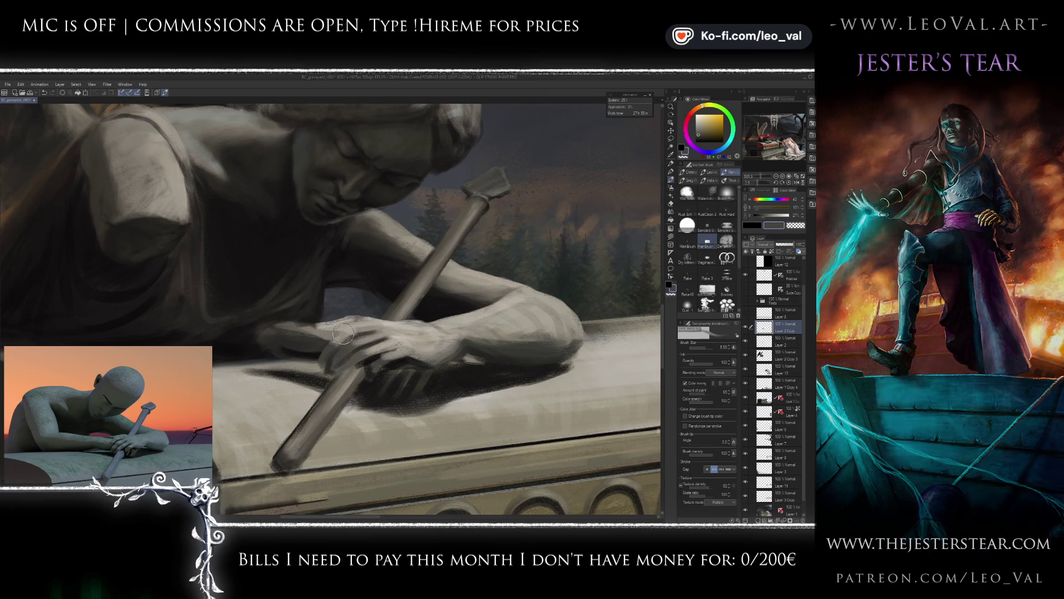
pyautogui.moveTo(341, 338)
pyautogui.mouseDown()
pyautogui.moveTo(333, 374)
pyautogui.moveTo(336, 355)
pyautogui.mouseUp()
pyautogui.keyDown('alt'); pyautogui.click(335, 355); pyautogui.keyUp('alt')
pyautogui.keyDown('alt'); pyautogui.click(332, 361); pyautogui.keyUp('alt')
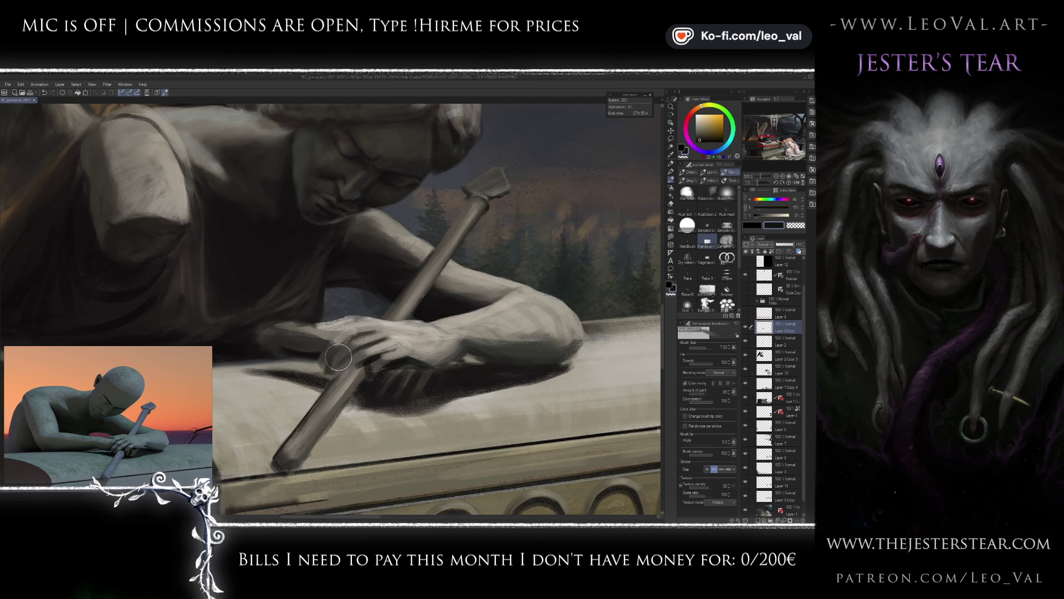
pyautogui.press('[')
pyautogui.scroll(-5, 334, 399)
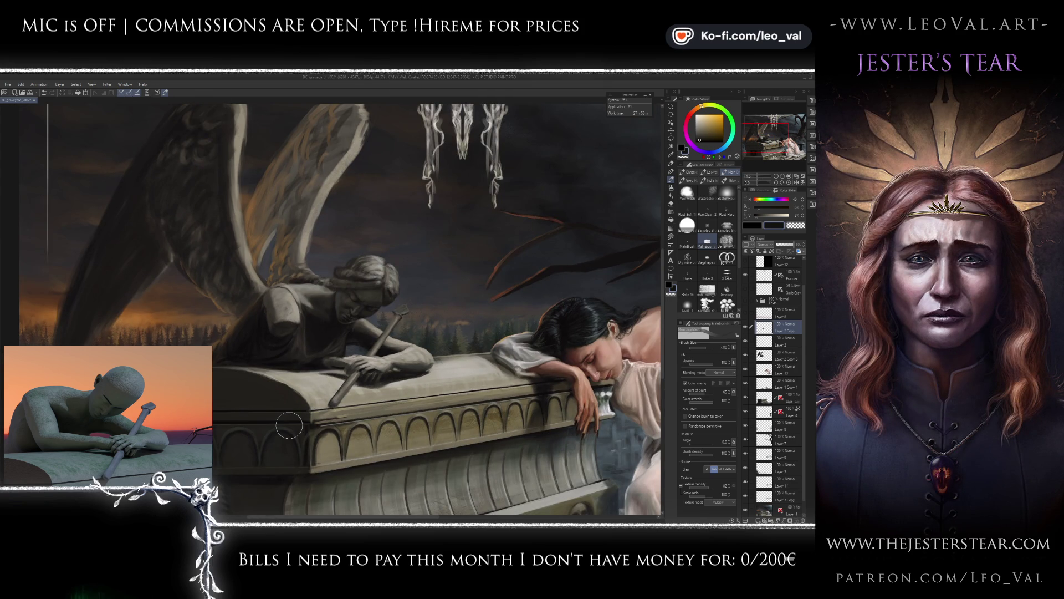
# On Layer 2 Copy 3, paint light and dark grey strands on the statue's head with a size-7.5 brush.
pyautogui.scroll(-4, 289, 425)
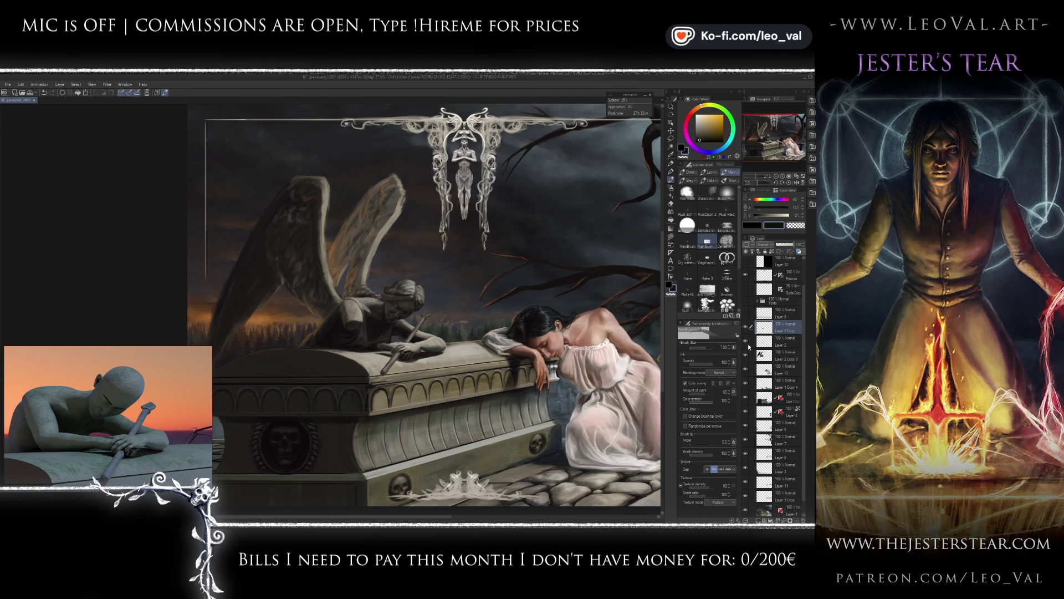
pyautogui.click(776, 356)
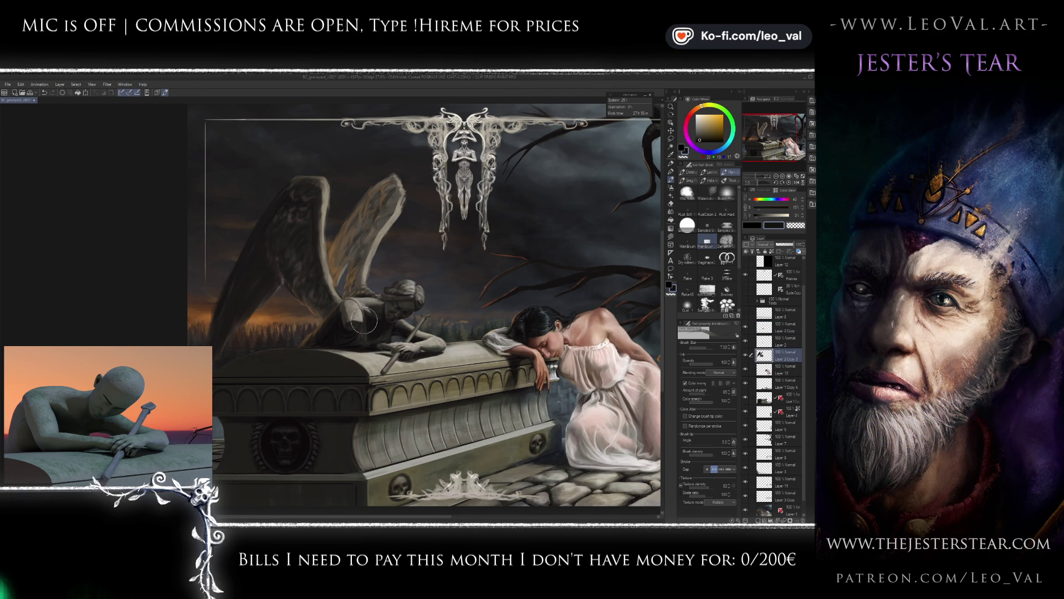
pyautogui.scroll(5, 371, 261)
pyautogui.scroll(1, 372, 261)
pyautogui.keyDown('alt'); pyautogui.click(414, 265); pyautogui.keyUp('alt')
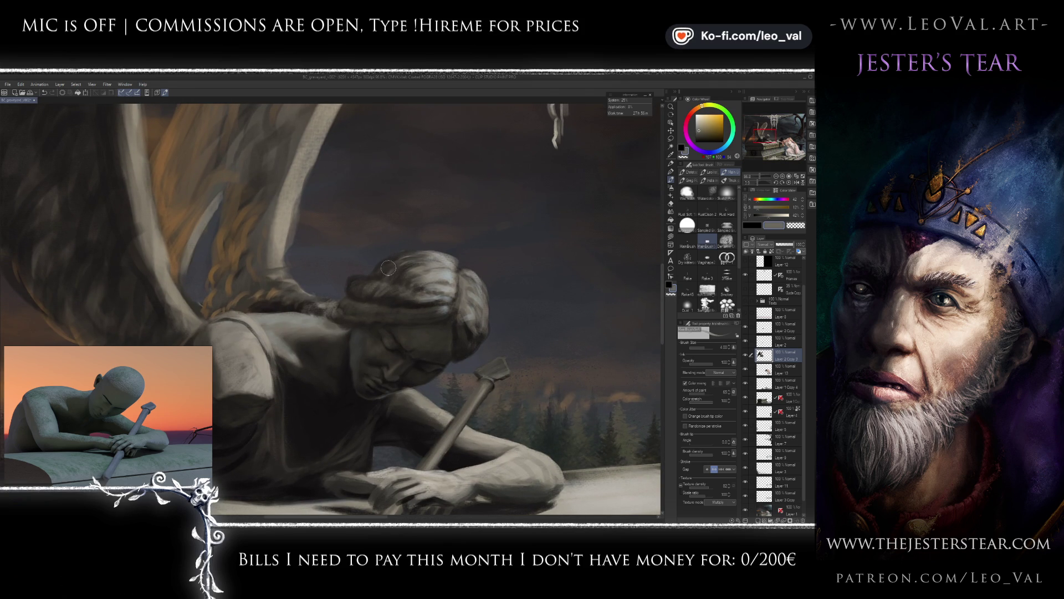
pyautogui.moveTo(383, 271)
pyautogui.mouseDown()
pyautogui.moveTo(411, 271)
pyautogui.moveTo(393, 279)
pyautogui.mouseUp()
pyautogui.keyDown('alt'); pyautogui.click(392, 280); pyautogui.keyUp('alt')
pyautogui.keyDown('alt'); pyautogui.click(392, 280); pyautogui.keyUp('alt')
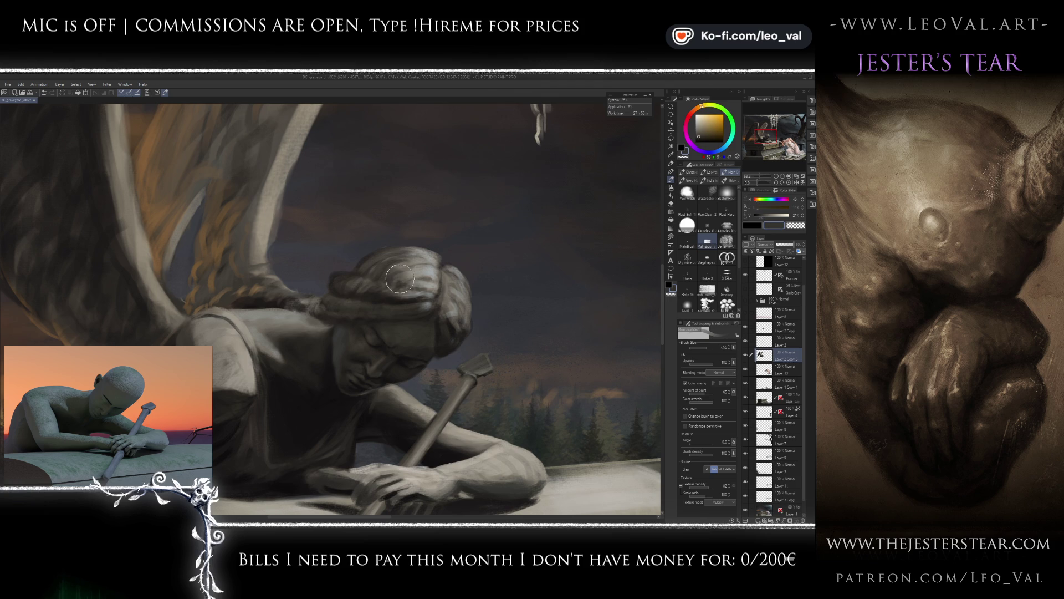
pyautogui.keyDown('alt'); pyautogui.click(360, 269); pyautogui.keyUp('alt')
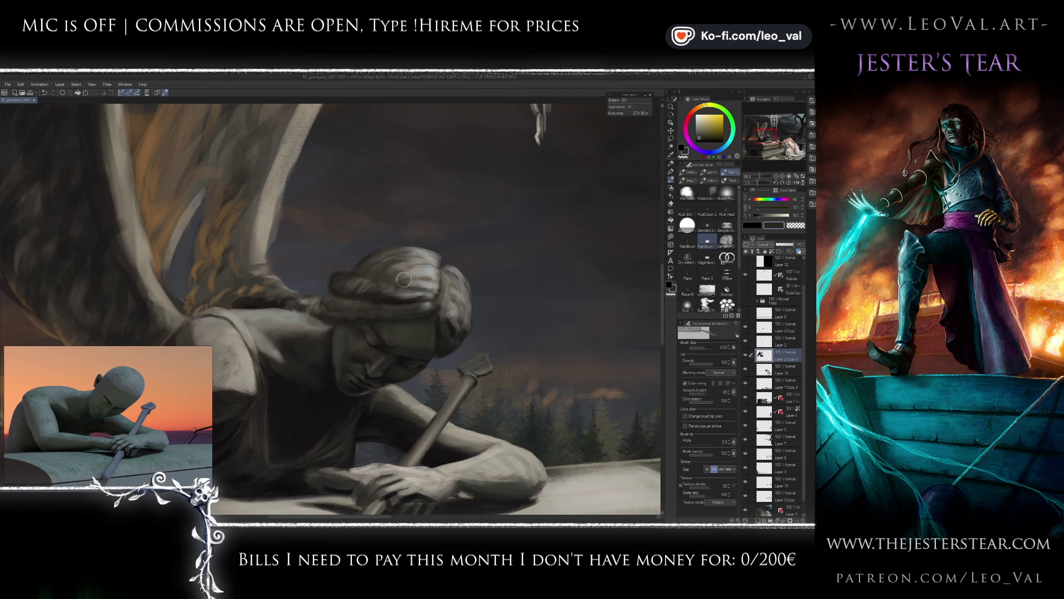
pyautogui.keyDown('alt'); pyautogui.click(369, 254); pyautogui.keyUp('alt')
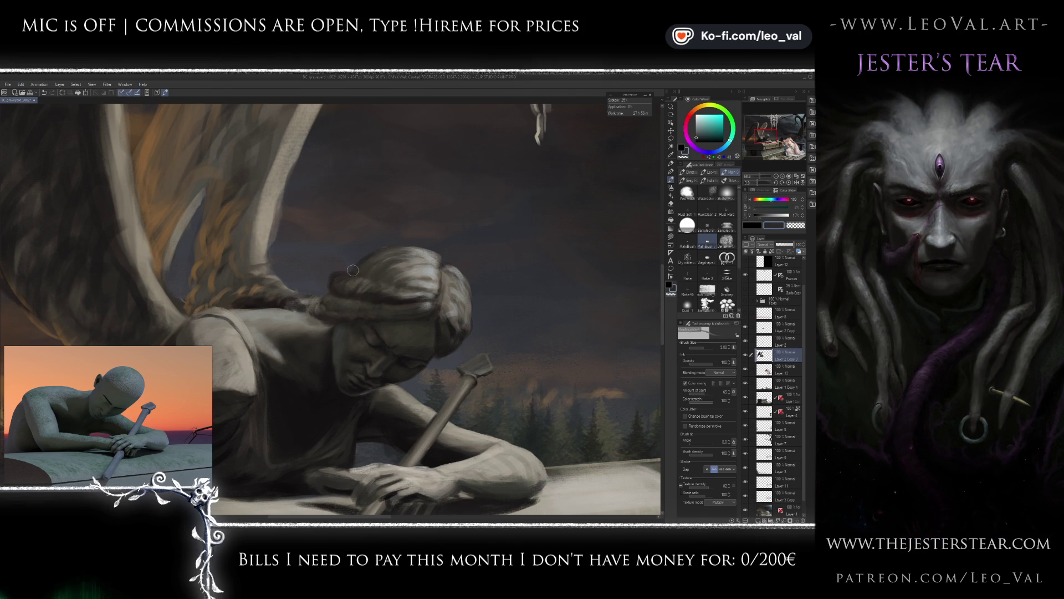
pyautogui.press('e')
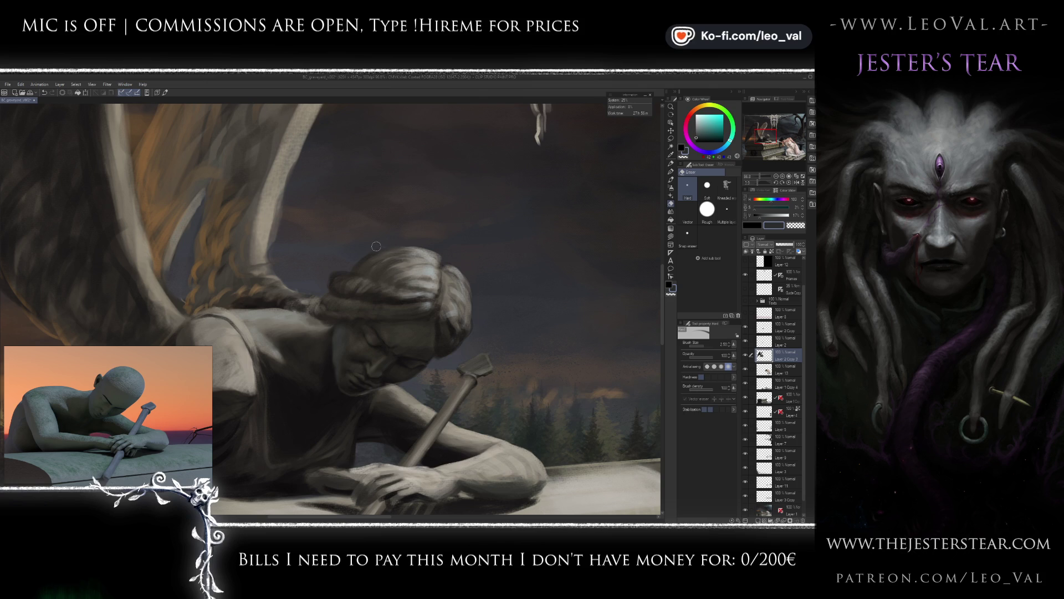
pyautogui.press('b')
# Add warm grey-brown highlights and darker brown shadow strands to the hair with a progressively smaller brush.
pyautogui.keyDown('alt'); pyautogui.click(380, 256); pyautogui.keyUp('alt')
pyautogui.keyDown('alt'); pyautogui.click(405, 251); pyautogui.keyUp('alt')
pyautogui.moveTo(407, 253); pyautogui.dragTo(420, 258)
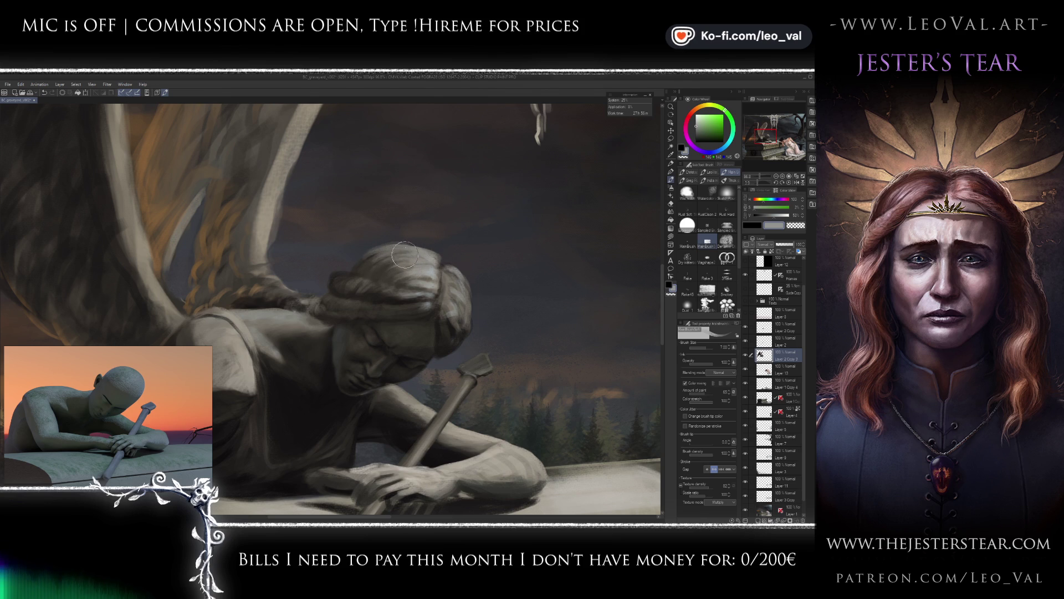
pyautogui.keyDown('alt'); pyautogui.click(360, 257); pyautogui.keyUp('alt')
pyautogui.press('[')
pyautogui.press('[')
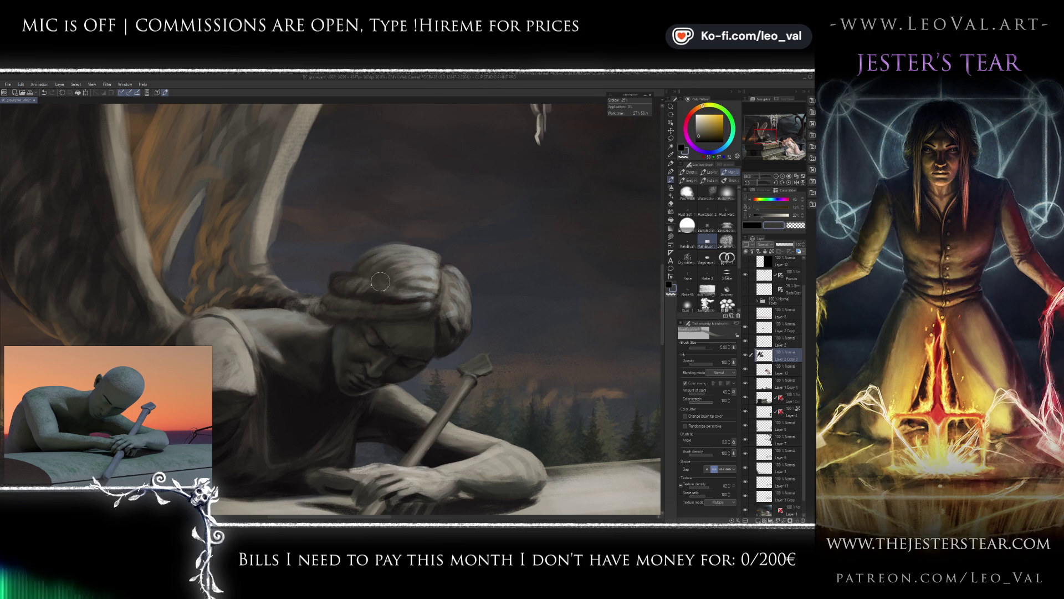
pyautogui.scroll(2, 380, 282)
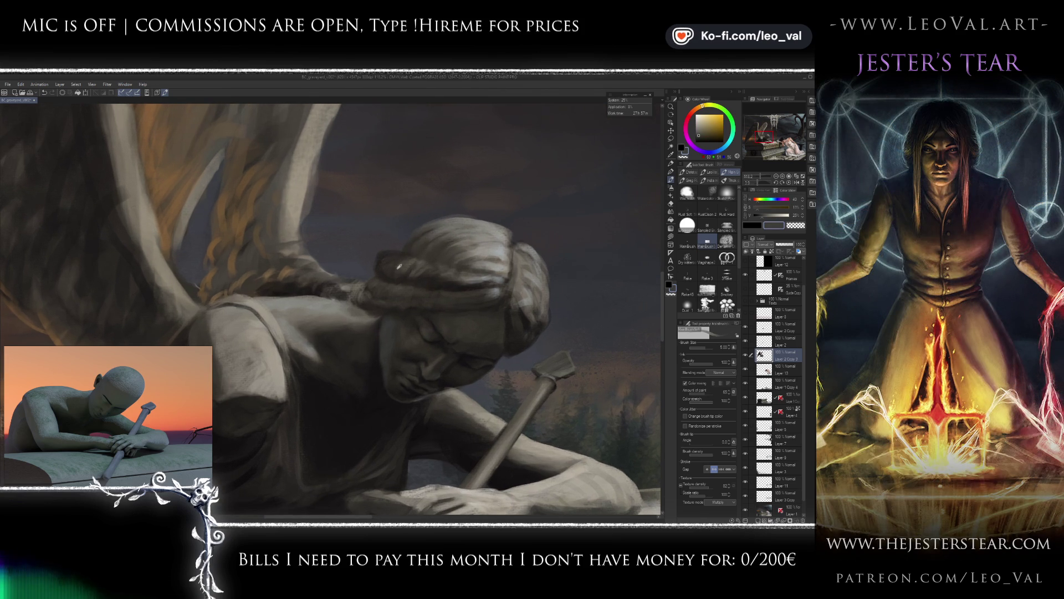
pyautogui.keyDown('alt'); pyautogui.click(404, 263); pyautogui.keyUp('alt')
pyautogui.press('[')
pyautogui.press('[')
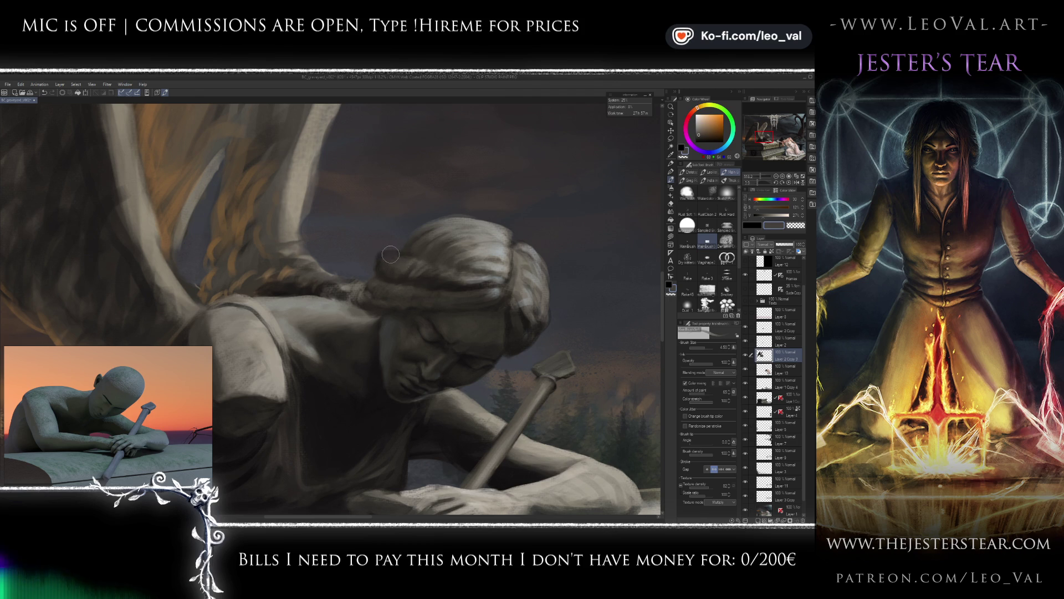
pyautogui.keyDown('alt'); pyautogui.click(393, 249); pyautogui.keyUp('alt')
pyautogui.press('[')
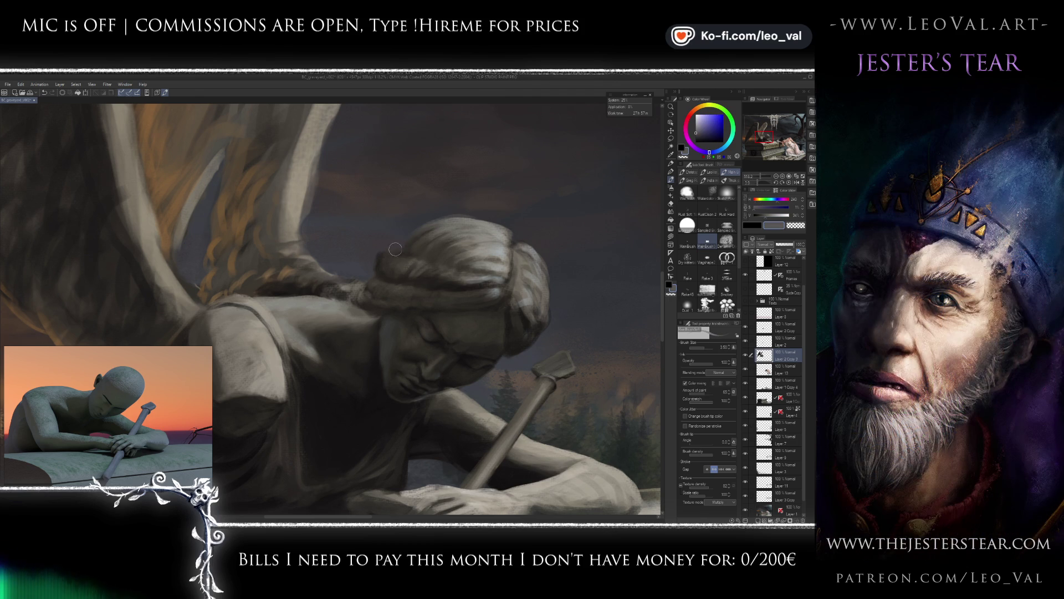
pyautogui.press('[')
pyautogui.keyDown('alt'); pyautogui.click(422, 276); pyautogui.keyUp('alt')
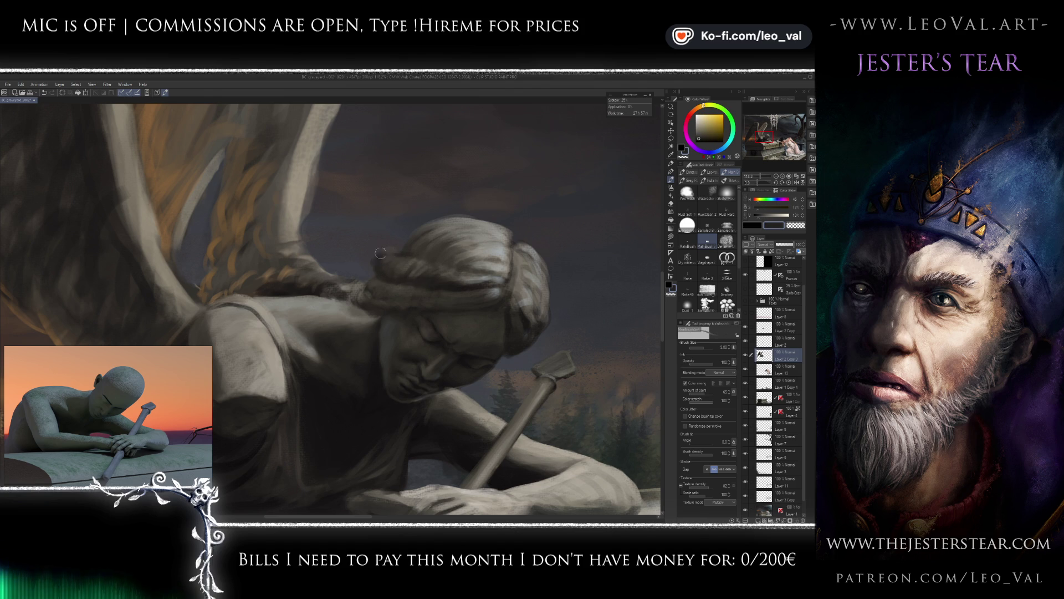
pyautogui.keyDown('alt'); pyautogui.click(415, 253); pyautogui.keyUp('alt')
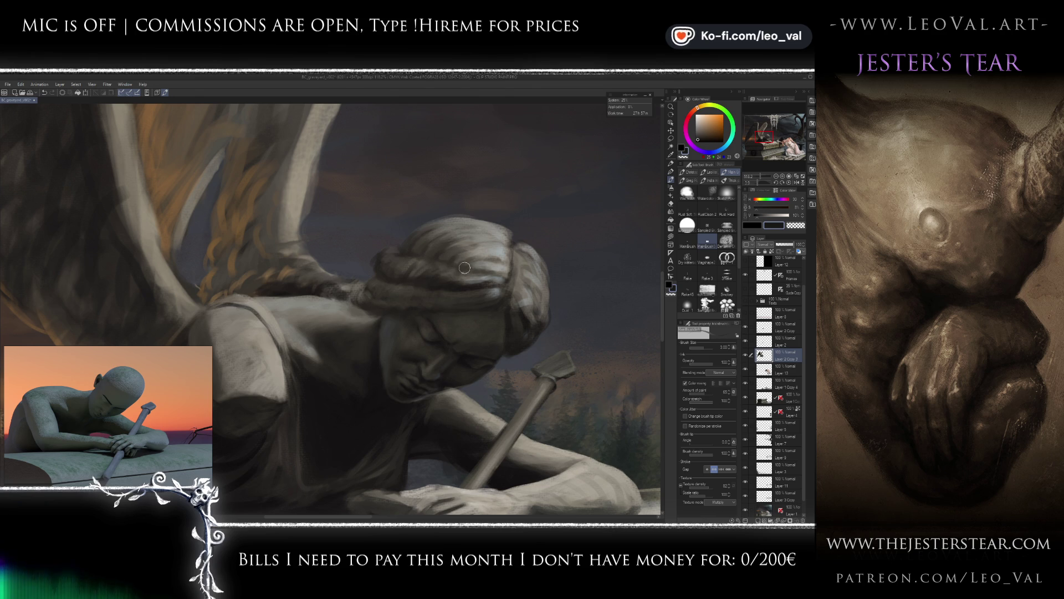
pyautogui.scroll(-4, 542, 258)
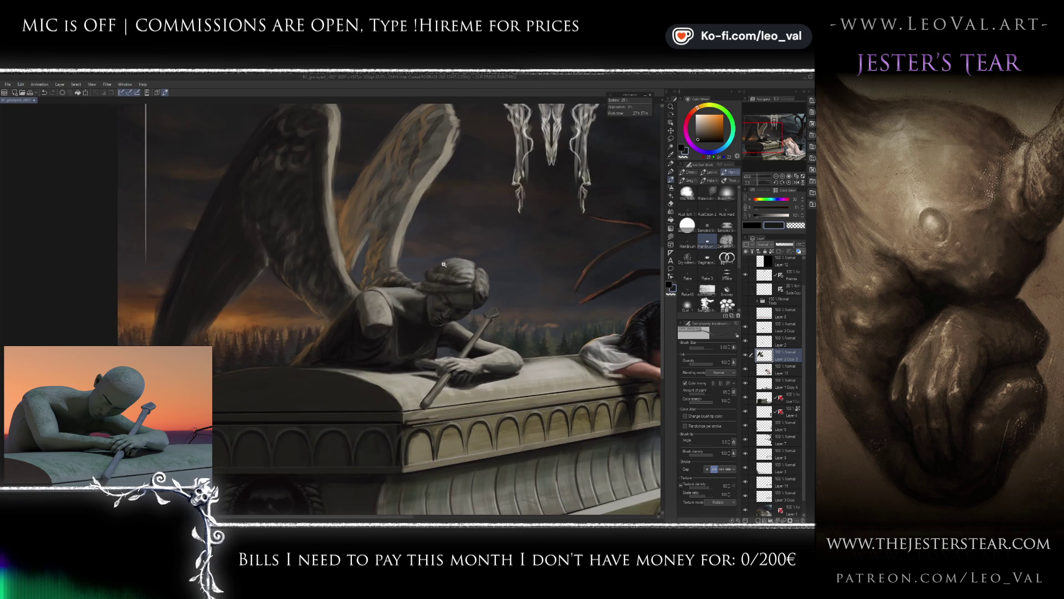
# Paint light grey and dark brown strands on the hair and near-black shoulder shadows with a larger brush.
pyautogui.scroll(4, 439, 267)
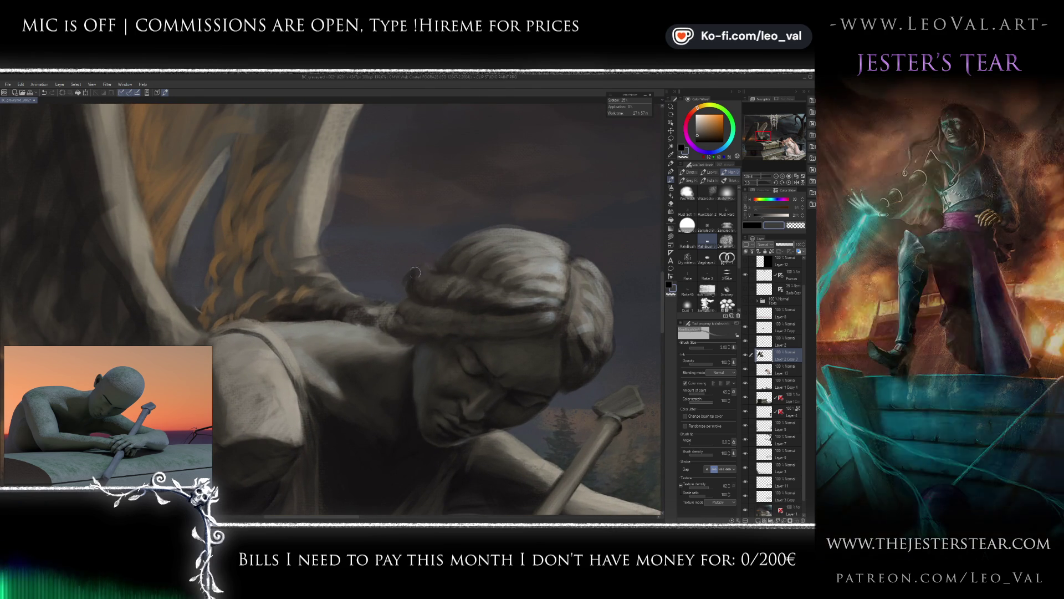
pyautogui.keyDown('alt'); pyautogui.click(414, 287); pyautogui.keyUp('alt')
pyautogui.keyDown('alt'); pyautogui.click(414, 286); pyautogui.keyUp('alt')
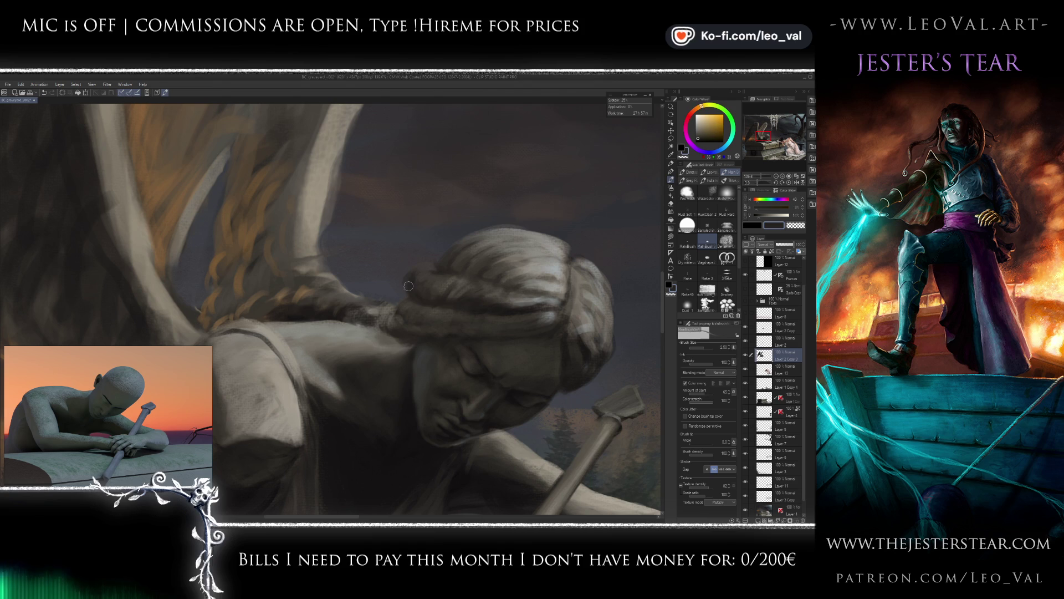
pyautogui.keyDown('alt'); pyautogui.click(426, 264); pyautogui.keyUp('alt')
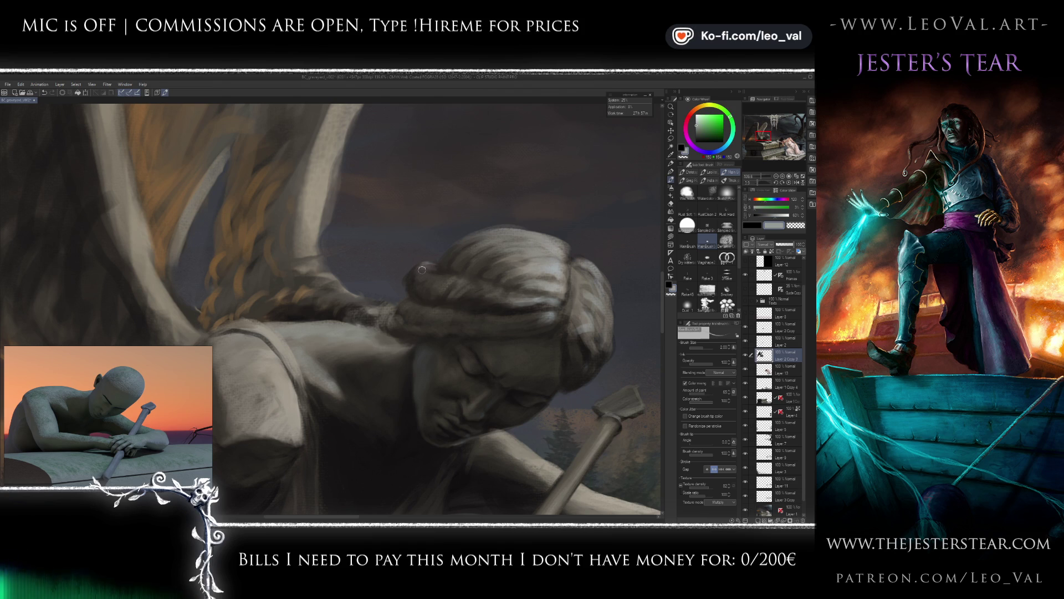
pyautogui.scroll(2, 421, 262)
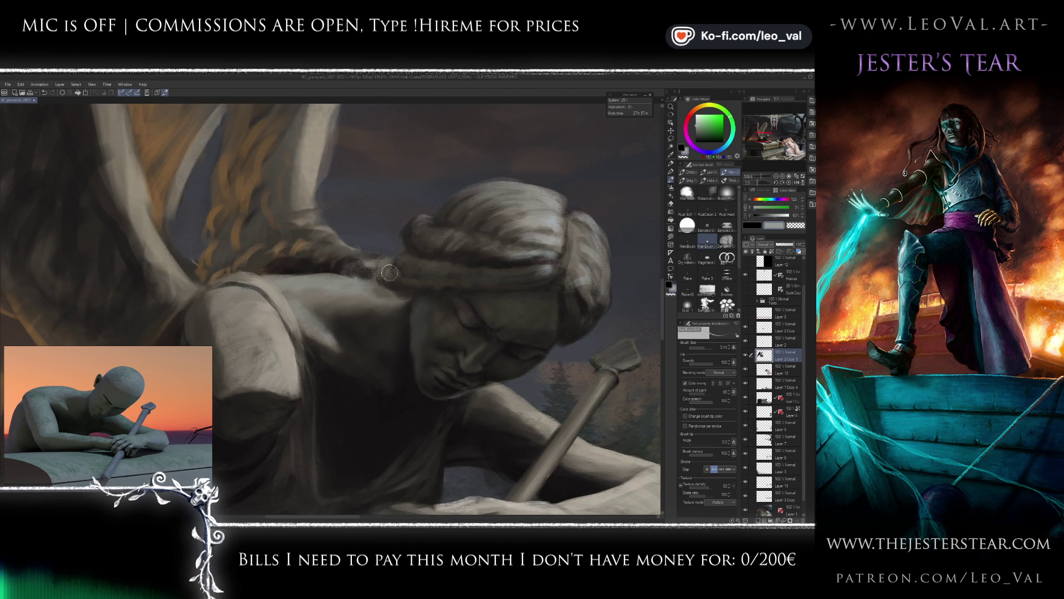
pyautogui.keyDown('alt'); pyautogui.click(431, 260); pyautogui.keyUp('alt')
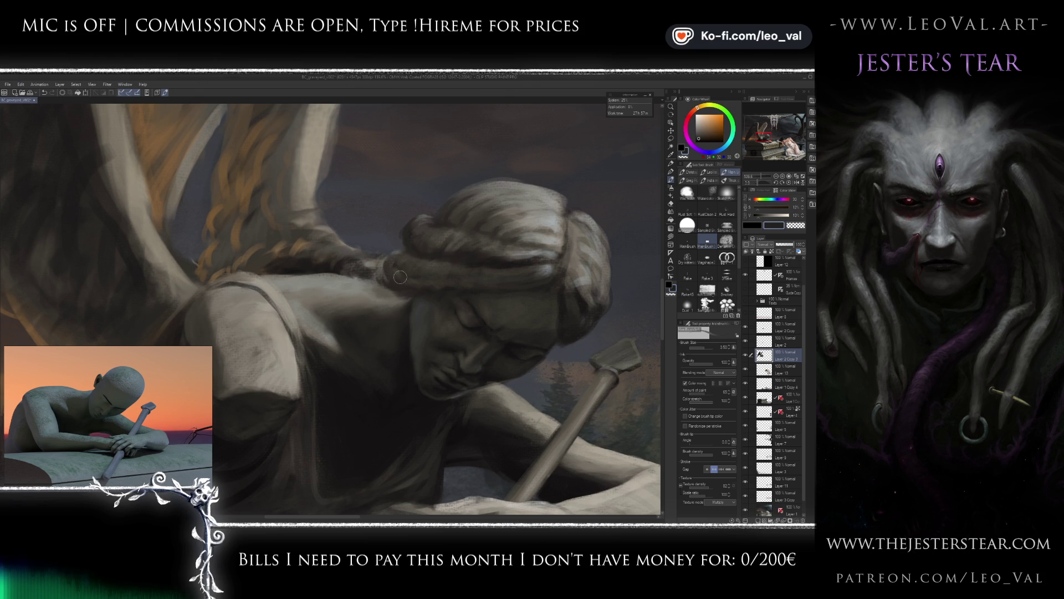
pyautogui.moveTo(395, 263); pyautogui.dragTo(394, 268)
pyautogui.keyDown('alt'); pyautogui.click(435, 282); pyautogui.keyUp('alt')
pyautogui.moveTo(388, 268); pyautogui.dragTo(390, 270)
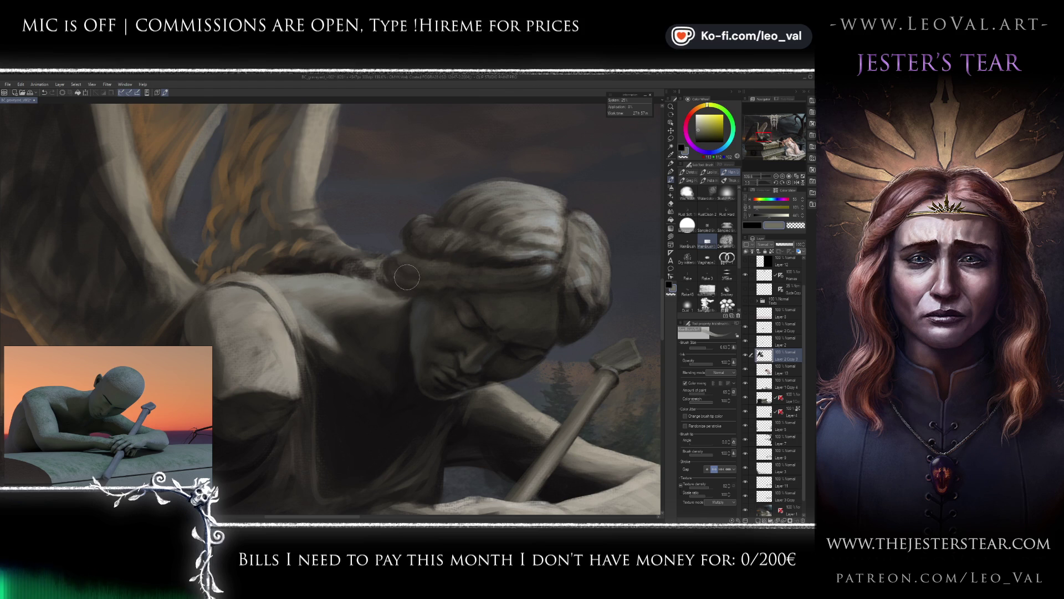
pyautogui.keyDown('alt'); pyautogui.click(494, 264); pyautogui.keyUp('alt')
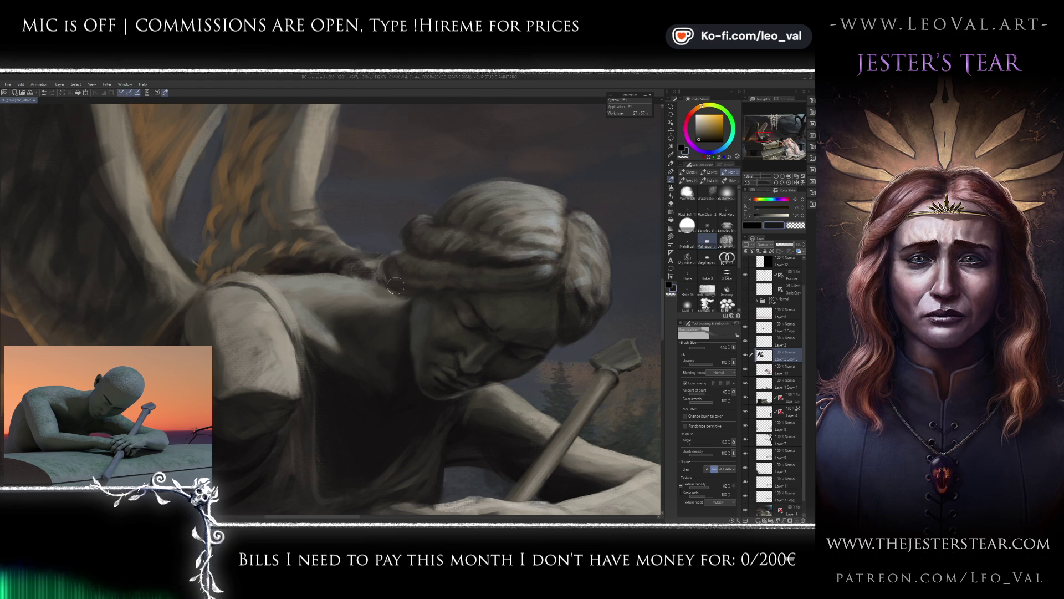
pyautogui.keyDown('alt'); pyautogui.click(411, 361); pyautogui.keyUp('alt')
# Refine fine light grey highlights on the back of the hair with a smaller brush.
pyautogui.press('[')
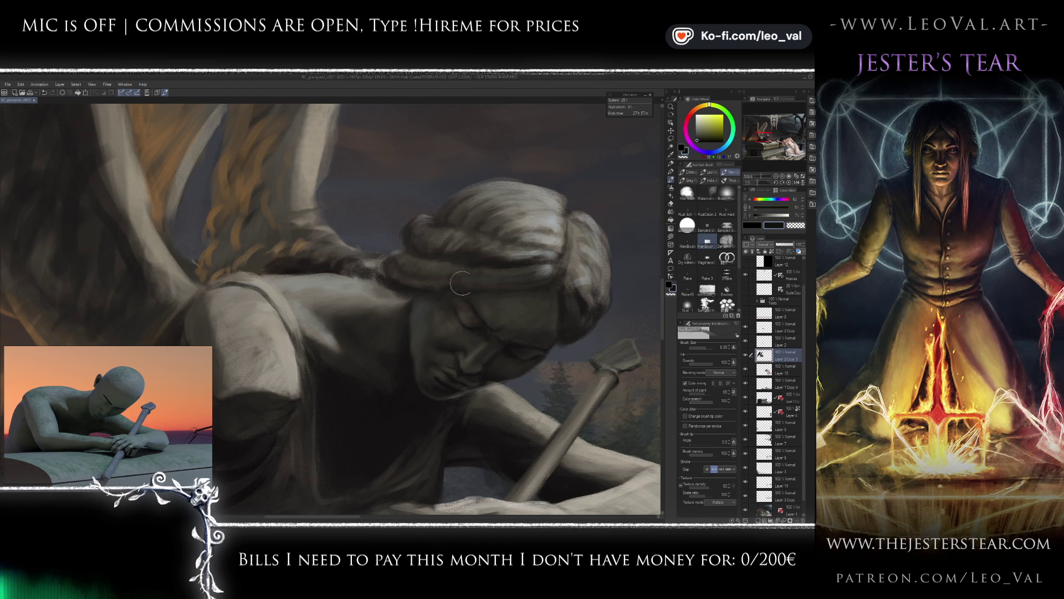
pyautogui.keyDown('alt'); pyautogui.click(440, 271); pyautogui.keyUp('alt')
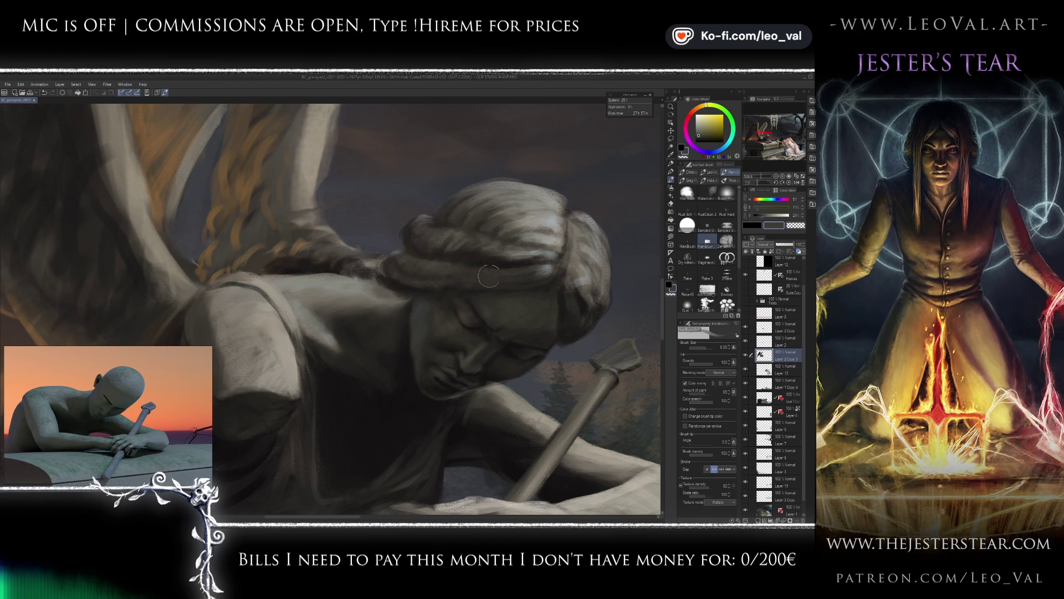
pyautogui.keyDown('alt'); pyautogui.click(433, 267); pyautogui.keyUp('alt')
pyautogui.press('[')
pyautogui.press('[')
pyautogui.press('[')
pyautogui.press(']')
pyautogui.press(']')
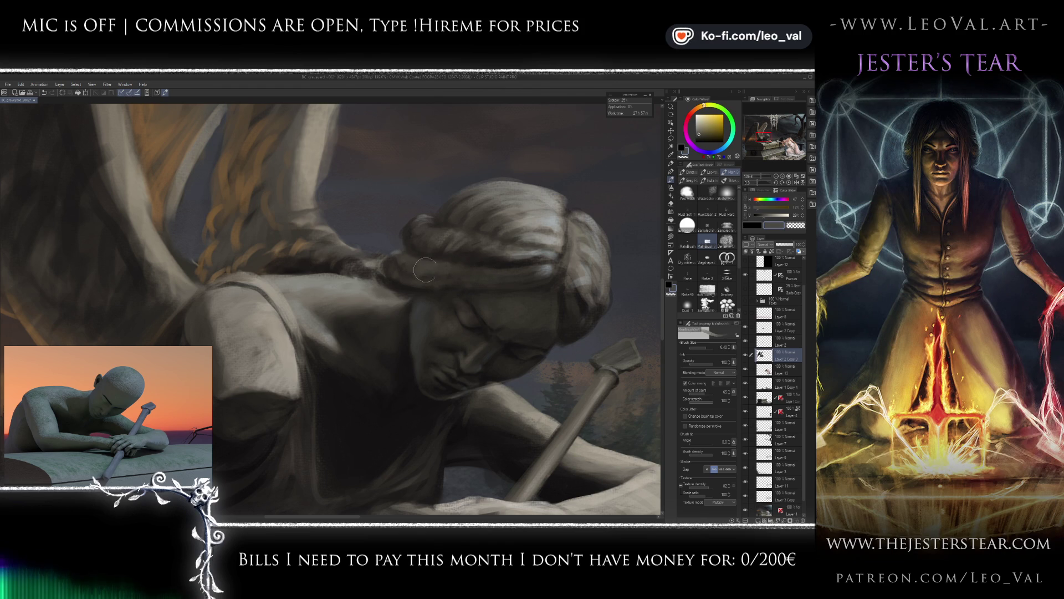
pyautogui.press('[')
pyautogui.keyDown('alt'); pyautogui.click(417, 286); pyautogui.keyUp('alt')
pyautogui.press('[')
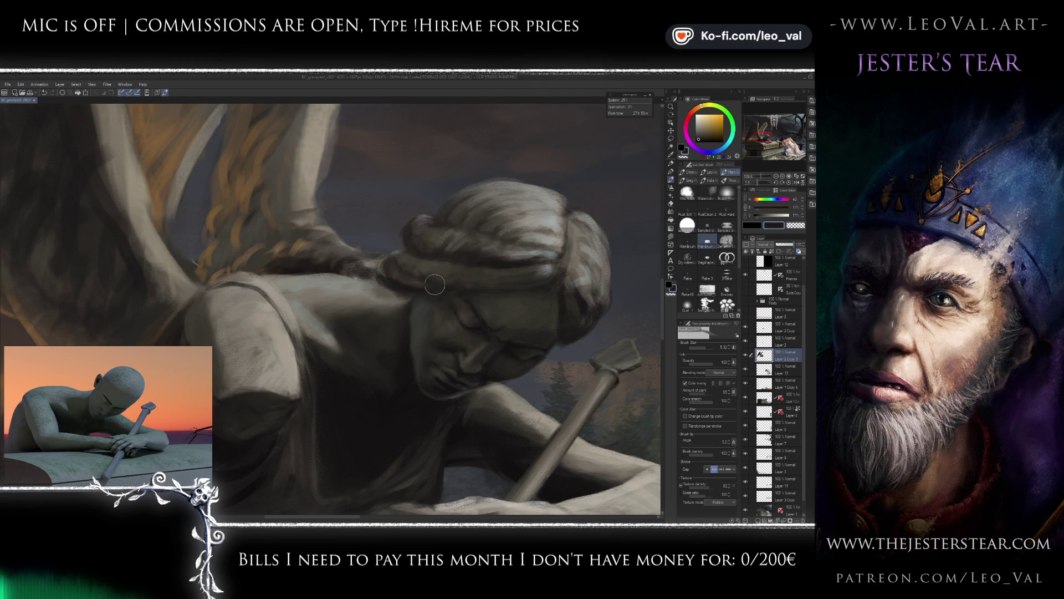
pyautogui.keyDown('alt'); pyautogui.click(506, 216); pyautogui.keyUp('alt')
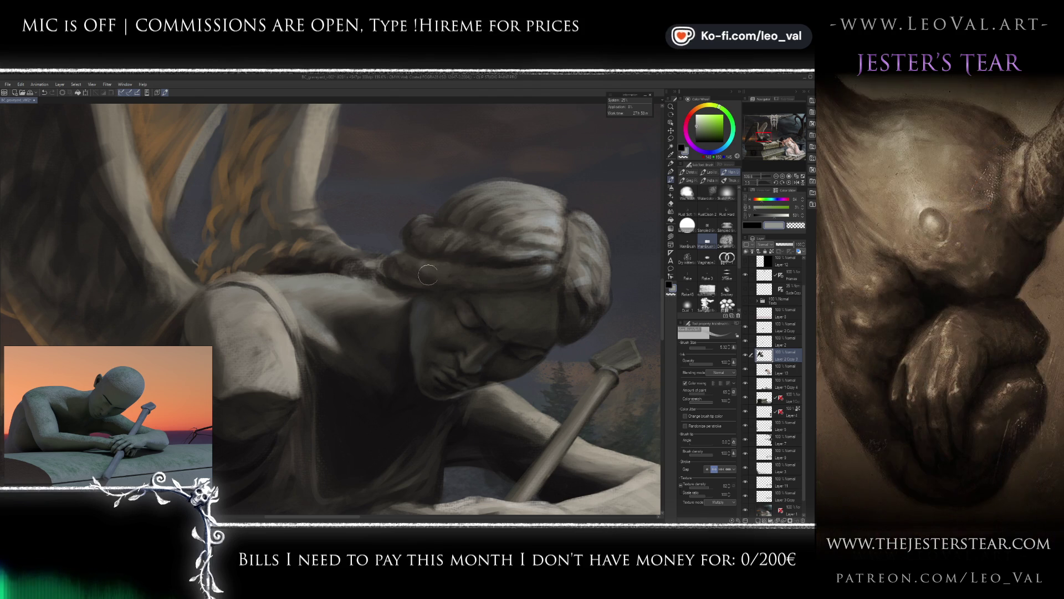
pyautogui.keyDown('alt'); pyautogui.click(410, 253); pyautogui.keyUp('alt')
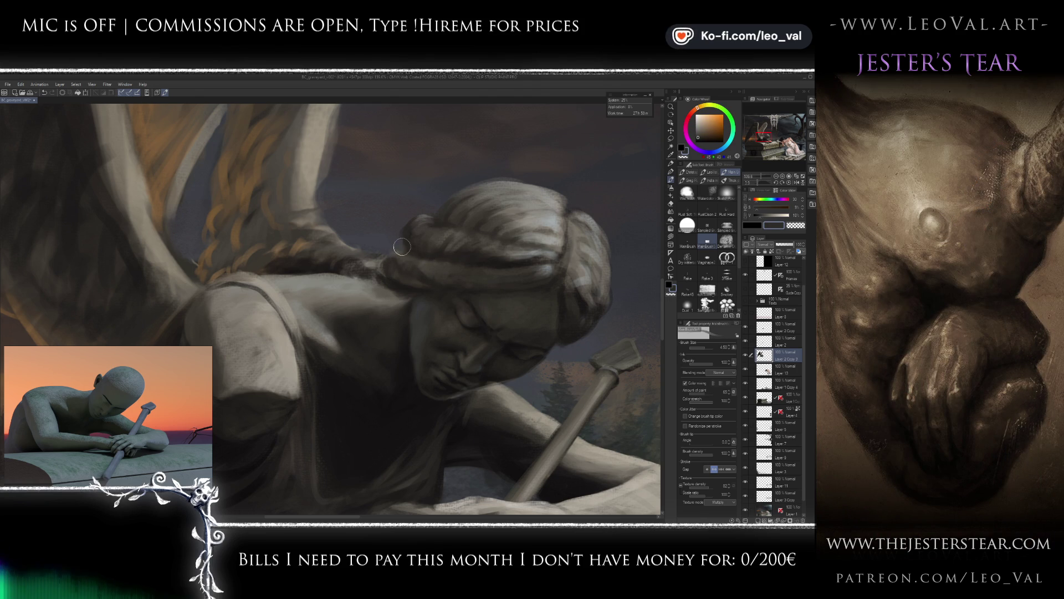
pyautogui.keyDown('alt'); pyautogui.click(395, 246); pyautogui.keyUp('alt')
pyautogui.press('[')
pyautogui.press('[')
pyautogui.press('[')
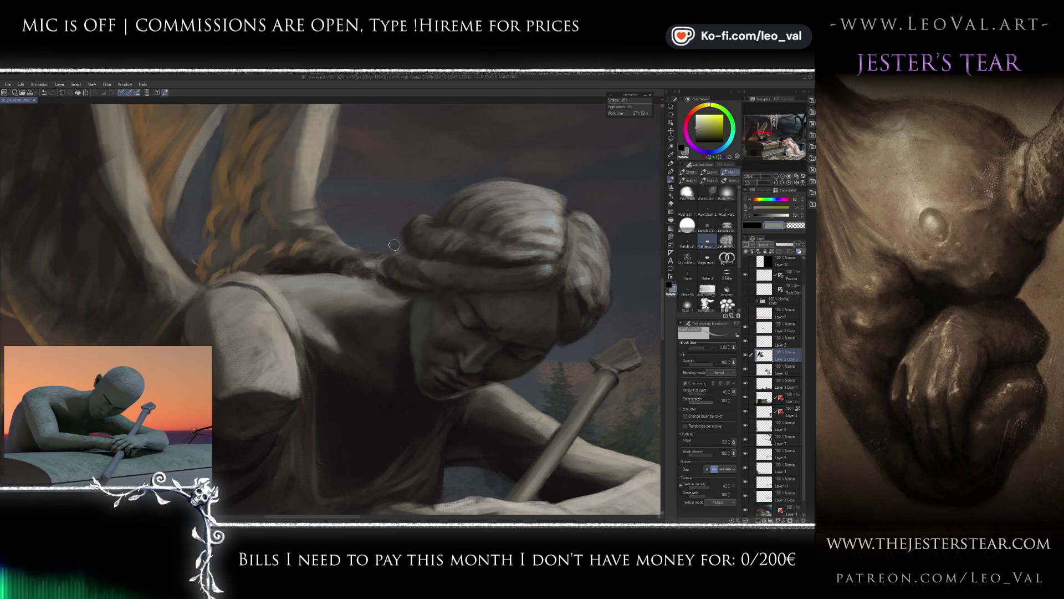
pyautogui.scroll(-5, 398, 262)
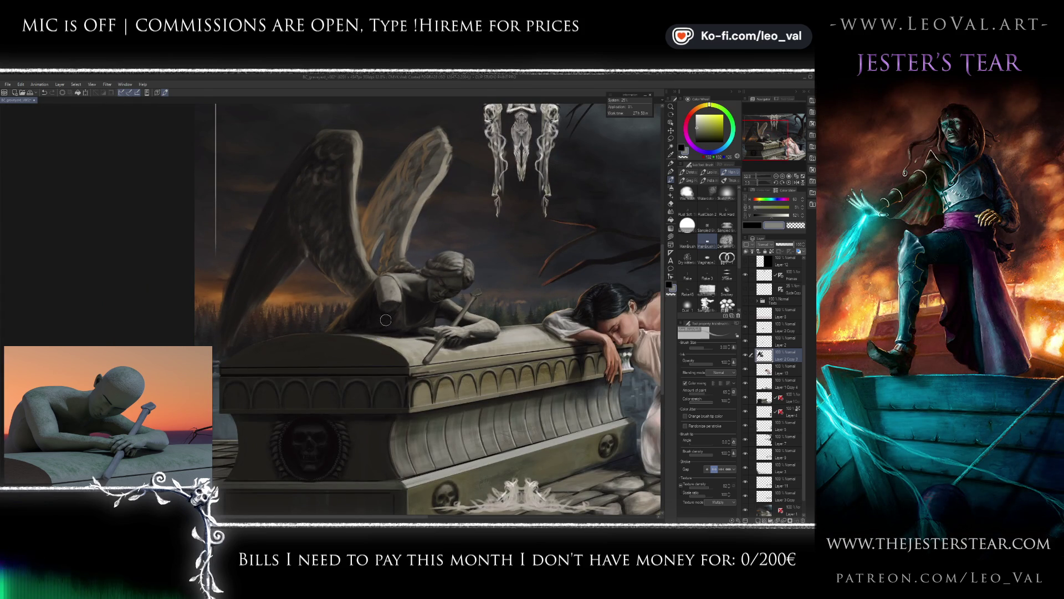
# Darken the hair over the angel's shoulder with dark brown, near-black and grey stone tones.
pyautogui.scroll(5, 410, 264)
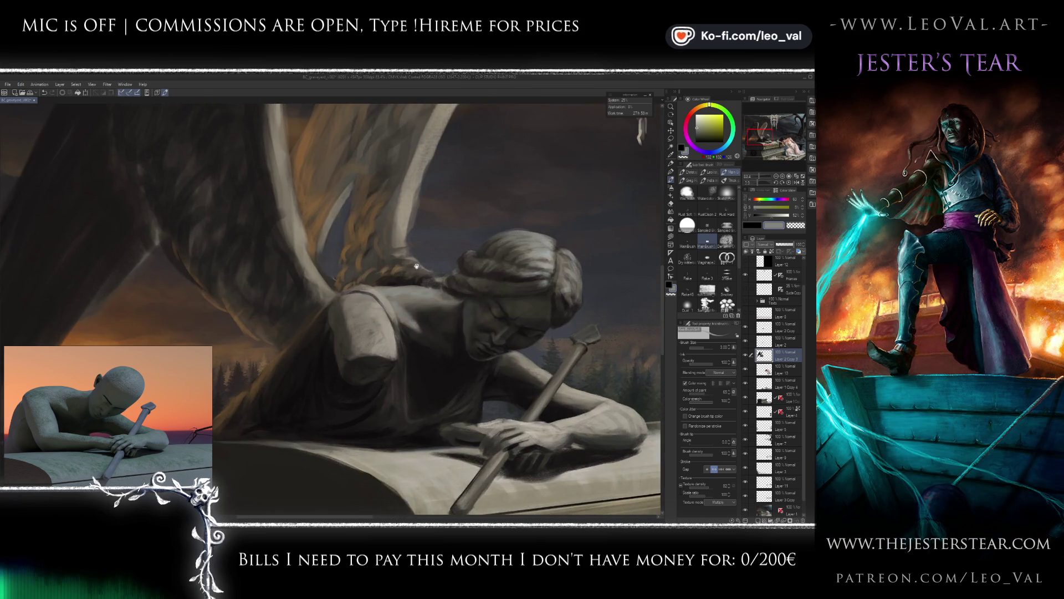
pyautogui.scroll(3, 416, 266)
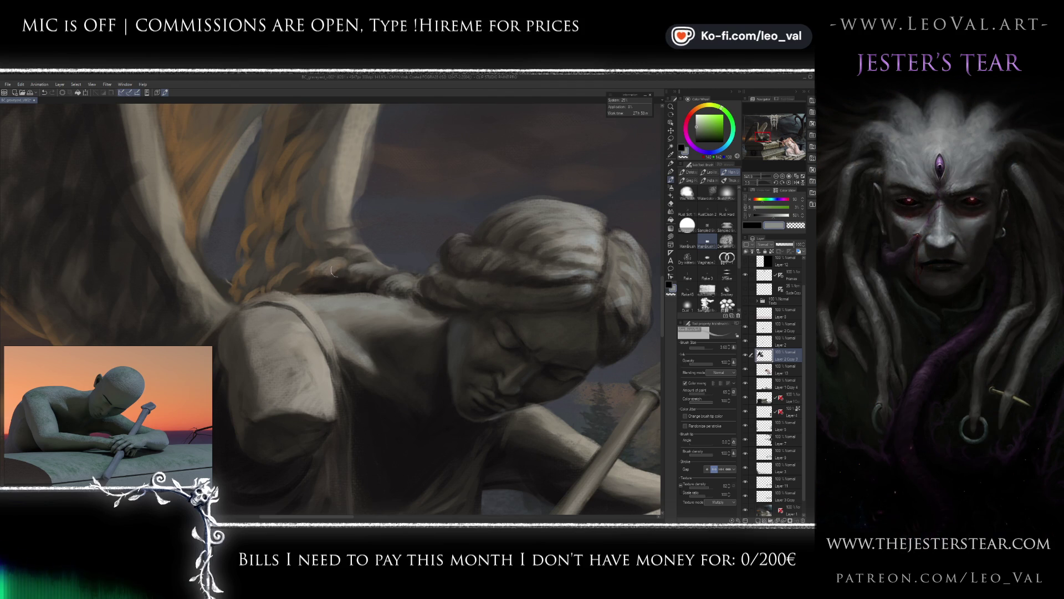
pyautogui.keyDown('alt'); pyautogui.click(341, 276); pyautogui.keyUp('alt')
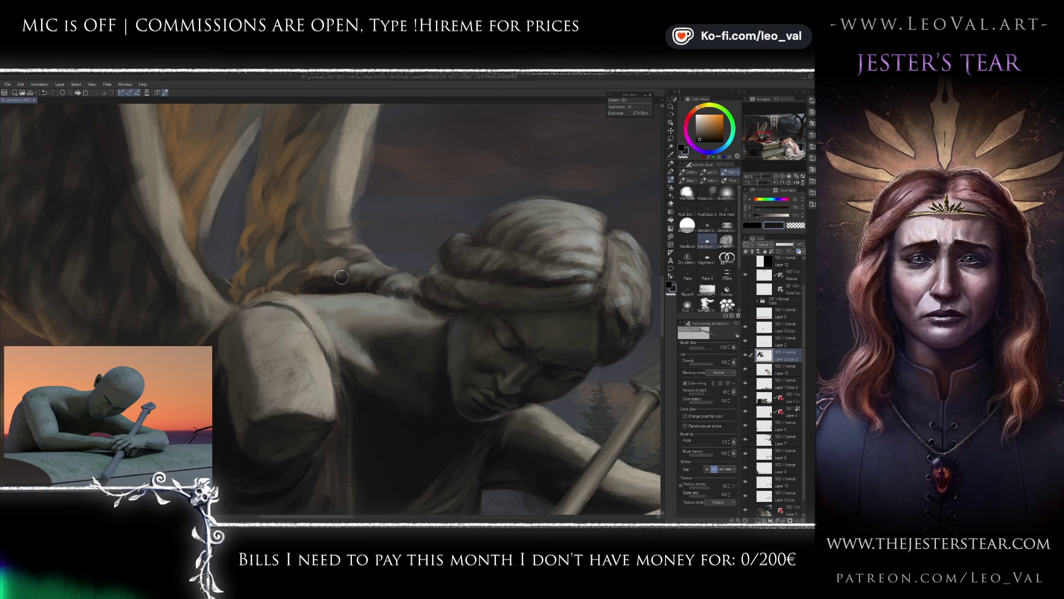
pyautogui.moveTo(353, 276); pyautogui.dragTo(371, 279)
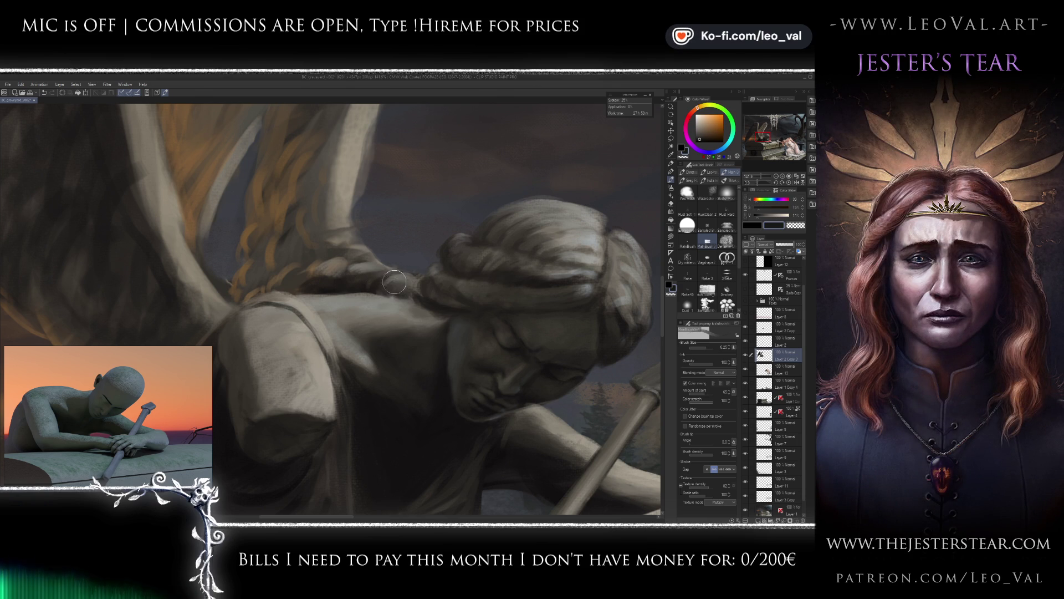
pyautogui.press('[')
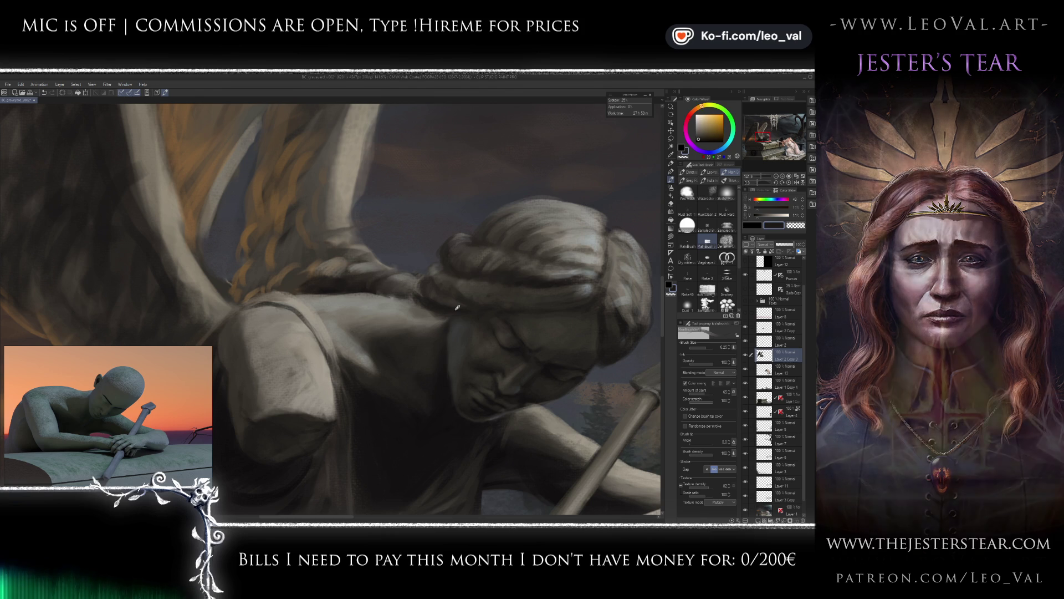
pyautogui.keyDown('alt'); pyautogui.click(402, 278); pyautogui.keyUp('alt')
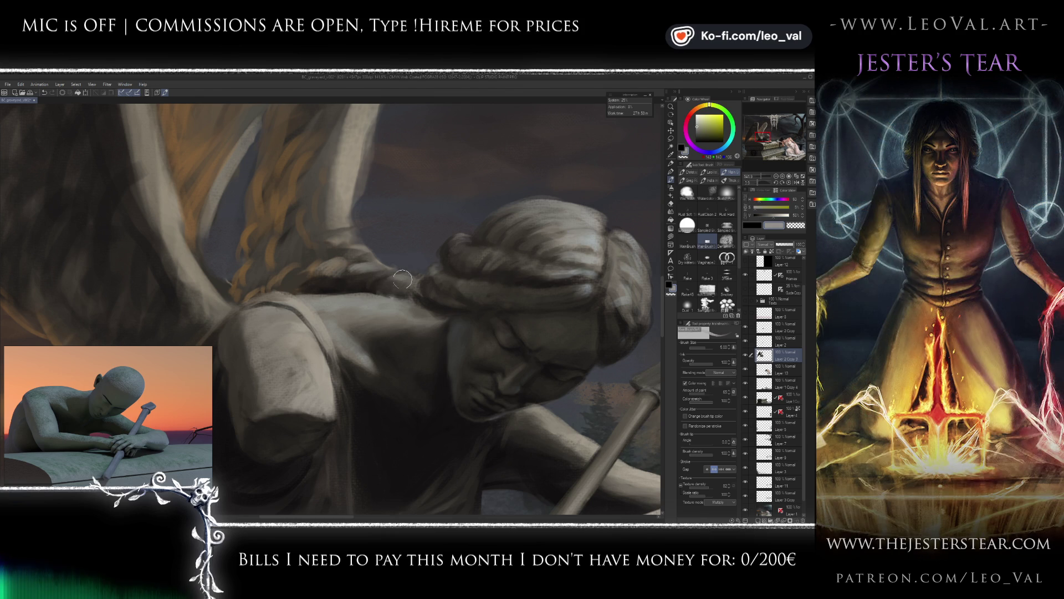
pyautogui.press('[')
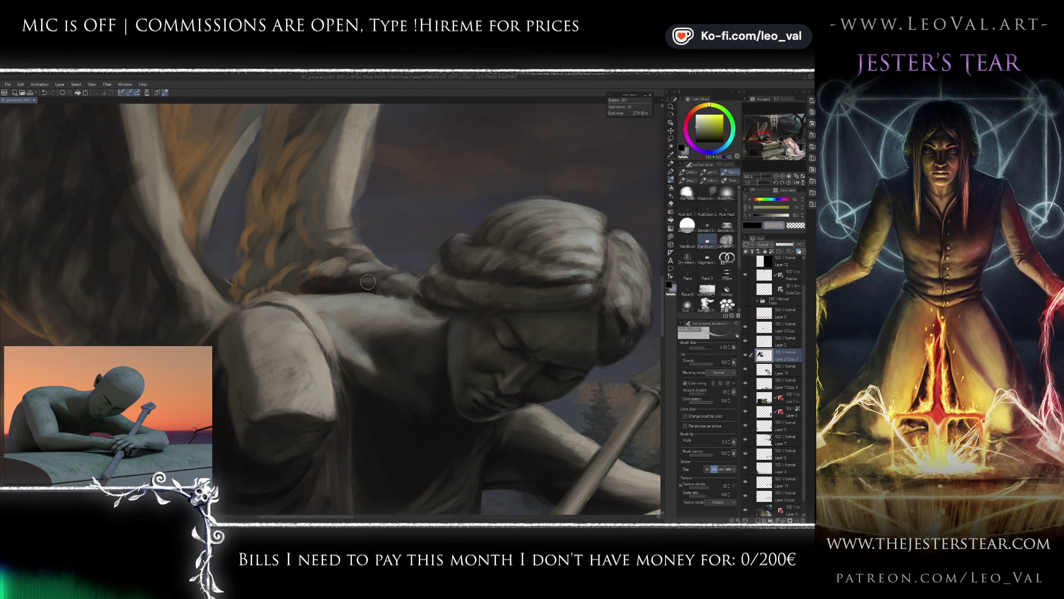
pyautogui.keyDown('alt'); pyautogui.click(366, 284); pyautogui.keyUp('alt')
pyautogui.press(']')
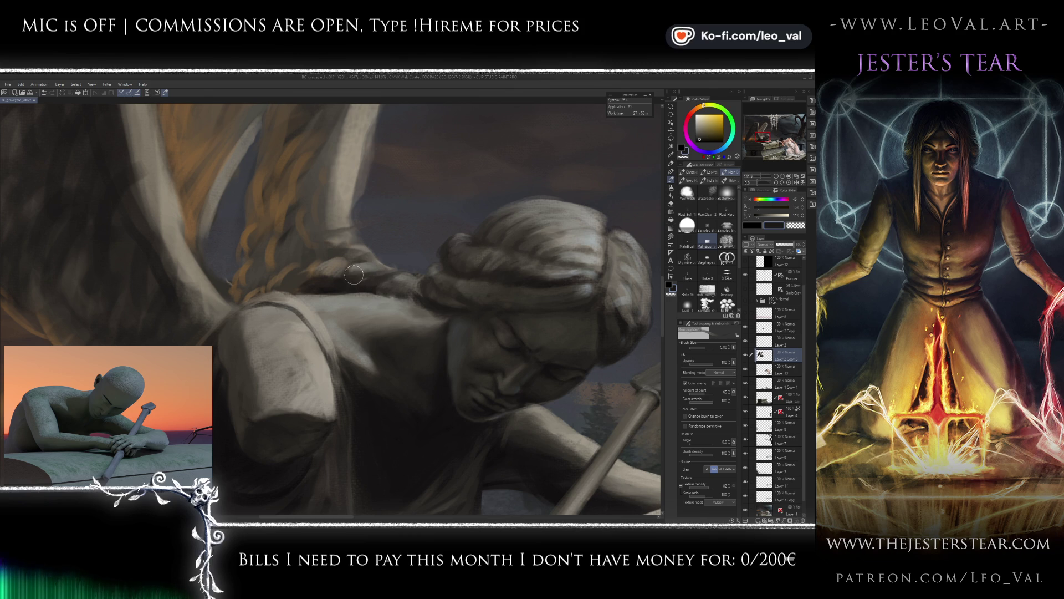
pyautogui.keyDown('alt'); pyautogui.click(378, 271); pyautogui.keyUp('alt')
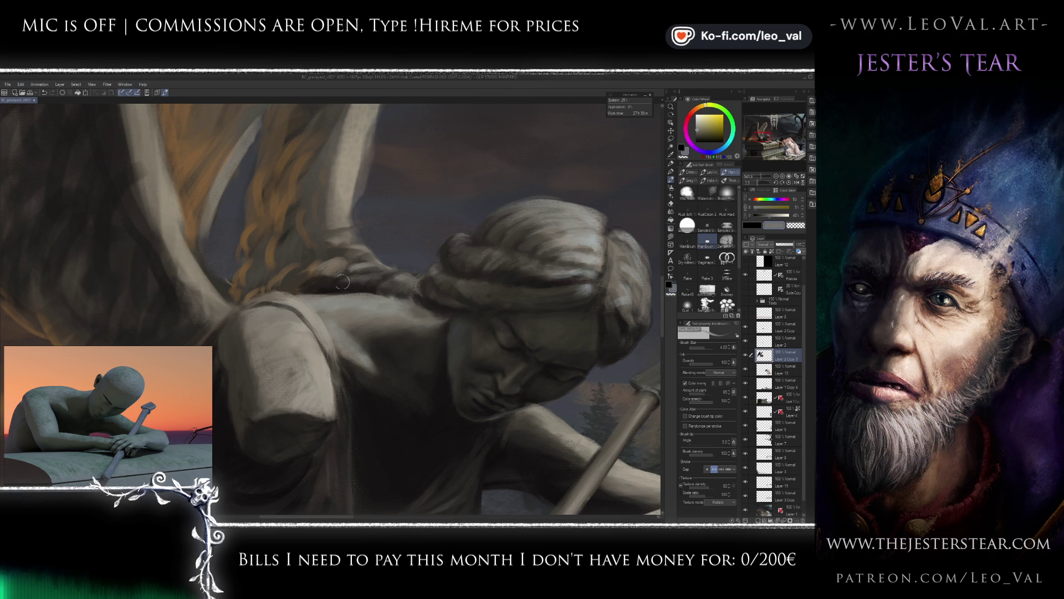
pyautogui.keyDown('alt'); pyautogui.click(350, 258); pyautogui.keyUp('alt')
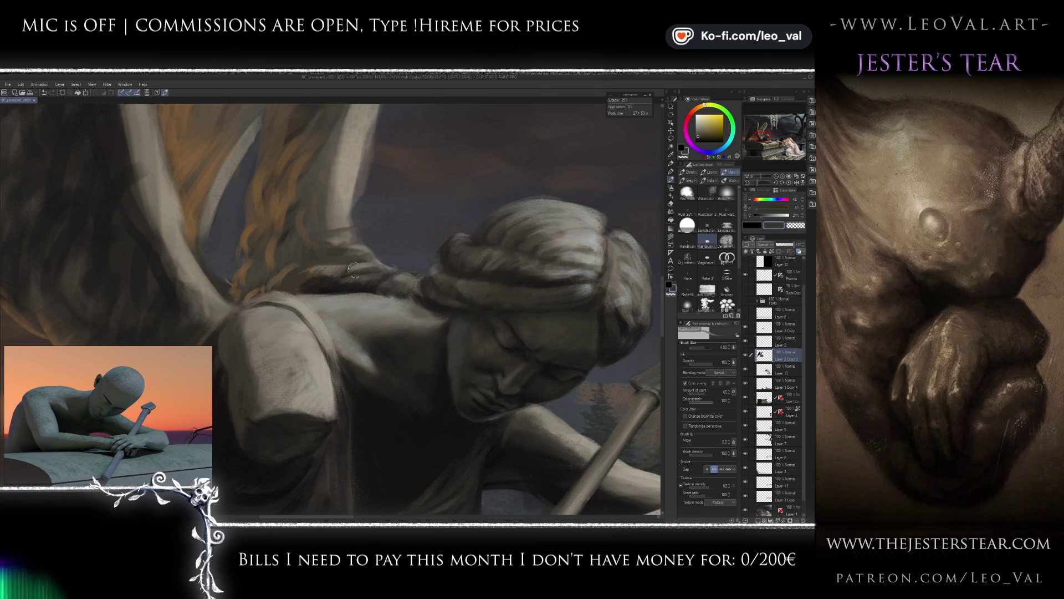
# Sample a dark desaturated grey from the wing and set the brush size to 6.30.
pyautogui.scroll(-6, 356, 299)
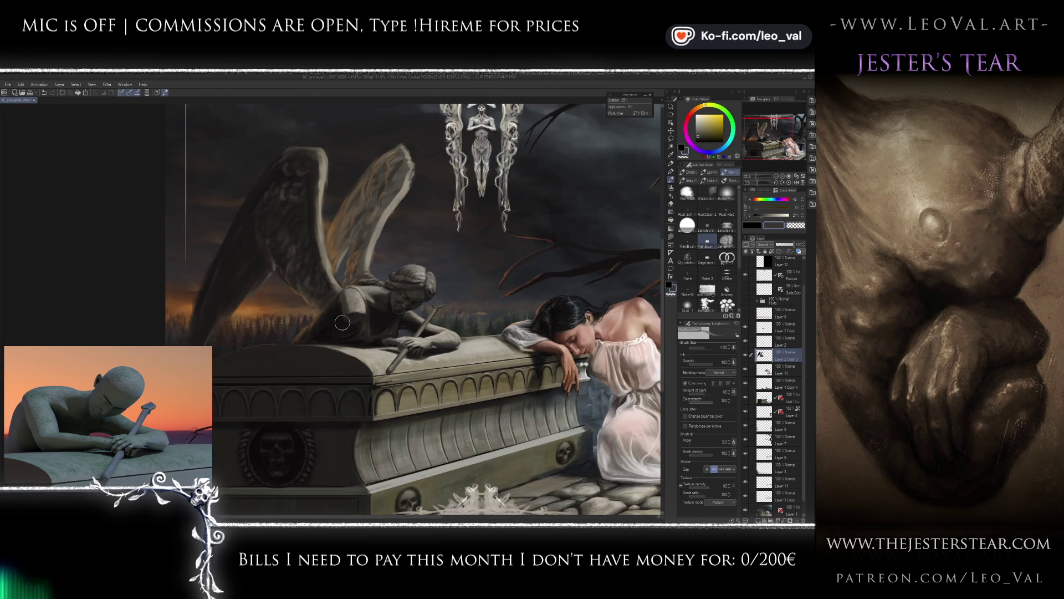
pyautogui.scroll(6, 346, 315)
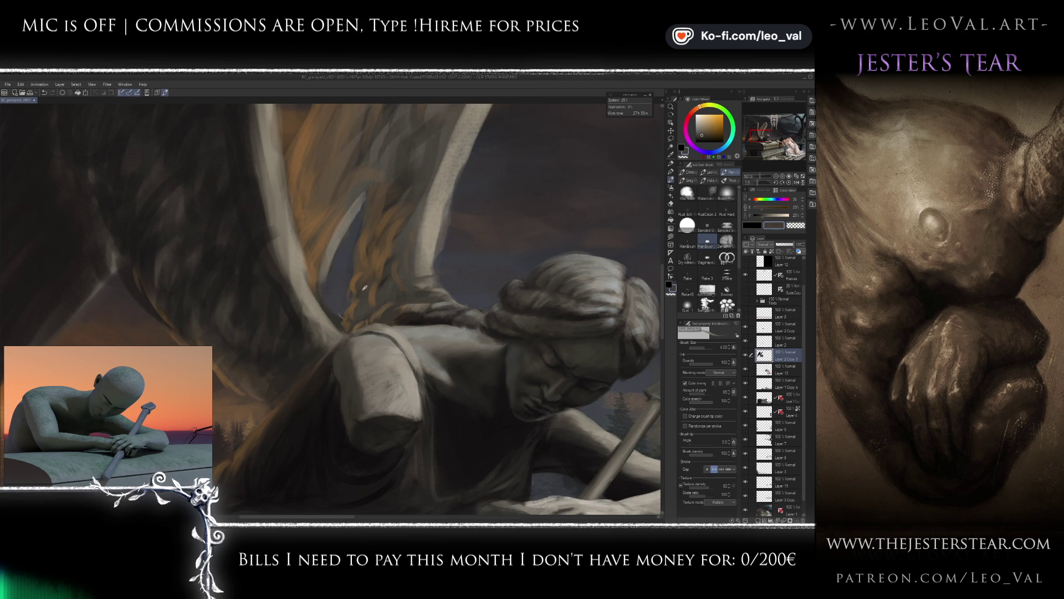
pyautogui.keyDown('alt'); pyautogui.click(355, 312); pyautogui.keyUp('alt')
pyautogui.keyDown('alt'); pyautogui.click(355, 310); pyautogui.keyUp('alt')
pyautogui.press(']')
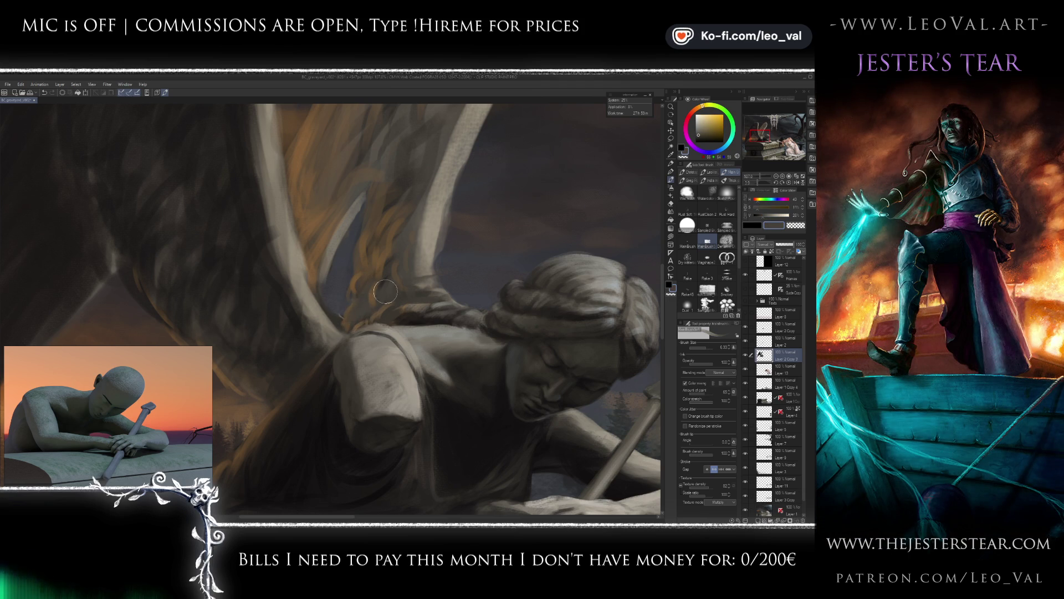
pyautogui.scroll(-5, 153, 396)
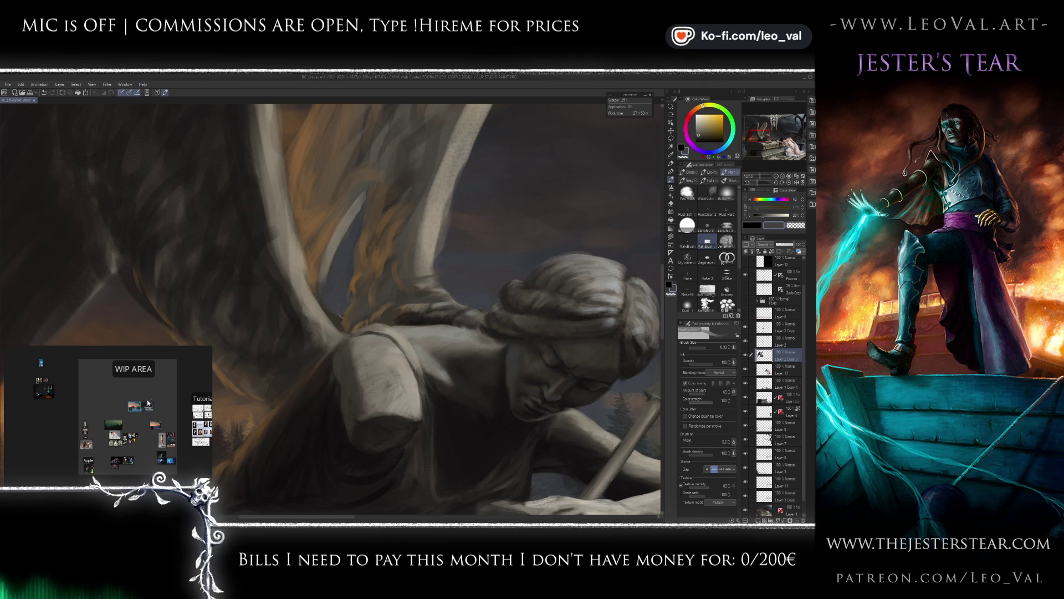
# Move the small reference image above the landscape thumbnail and browse the board groups.
pyautogui.scroll(4, 150, 401)
pyautogui.moveTo(119, 406); pyautogui.dragTo(133, 381)
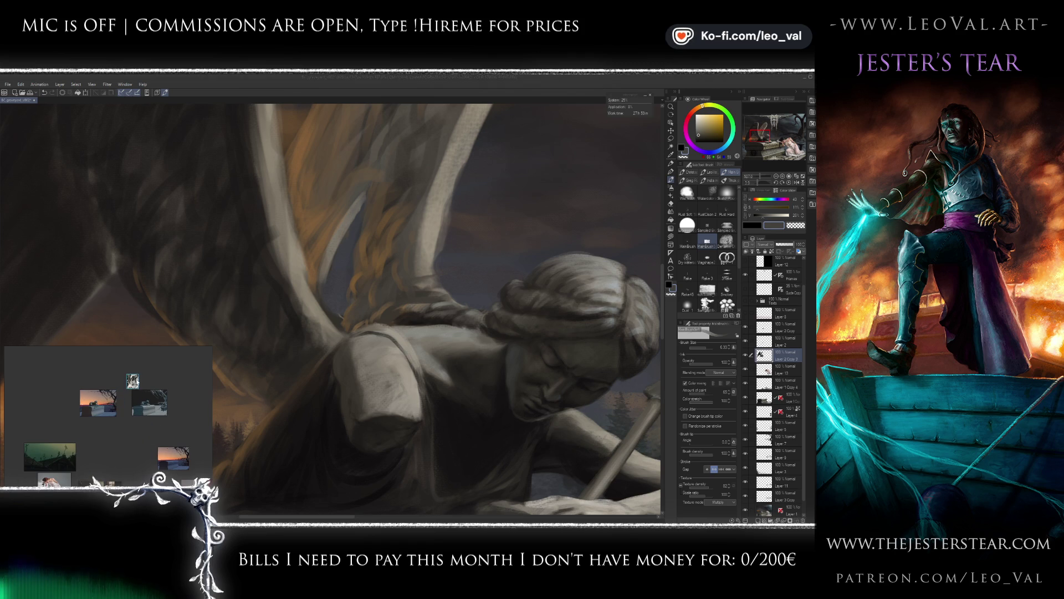
pyautogui.scroll(6, 127, 378)
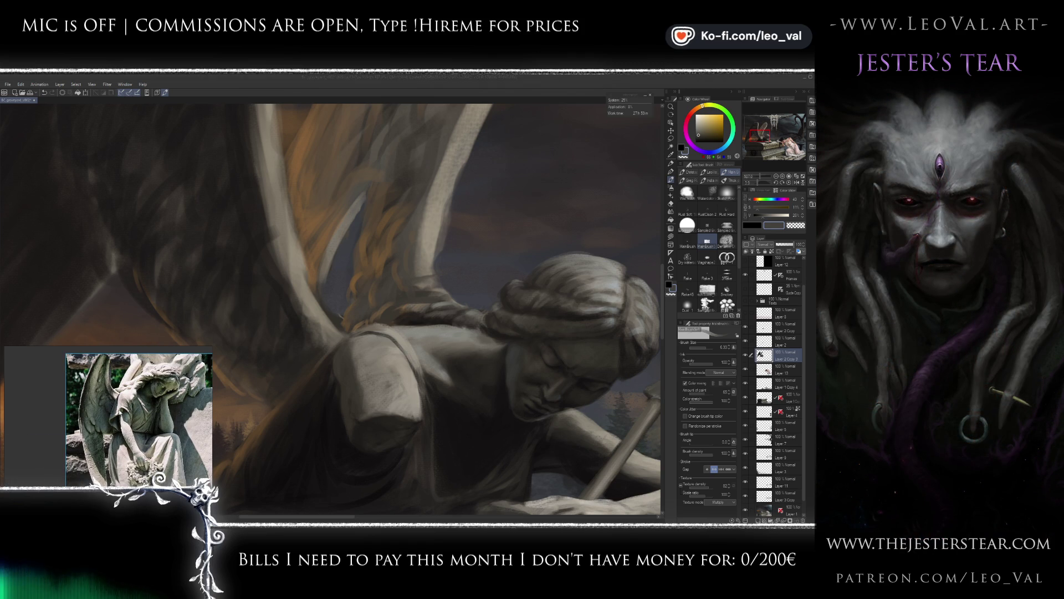
pyautogui.scroll(-4, 130, 427)
pyautogui.scroll(-3, 148, 435)
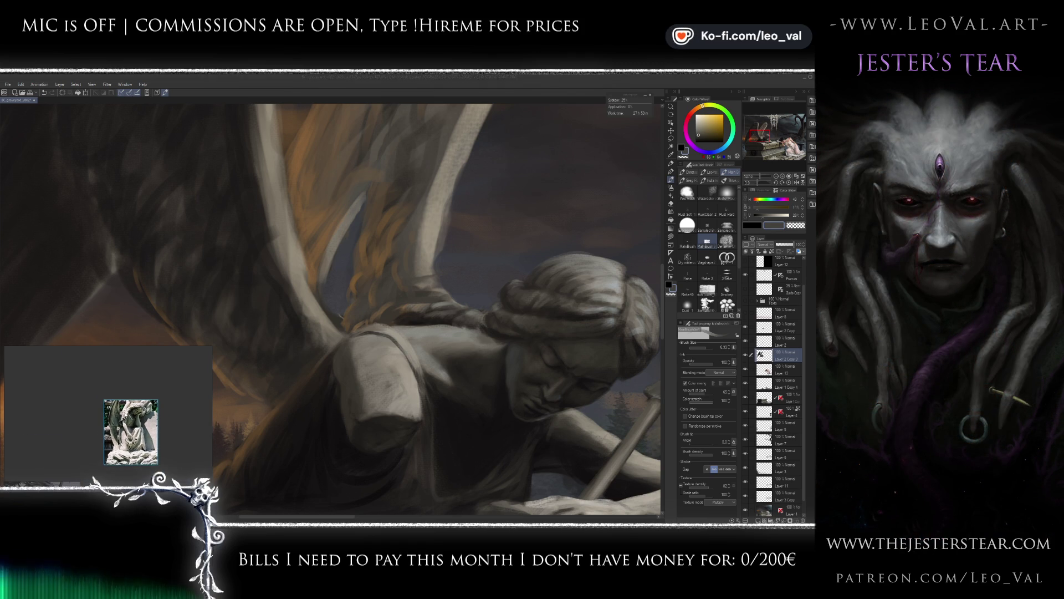
pyautogui.scroll(-5, 66, 423)
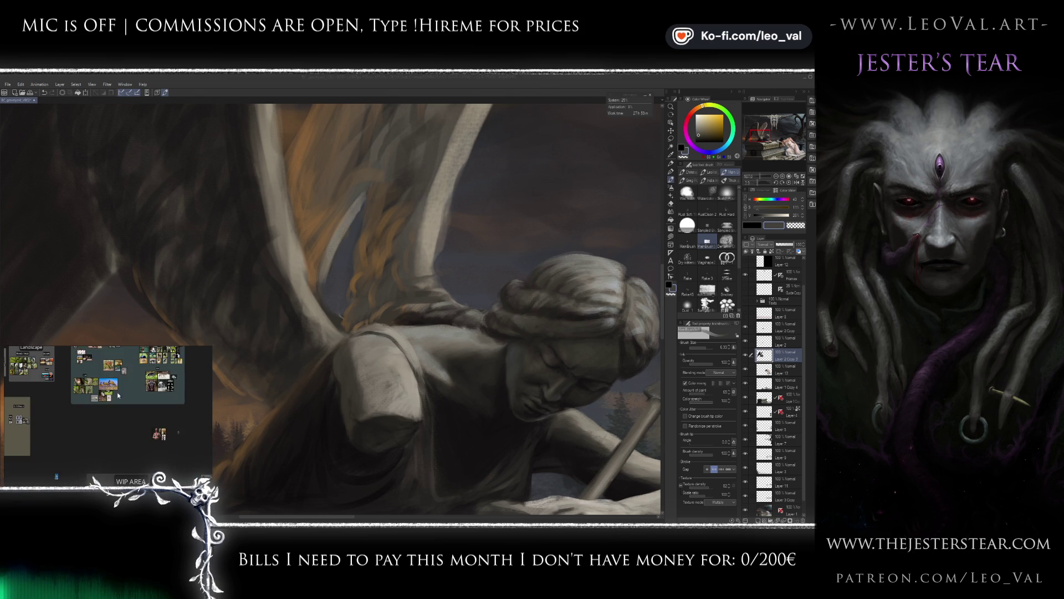
pyautogui.scroll(8, 78, 416)
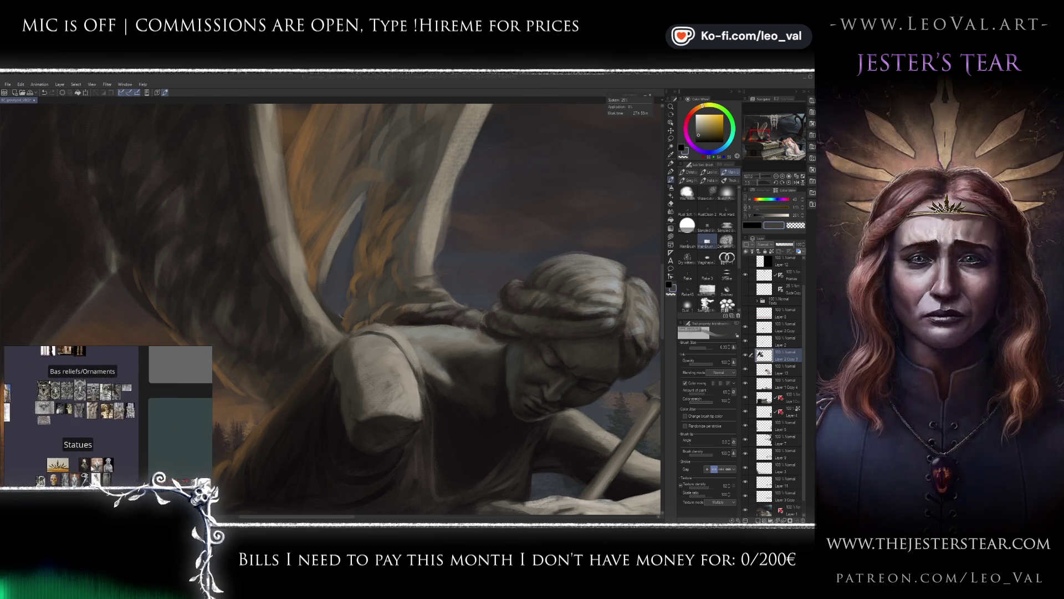
pyautogui.scroll(-4, 92, 410)
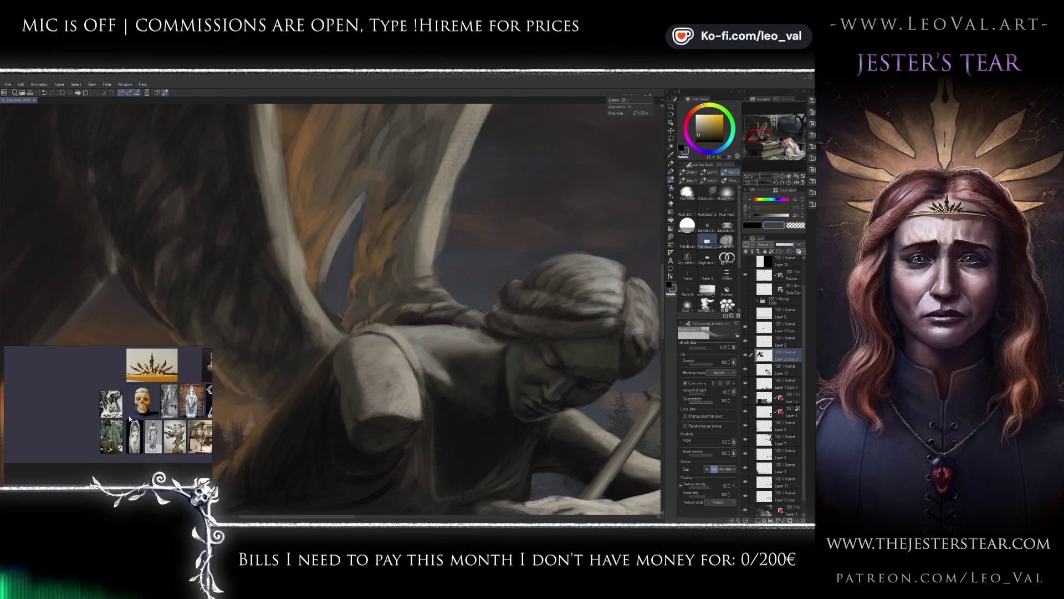
pyautogui.scroll(3, 133, 422)
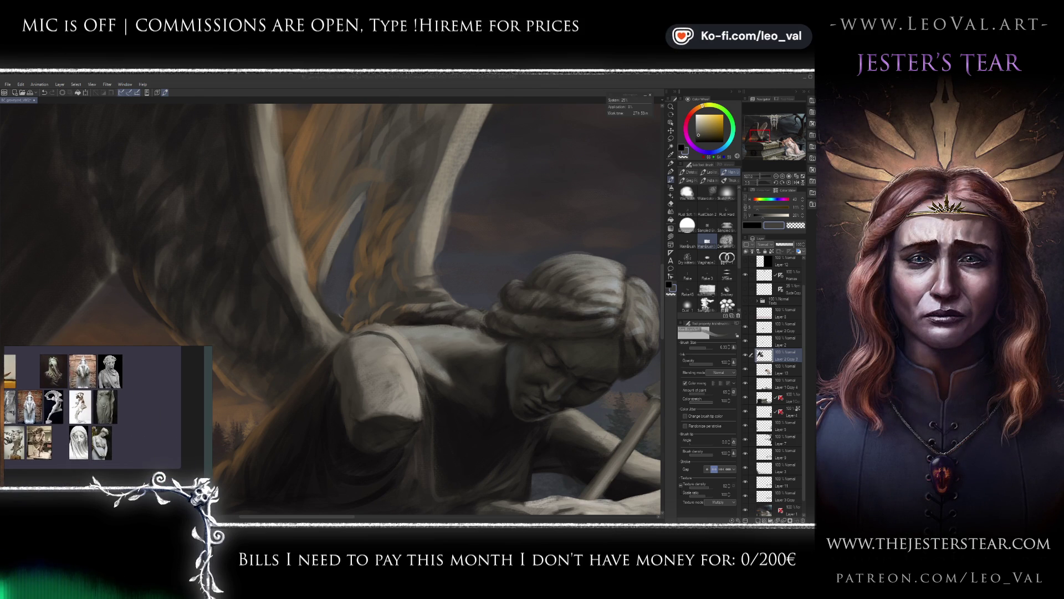
pyautogui.scroll(-3, 152, 427)
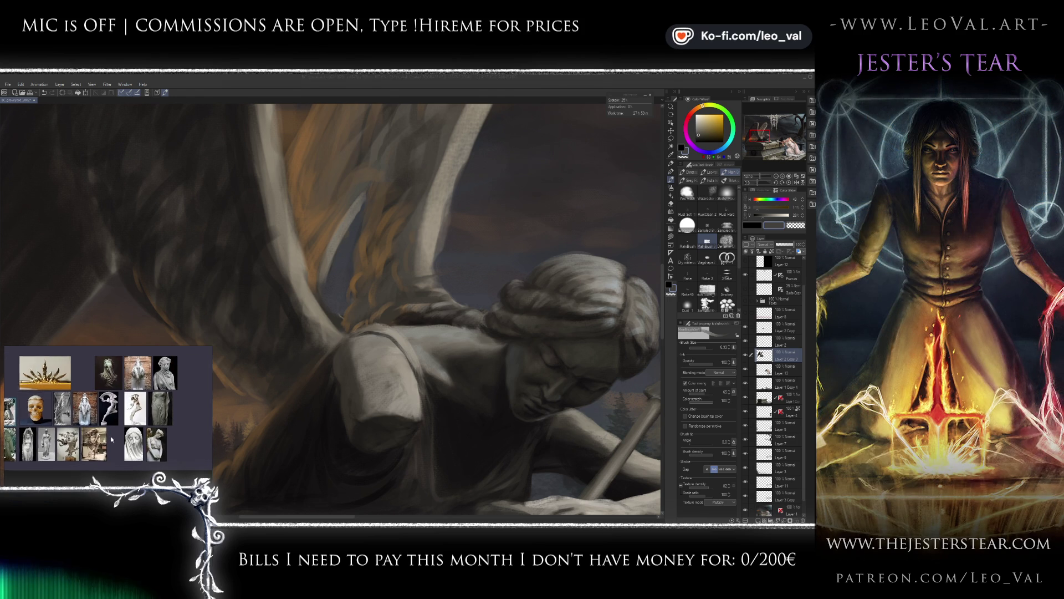
pyautogui.scroll(3, 67, 443)
pyautogui.scroll(-3, 141, 423)
pyautogui.scroll(5, 112, 444)
pyautogui.scroll(-3, 112, 444)
pyautogui.scroll(5, 161, 434)
pyautogui.scroll(-3, 161, 434)
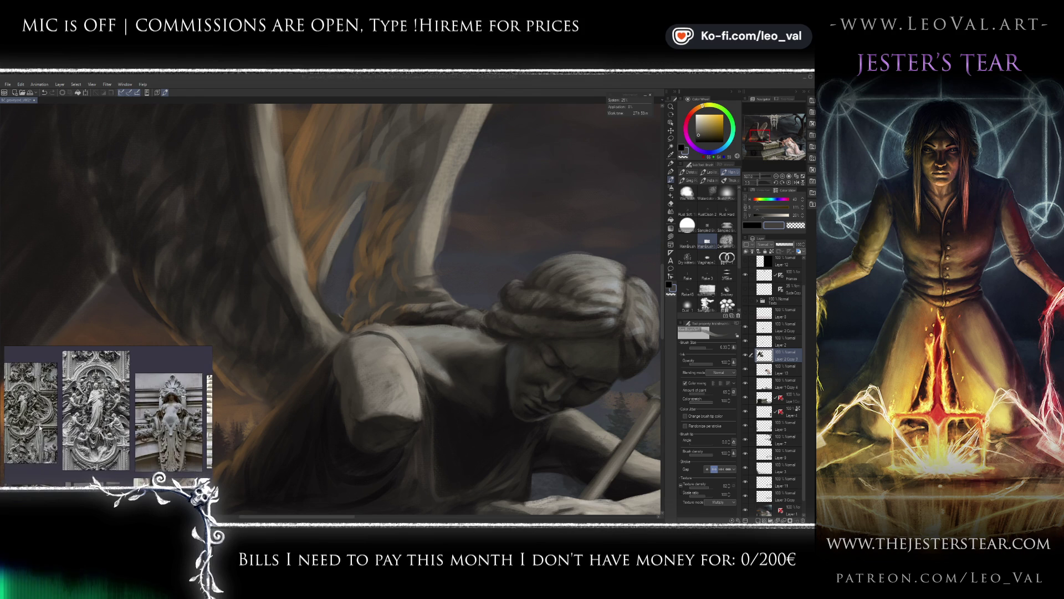
pyautogui.scroll(5, 11, 423)
# Pan and zoom the board to find an empty area near the angel references.
pyautogui.moveTo(142, 426); pyautogui.dragTo(41, 426)
pyautogui.scroll(5, 108, 395)
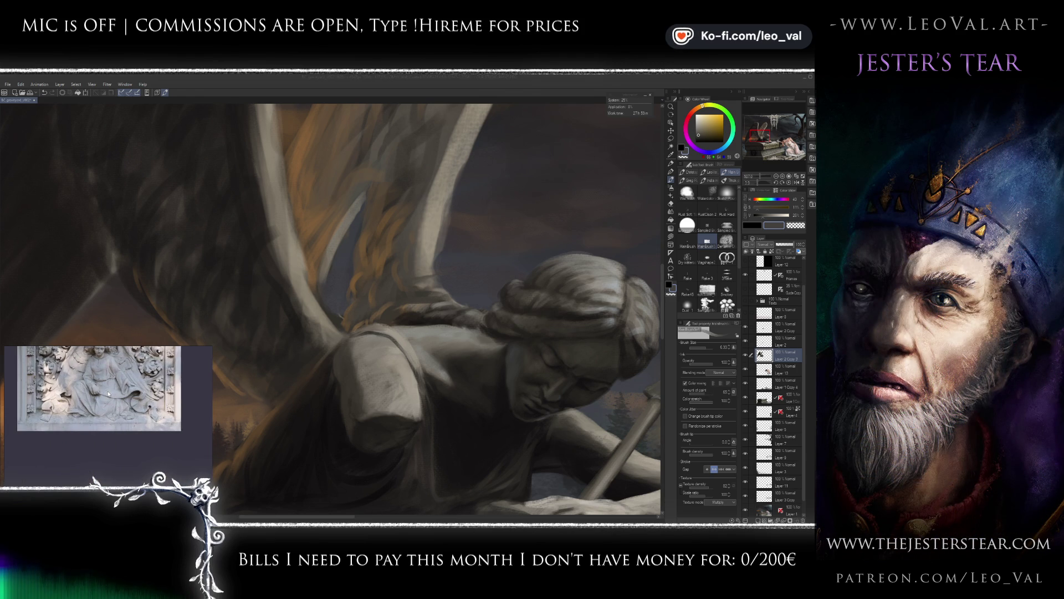
pyautogui.scroll(3, 112, 390)
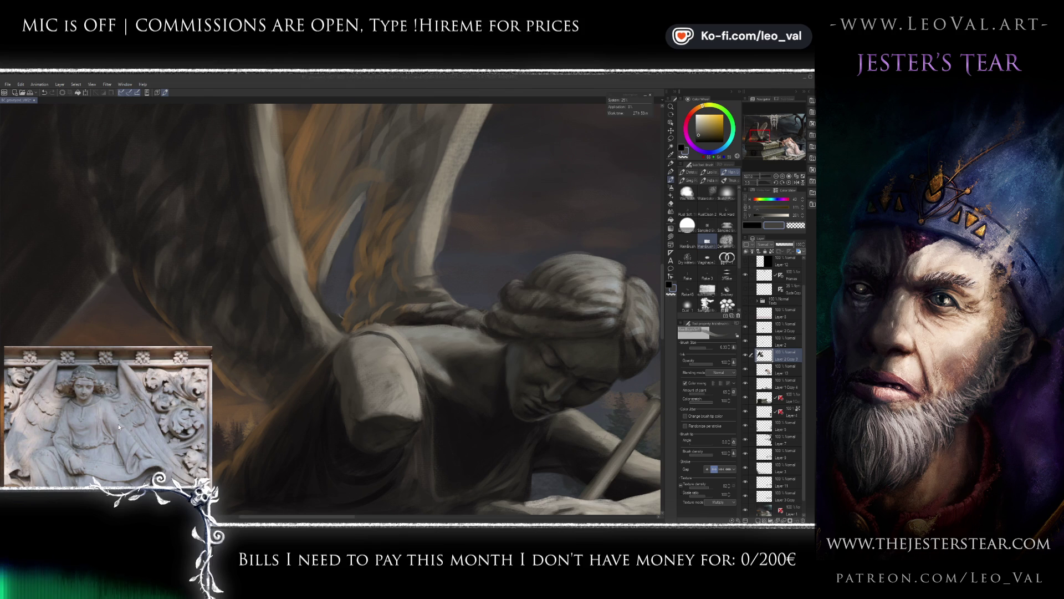
pyautogui.scroll(-5, 120, 427)
pyautogui.scroll(-5, 108, 442)
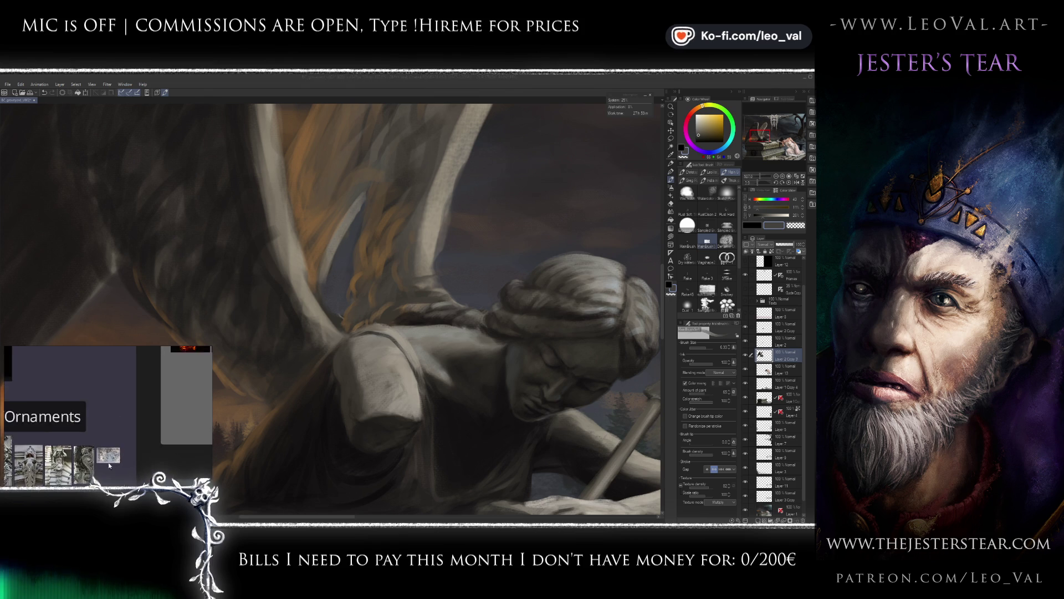
pyautogui.scroll(4, 108, 467)
pyautogui.scroll(-5, 163, 409)
pyautogui.scroll(-5, 163, 408)
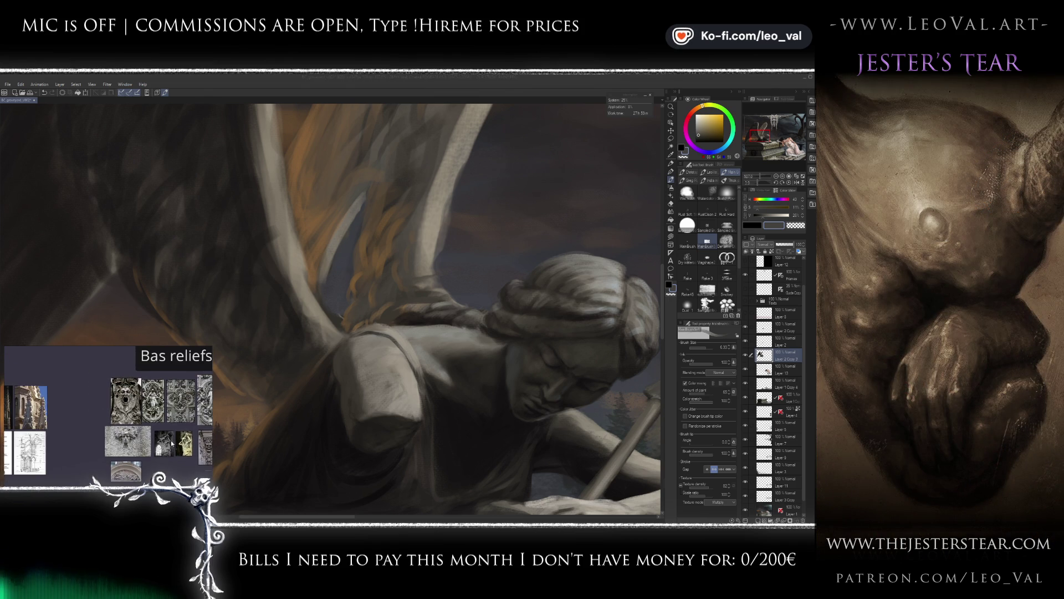
pyautogui.scroll(4, 184, 427)
pyautogui.scroll(-3, 184, 427)
pyautogui.scroll(5, 146, 401)
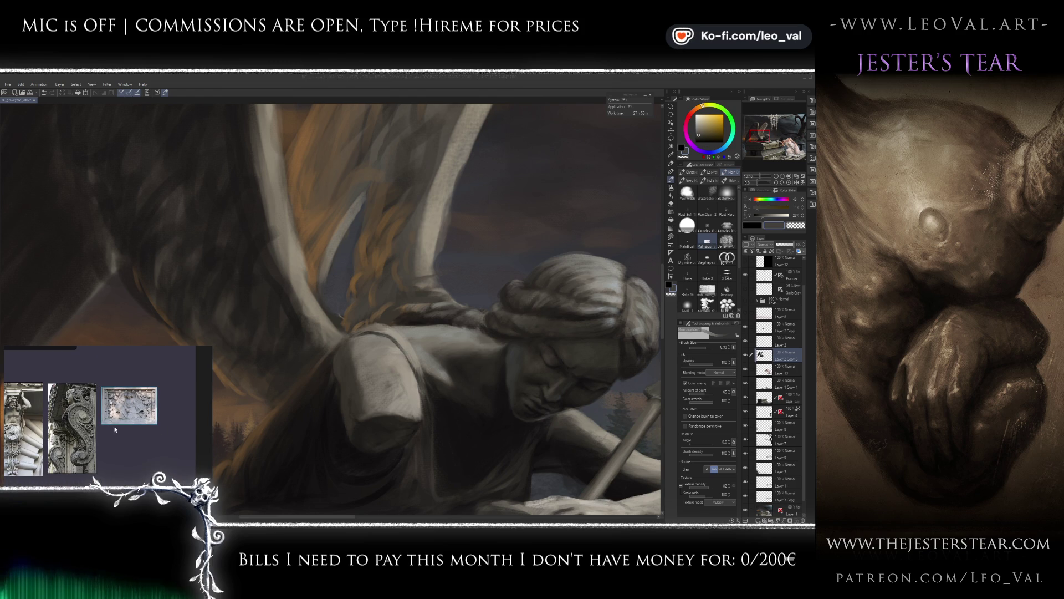
pyautogui.scroll(-5, 116, 429)
pyautogui.scroll(3, 103, 432)
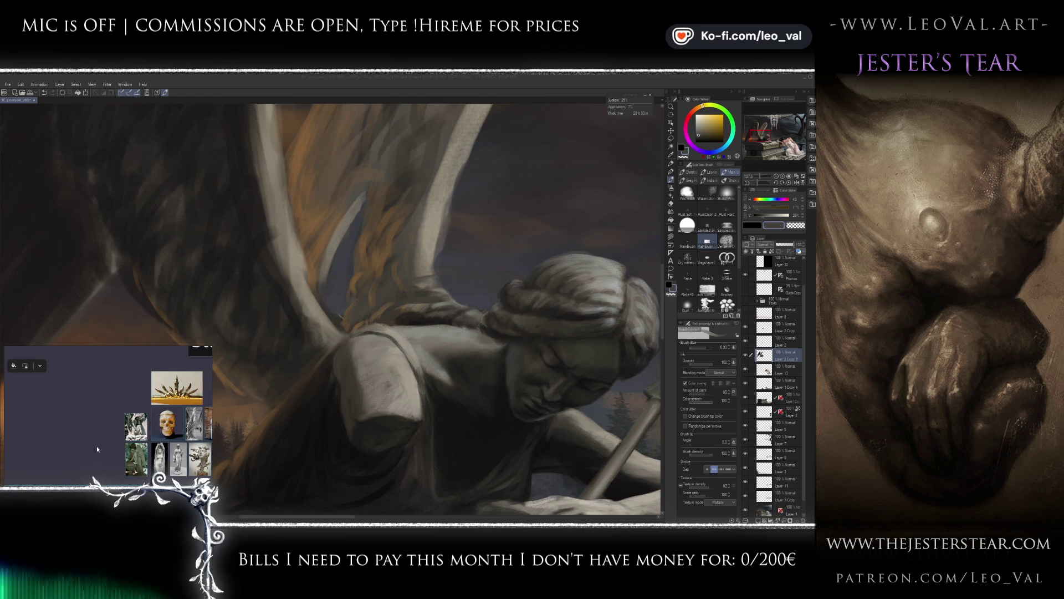
pyautogui.scroll(3, 109, 450)
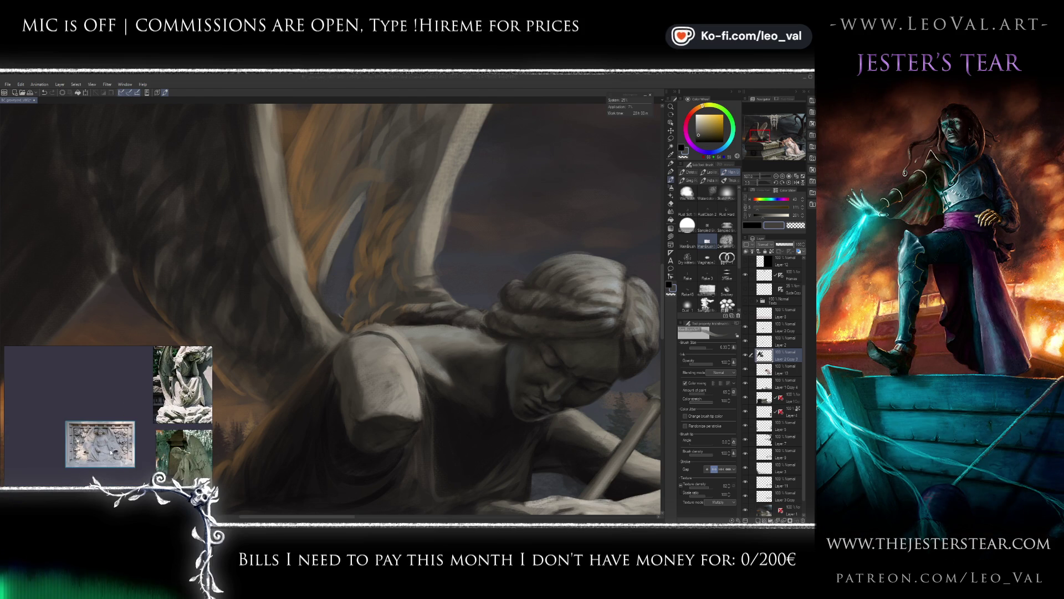
pyautogui.scroll(2, 118, 424)
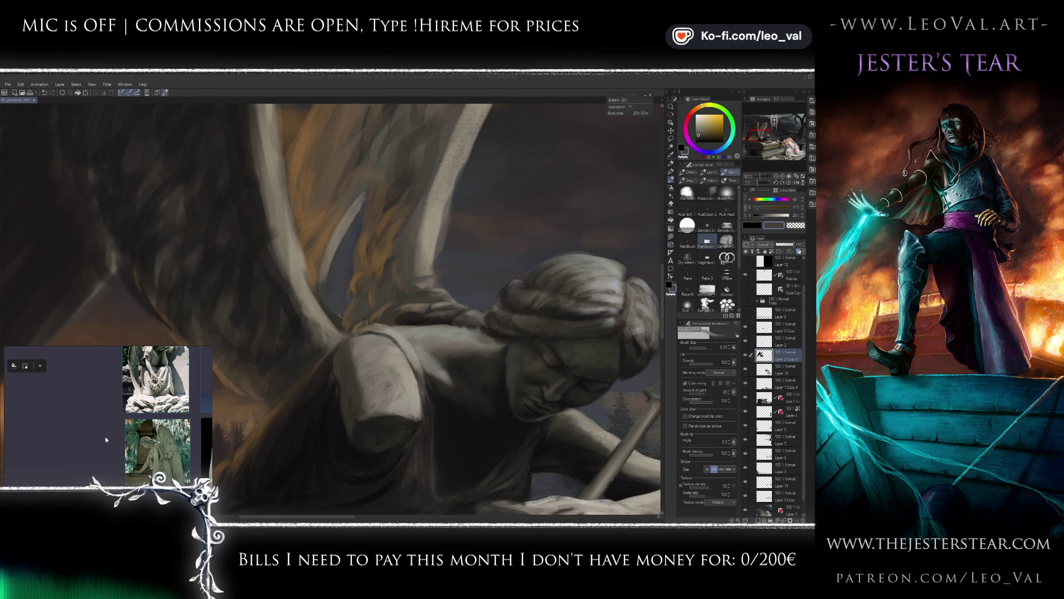
# Paste the carved angel relief photo and place it beside the Statues group.
pyautogui.hotkey('ctrl', 'v')
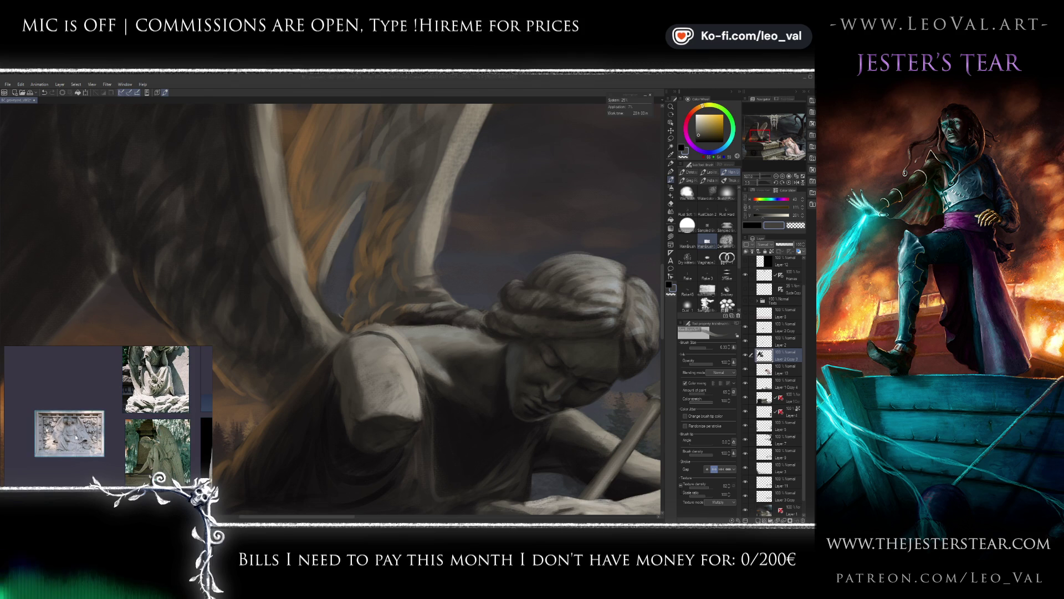
pyautogui.scroll(-6, 78, 438)
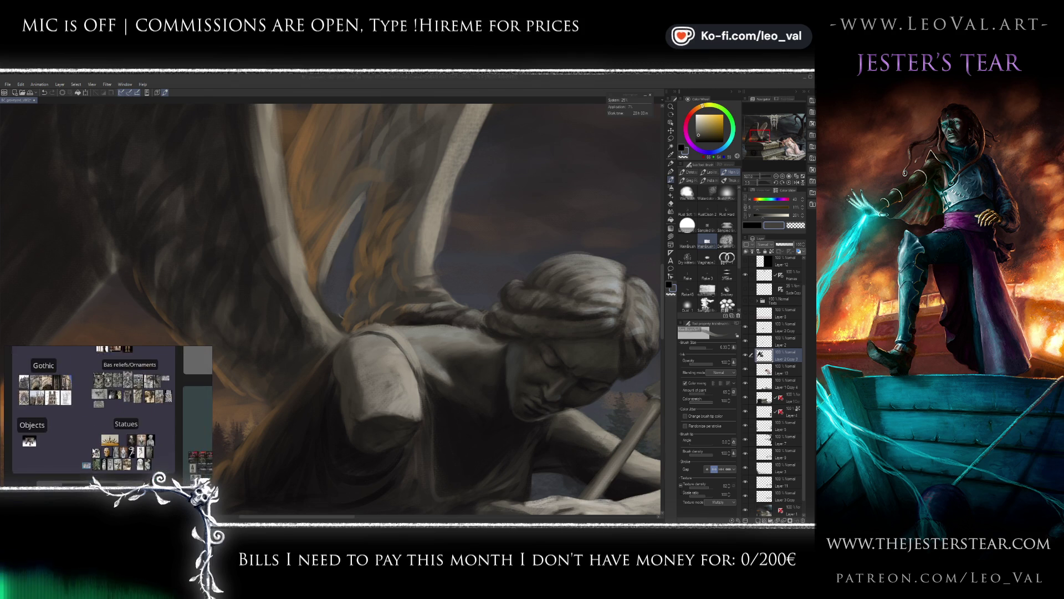
pyautogui.moveTo(84, 445); pyautogui.dragTo(188, 468)
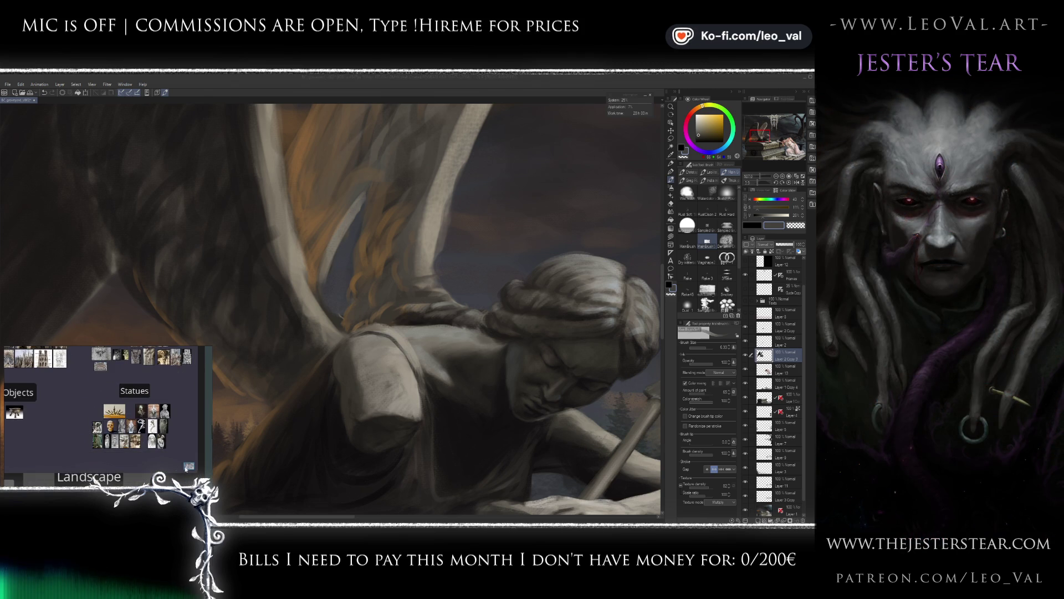
pyautogui.moveTo(82, 433); pyautogui.dragTo(84, 432)
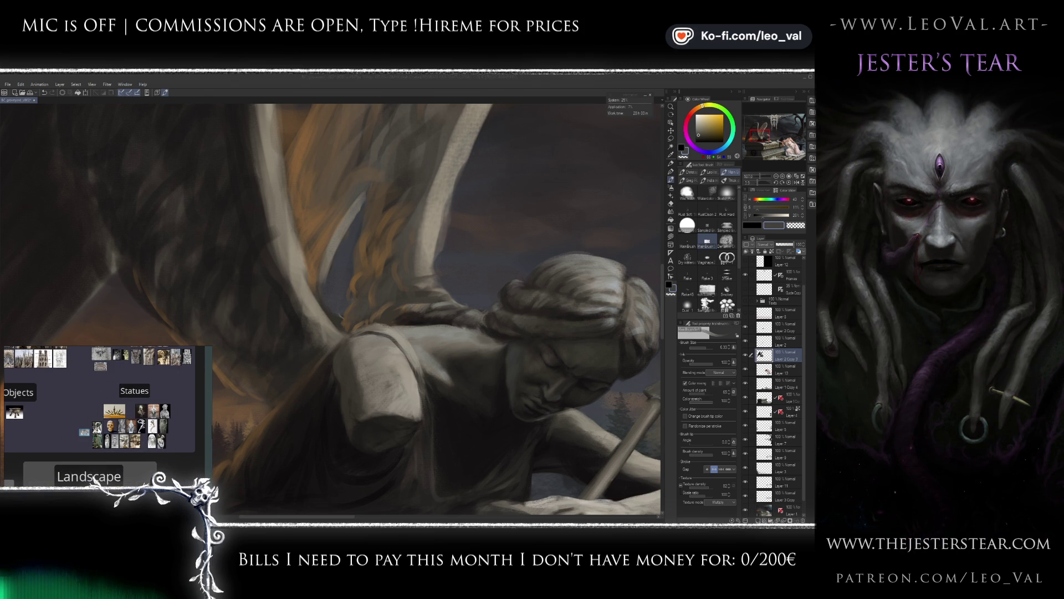
pyautogui.scroll(5, 87, 437)
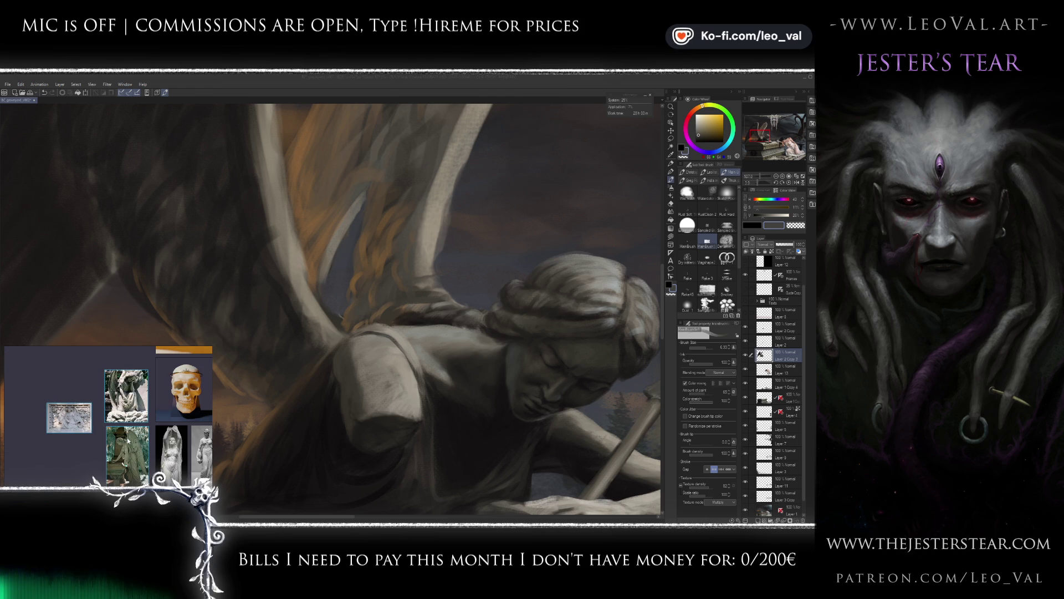
# Pack the relief and two angel photos into one block, then frame the enlarged angel on its pedestal.
pyautogui.hotkey('ctrl', 'p')
pyautogui.hotkey('ctrl', 'p')
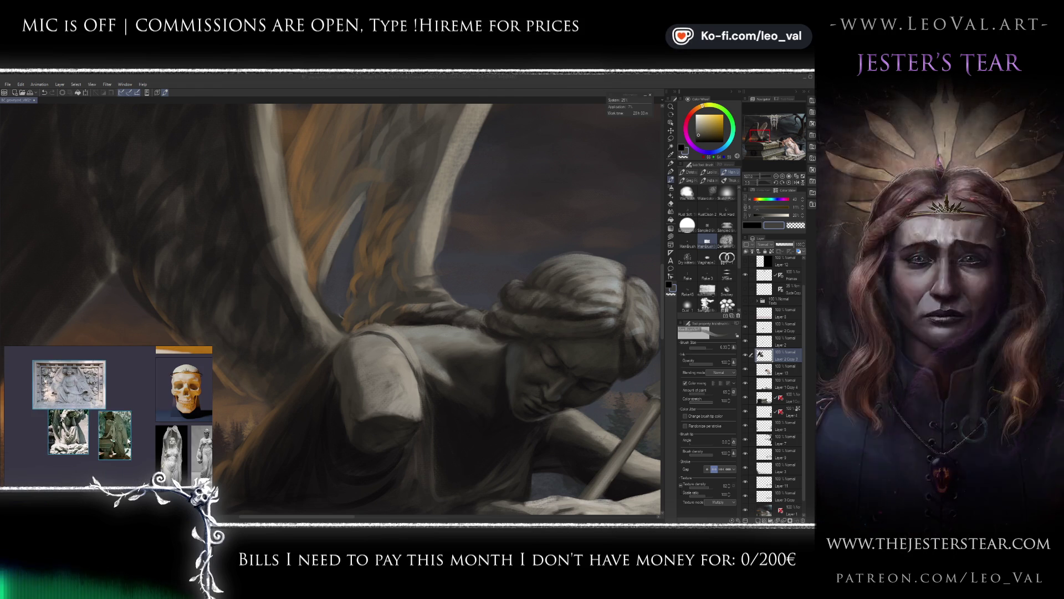
pyautogui.hotkey('ctrl', 'p')
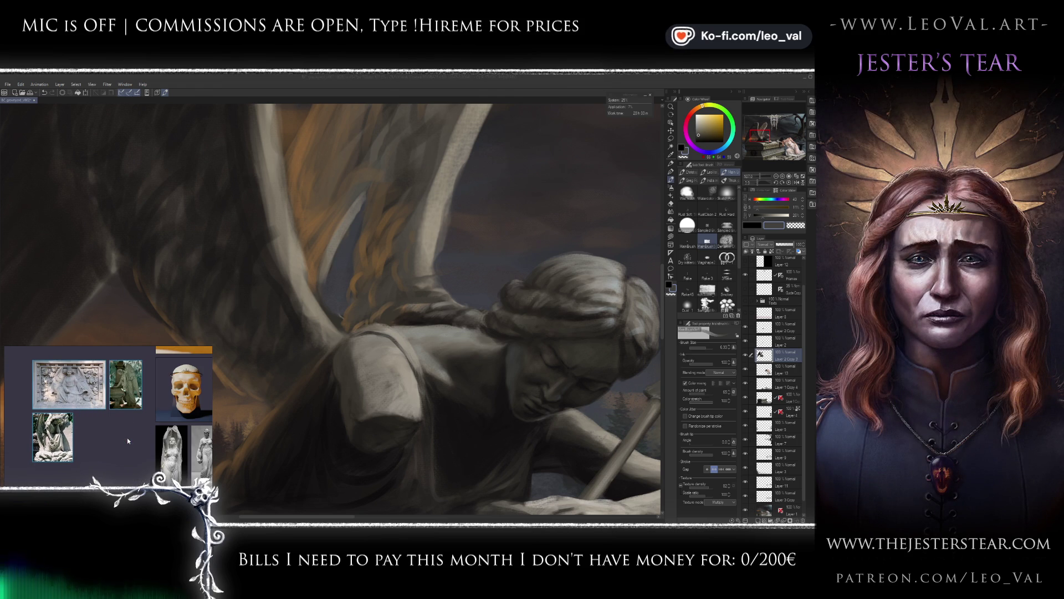
pyautogui.press('f')
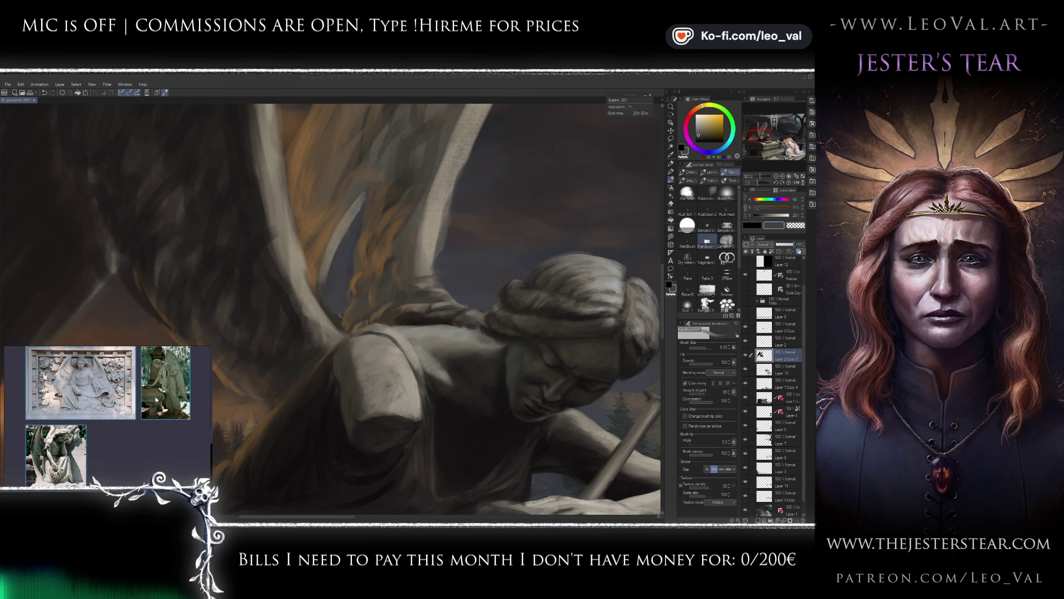
pyautogui.click(176, 393)
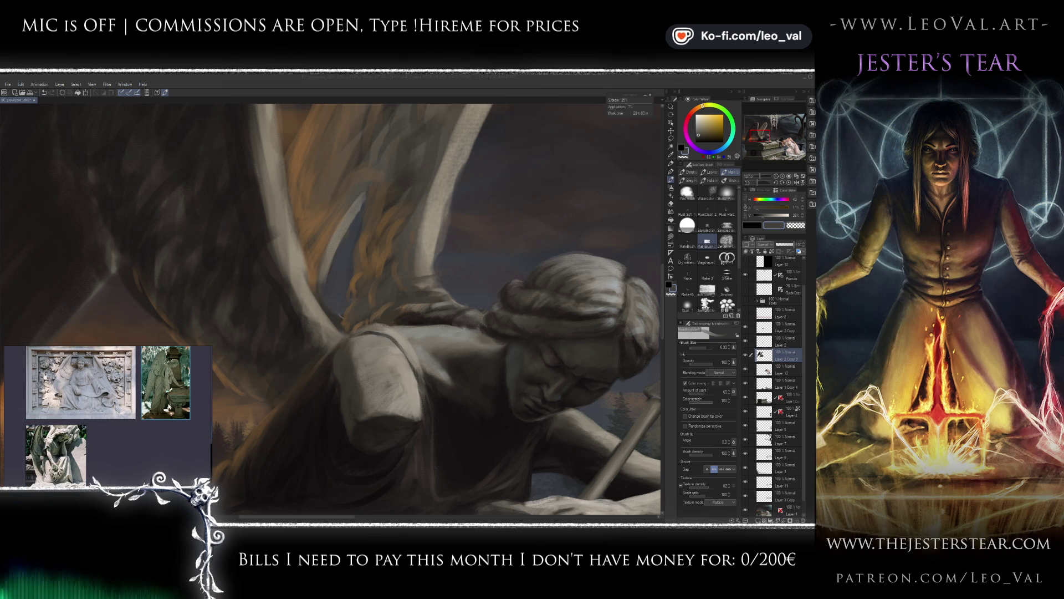
pyautogui.scroll(3, 168, 372)
pyautogui.moveTo(169, 372); pyautogui.dragTo(142, 413)
pyautogui.scroll(1, 146, 408)
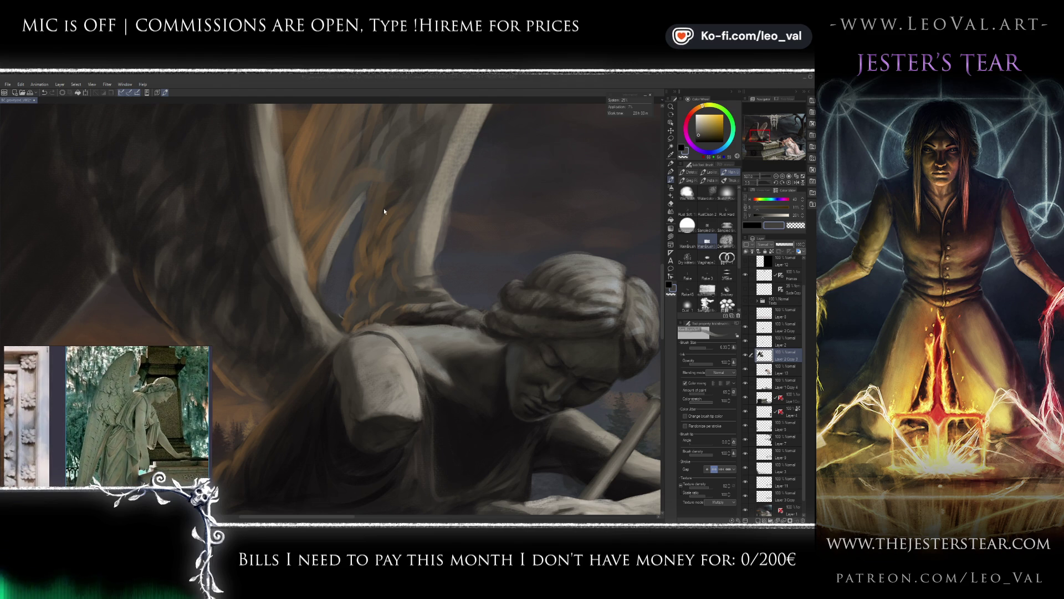
pyautogui.scroll(-5, 381, 208)
# Sample a dark yellowish grey from the angel and shade its shoulder with a smaller brush.
pyautogui.scroll(2, 371, 228)
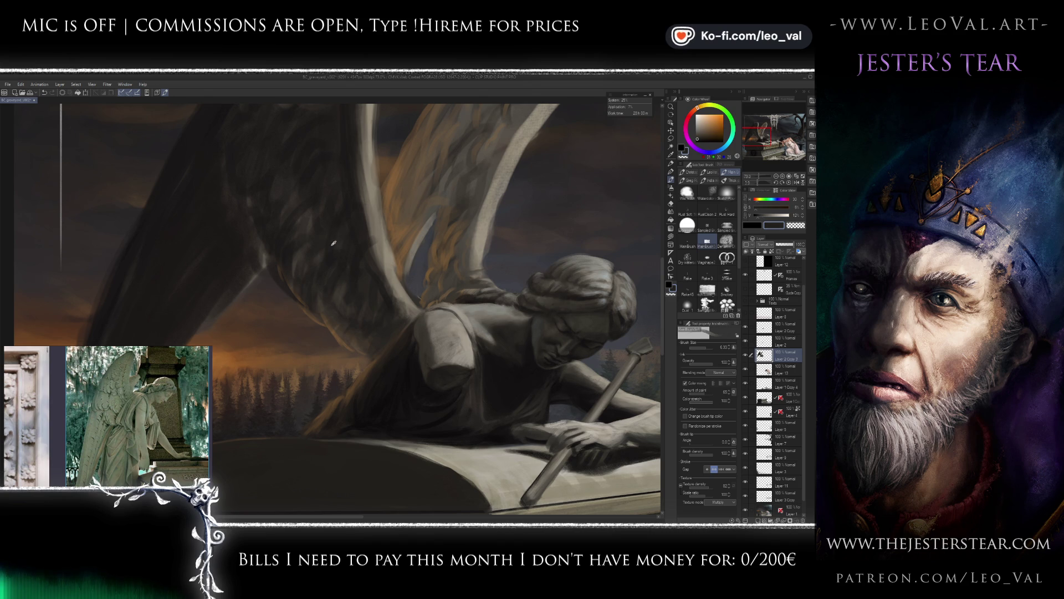
pyautogui.keyDown('alt'); pyautogui.click(340, 254); pyautogui.keyUp('alt')
pyautogui.keyDown('alt'); pyautogui.click(591, 324); pyautogui.keyUp('alt')
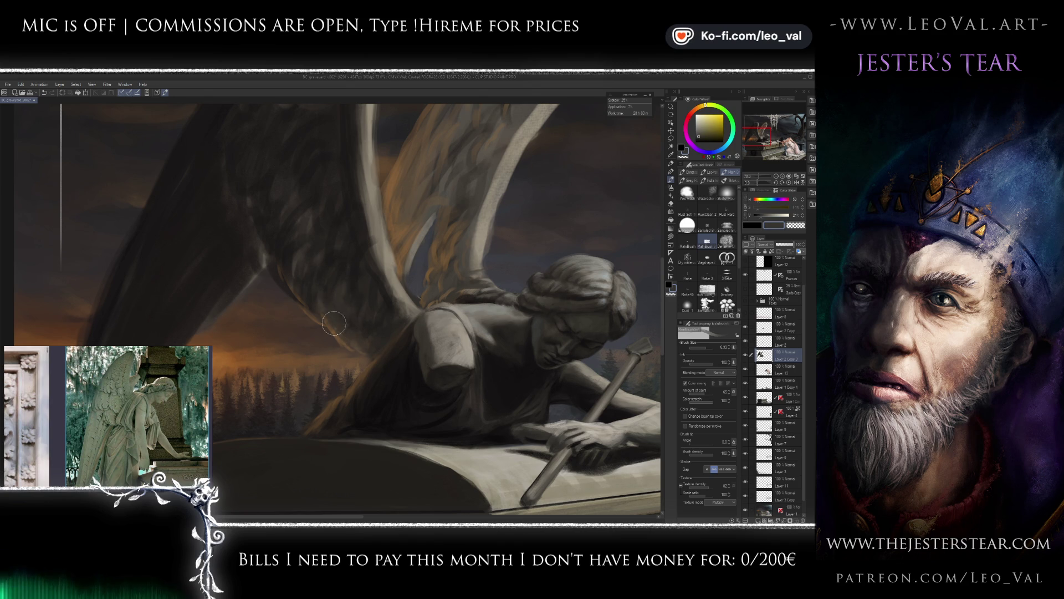
pyautogui.scroll(2, 355, 327)
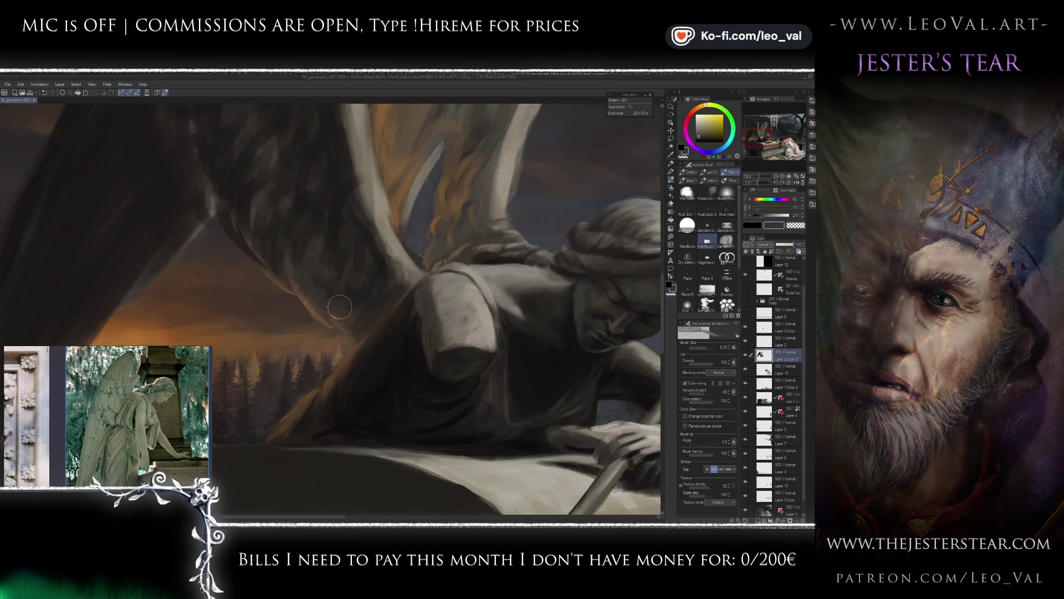
pyautogui.press('[')
pyautogui.press('[')
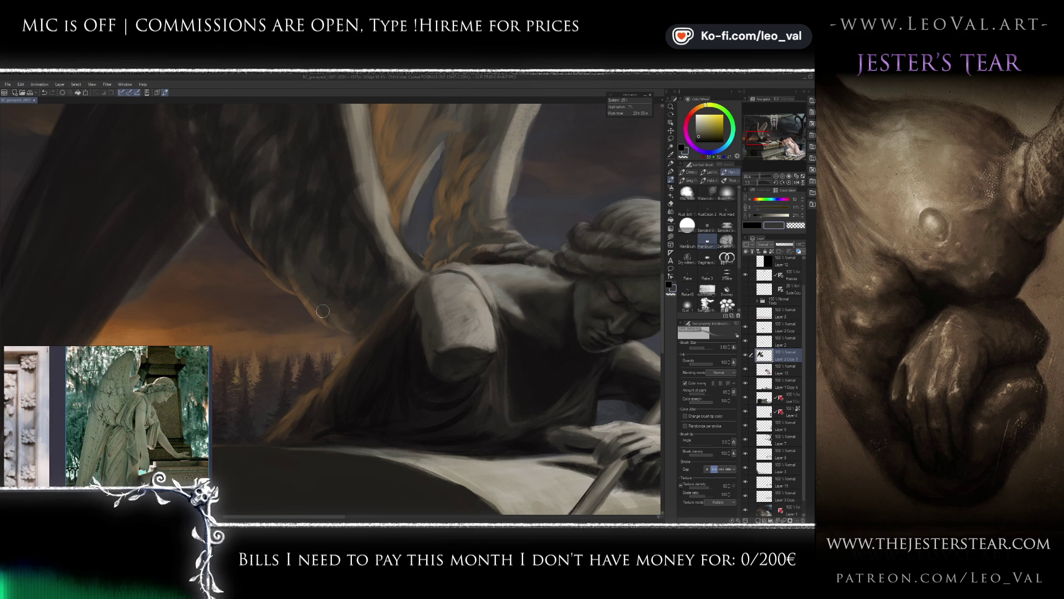
pyautogui.moveTo(329, 279); pyautogui.dragTo(330, 312)
pyautogui.keyDown('alt'); pyautogui.click(336, 341); pyautogui.keyUp('alt')
pyautogui.press('[')
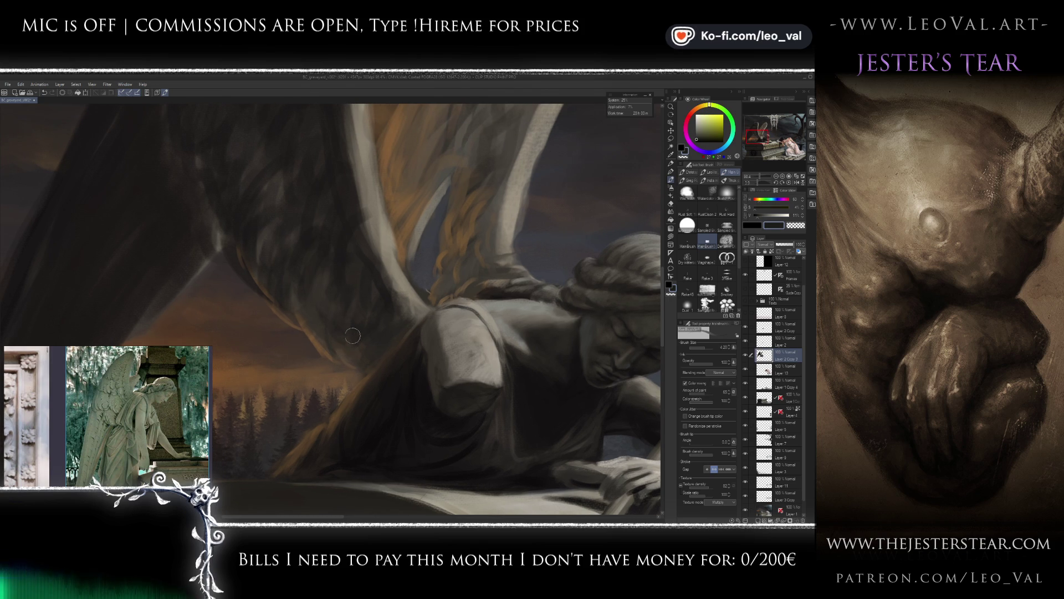
# Shade the angel's shoulder and back with dark reddish, brown and lighter grey sampled tones.
pyautogui.moveTo(361, 327); pyautogui.dragTo(341, 313)
pyautogui.press('[')
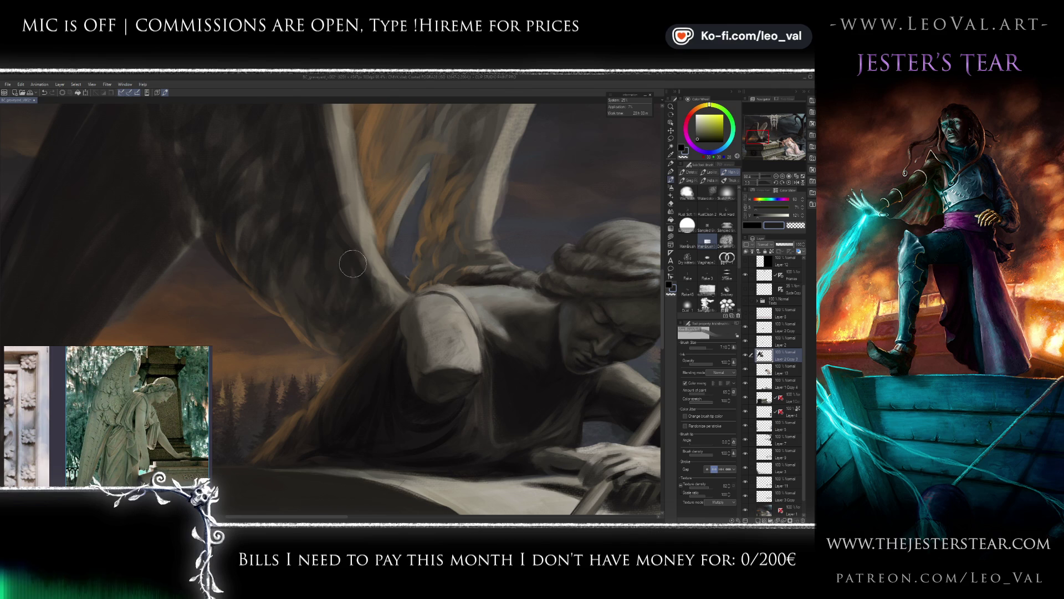
pyautogui.keyDown('alt'); pyautogui.click(369, 332); pyautogui.keyUp('alt')
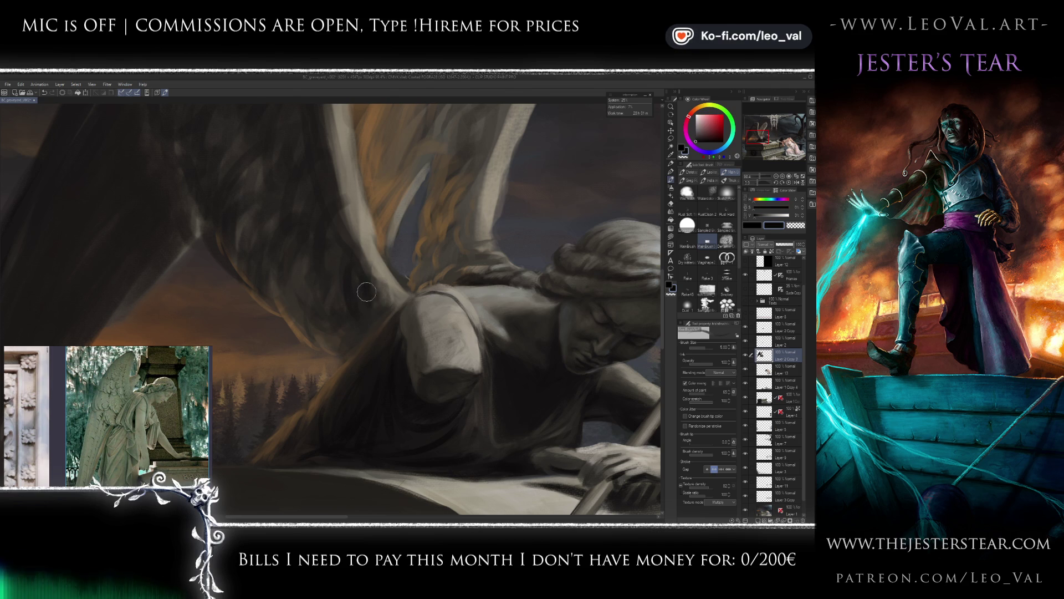
pyautogui.keyDown('alt'); pyautogui.click(360, 260); pyautogui.keyUp('alt')
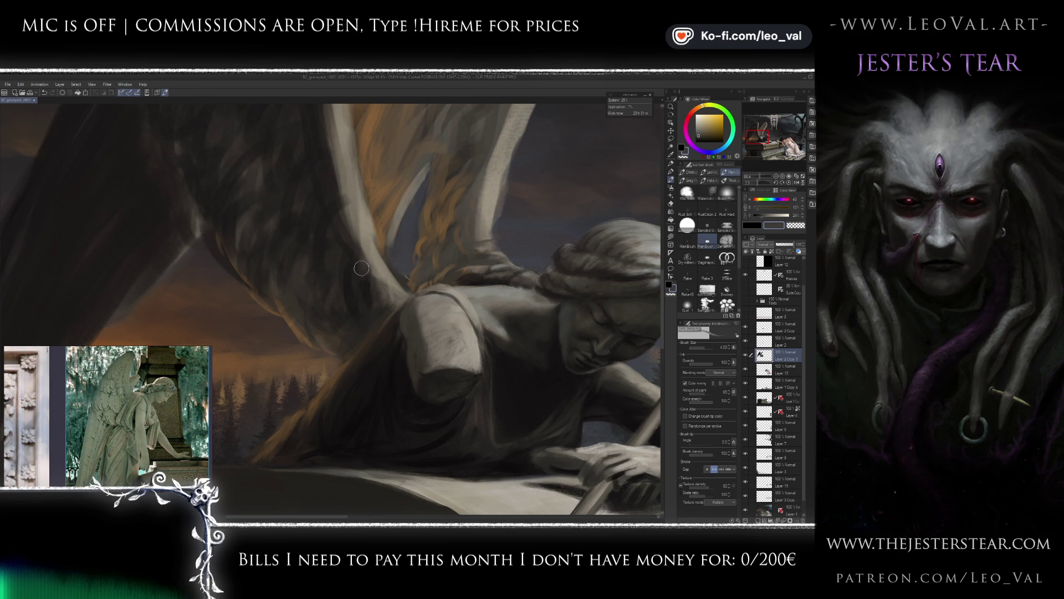
pyautogui.moveTo(361, 271)
pyautogui.mouseDown()
pyautogui.moveTo(333, 294)
pyautogui.moveTo(359, 305)
pyautogui.mouseUp()
pyautogui.keyDown('alt'); pyautogui.click(359, 305); pyautogui.keyUp('alt')
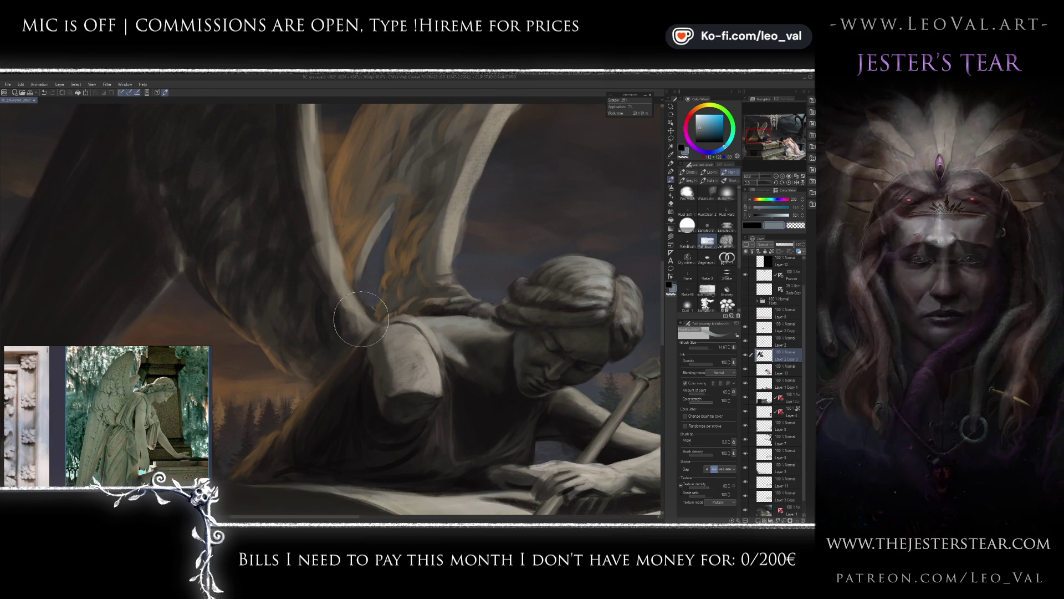
pyautogui.moveTo(345, 296); pyautogui.dragTo(374, 357)
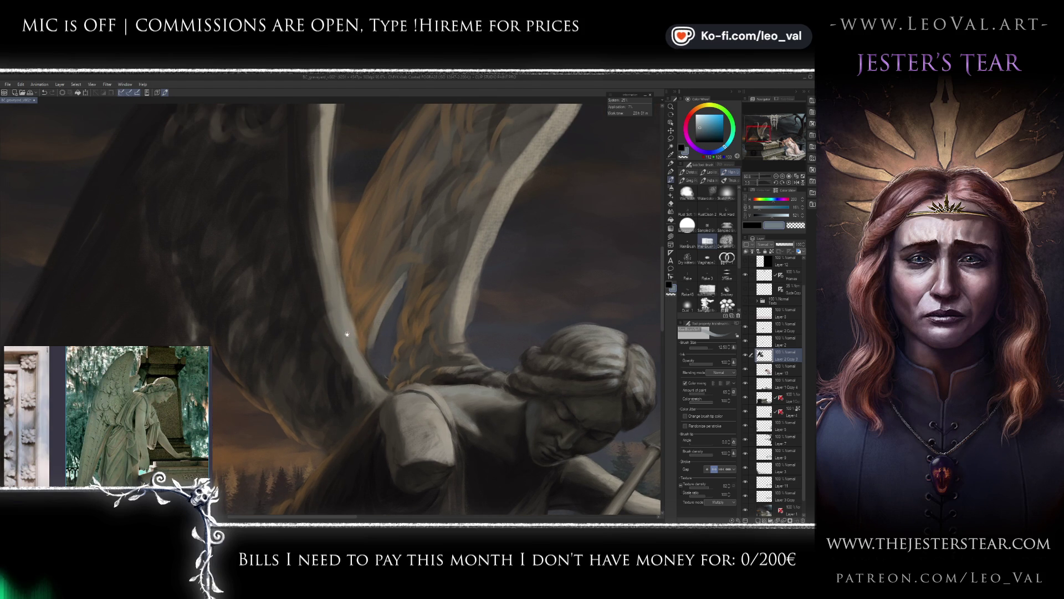
# Deepen the feathered wings with dark brown and muted tones using a finer brush.
pyautogui.moveTo(344, 301); pyautogui.dragTo(328, 306)
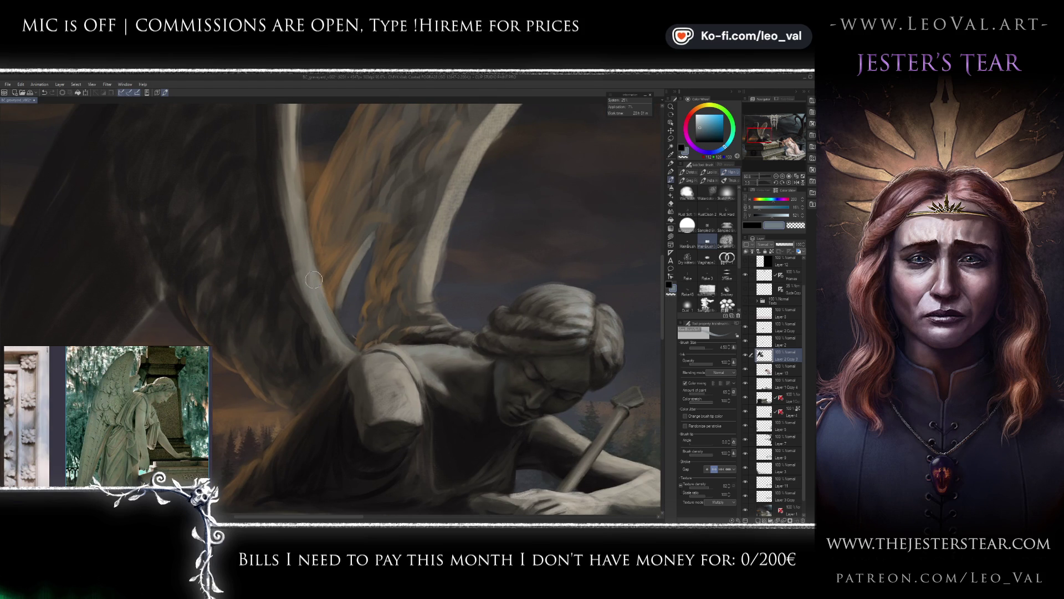
pyautogui.scroll(1, 332, 329)
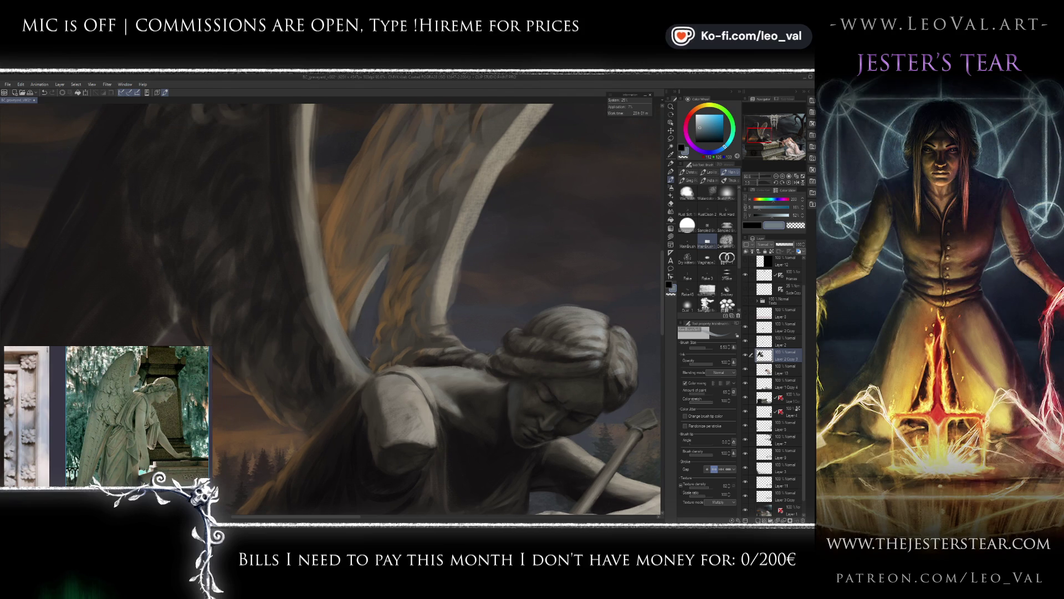
pyautogui.keyDown('alt'); pyautogui.click(326, 324); pyautogui.keyUp('alt')
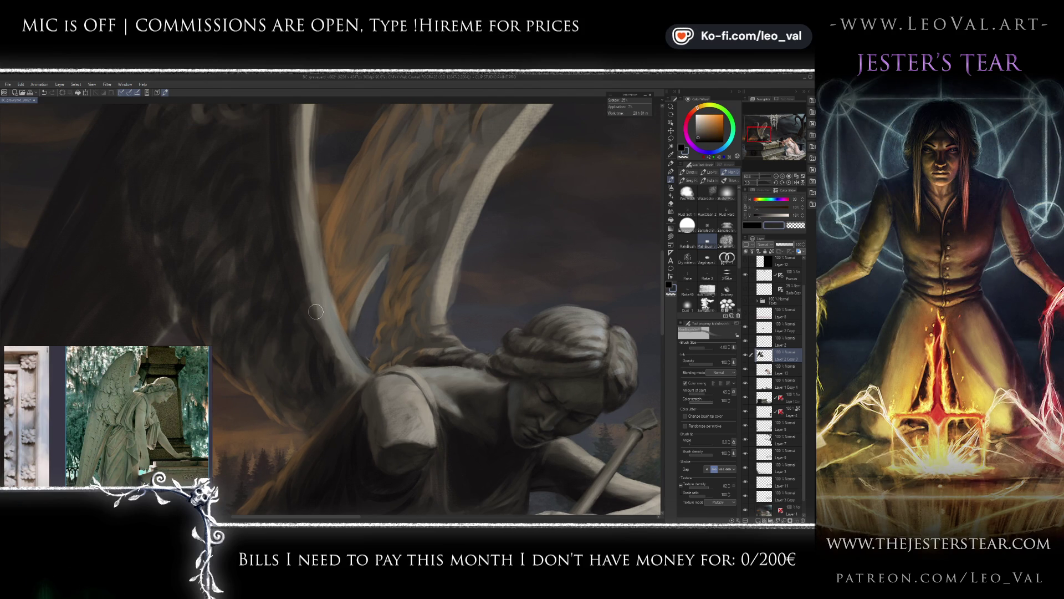
pyautogui.press(']')
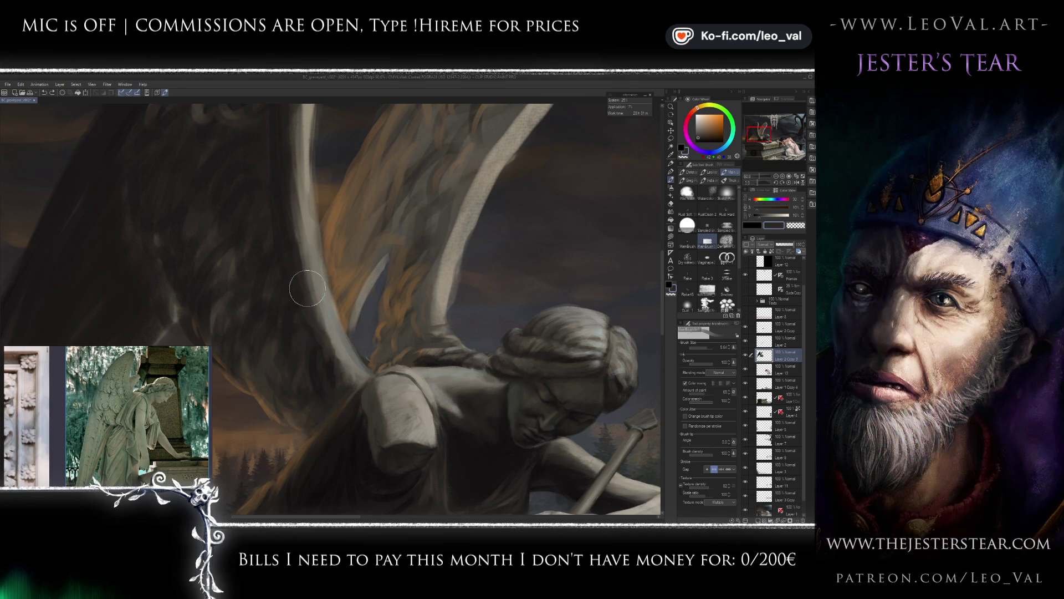
pyautogui.scroll(1, 295, 244)
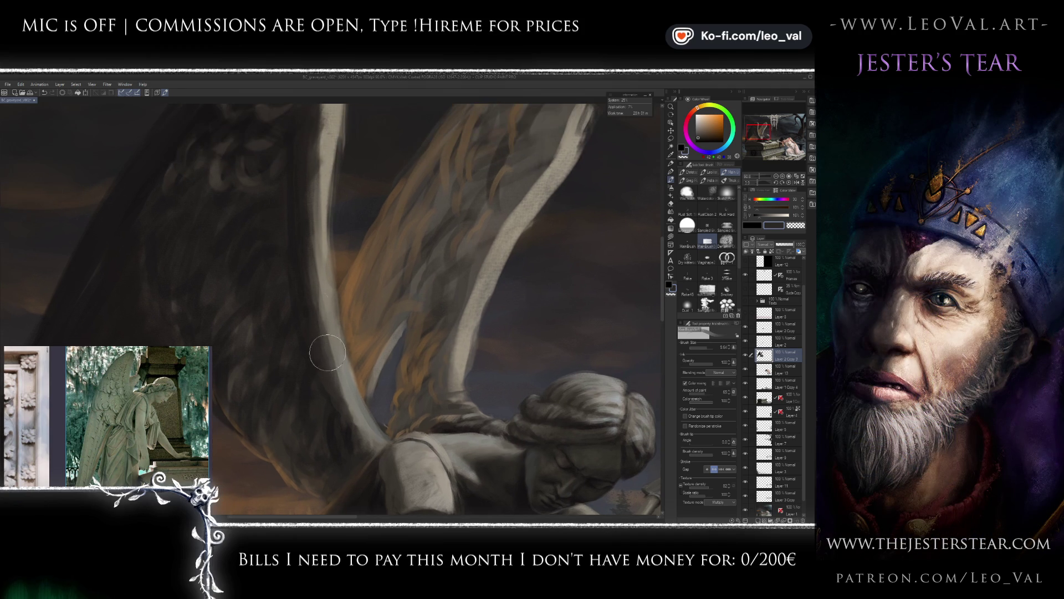
pyautogui.scroll(-1, 302, 244)
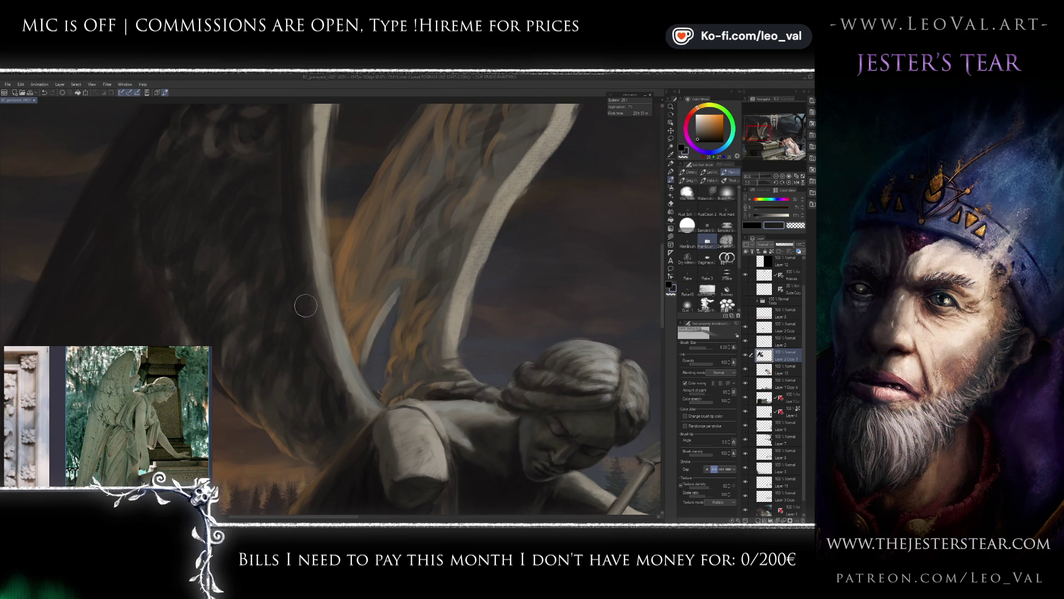
pyautogui.scroll(-1, 305, 283)
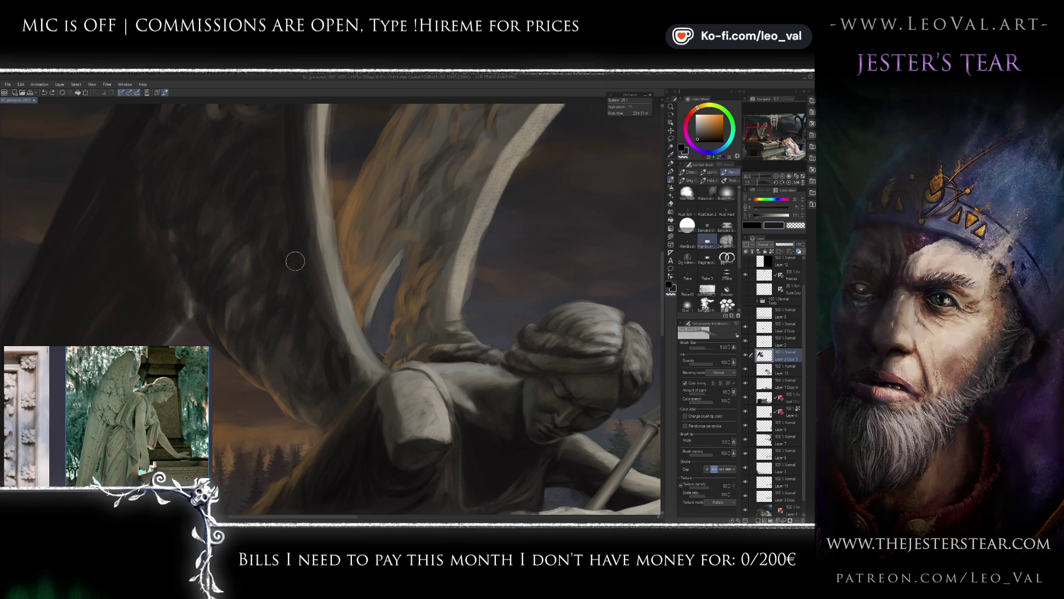
pyautogui.scroll(-1, 305, 318)
pyautogui.press('[')
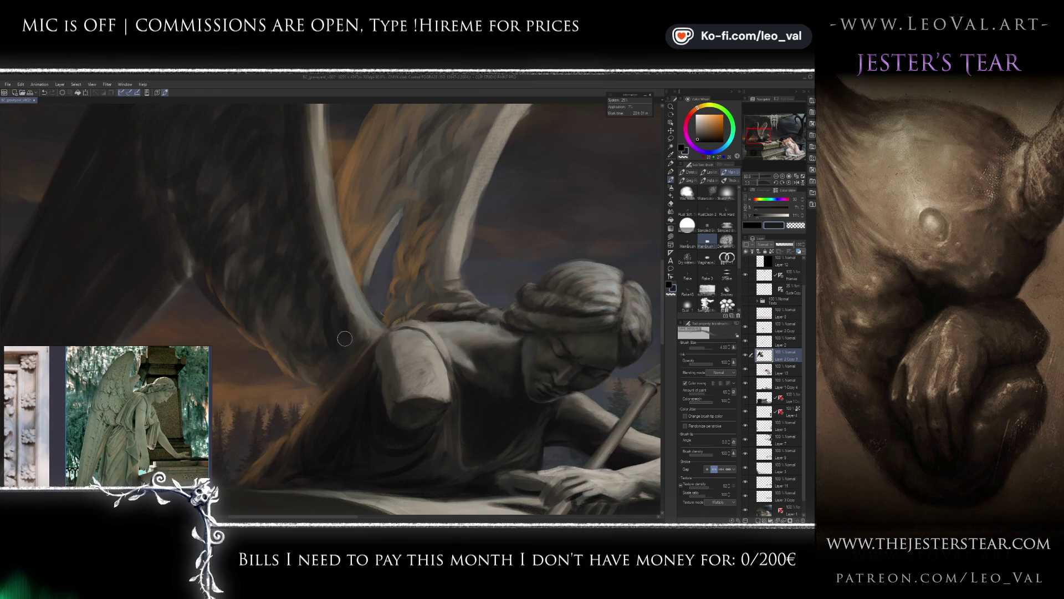
pyautogui.scroll(-1, 354, 328)
pyautogui.scroll(-1, 343, 308)
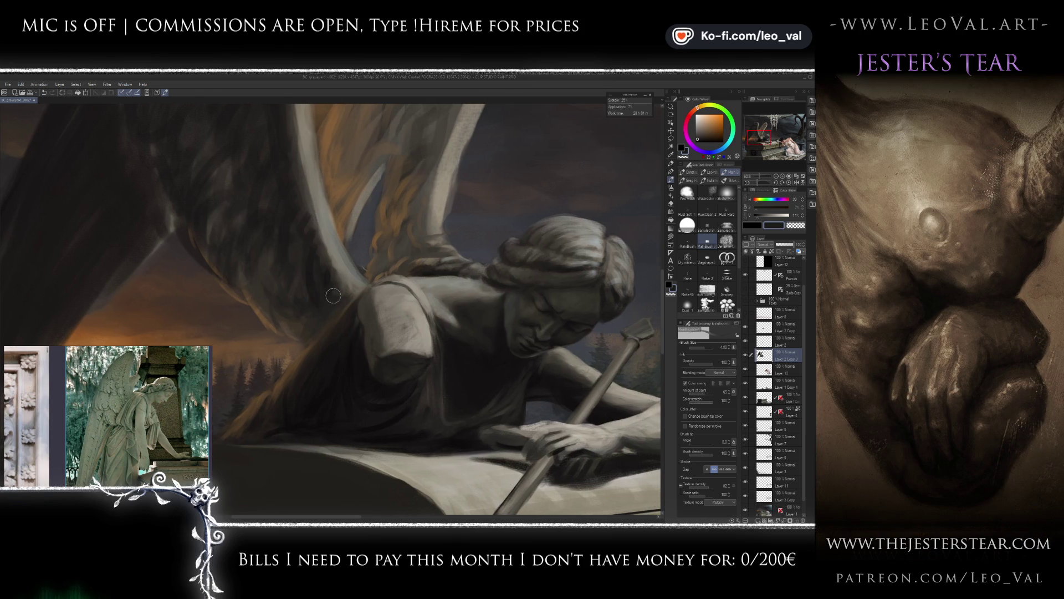
pyautogui.keyDown('alt'); pyautogui.click(344, 311); pyautogui.keyUp('alt')
pyautogui.press('[')
pyautogui.press('[')
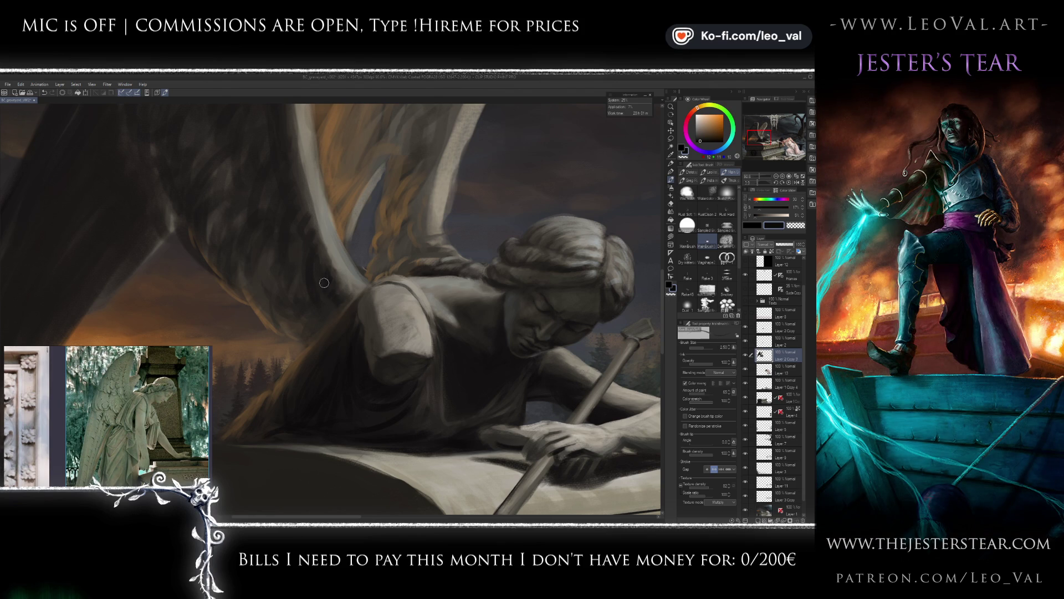
pyautogui.scroll(3, 326, 282)
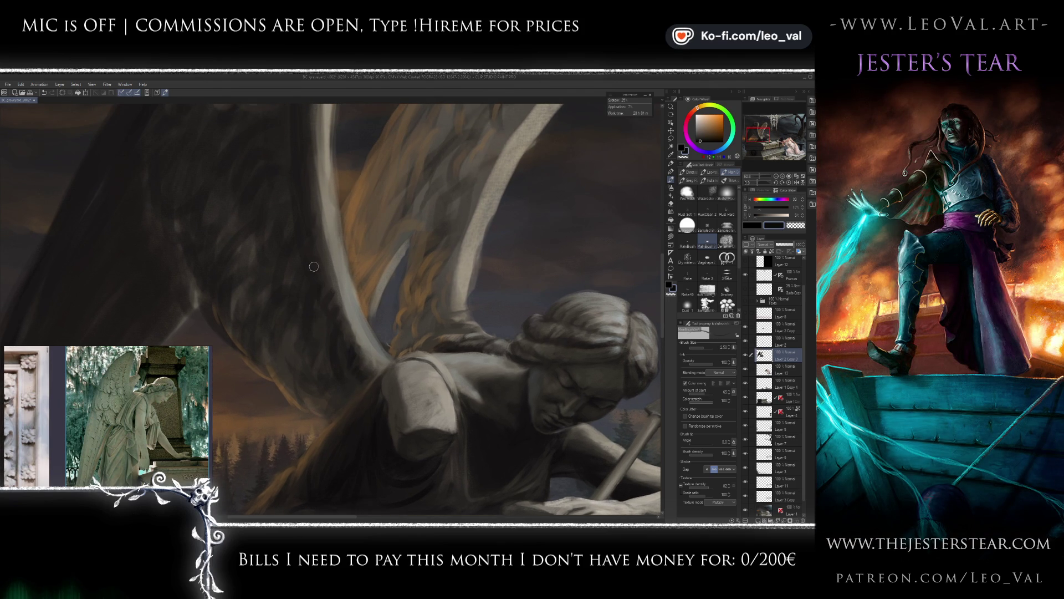
pyautogui.scroll(2, 311, 272)
# Darken the upper part of the left wing, then sample a mid-grey from the painting.
pyautogui.scroll(3, 313, 302)
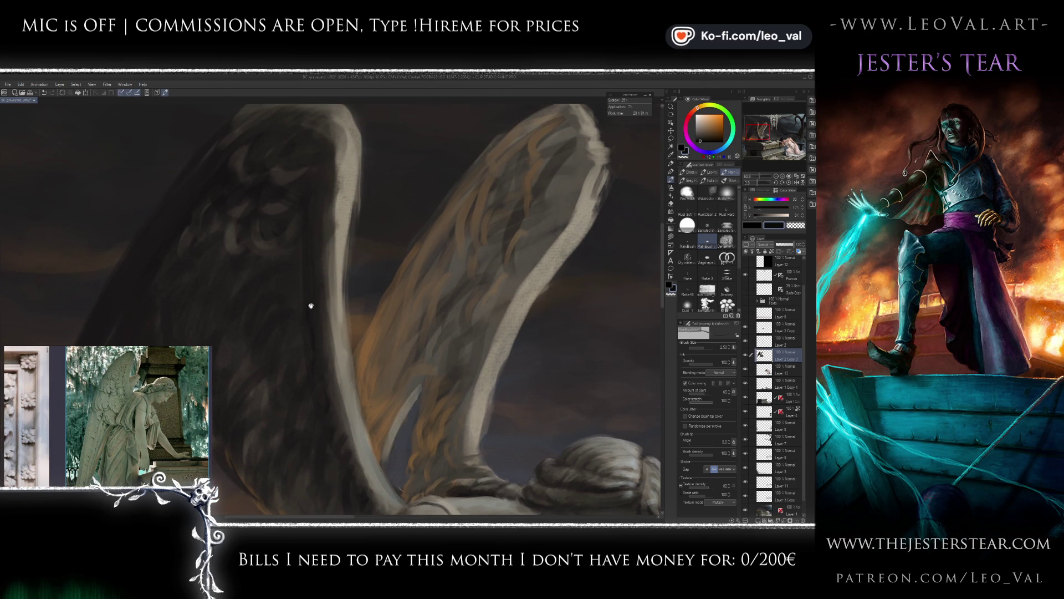
pyautogui.scroll(2, 311, 238)
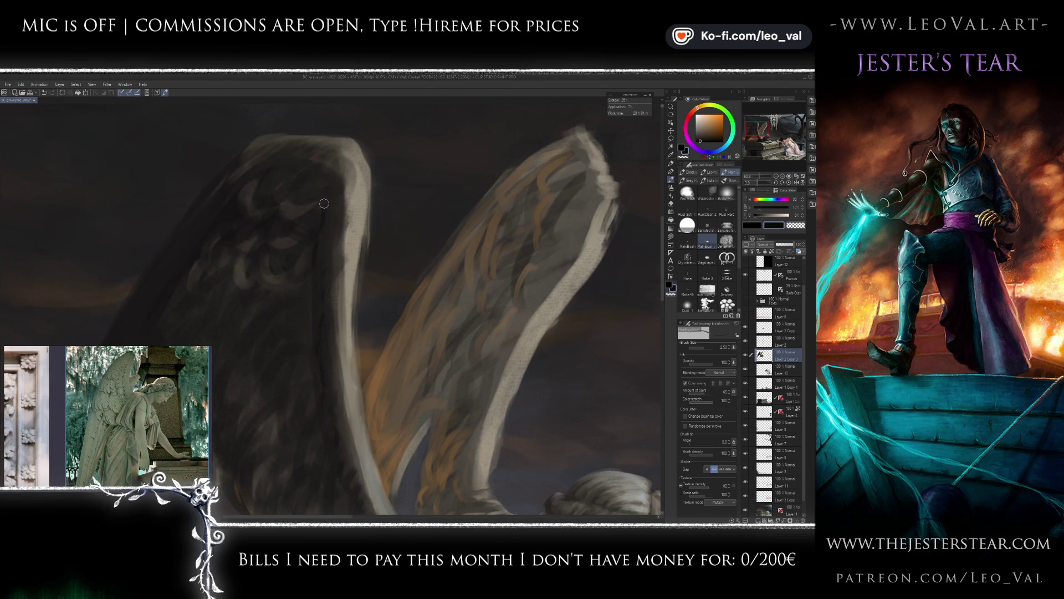
pyautogui.scroll(2, 337, 166)
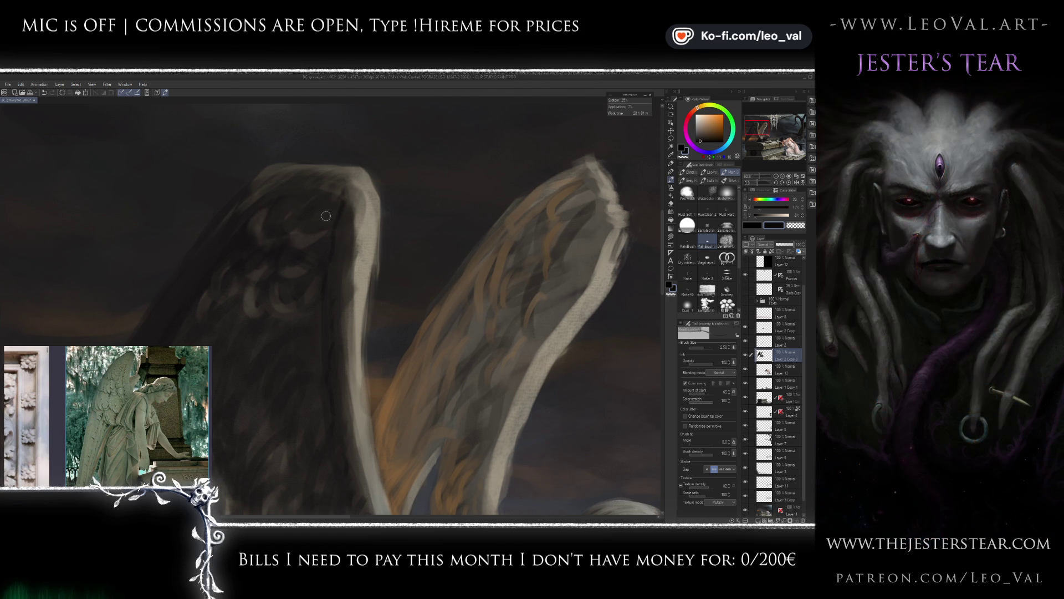
pyautogui.moveTo(334, 212)
pyautogui.mouseDown()
pyautogui.moveTo(327, 186)
pyautogui.moveTo(319, 258)
pyautogui.mouseUp()
pyautogui.scroll(-2, 325, 231)
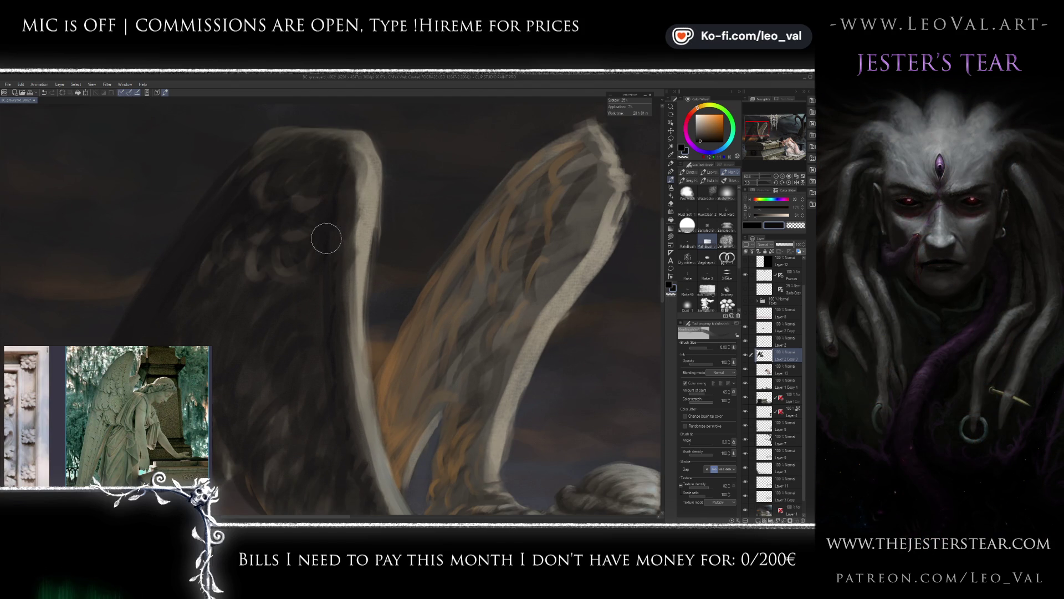
pyautogui.scroll(-2, 321, 255)
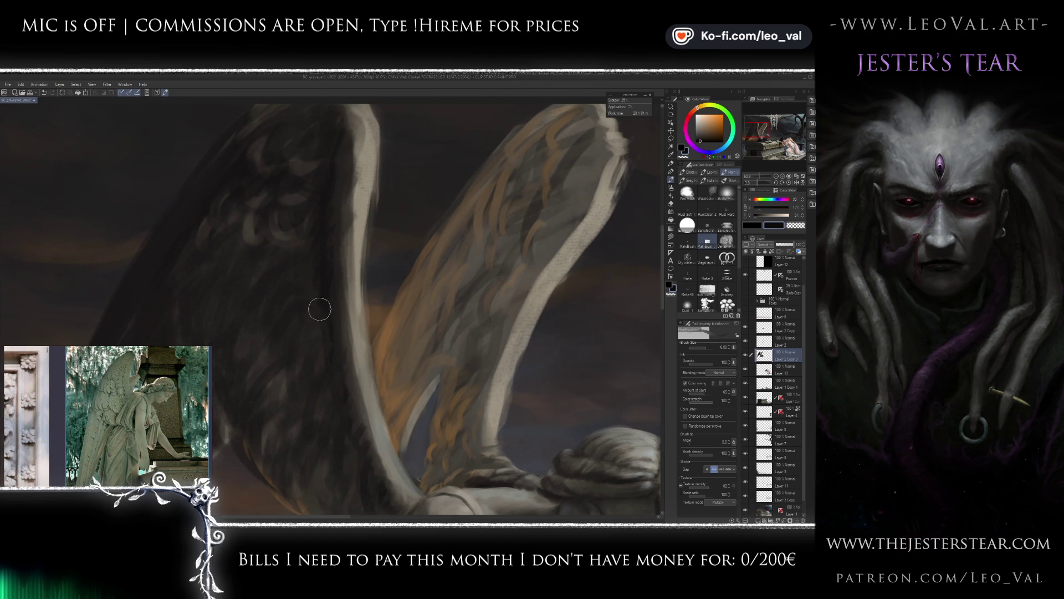
pyautogui.scroll(-2, 329, 333)
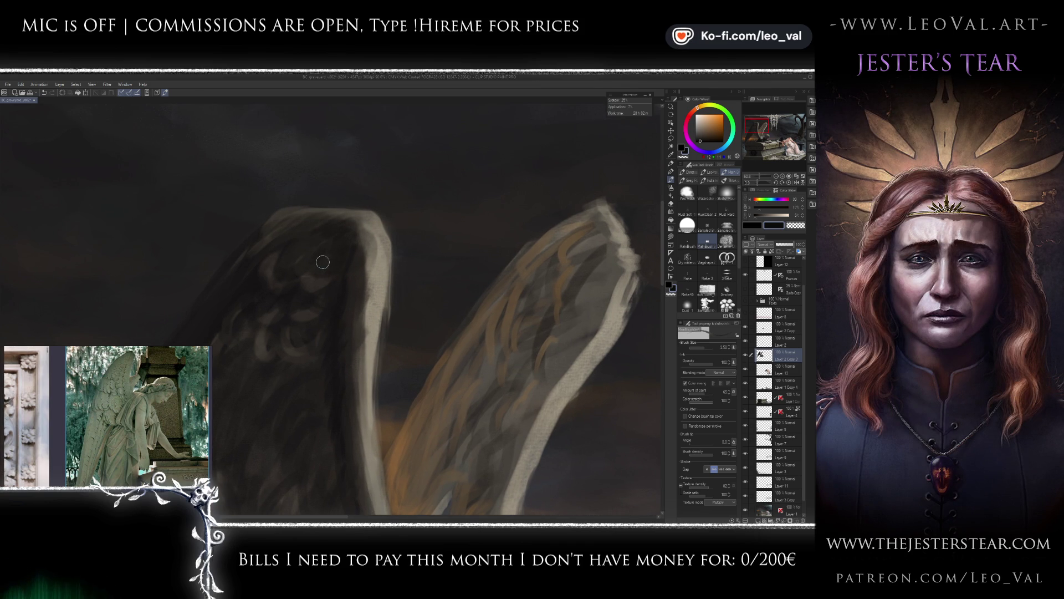
pyautogui.scroll(2, 315, 250)
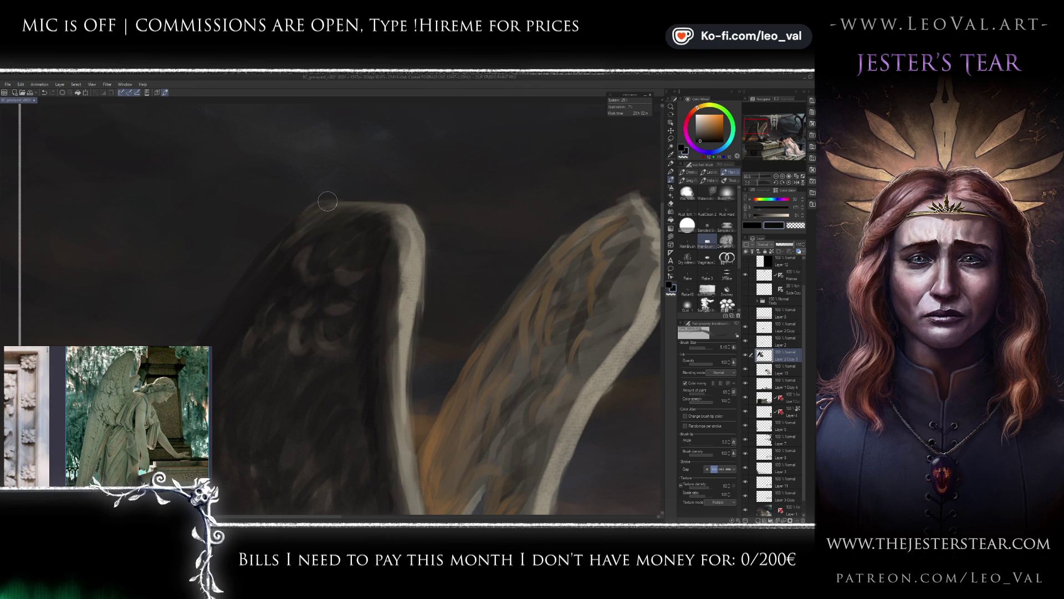
pyautogui.keyDown('alt'); pyautogui.click(313, 216); pyautogui.keyUp('alt')
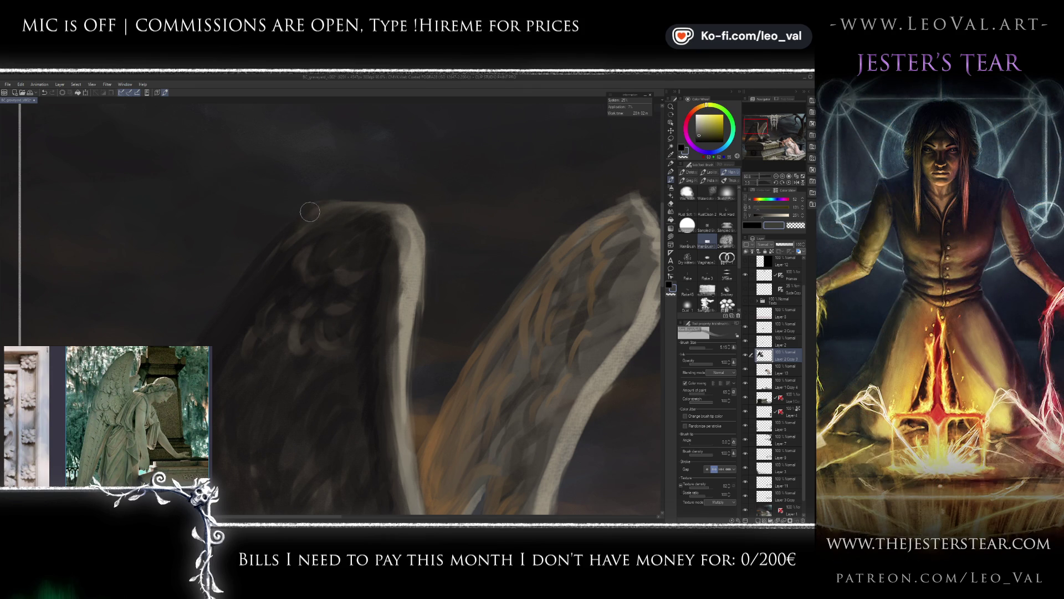
pyautogui.press('e')
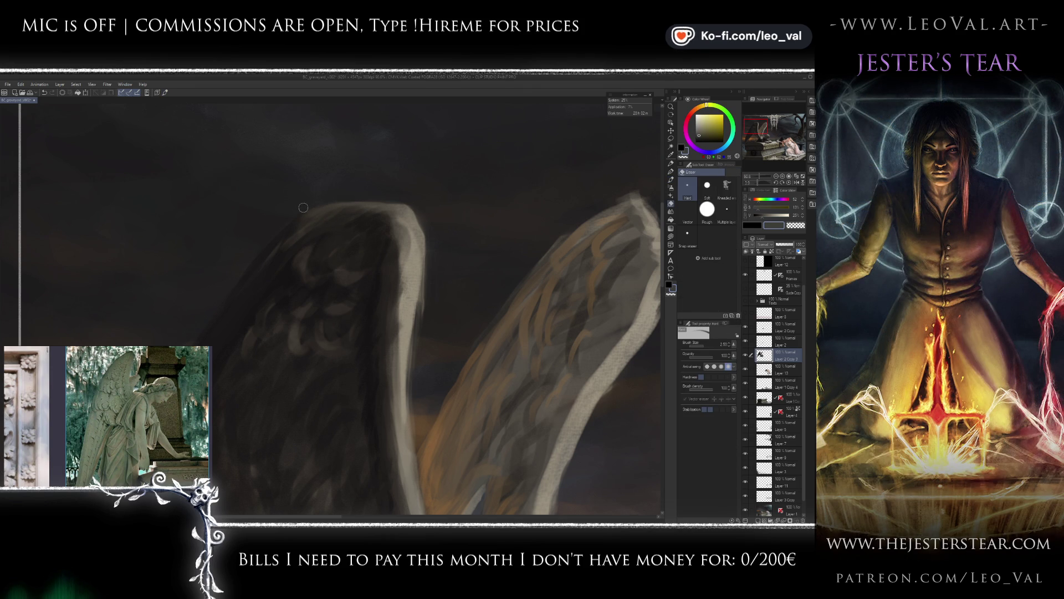
pyautogui.press('b')
pyautogui.keyDown('alt'); pyautogui.click(405, 210); pyautogui.keyUp('alt')
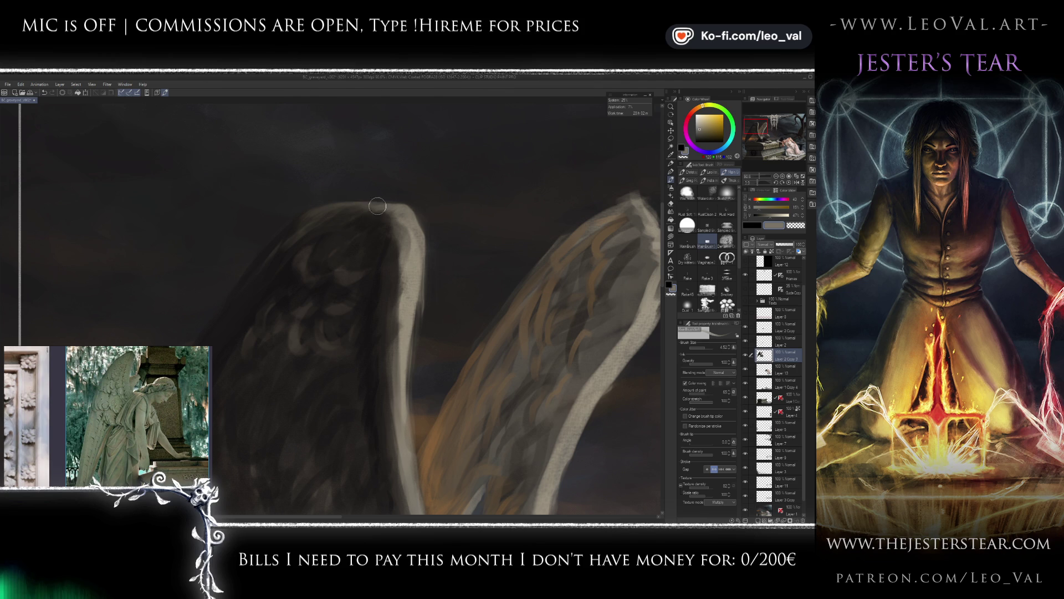
# Soften the bright band along the wing's edge with the Soft eraser.
pyautogui.hotkey('ctrl', '0')
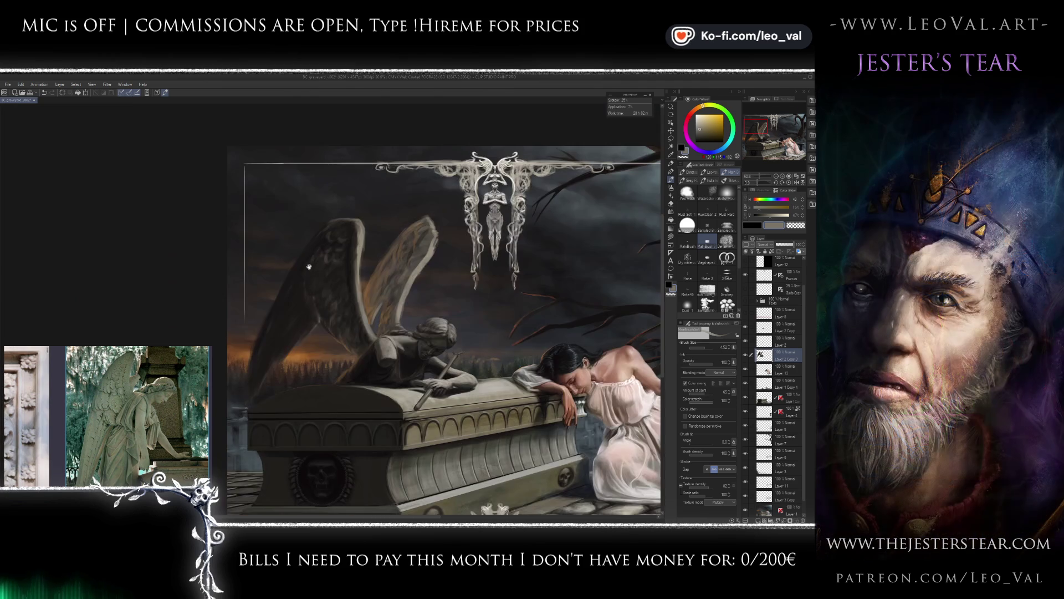
pyautogui.scroll(5, 344, 213)
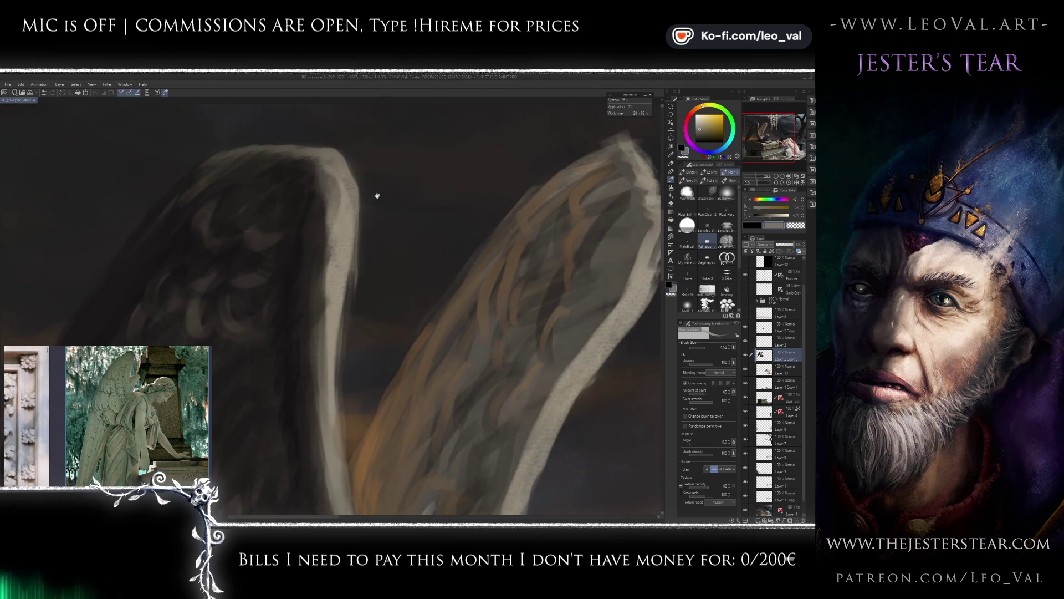
pyautogui.press('e')
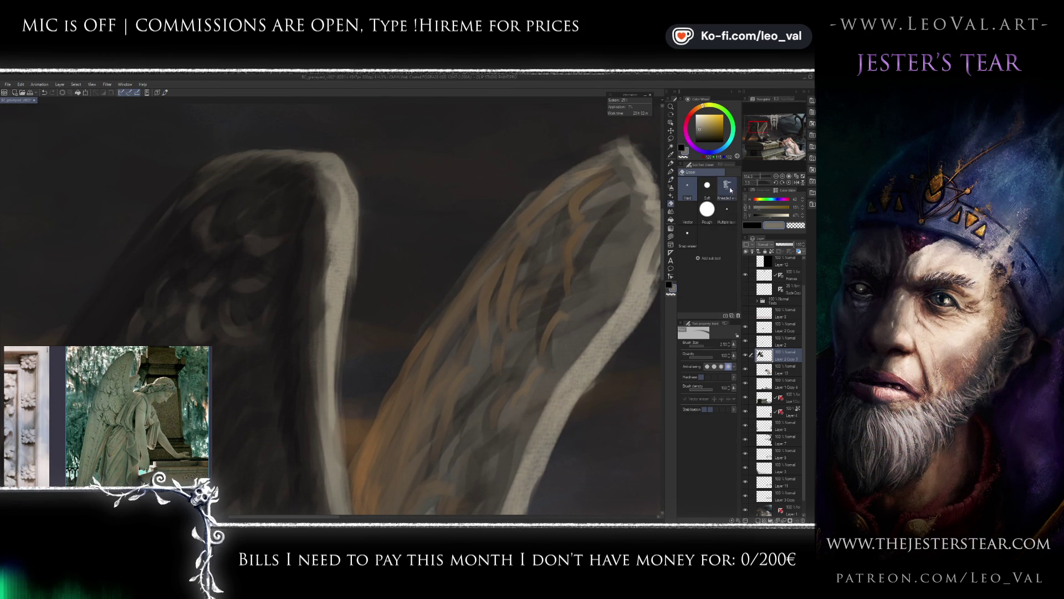
pyautogui.click(708, 186)
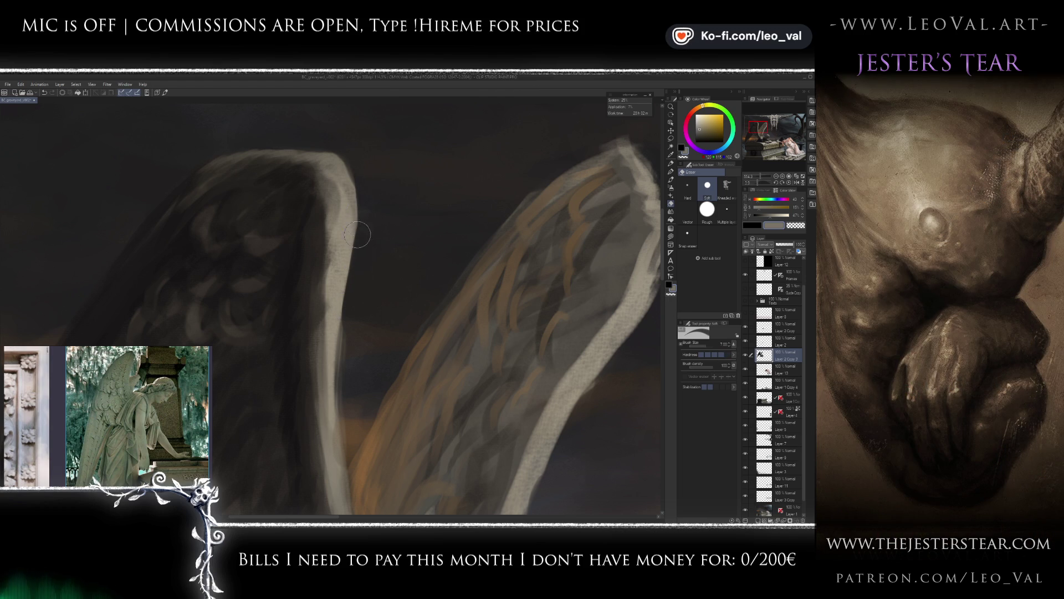
pyautogui.moveTo(347, 311)
pyautogui.mouseDown()
pyautogui.moveTo(342, 444)
pyautogui.moveTo(341, 334)
pyautogui.mouseUp()
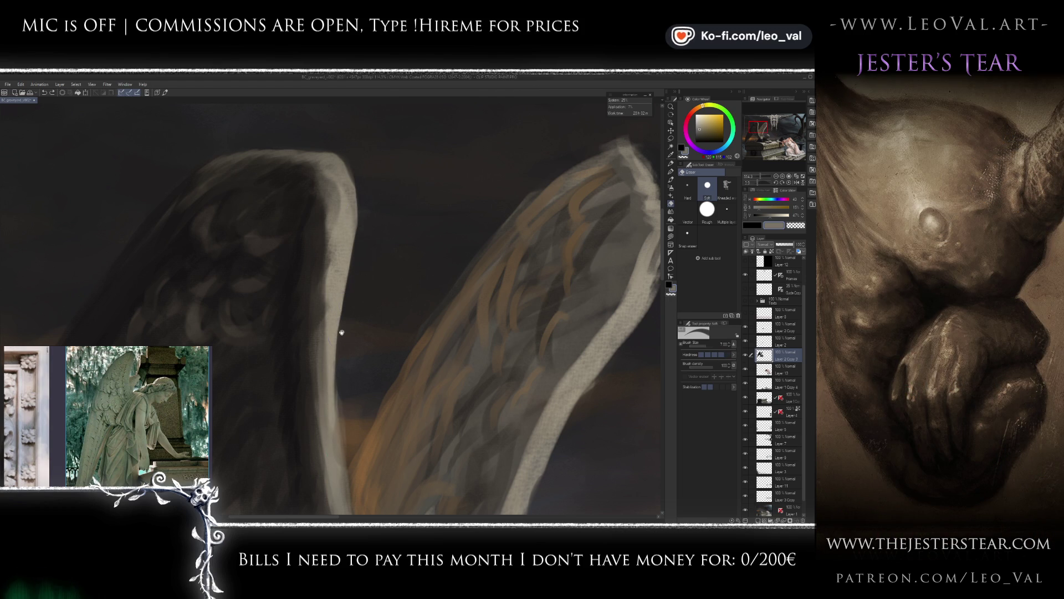
pyautogui.scroll(-3, 338, 310)
# Paint a pale blue-grey highlight along the wing edge with a broad brush.
pyautogui.press('b')
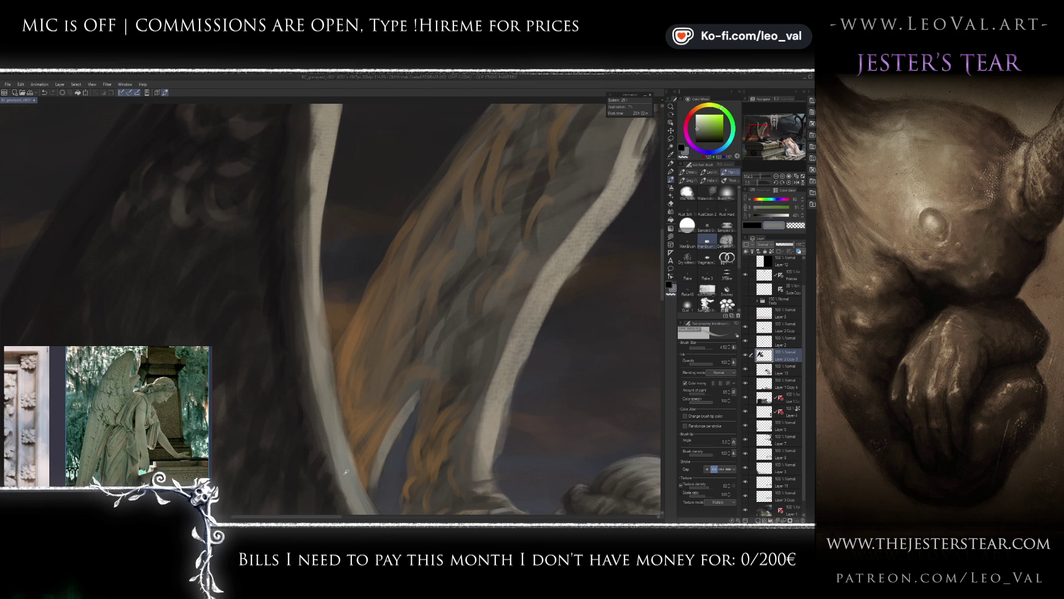
pyautogui.keyDown('alt'); pyautogui.click(571, 183); pyautogui.keyUp('alt')
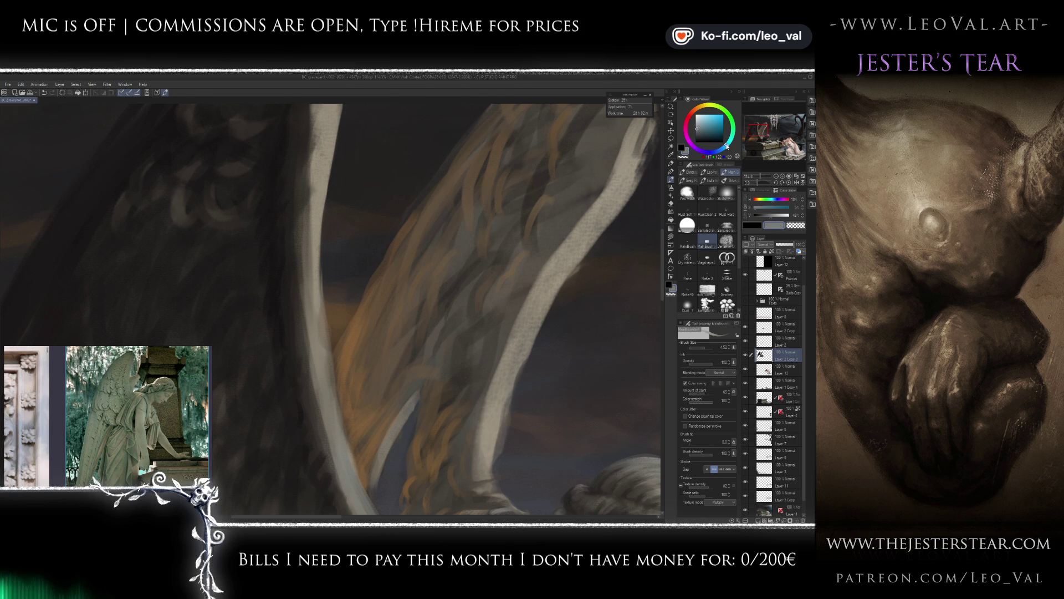
pyautogui.press(']')
pyautogui.press(']')
pyautogui.press(']')
pyautogui.moveTo(331, 399)
pyautogui.mouseDown()
pyautogui.moveTo(290, 405)
pyautogui.moveTo(316, 357)
pyautogui.moveTo(268, 238)
pyautogui.moveTo(312, 322)
pyautogui.moveTo(314, 214)
pyautogui.mouseUp()
pyautogui.scroll(-2, 312, 321)
pyautogui.press('[')
pyautogui.press('[')
pyautogui.press('[')
pyautogui.scroll(-2, 316, 275)
pyautogui.press('[')
pyautogui.press('[')
pyautogui.press('[')
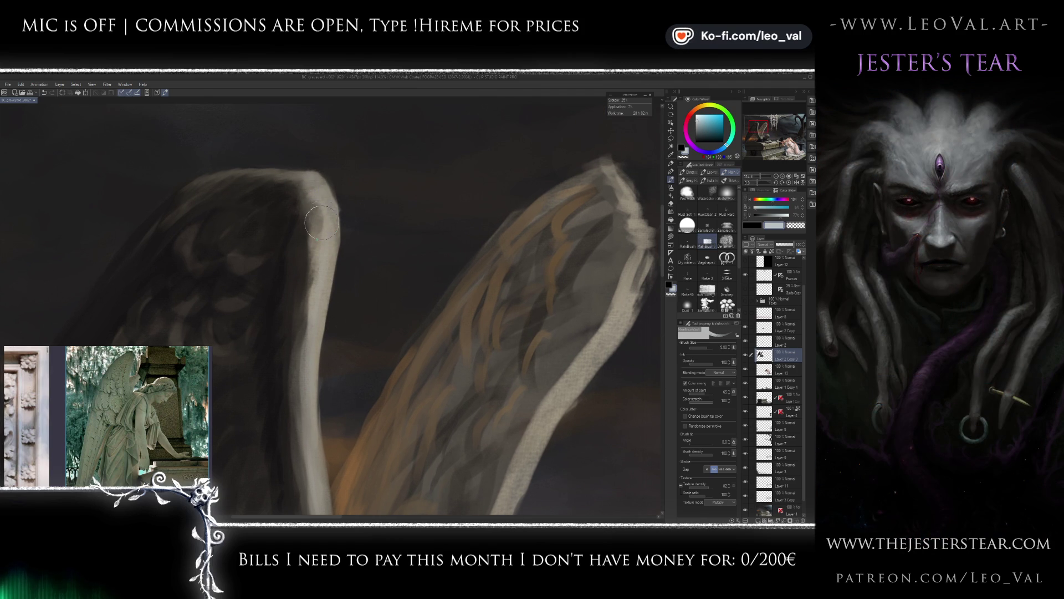
pyautogui.keyDown('alt'); pyautogui.click(311, 296); pyautogui.keyUp('alt')
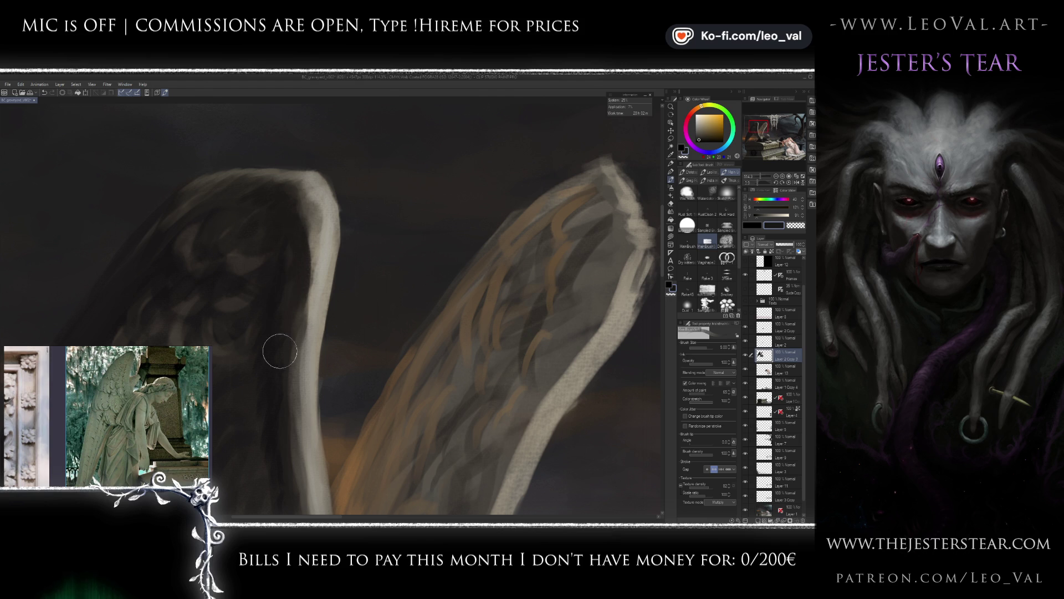
pyautogui.scroll(-2, 302, 248)
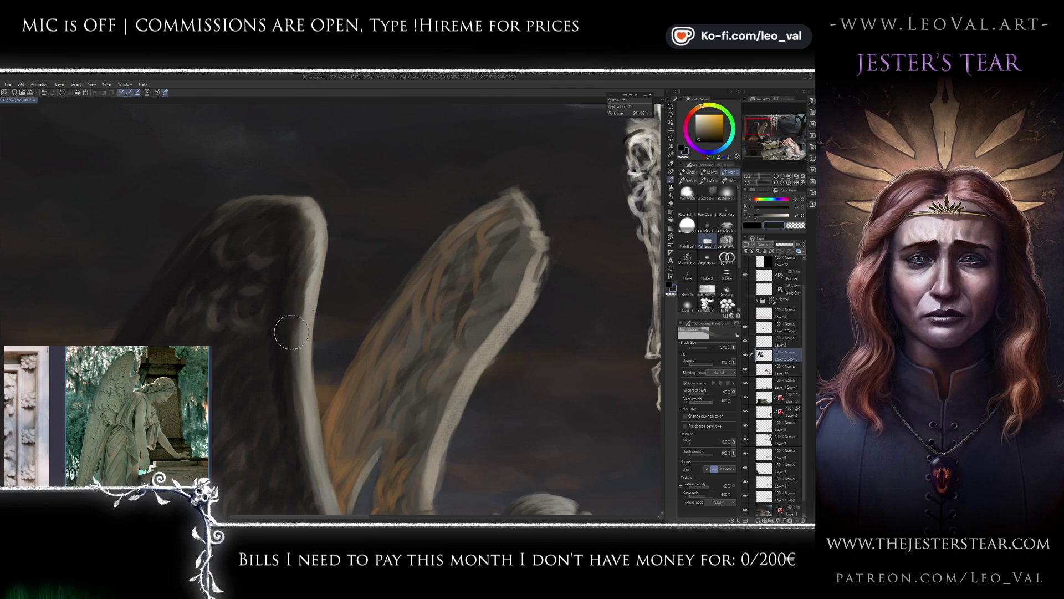
pyautogui.scroll(-6, 293, 323)
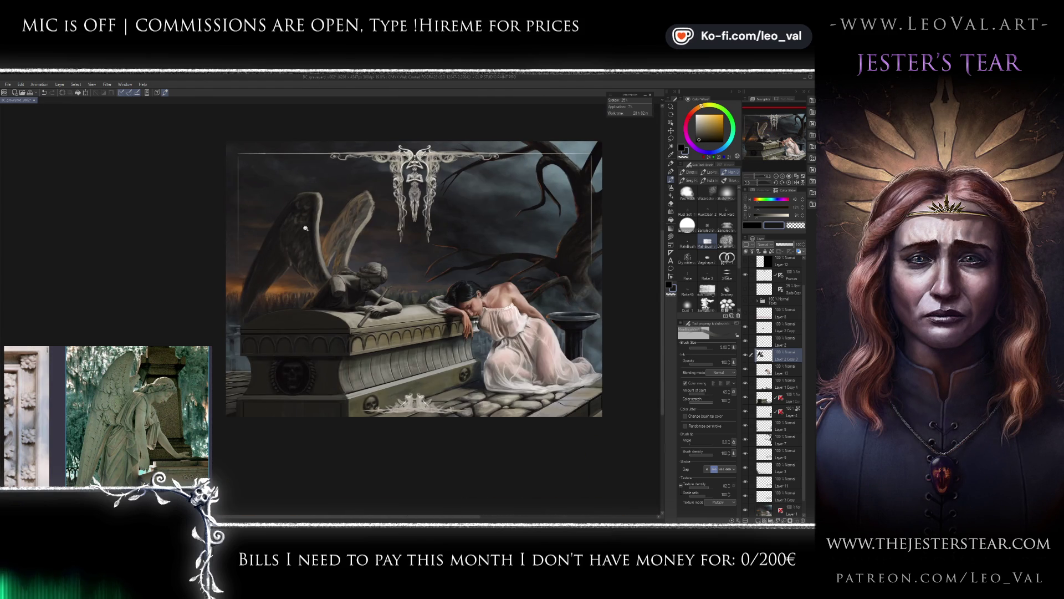
# Shade the wing tops near the head with darker and lighter stone greys sampled from the painting.
pyautogui.scroll(5, 306, 227)
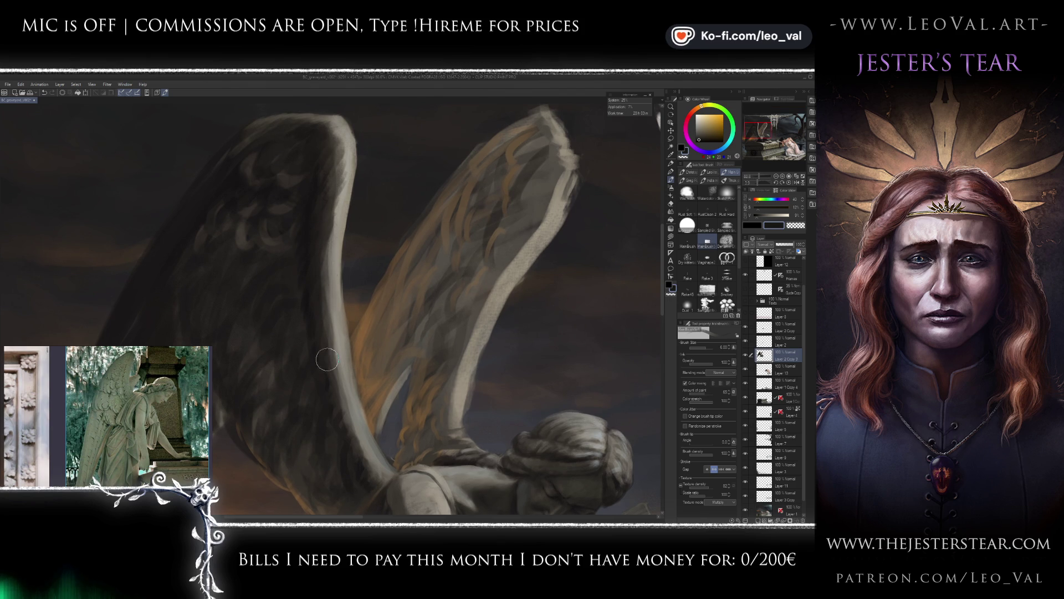
pyautogui.moveTo(319, 285)
pyautogui.mouseDown()
pyautogui.moveTo(335, 268)
pyautogui.moveTo(336, 302)
pyautogui.mouseUp()
pyautogui.keyDown('alt'); pyautogui.click(350, 189); pyautogui.keyUp('alt')
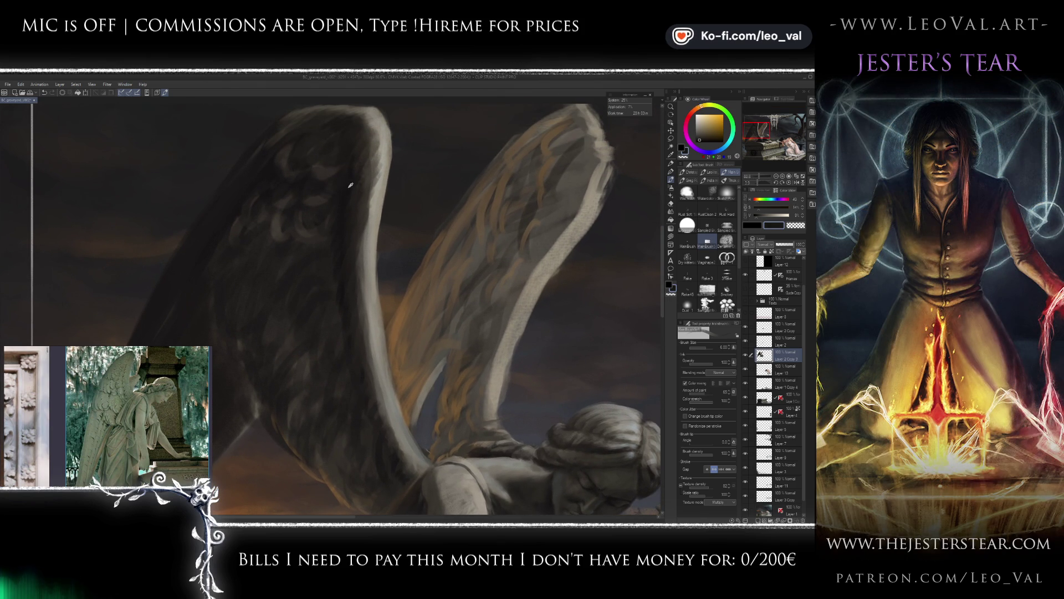
pyautogui.keyDown('alt'); pyautogui.click(351, 188); pyautogui.keyUp('alt')
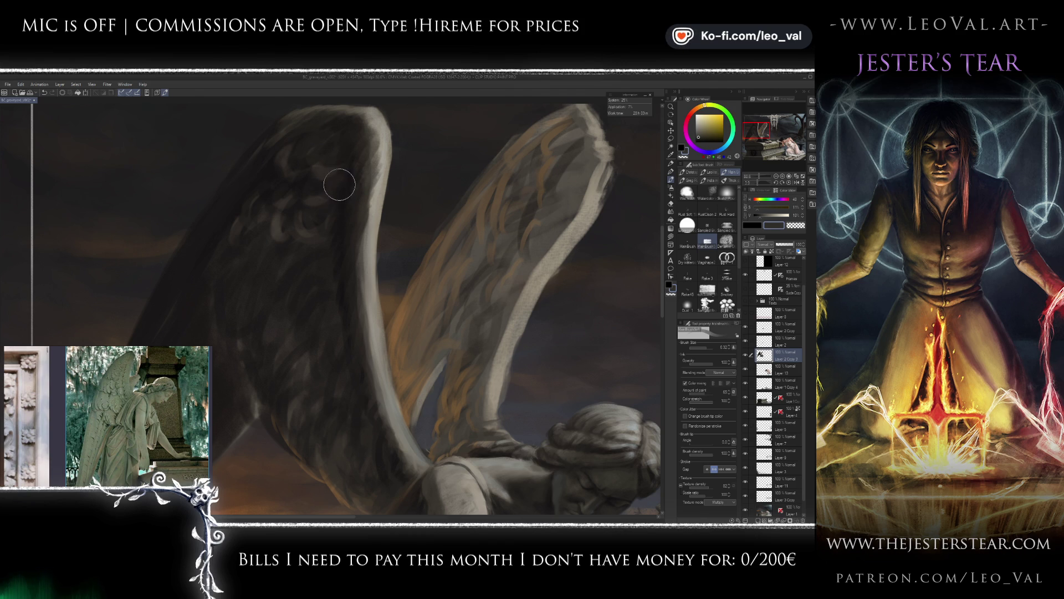
pyautogui.moveTo(321, 292); pyautogui.dragTo(298, 234)
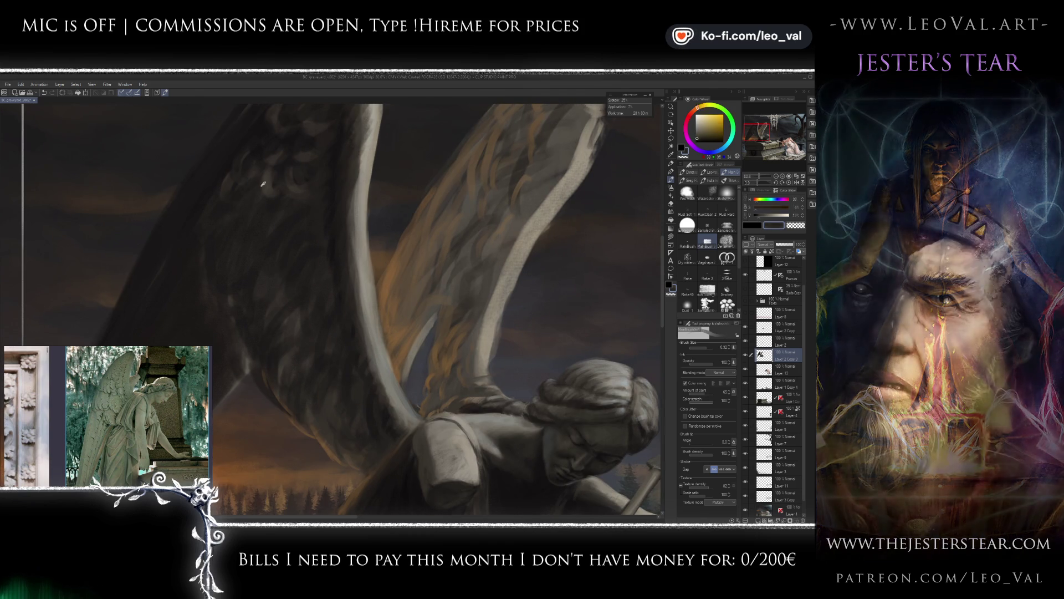
pyautogui.keyDown('alt'); pyautogui.click(322, 196); pyautogui.keyUp('alt')
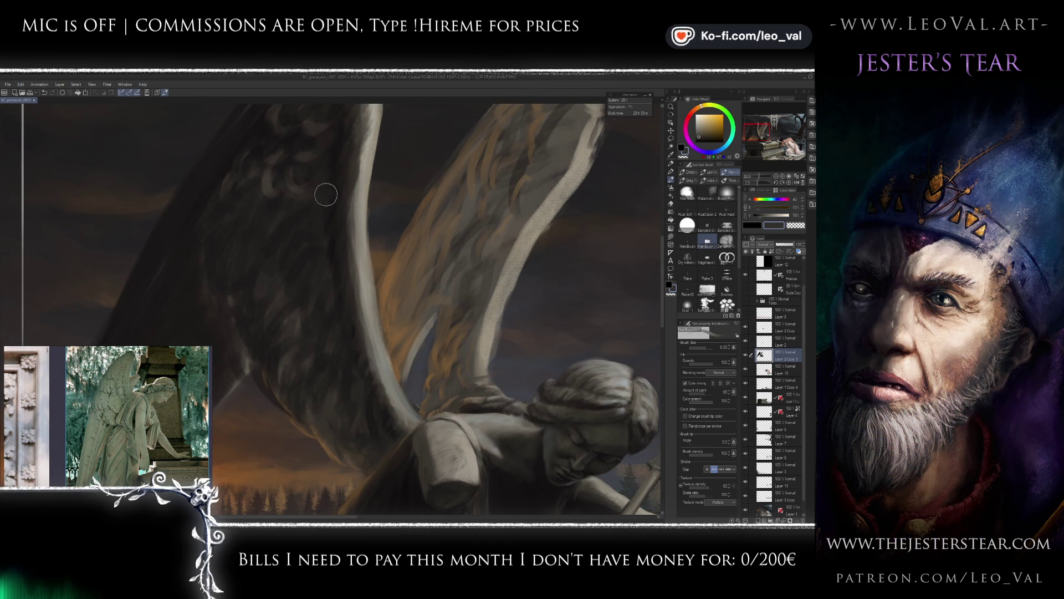
pyautogui.moveTo(323, 181); pyautogui.dragTo(328, 217)
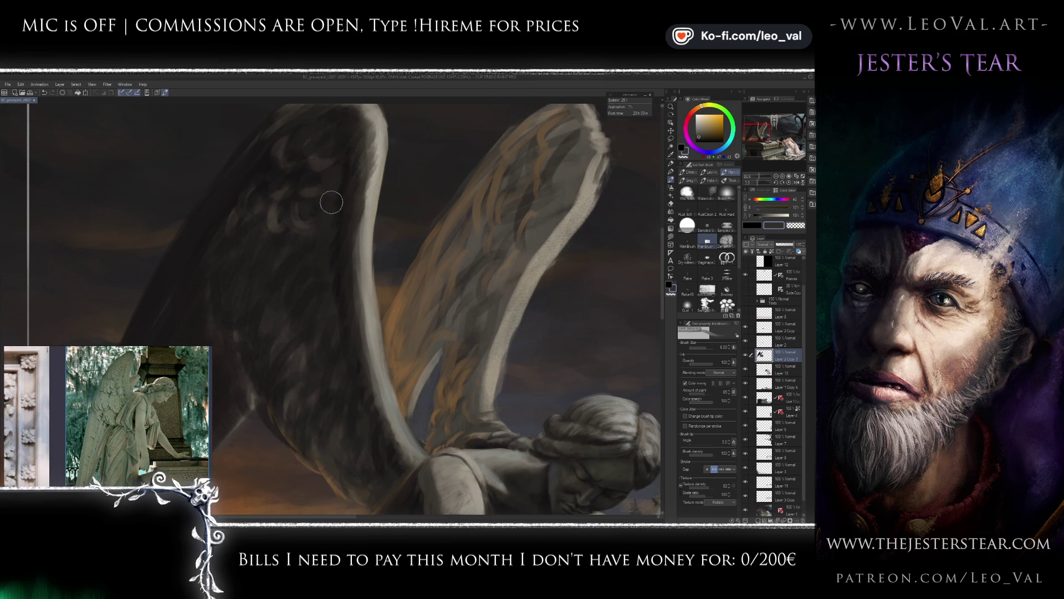
pyautogui.moveTo(333, 129); pyautogui.dragTo(327, 211)
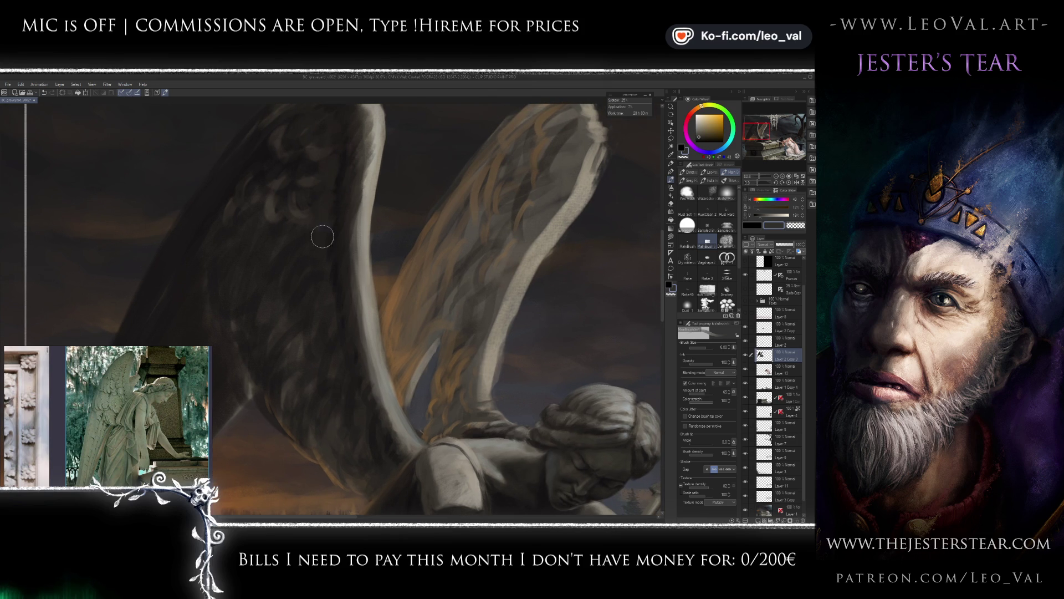
pyautogui.moveTo(316, 278); pyautogui.dragTo(322, 243)
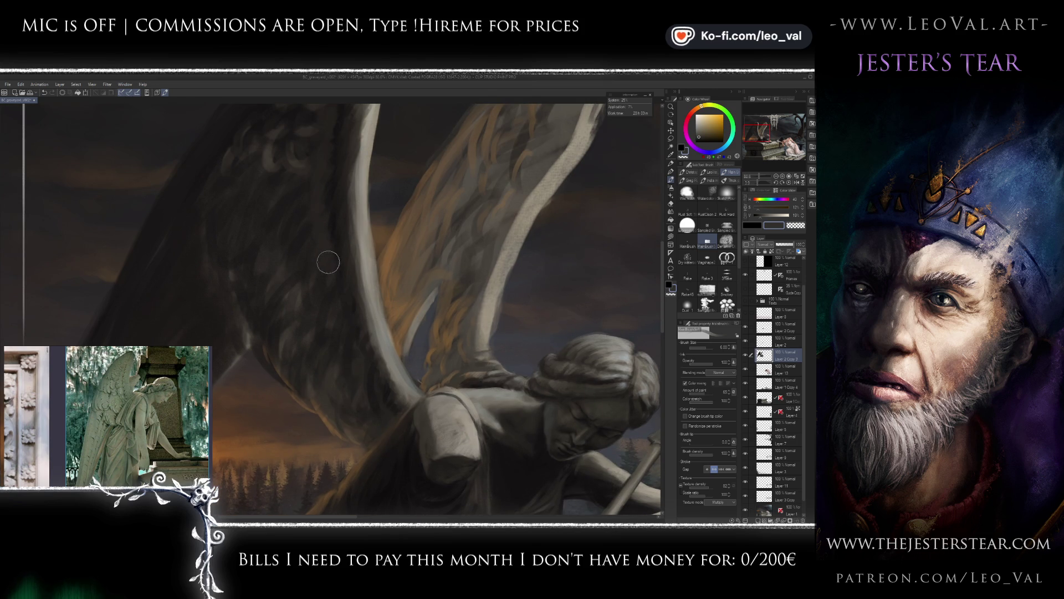
# Shade the shoulder and arm with dark orange-brown and black using a finer brush.
pyautogui.moveTo(333, 342); pyautogui.dragTo(335, 281)
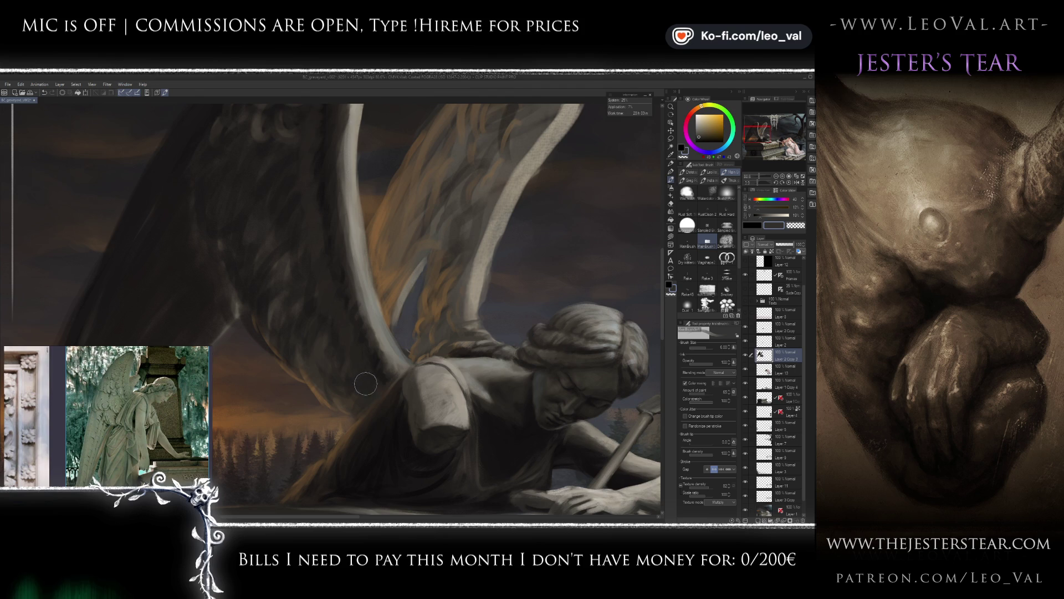
pyautogui.moveTo(367, 386); pyautogui.dragTo(346, 285)
pyautogui.keyDown('alt'); pyautogui.click(372, 327); pyautogui.keyUp('alt')
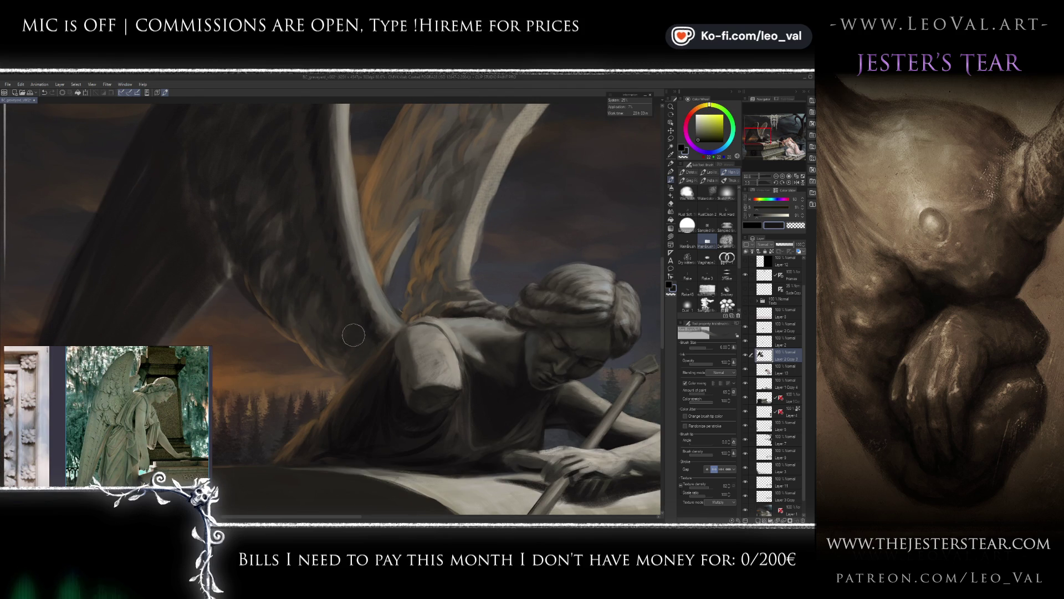
pyautogui.keyDown('alt'); pyautogui.click(407, 414); pyautogui.keyUp('alt')
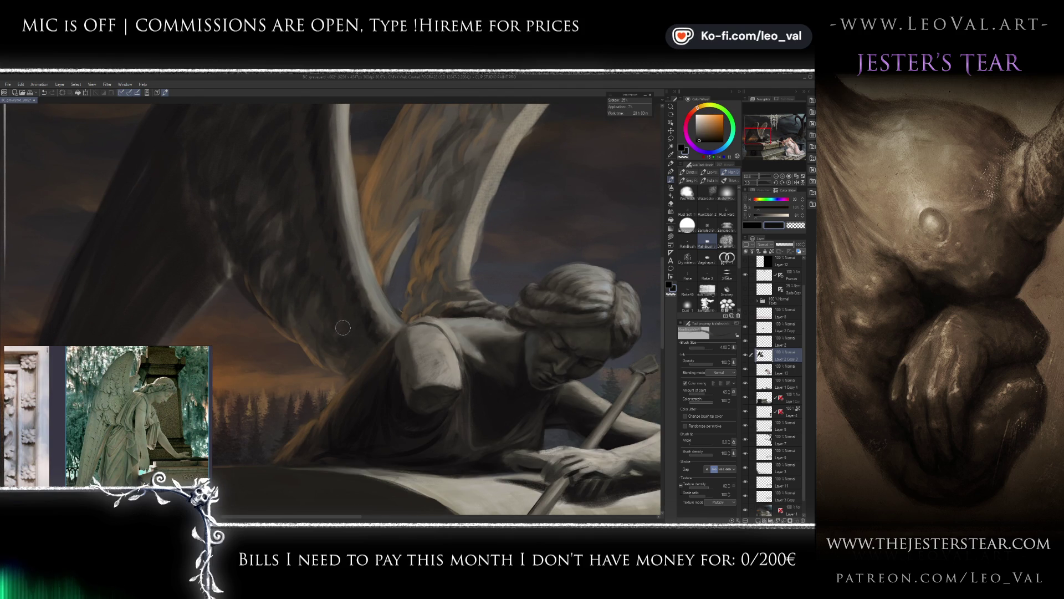
pyautogui.press('x')
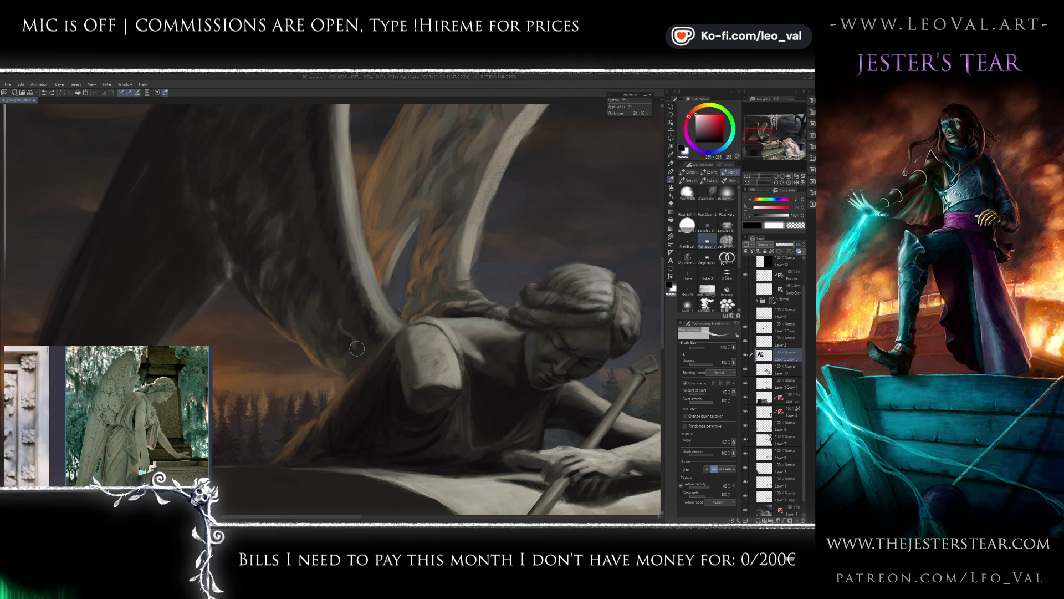
pyautogui.press('x')
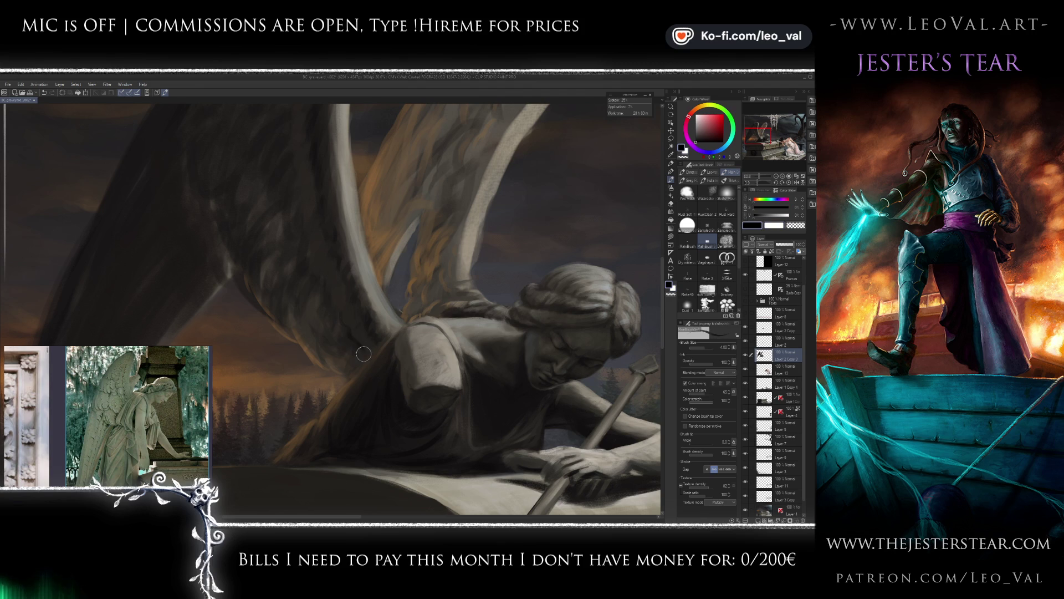
pyautogui.press('[')
pyautogui.press('[')
pyautogui.press('[')
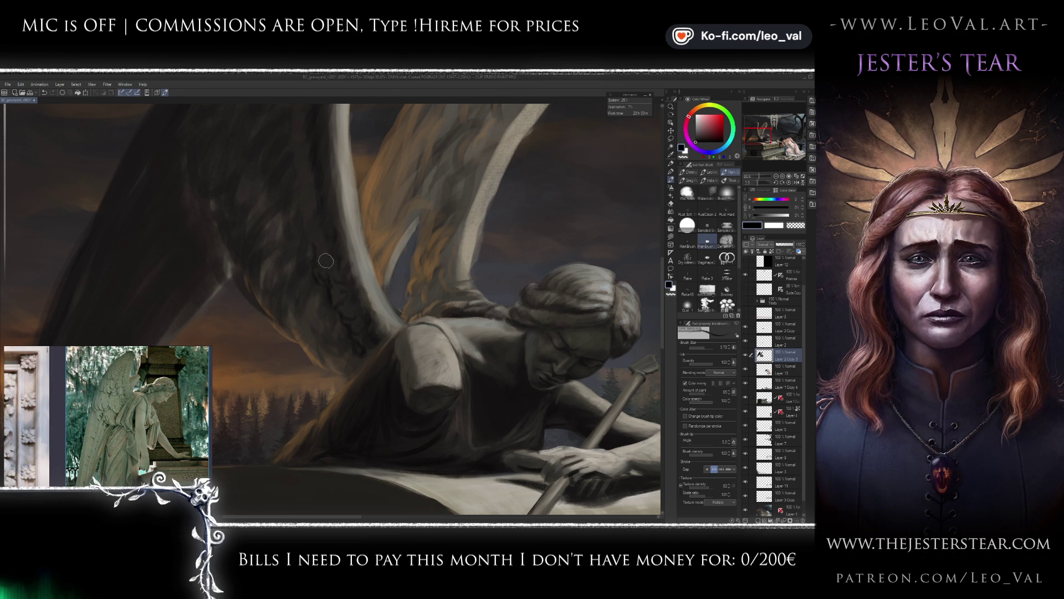
pyautogui.hotkey('ctrl', '0')
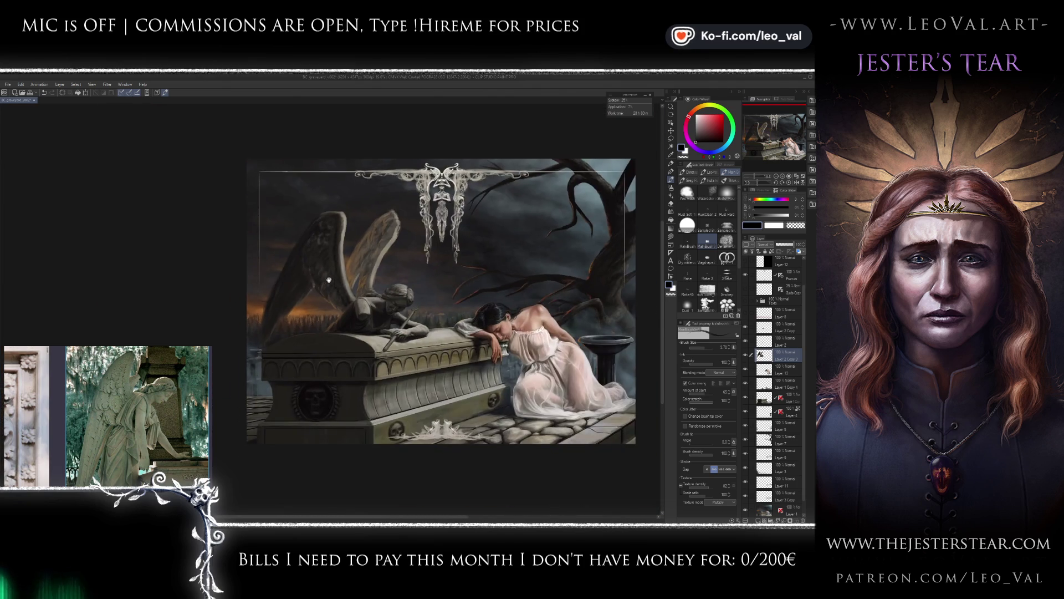
# Frame the rear wing behind the angel's head and enlarge the brush for broader shading.
pyautogui.scroll(5, 325, 281)
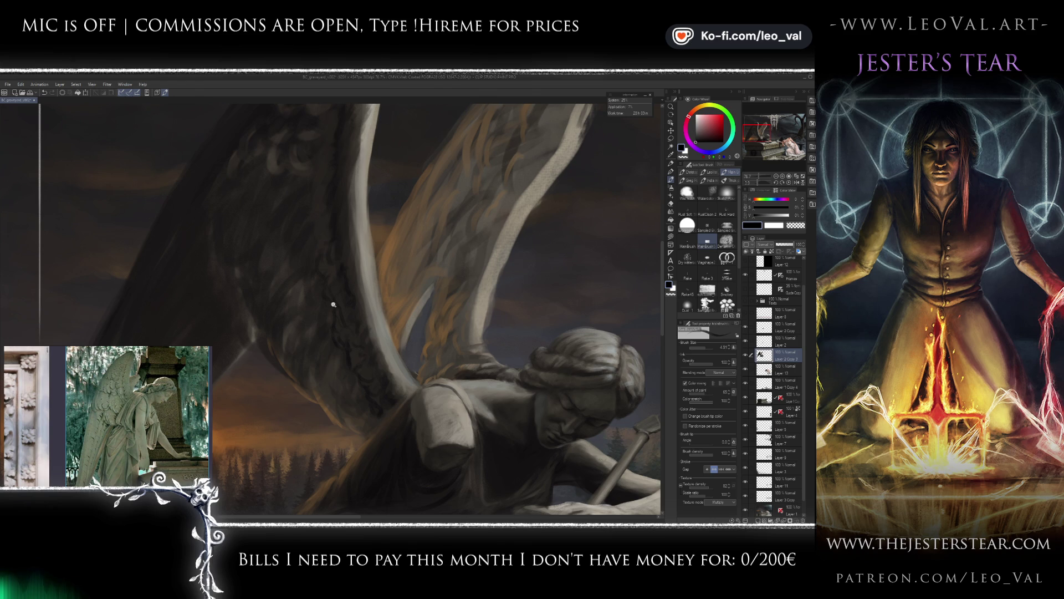
pyautogui.scroll(-5, 325, 298)
pyautogui.scroll(5, 325, 297)
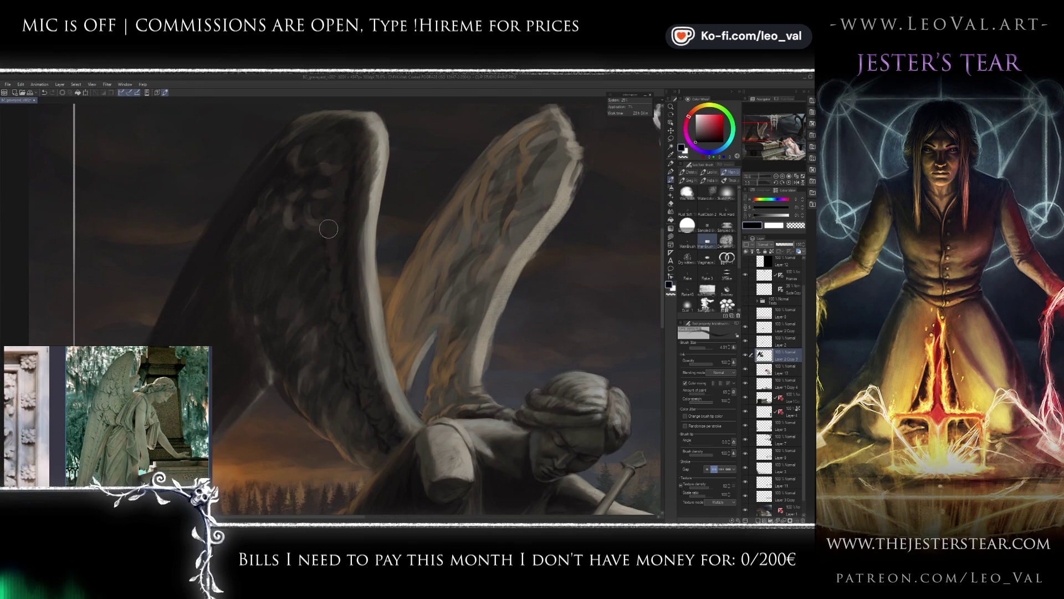
pyautogui.moveTo(330, 227); pyautogui.dragTo(324, 264)
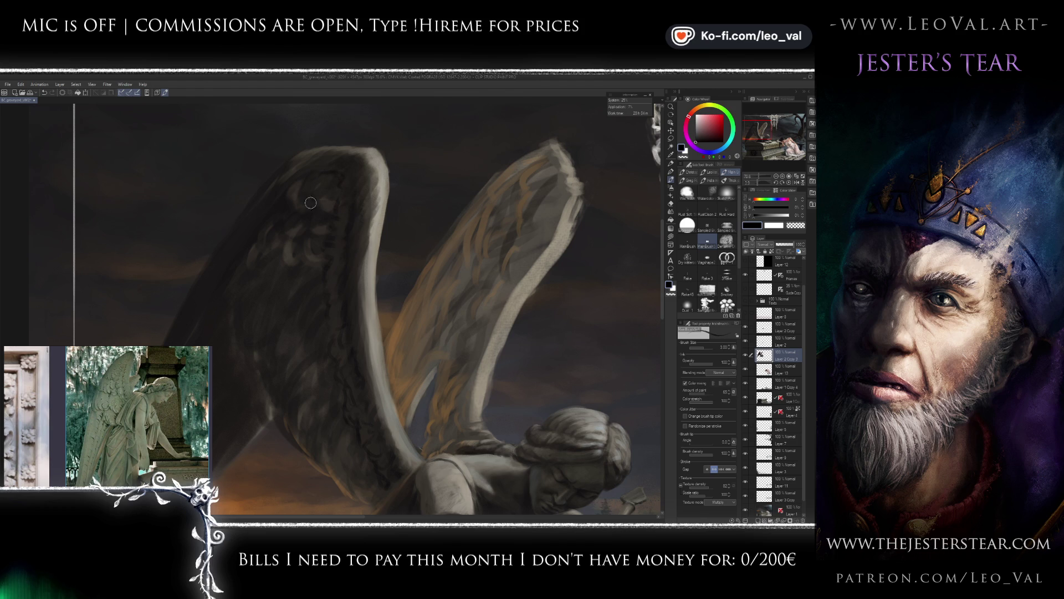
pyautogui.scroll(-5, 304, 183)
pyautogui.scroll(4, 330, 226)
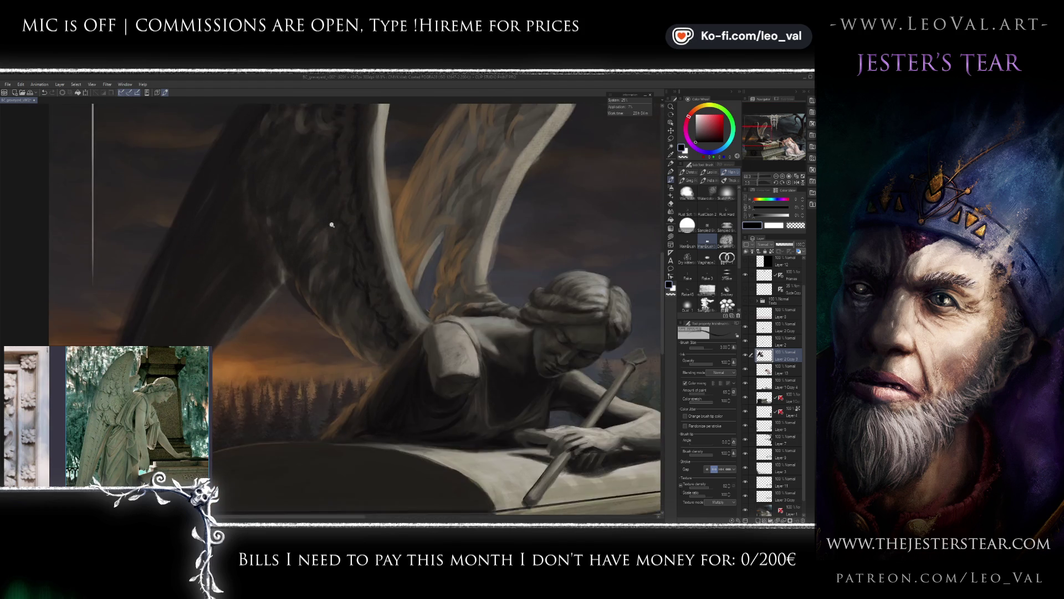
pyautogui.scroll(3, 330, 226)
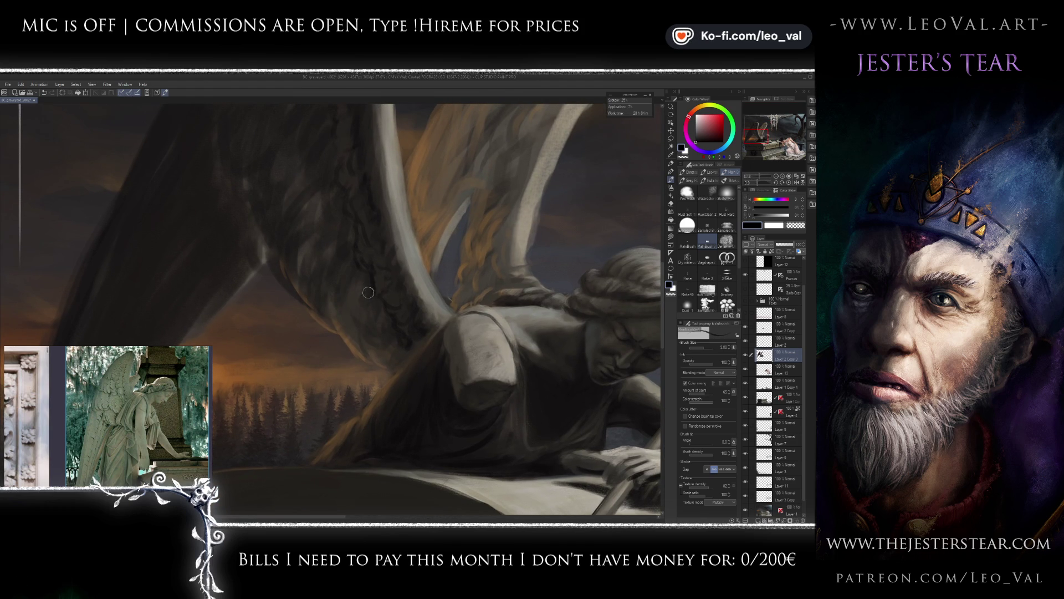
pyautogui.moveTo(367, 290); pyautogui.dragTo(381, 308)
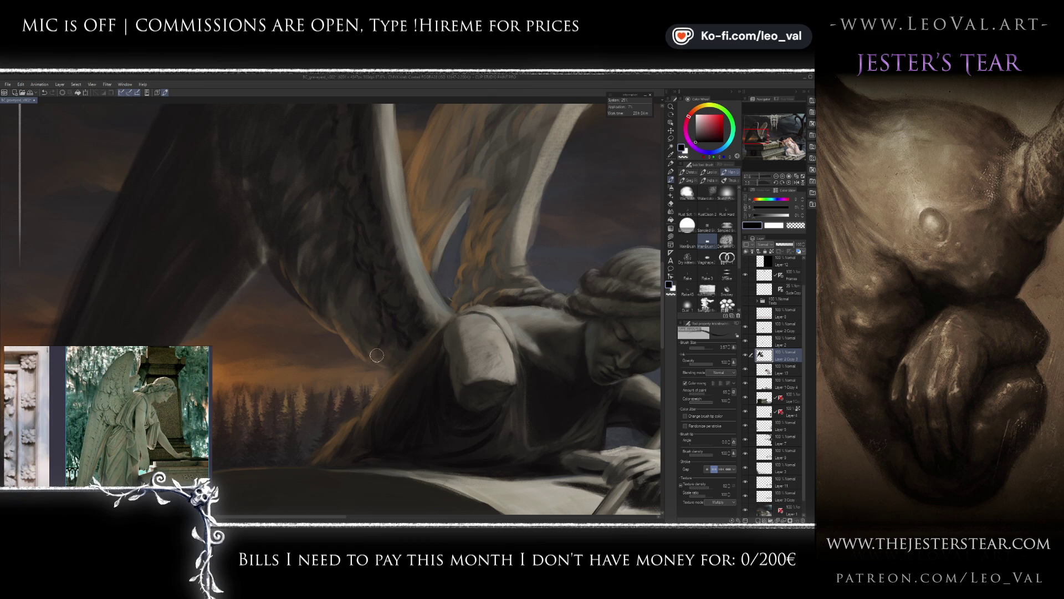
pyautogui.scroll(2, 392, 348)
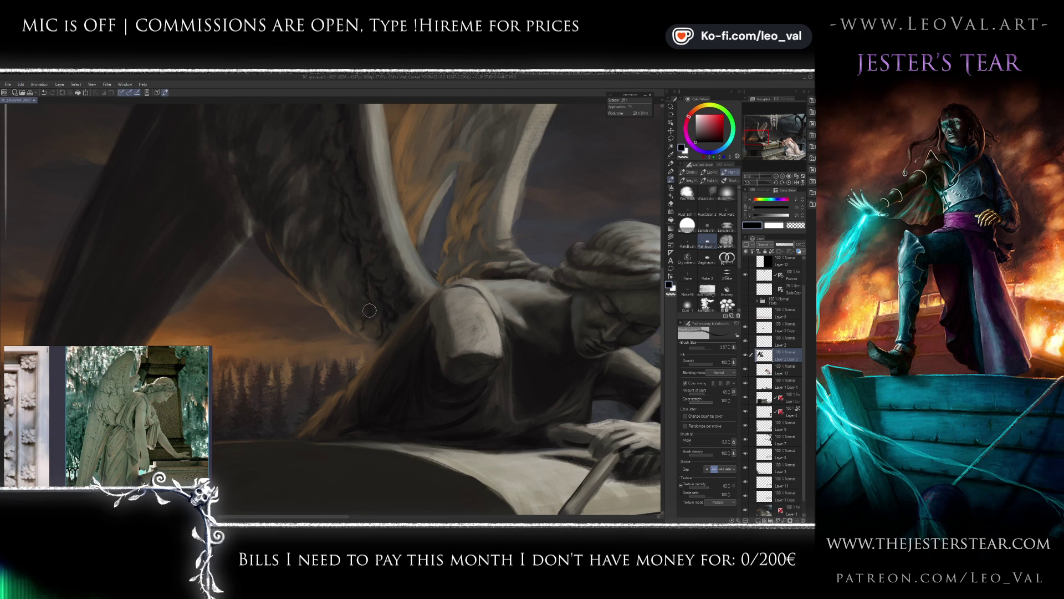
pyautogui.press(']')
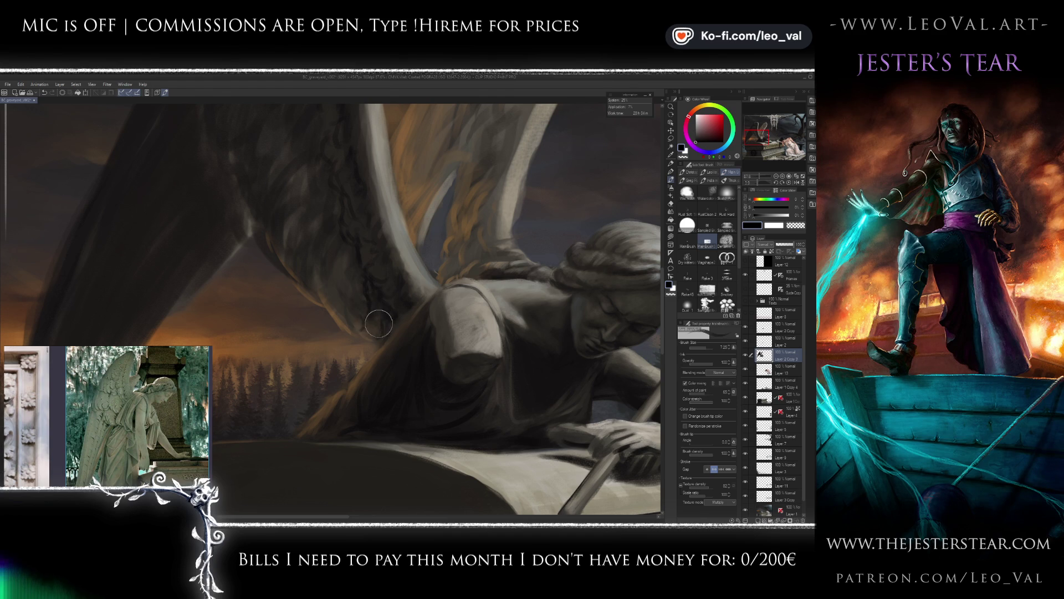
# Paint dark cracked-stone texture on the rear wing with brown, navy and near-black tones.
pyautogui.keyDown('alt'); pyautogui.click(348, 329); pyautogui.keyUp('alt')
pyautogui.keyDown('alt'); pyautogui.click(345, 323); pyautogui.keyUp('alt')
pyautogui.press('[')
pyautogui.press('[')
pyautogui.press('[')
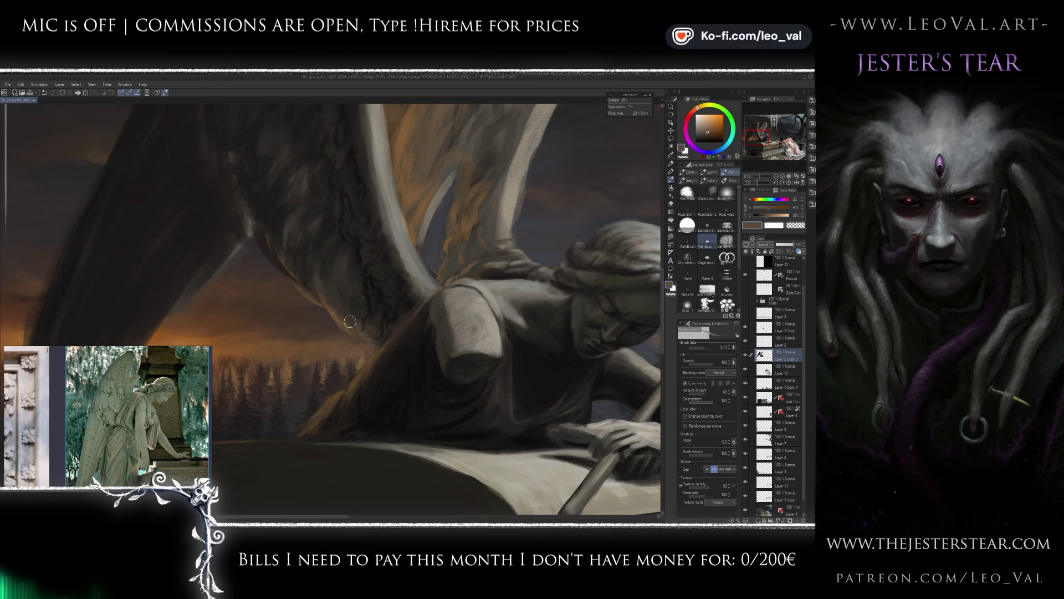
pyautogui.keyDown('alt'); pyautogui.click(342, 313); pyautogui.keyUp('alt')
pyautogui.press('[')
pyautogui.press('[')
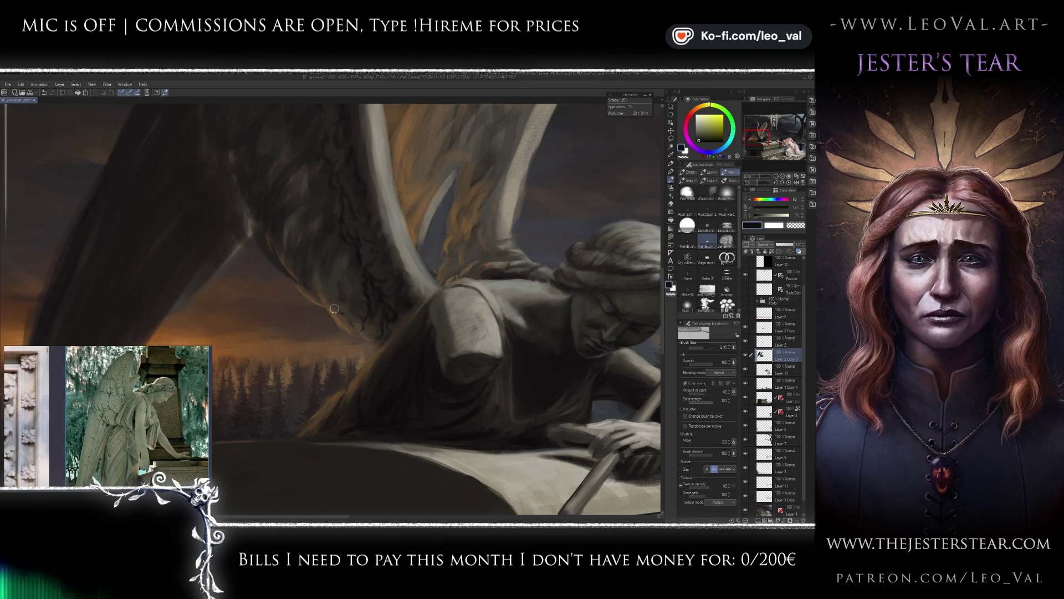
pyautogui.keyDown('alt'); pyautogui.click(350, 322); pyautogui.keyUp('alt')
pyautogui.keyDown('alt'); pyautogui.click(349, 308); pyautogui.keyUp('alt')
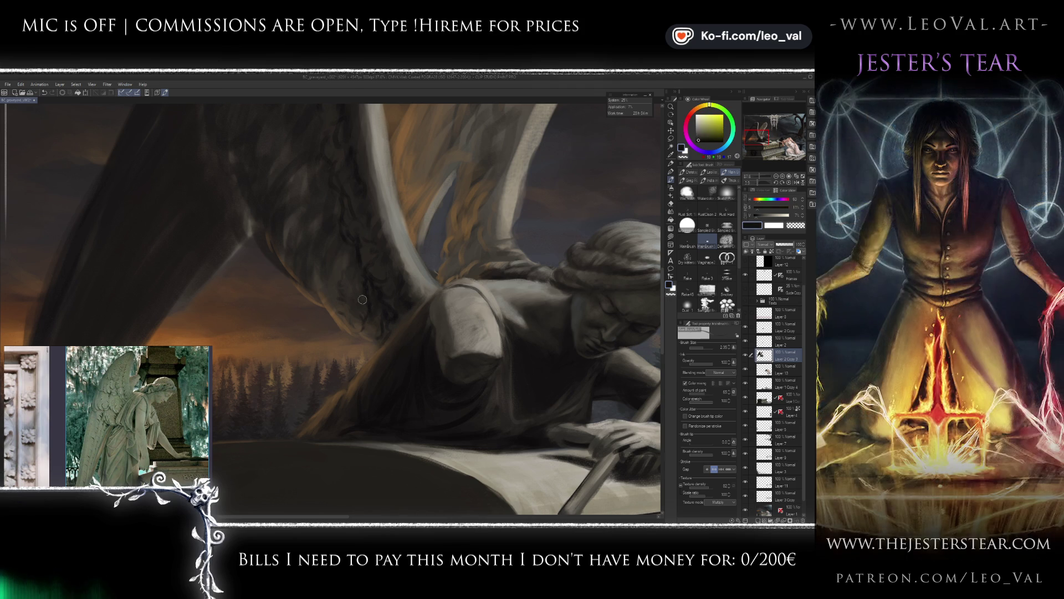
pyautogui.keyDown('alt'); pyautogui.click(332, 306); pyautogui.keyUp('alt')
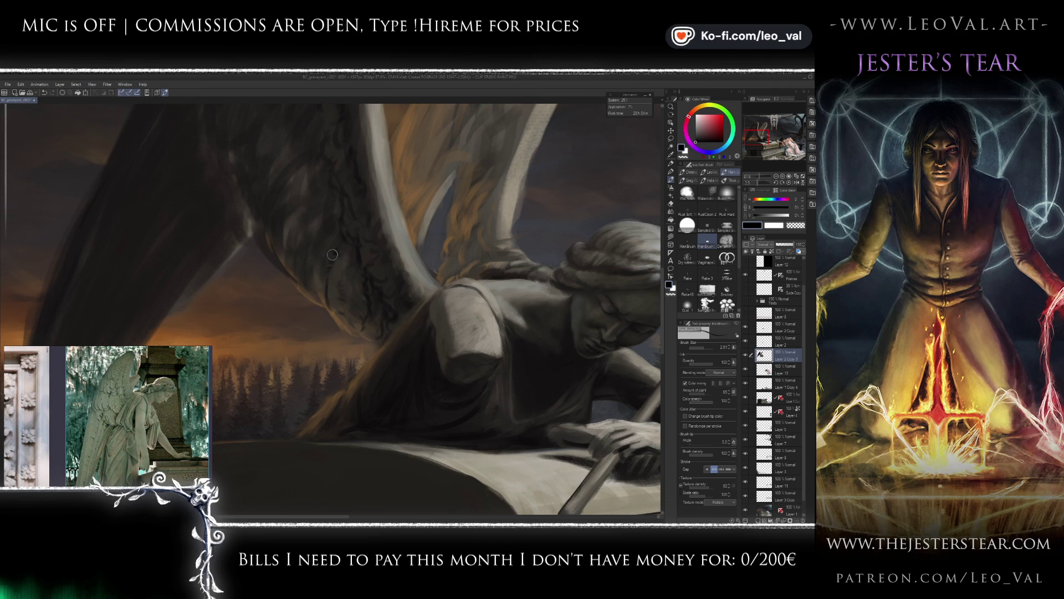
pyautogui.scroll(-3, 318, 304)
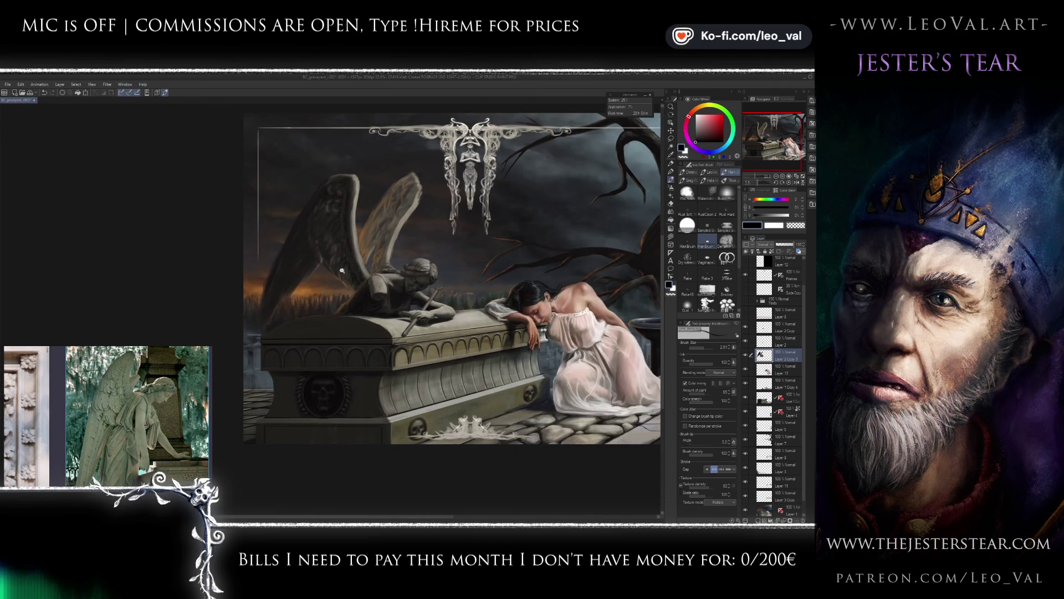
# Set the brush to about size 4 and frame the near wing for feather painting.
pyautogui.scroll(4, 344, 270)
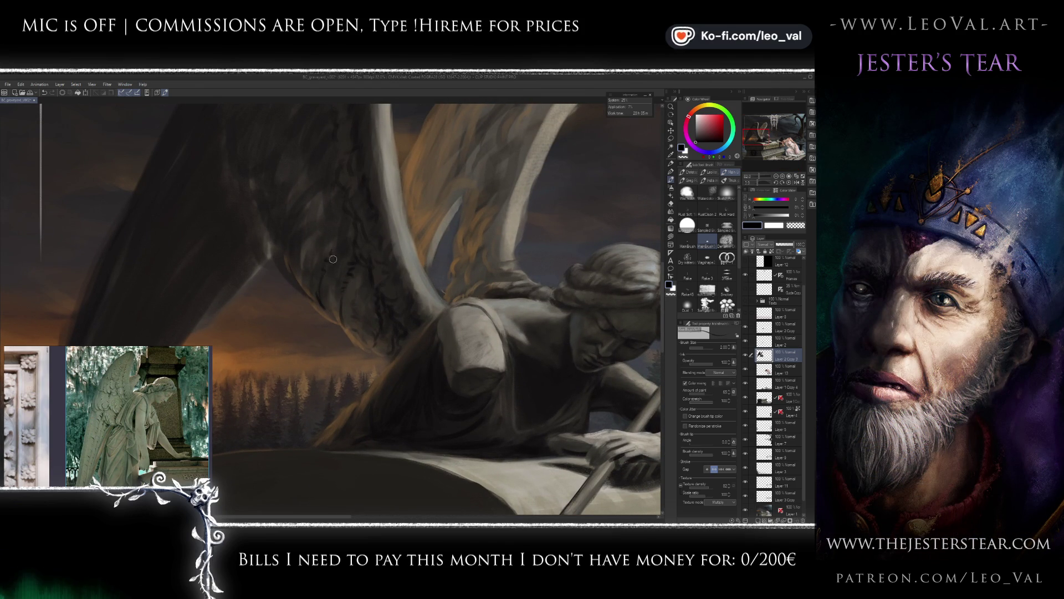
pyautogui.scroll(-2, 332, 255)
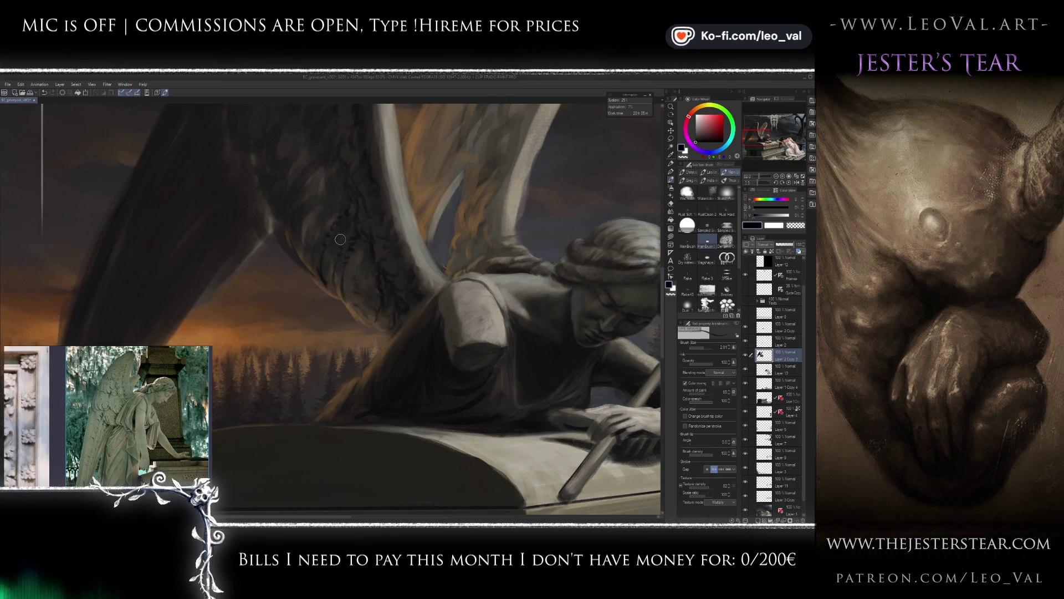
pyautogui.scroll(-2, 339, 304)
pyautogui.scroll(5, 339, 304)
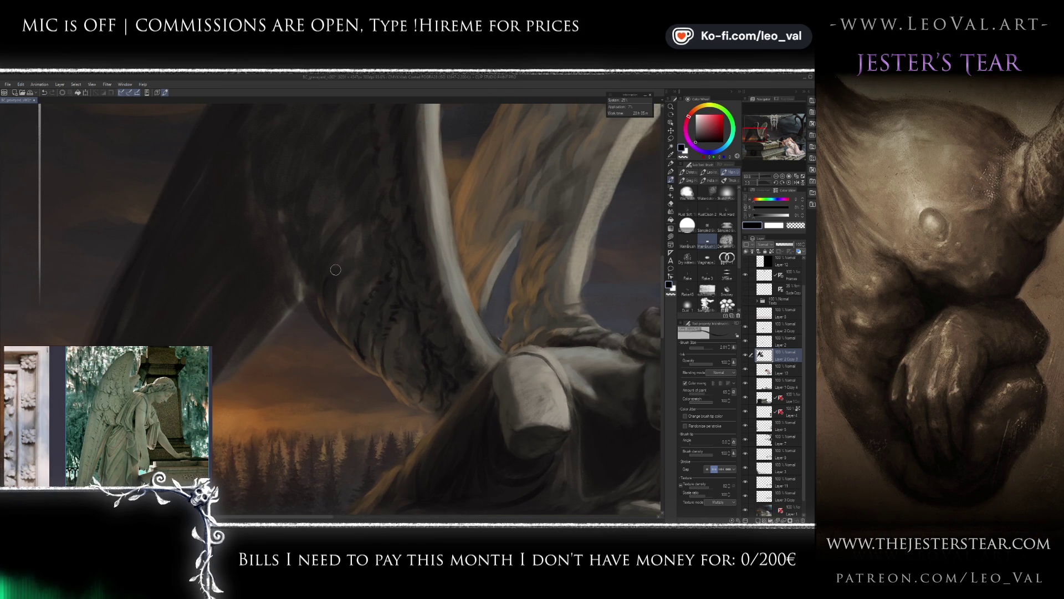
pyautogui.moveTo(350, 242); pyautogui.dragTo(361, 242)
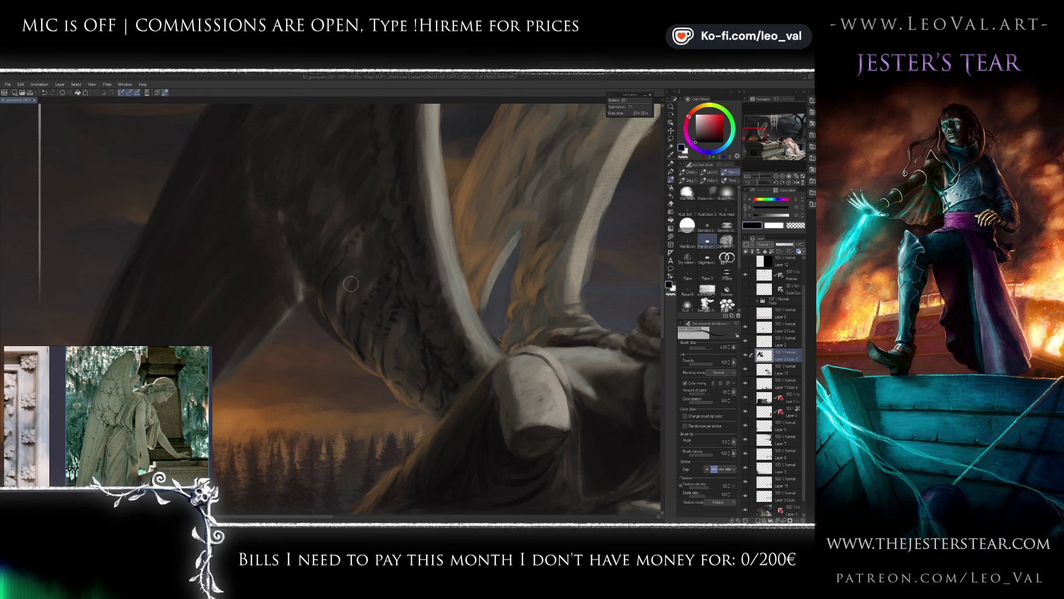
pyautogui.scroll(-5, 340, 340)
pyautogui.scroll(5, 355, 288)
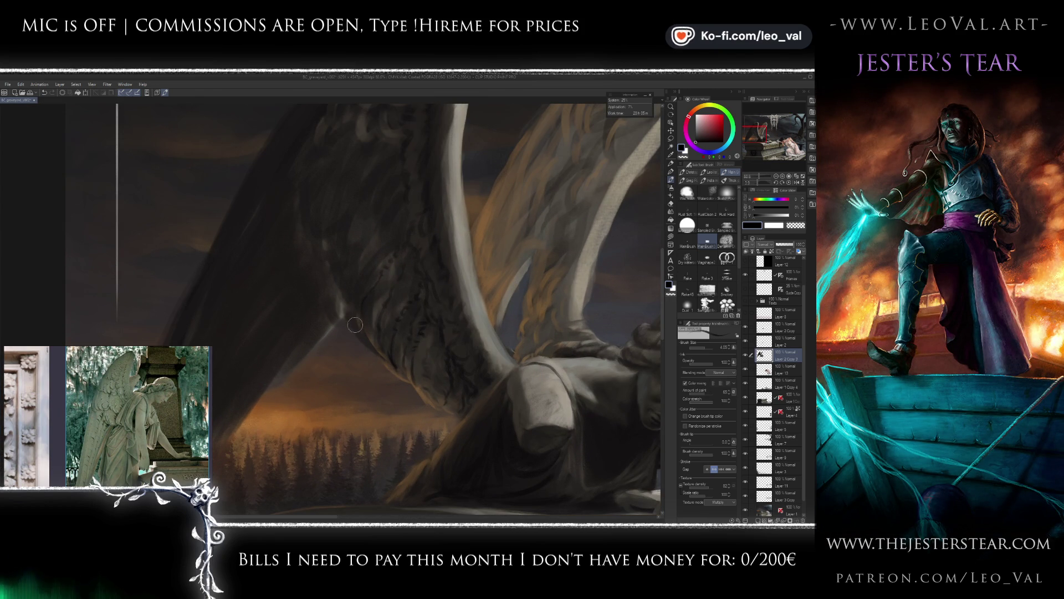
pyautogui.press('e')
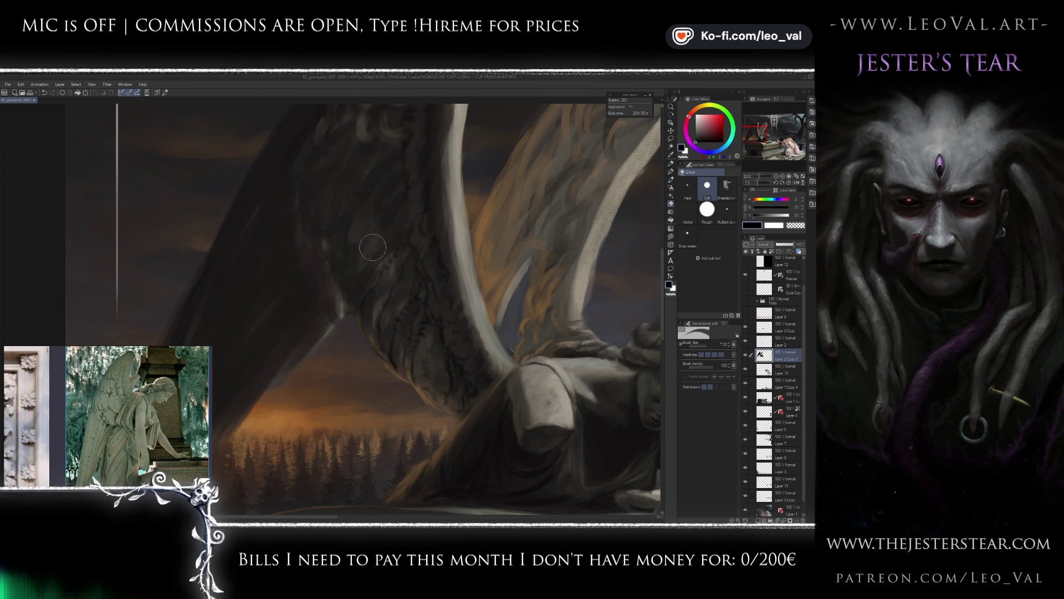
pyautogui.press('b')
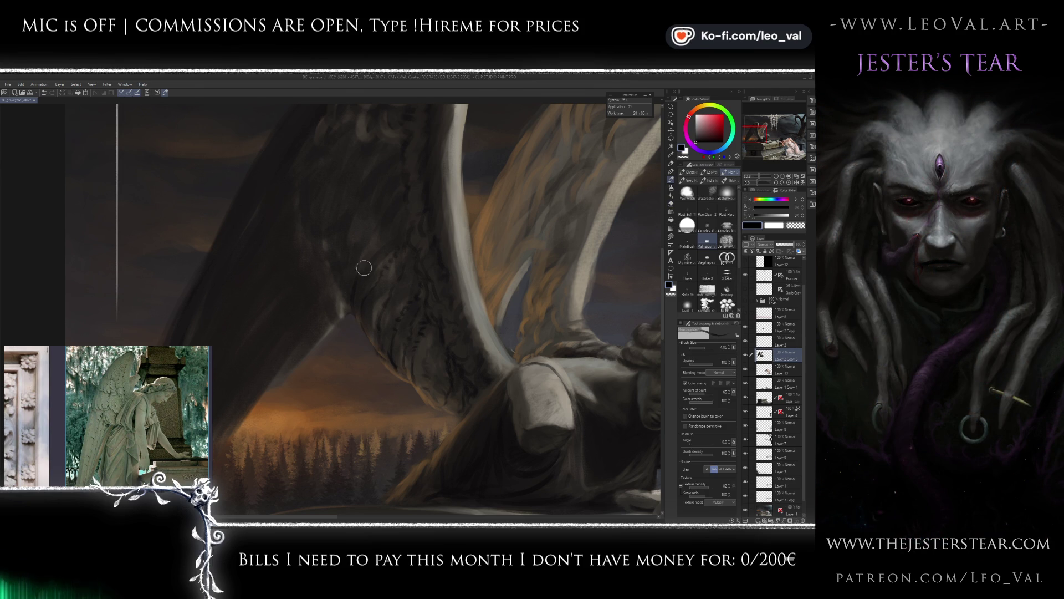
pyautogui.moveTo(362, 244); pyautogui.dragTo(371, 275)
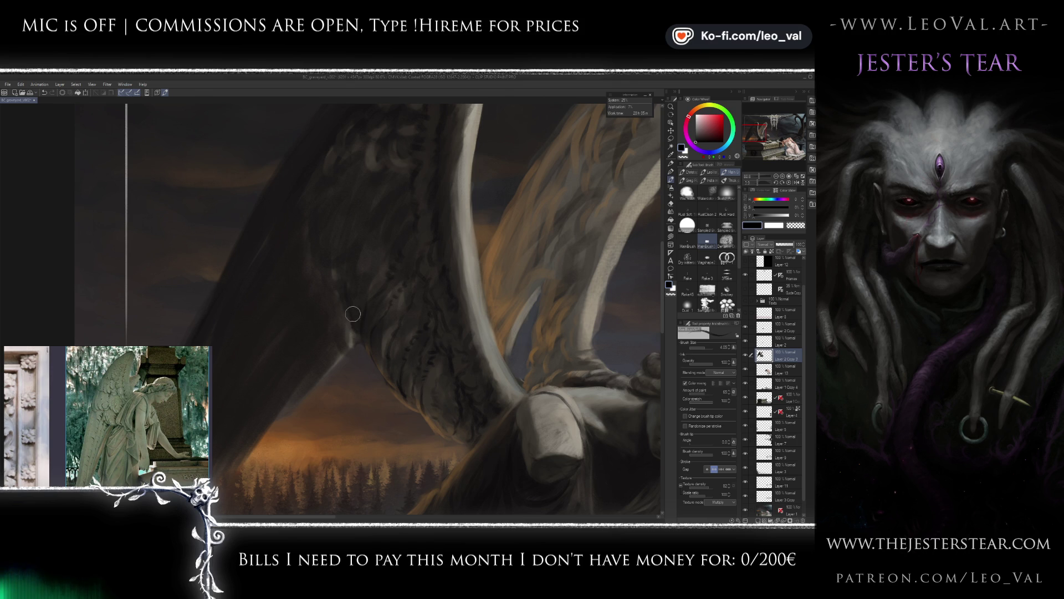
pyautogui.press(']')
pyautogui.press(']')
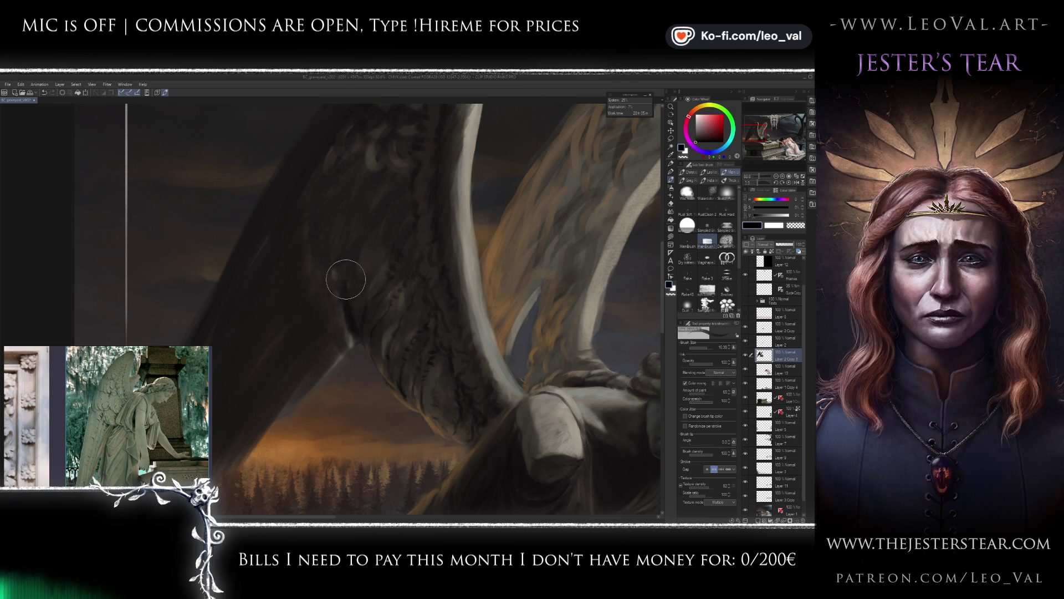
pyautogui.press('[')
pyautogui.press('[')
# Paint dark scalloped feather strokes across the near wing with a brush around size 3.
pyautogui.scroll(1, 377, 257)
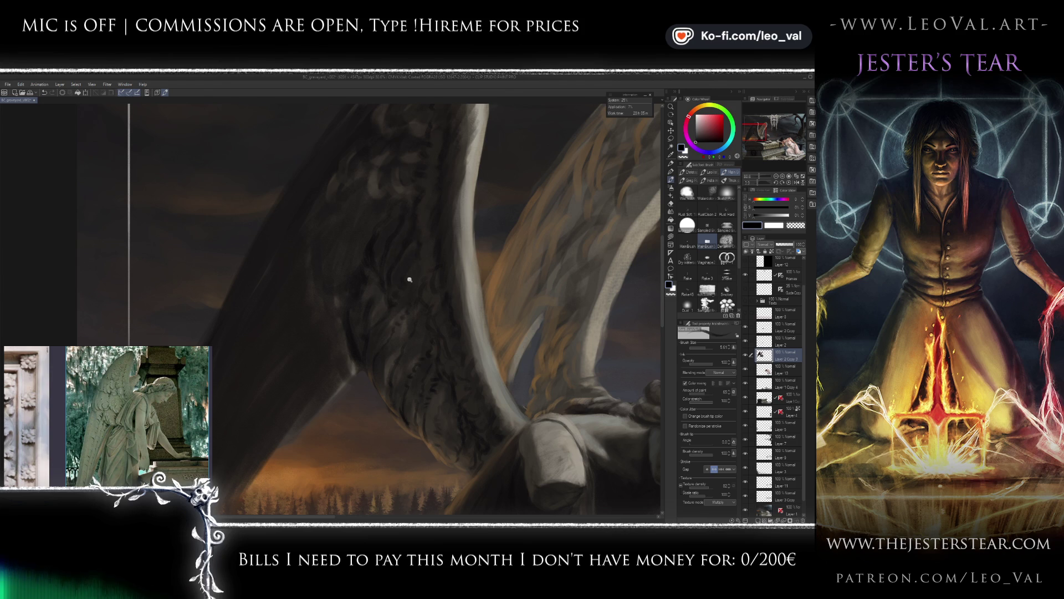
pyautogui.scroll(-5, 412, 276)
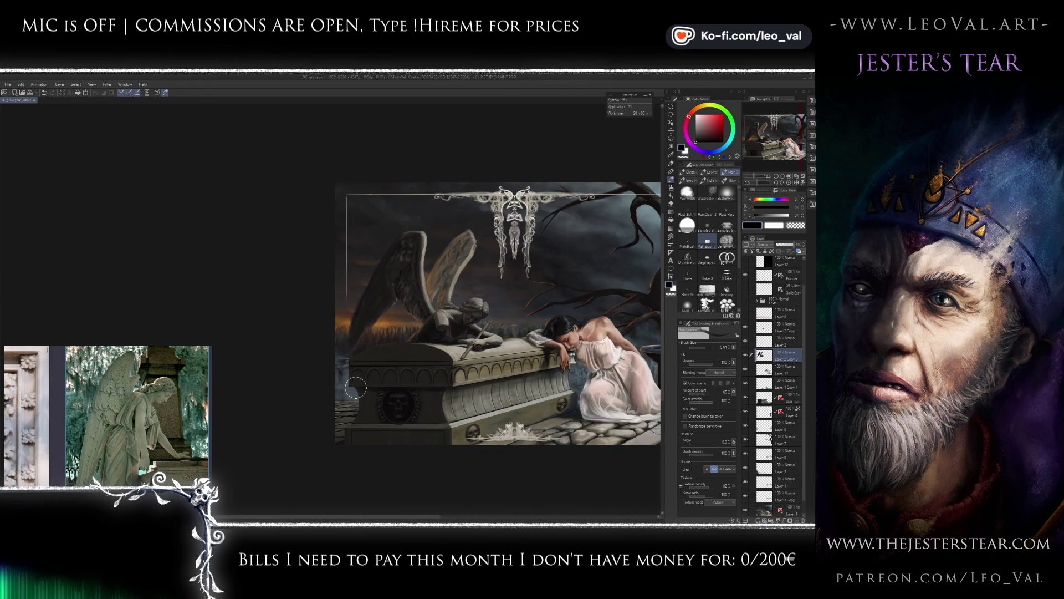
pyautogui.scroll(5, 419, 242)
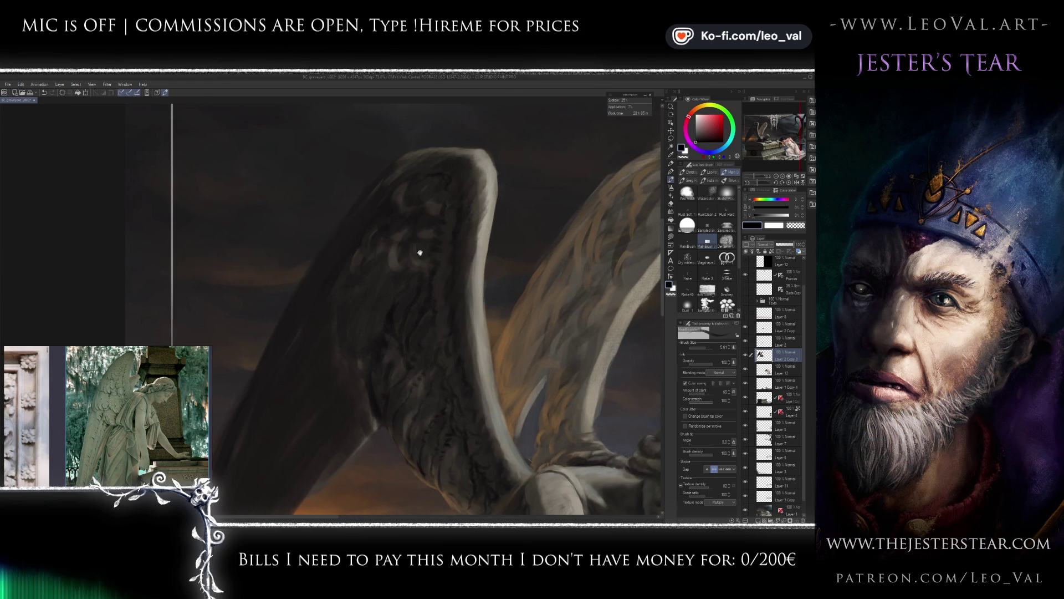
pyautogui.moveTo(406, 280)
pyautogui.mouseDown()
pyautogui.moveTo(388, 264)
pyautogui.moveTo(408, 248)
pyautogui.moveTo(425, 280)
pyautogui.mouseUp()
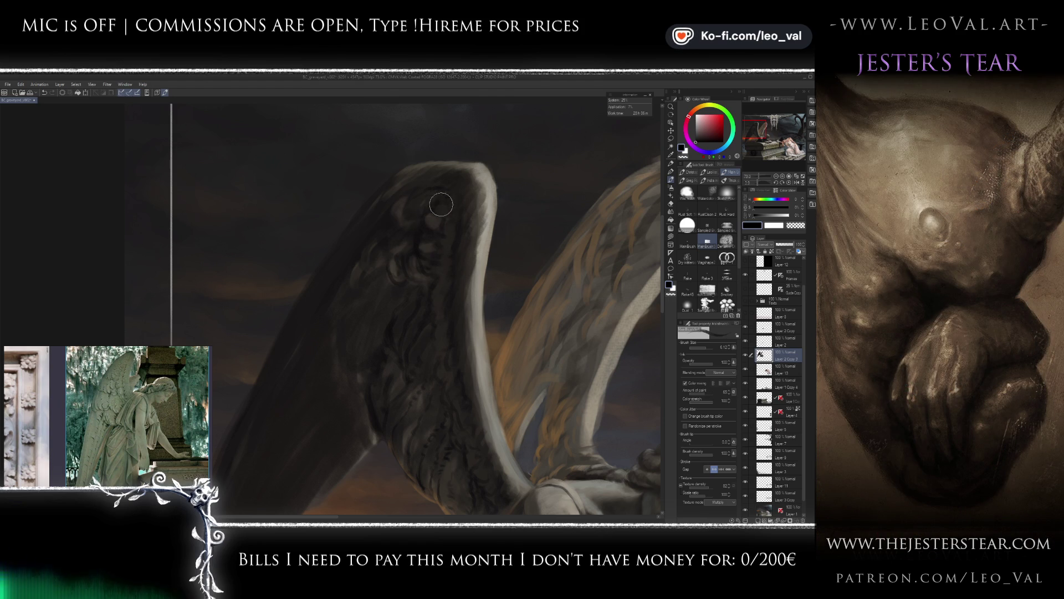
pyautogui.press('[')
pyautogui.press('[')
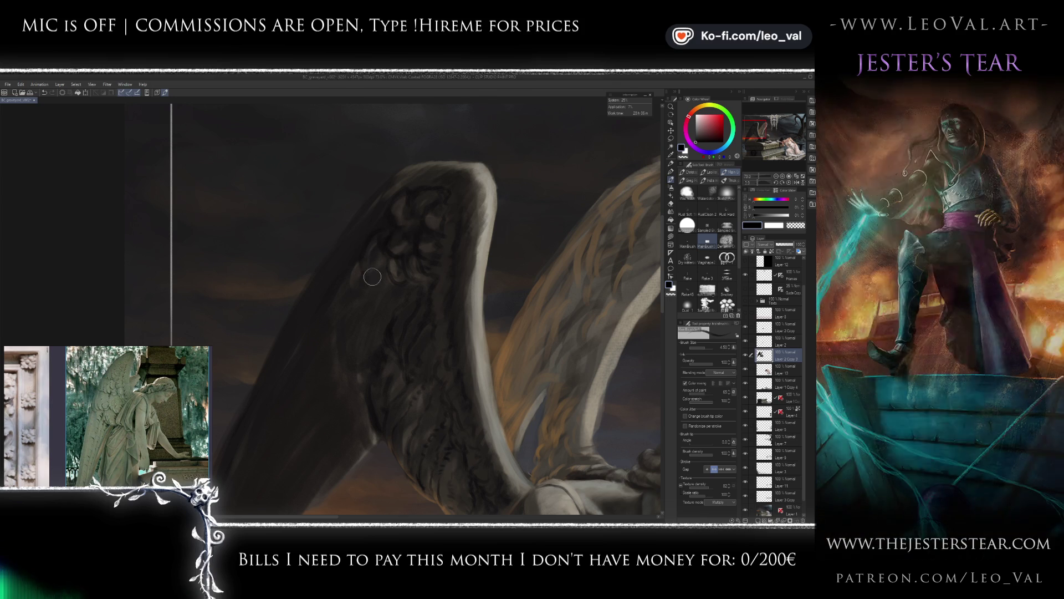
pyautogui.press('[')
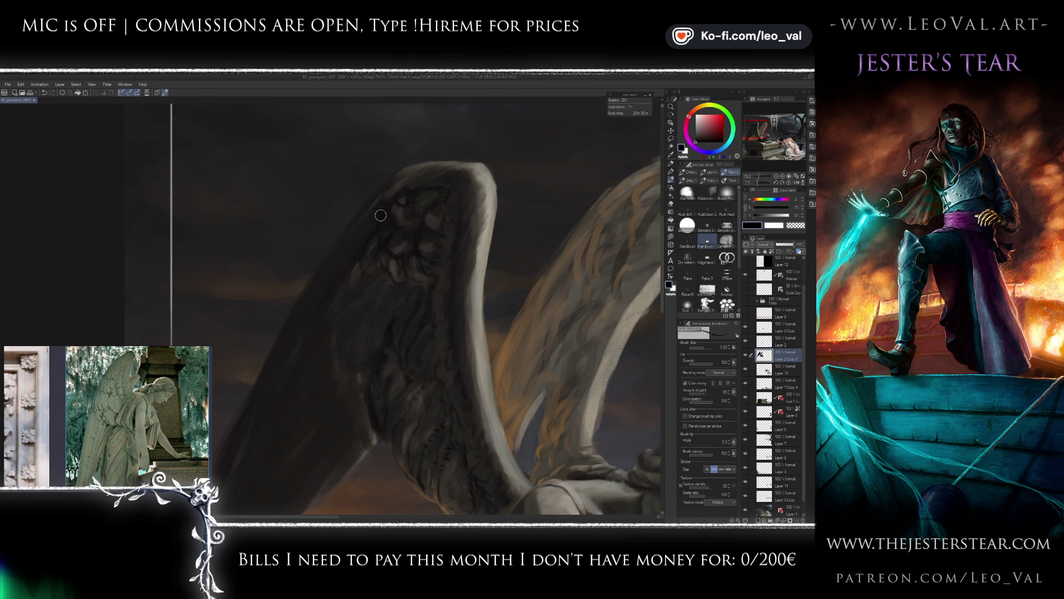
pyautogui.moveTo(368, 231); pyautogui.dragTo(380, 206)
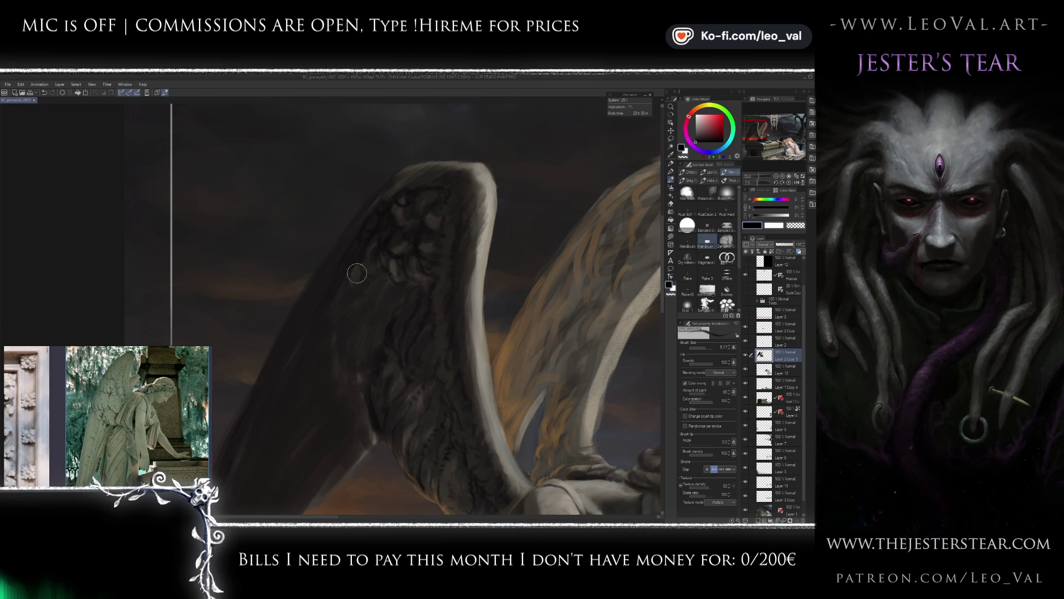
pyautogui.moveTo(354, 268); pyautogui.dragTo(375, 253)
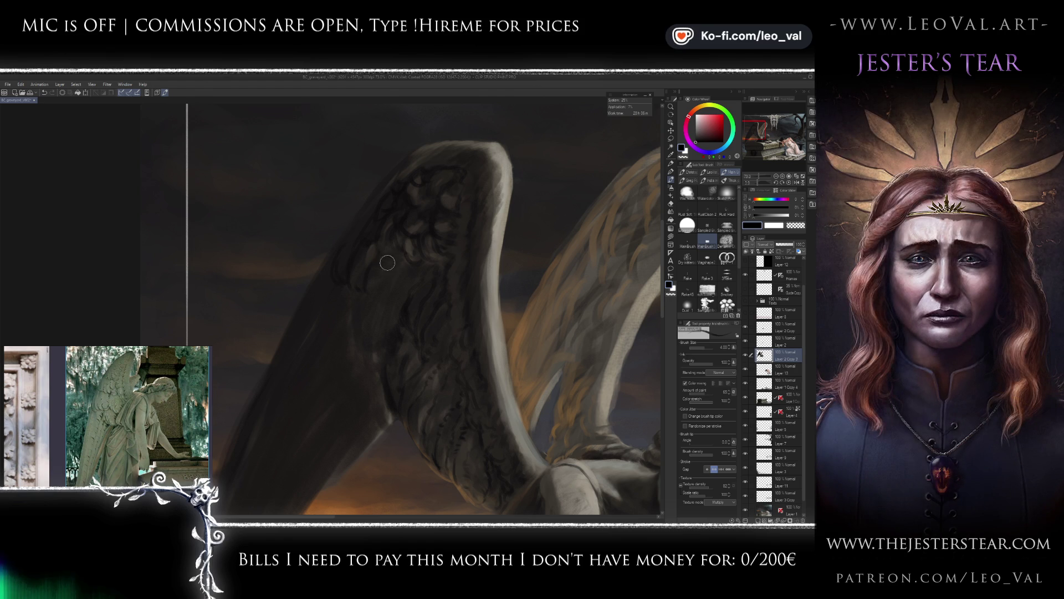
pyautogui.moveTo(402, 272)
pyautogui.mouseDown()
pyautogui.moveTo(390, 253)
pyautogui.moveTo(392, 297)
pyautogui.mouseUp()
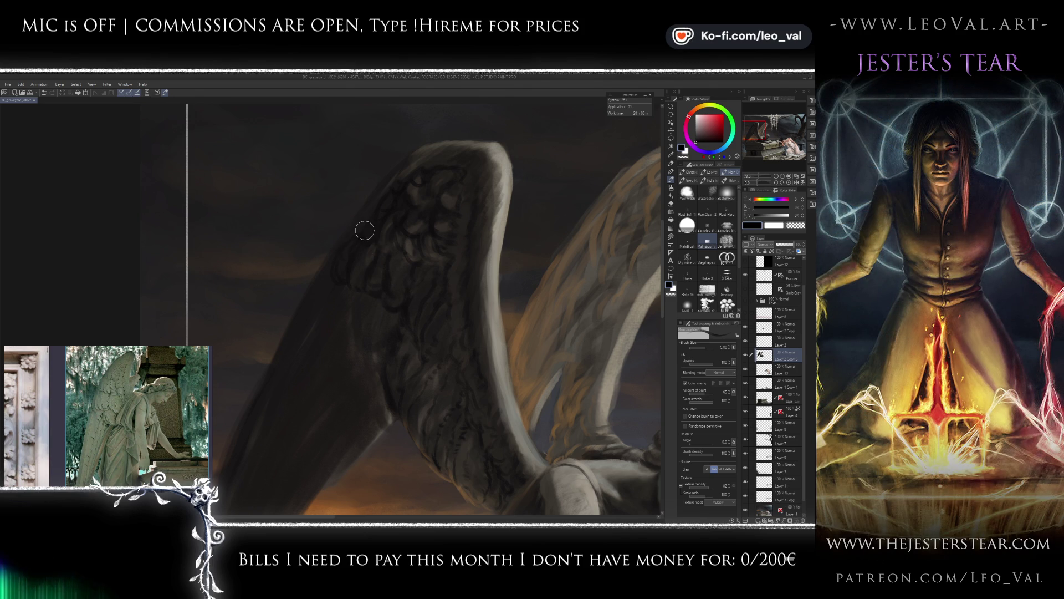
pyautogui.moveTo(361, 301); pyautogui.dragTo(369, 280)
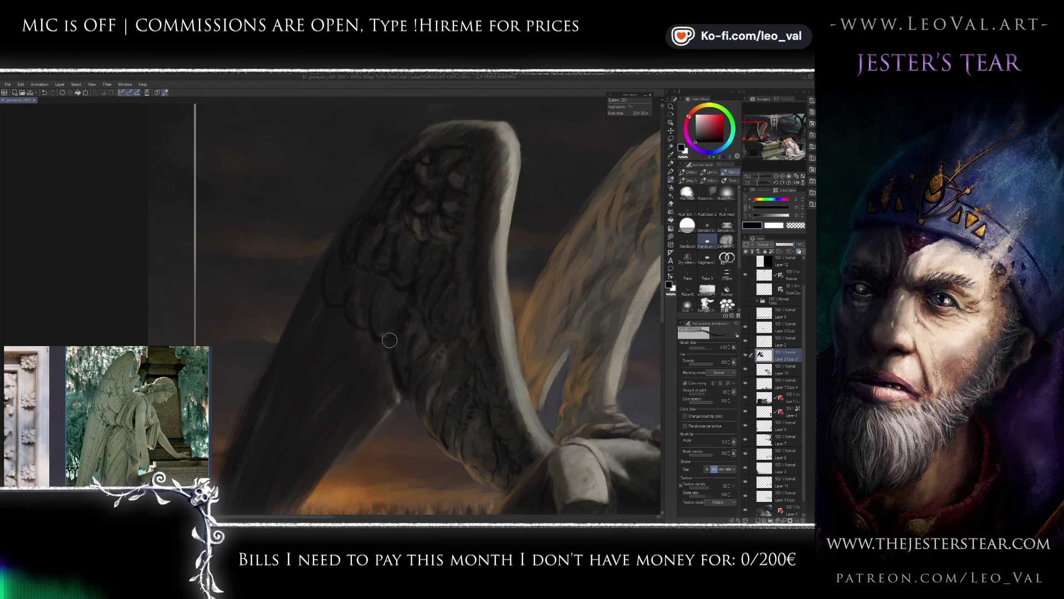
pyautogui.scroll(-5, 412, 301)
pyautogui.scroll(3, 430, 278)
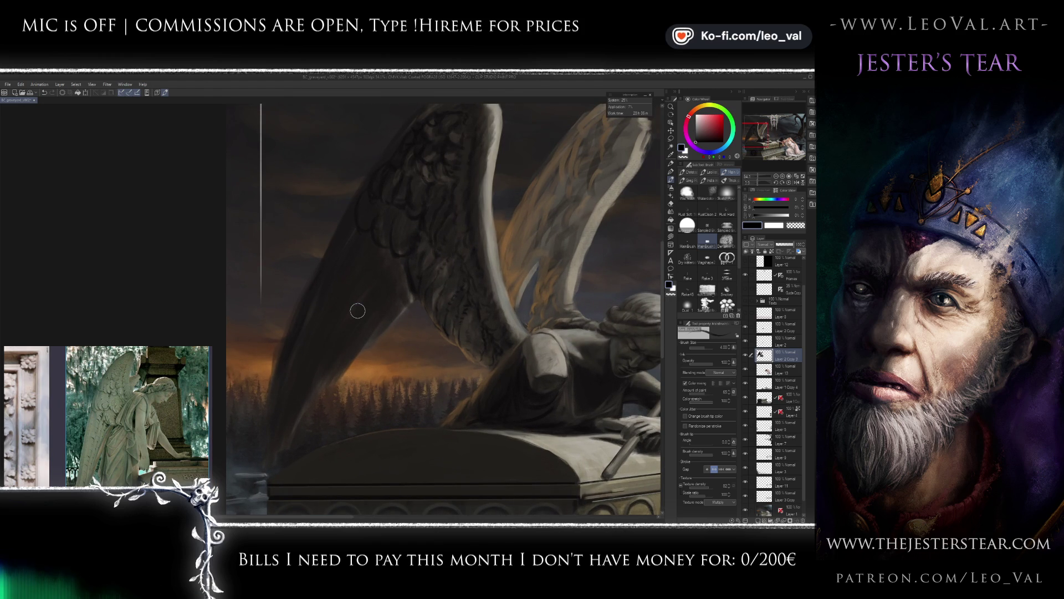
# Add fine feather touches along the near wing's outer edge, then zoom out to see the whole cover.
pyautogui.press('[')
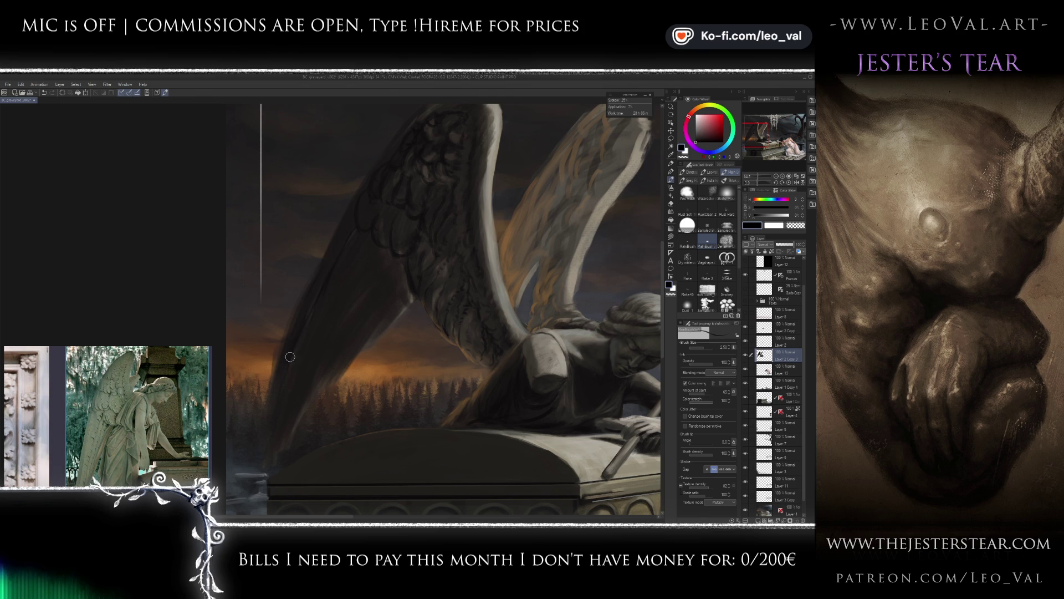
pyautogui.hscroll(1, 290, 360)
pyautogui.press('[')
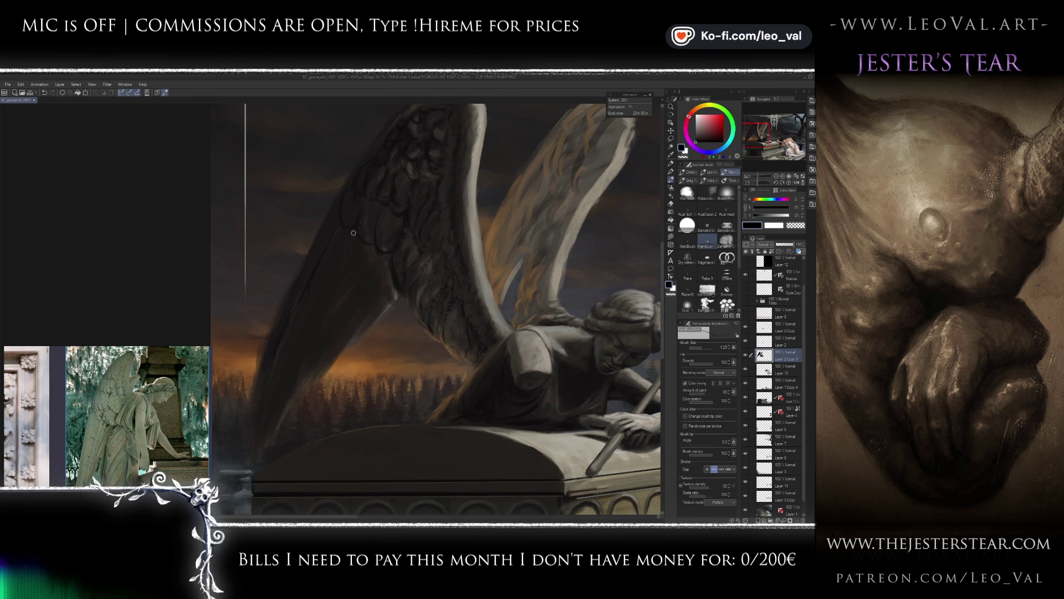
pyautogui.press(']')
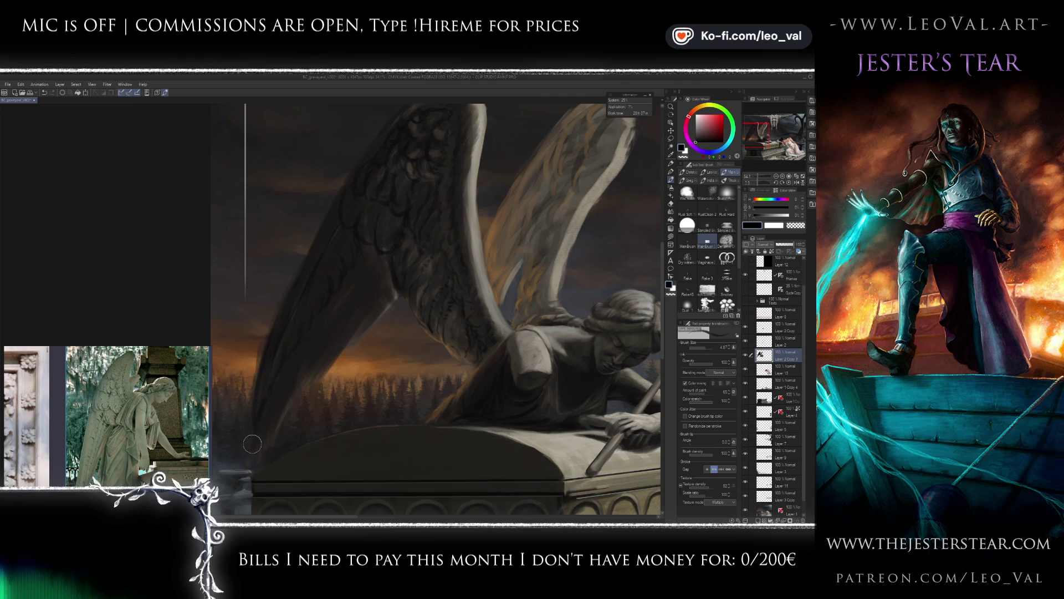
pyautogui.scroll(-1, 252, 444)
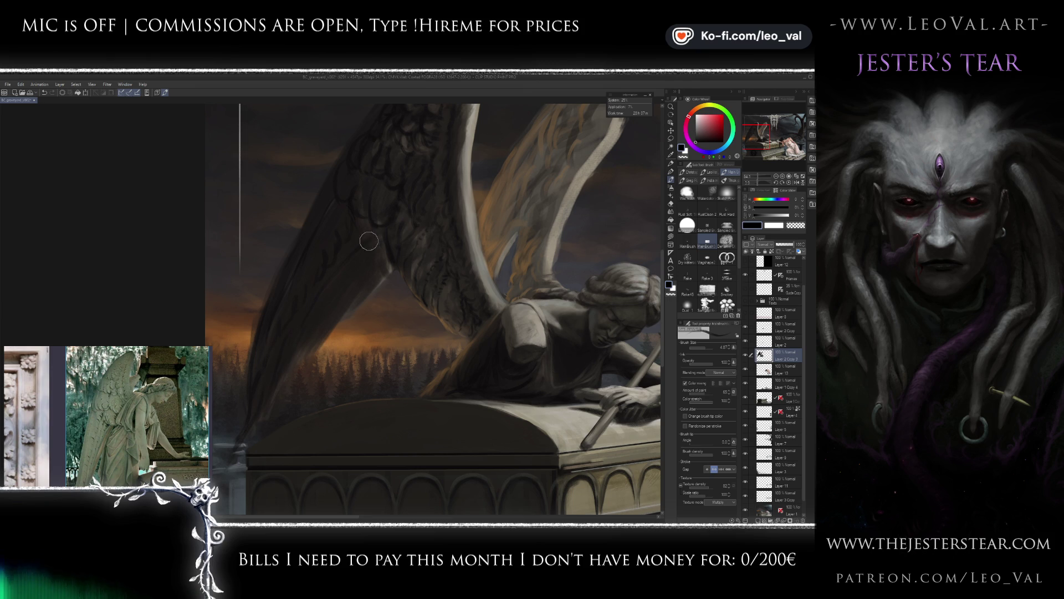
pyautogui.press('[')
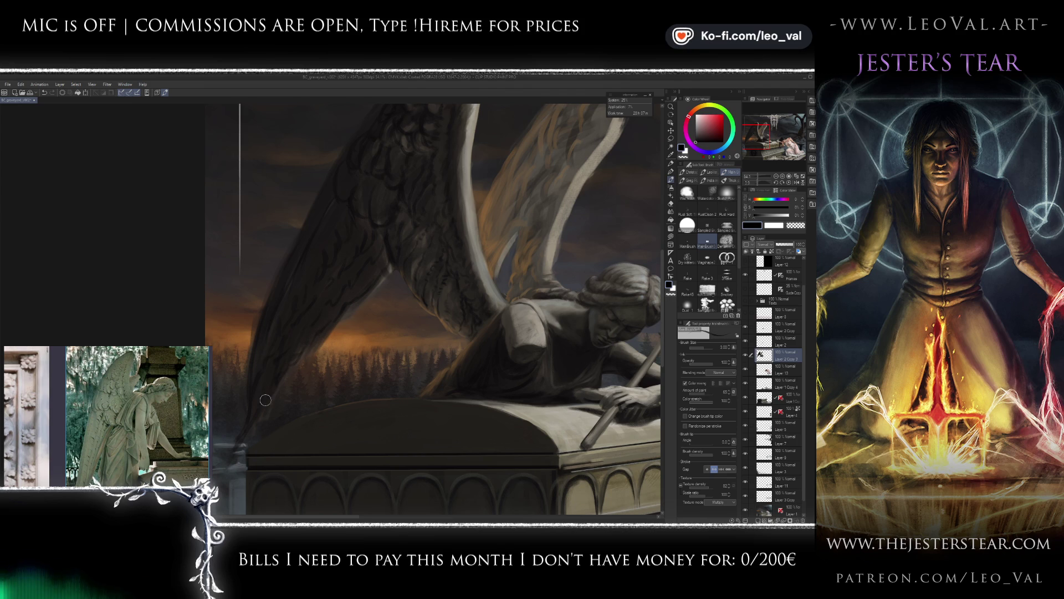
pyautogui.hotkey('ctrl', '-')
pyautogui.hotkey('ctrl', '-')
pyautogui.hotkey('ctrl', '-')
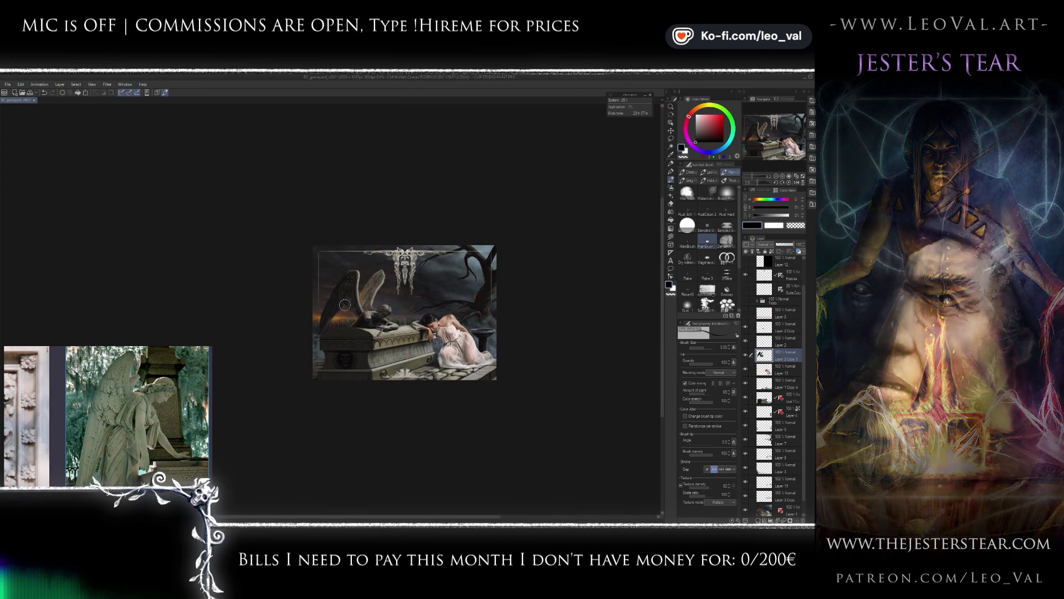
# Fit the painting to the window and hide the floating angel reference images.
pyautogui.hotkey('ctrl', '0')
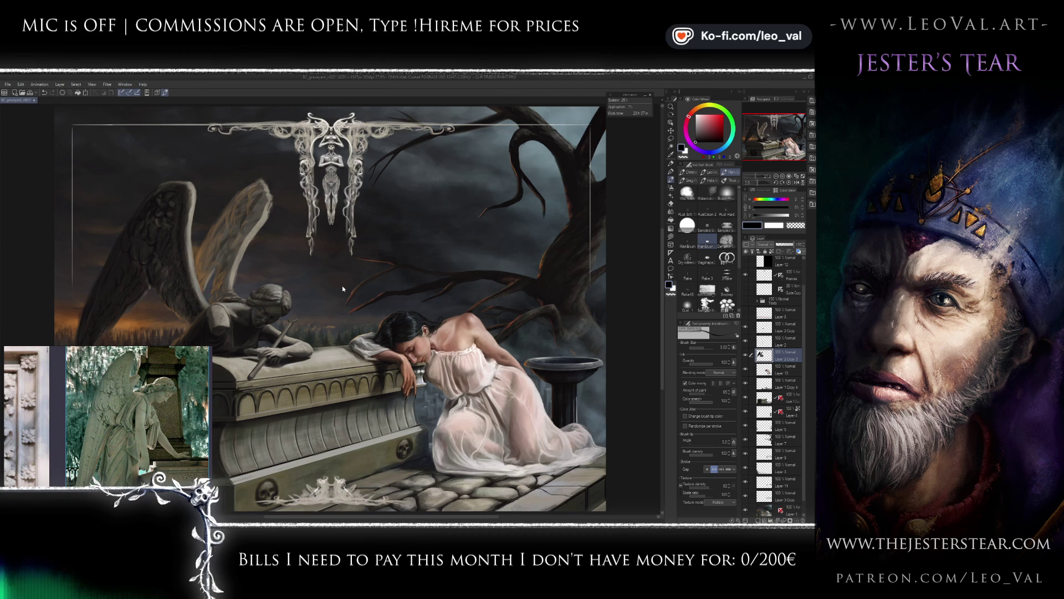
pyautogui.moveTo(92, 392)
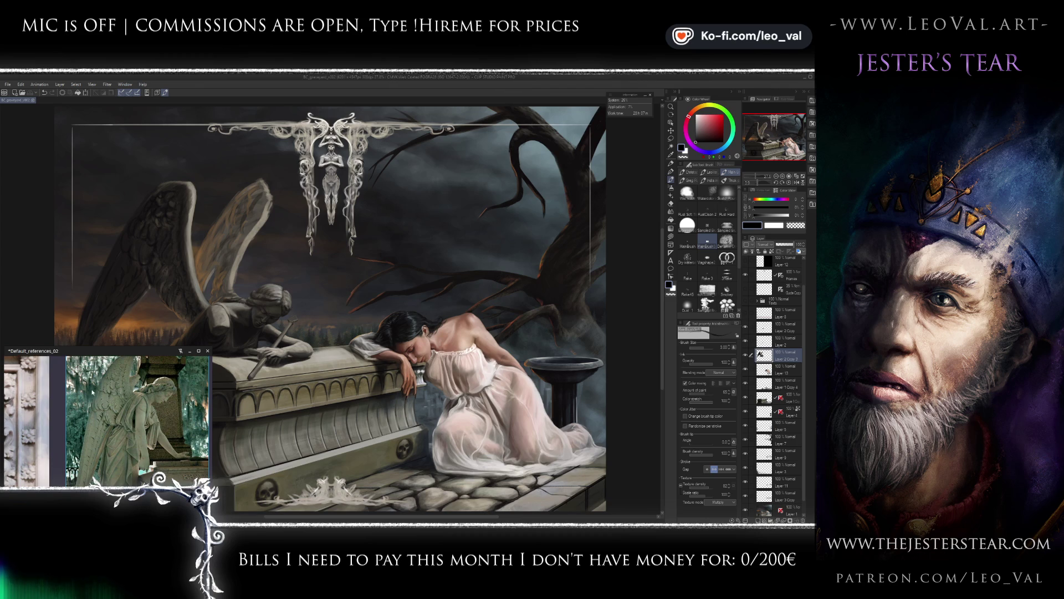
pyautogui.click(190, 351)
# Open BC_graveyard_v004.jpg from ARTWORK > Portfolio > Book Covers > Fakes > Graveyard > wip.
pyautogui.click(7, 84)
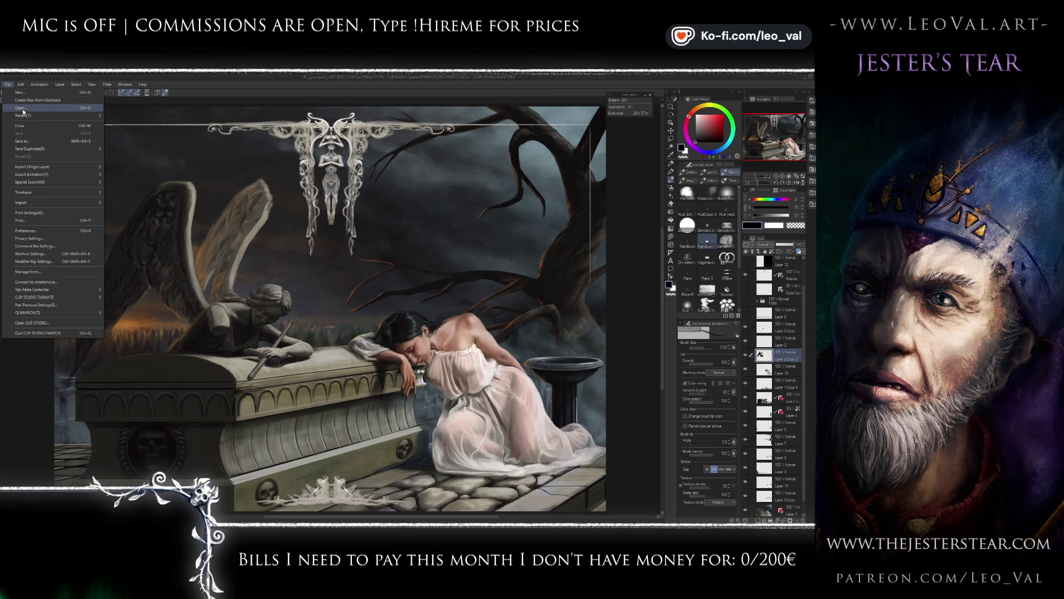
pyautogui.click(23, 110)
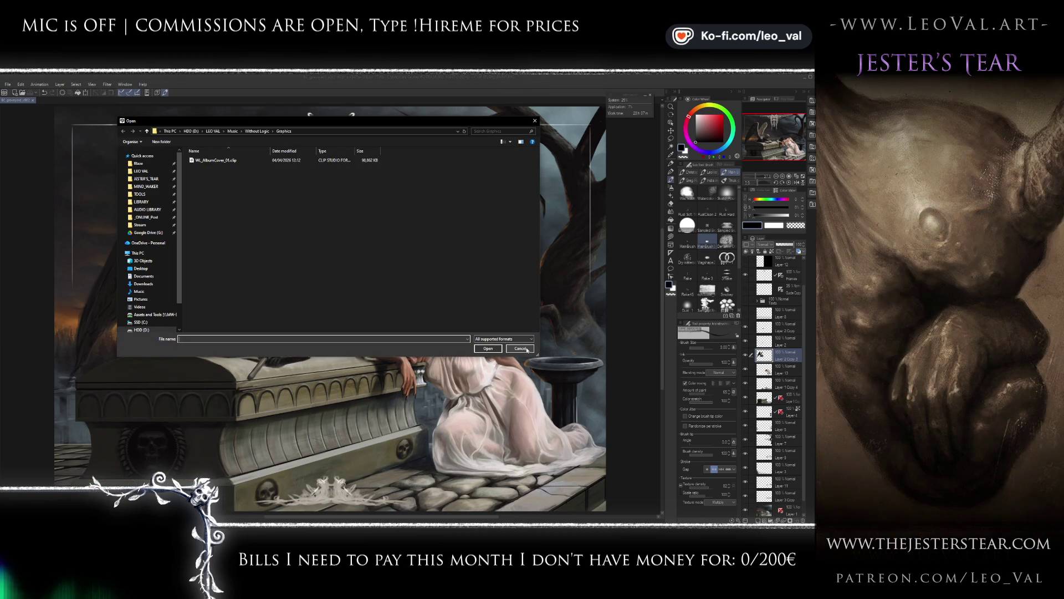
pyautogui.click(219, 130)
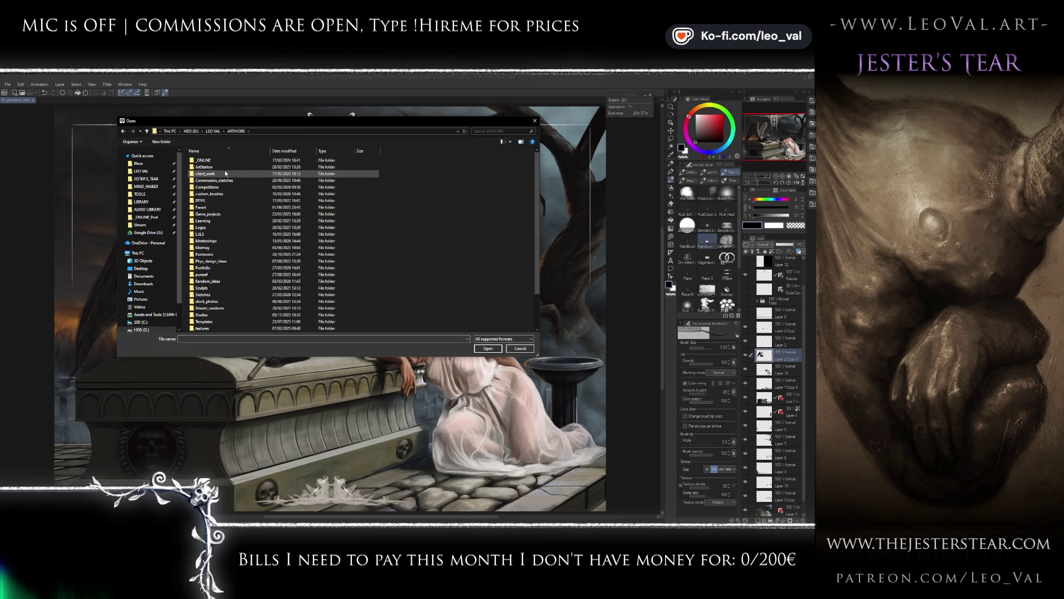
pyautogui.doubleClick(225, 173)
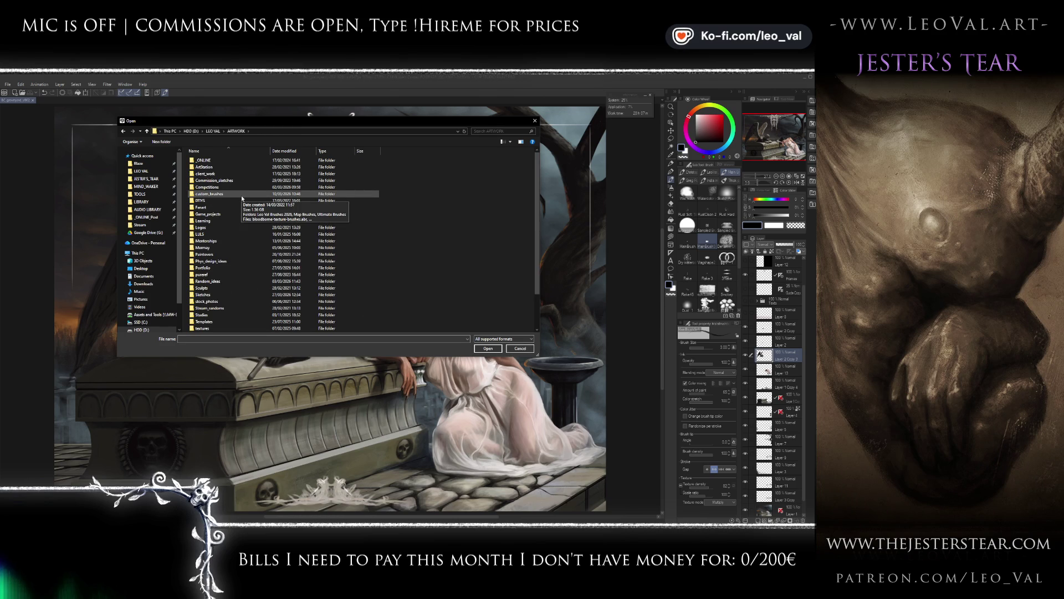
pyautogui.click(253, 270)
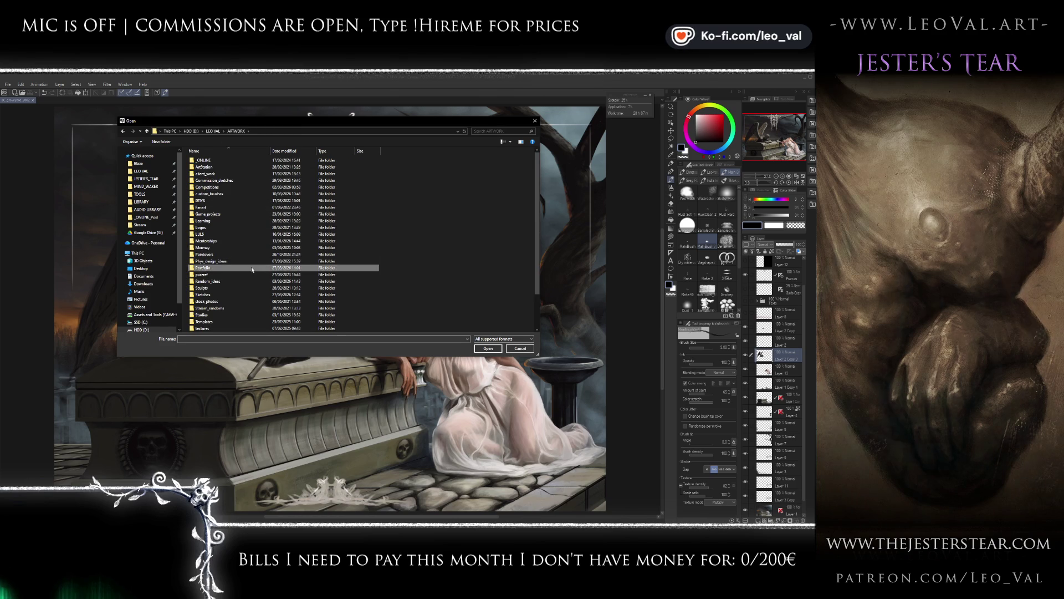
pyautogui.doubleClick(252, 270)
pyautogui.doubleClick(280, 164)
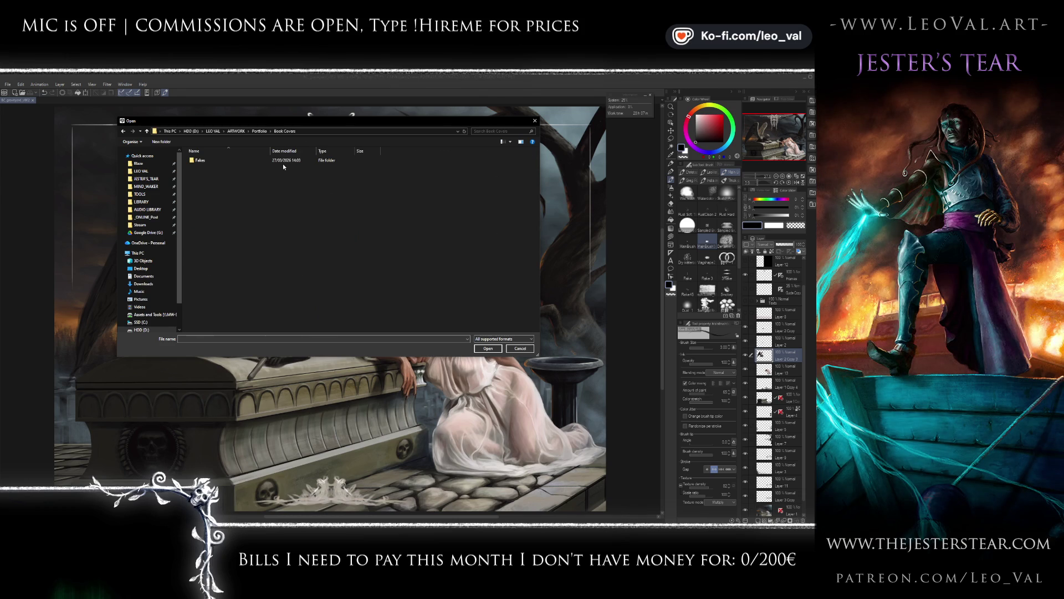
pyautogui.doubleClick(254, 162)
pyautogui.doubleClick(254, 162)
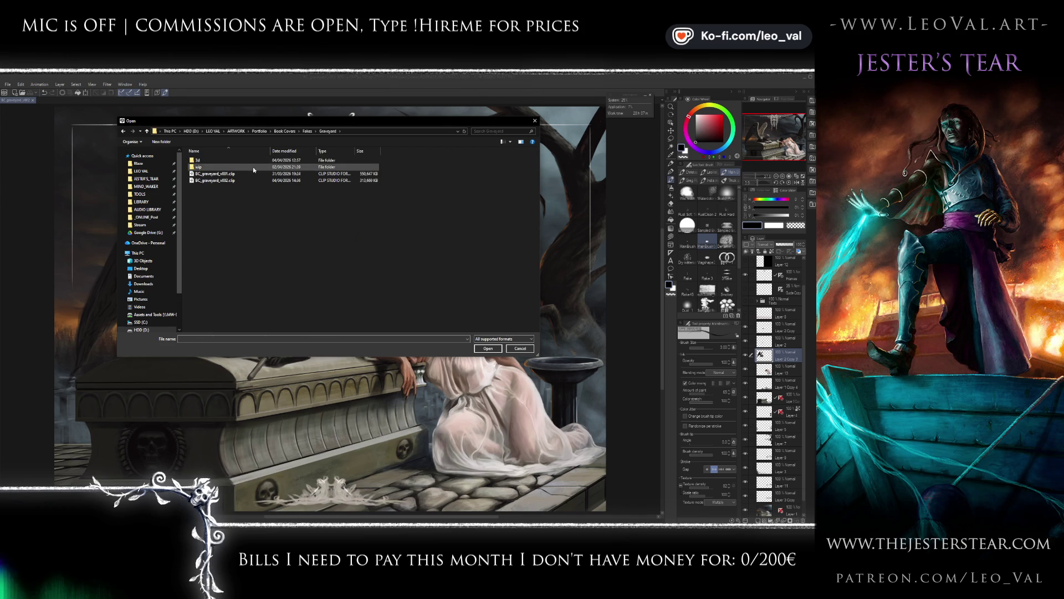
pyautogui.doubleClick(254, 167)
pyautogui.doubleClick(309, 169)
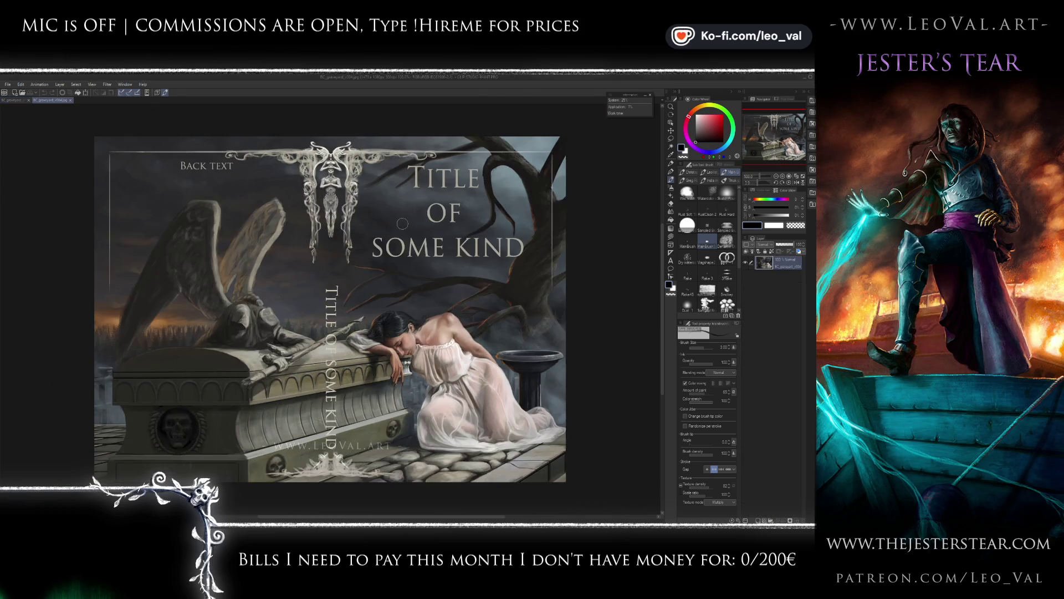
# Enlarge the view and compare the title mockup with the text-free graveyard painting.
pyautogui.click(797, 179)
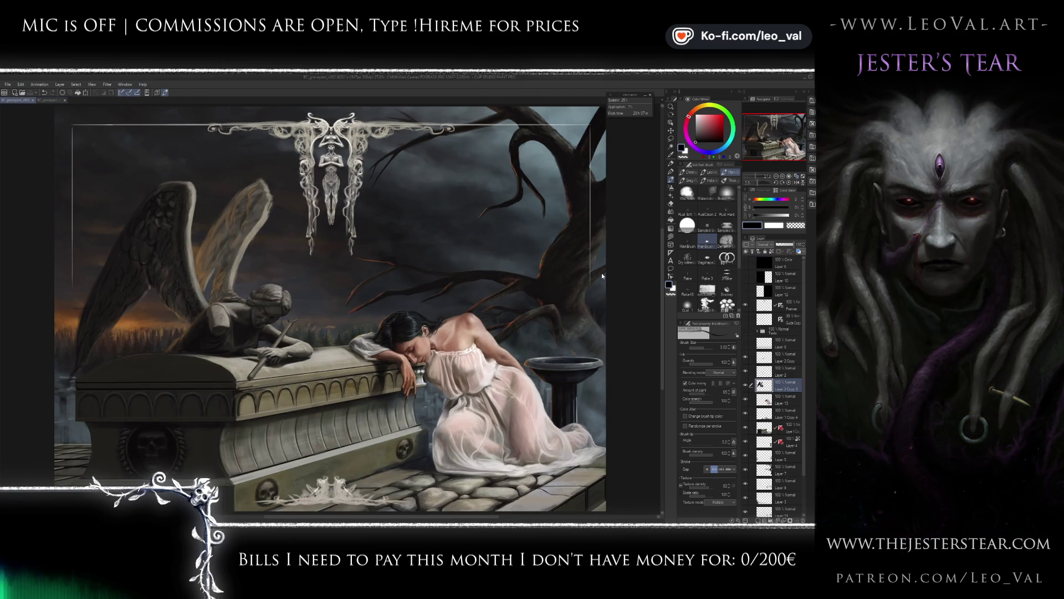
pyautogui.hotkey('ctrl', 'Tab')
pyautogui.hotkey('ctrl', 'Tab')
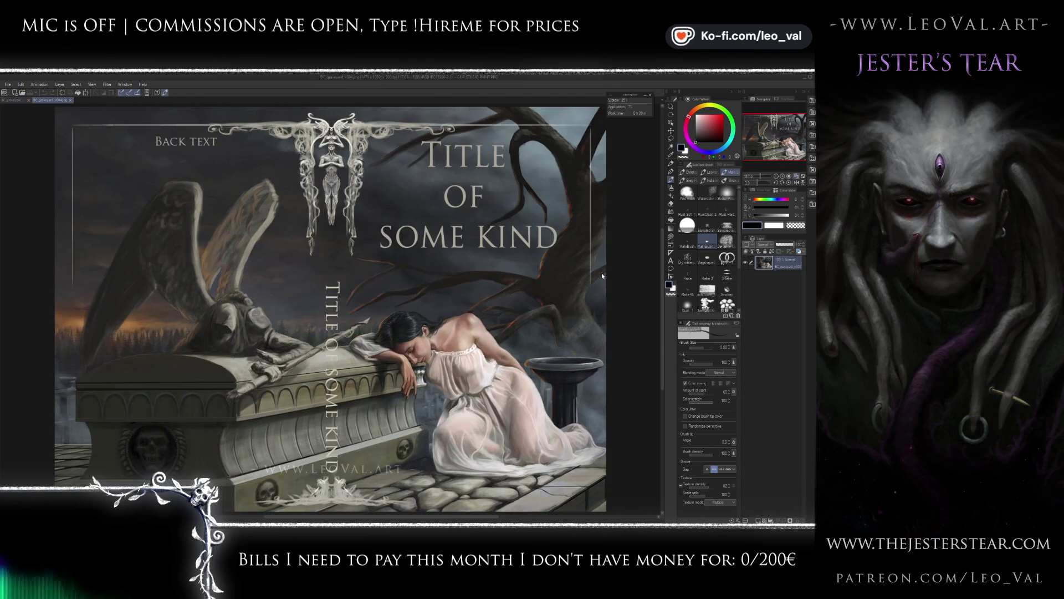
pyautogui.hotkey('ctrl', 'Tab')
pyautogui.hotkey('ctrl', 'Tab')
pyautogui.hotkey('ctrl', 'Tab')
pyautogui.hotkey('ctrl', 'Tab')
pyautogui.hotkey('ctrl', 'Tab')
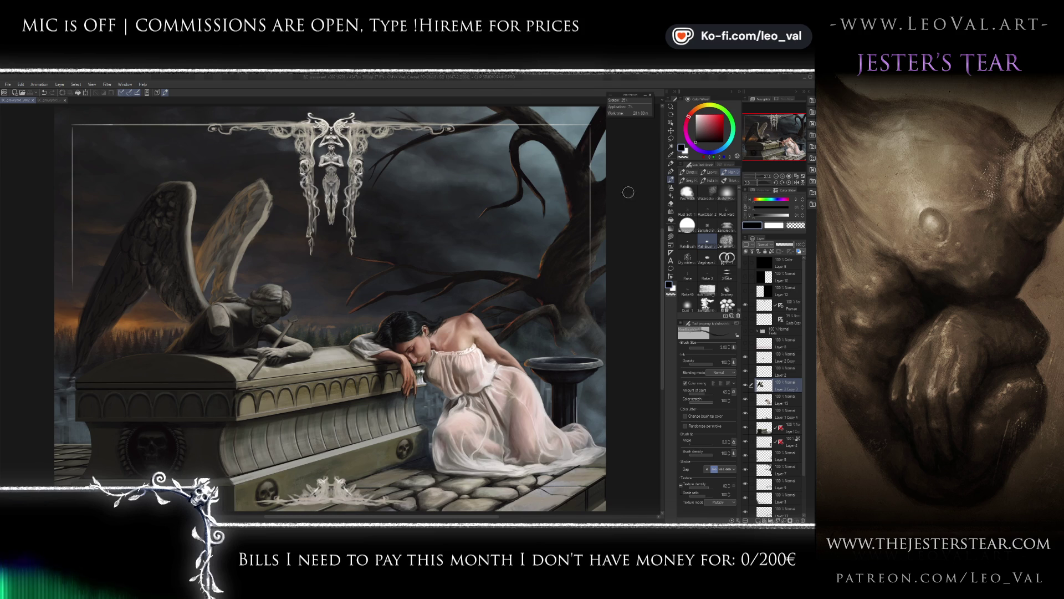
pyautogui.scroll(5, 264, 352)
# Soft-erase the stray strokes and dark sliver along the angel wing's lower edge.
pyautogui.press('e')
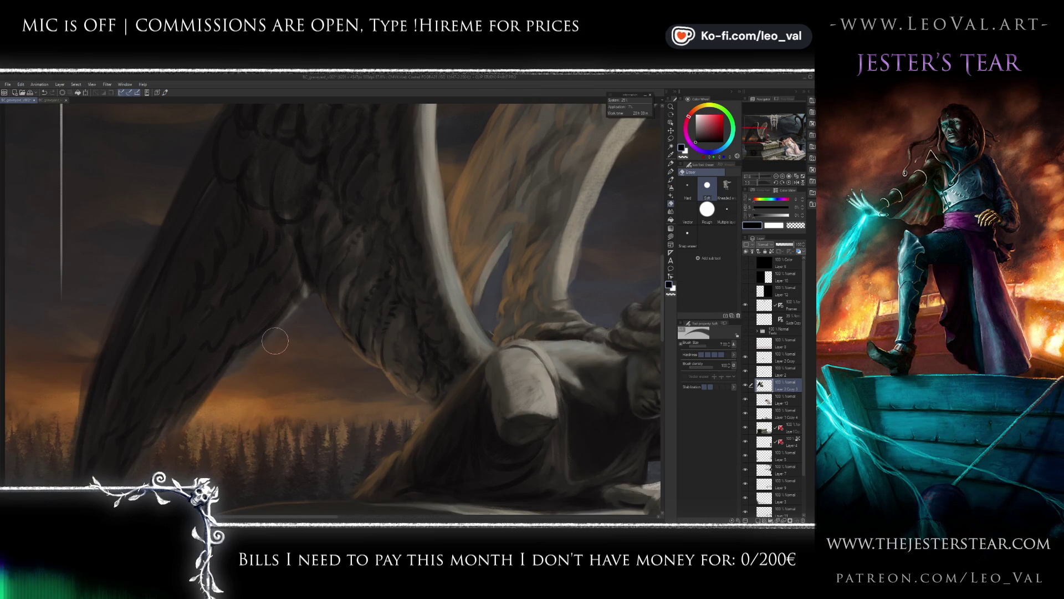
pyautogui.press('[')
pyautogui.press('[')
pyautogui.moveTo(310, 294)
pyautogui.mouseDown()
pyautogui.moveTo(321, 310)
pyautogui.moveTo(304, 269)
pyautogui.mouseUp()
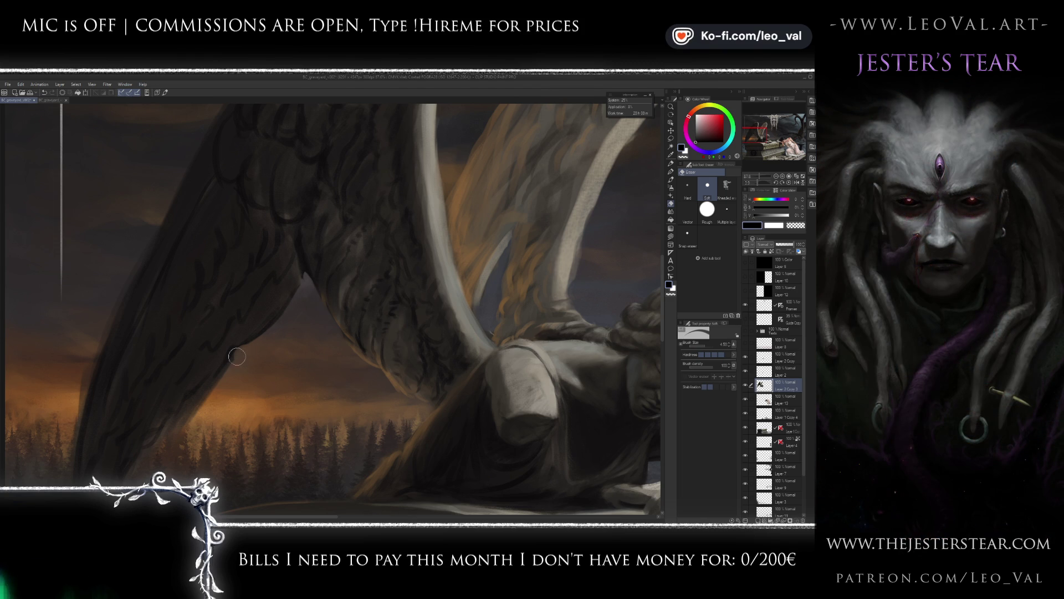
pyautogui.scroll(-2, 219, 383)
pyautogui.press(']')
pyautogui.press(']')
pyautogui.moveTo(226, 384)
pyautogui.mouseDown()
pyautogui.moveTo(263, 353)
pyautogui.moveTo(245, 353)
pyautogui.moveTo(216, 390)
pyautogui.moveTo(234, 374)
pyautogui.mouseUp()
pyautogui.scroll(-2, 233, 388)
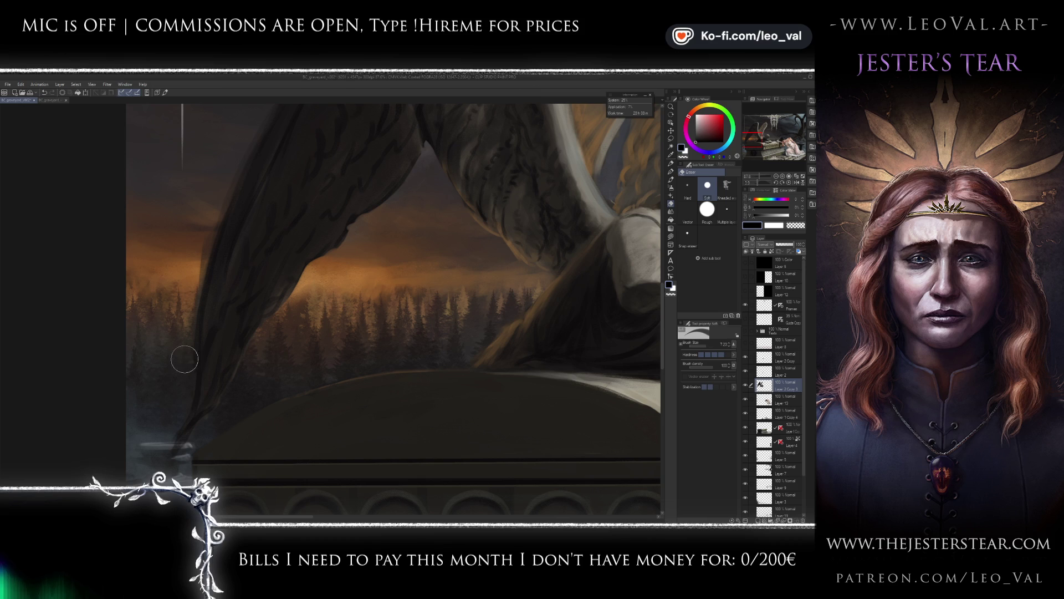
pyautogui.scroll(2, 183, 321)
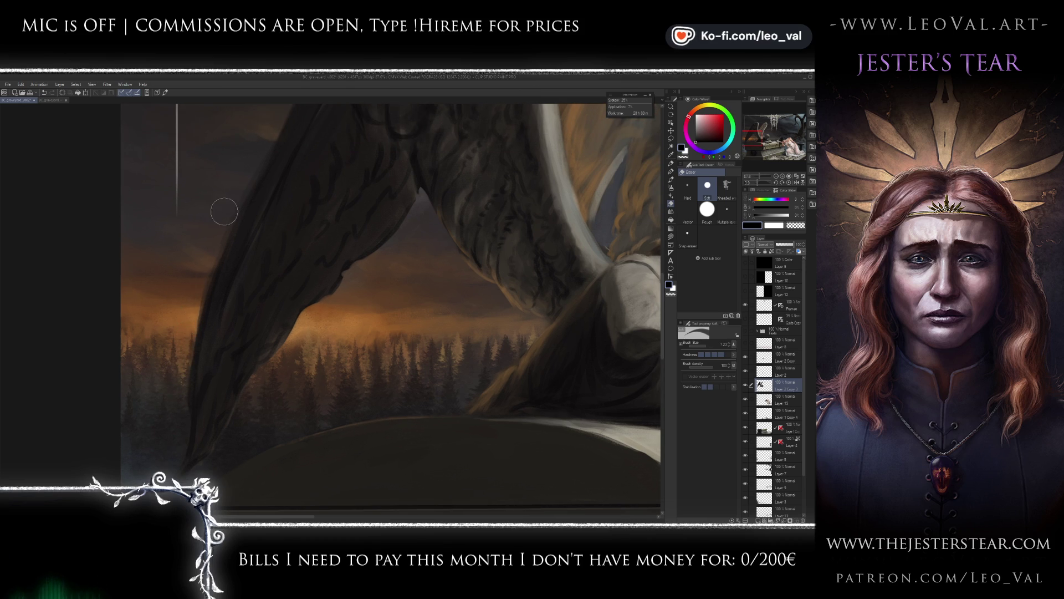
pyautogui.scroll(2, 219, 210)
pyautogui.scroll(1, 191, 329)
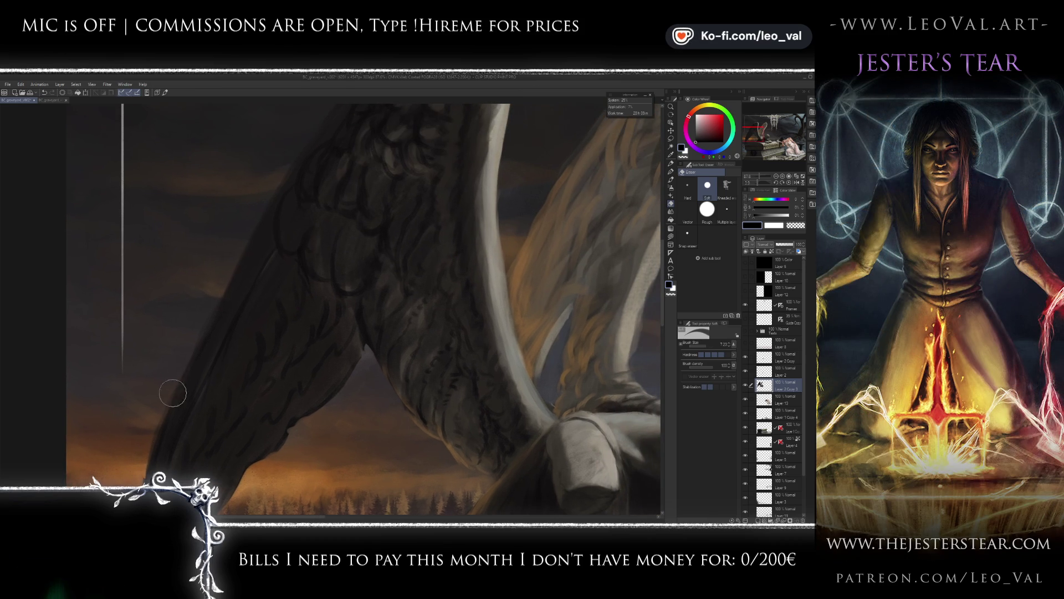
pyautogui.scroll(-3, 197, 348)
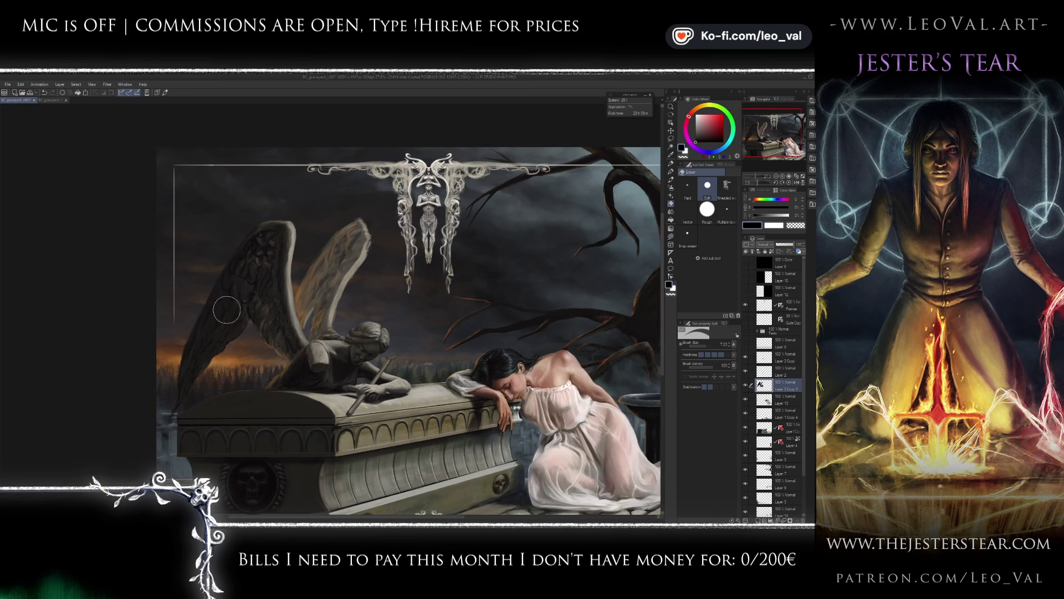
pyautogui.press('b')
pyautogui.scroll(3, 216, 305)
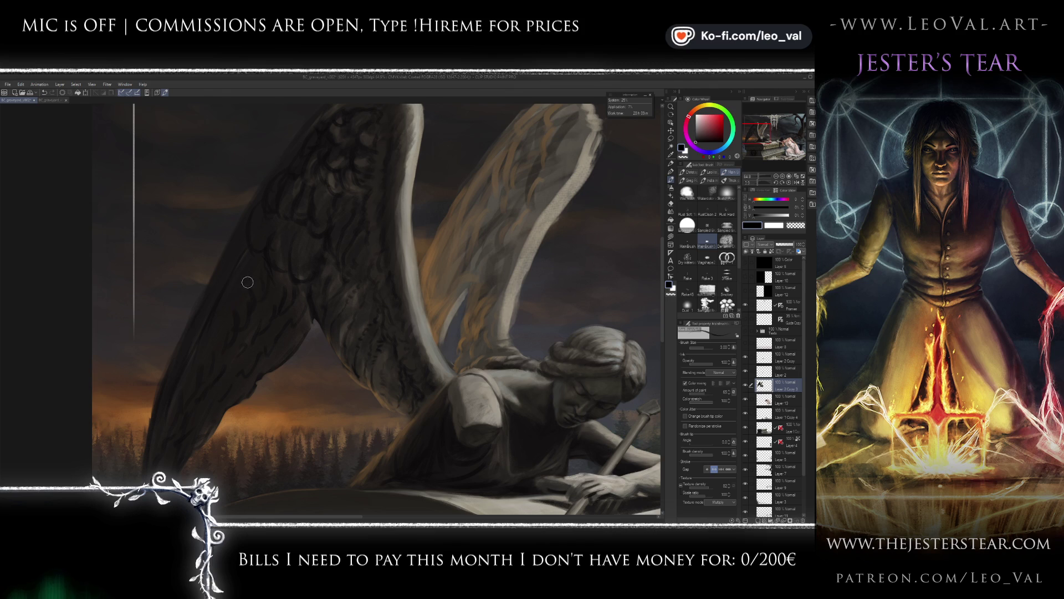
# Bring up the angel statue references and sample dark grey tones from the wing.
pyautogui.hotkey('alt', 'Tab')
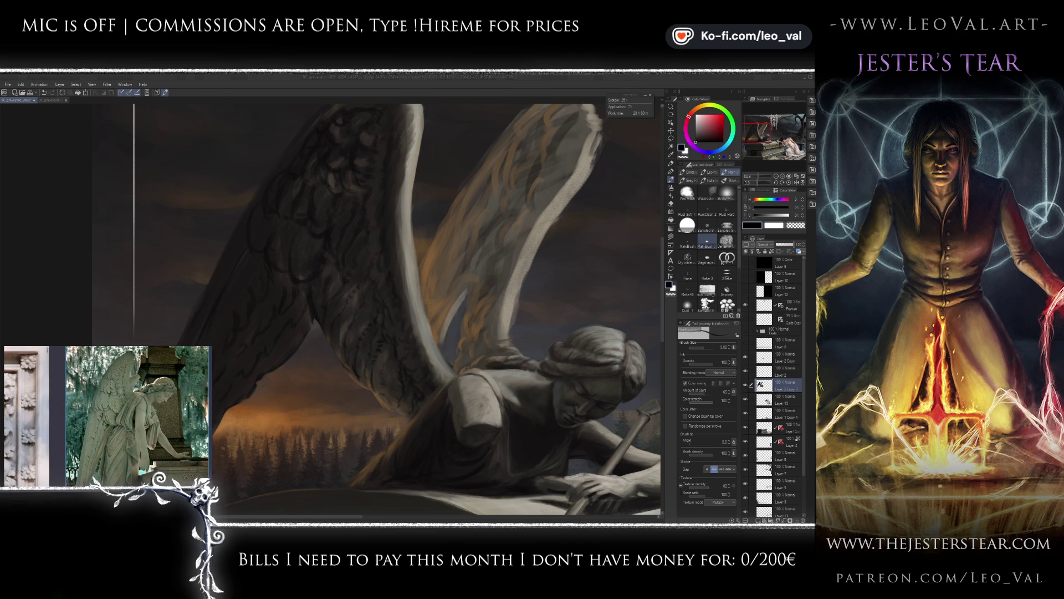
pyautogui.scroll(1, 287, 276)
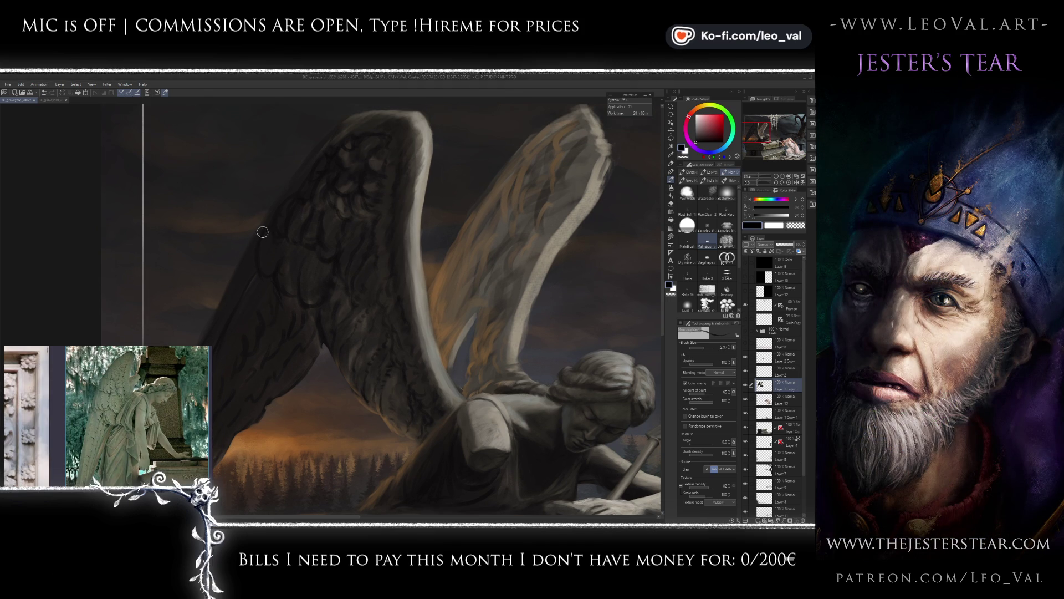
pyautogui.keyDown('alt'); pyautogui.click(257, 272); pyautogui.keyUp('alt')
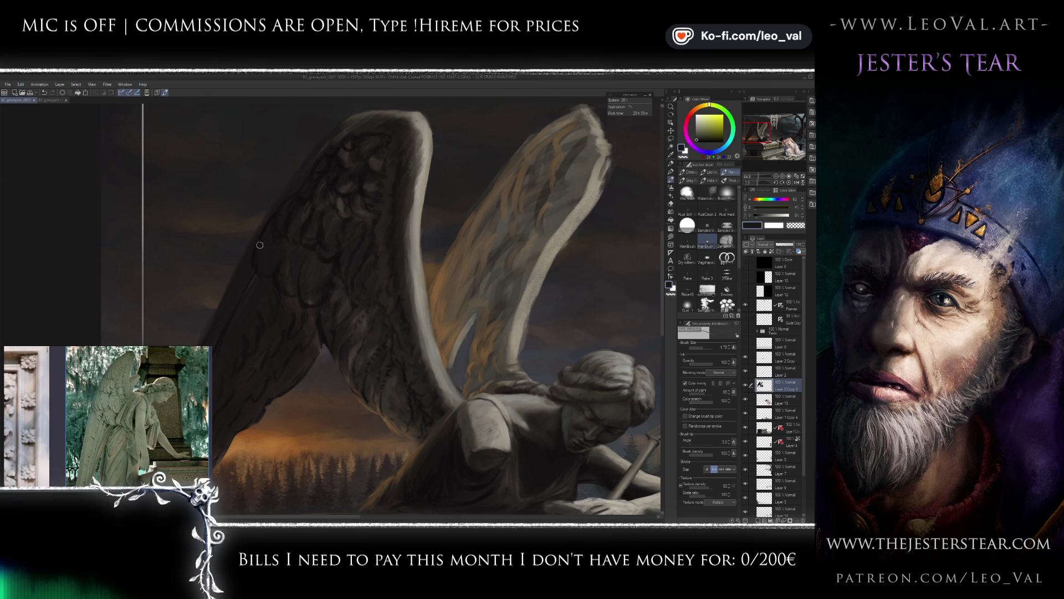
pyautogui.scroll(-1, 263, 268)
pyautogui.scroll(1, 263, 279)
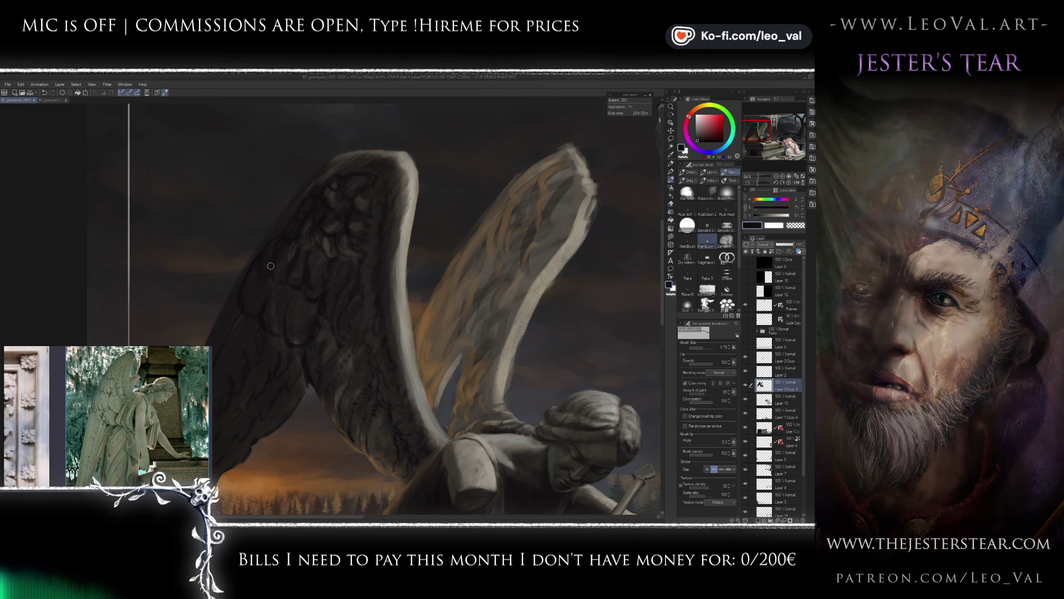
pyautogui.keyDown('alt'); pyautogui.click(270, 252); pyautogui.keyUp('alt')
pyautogui.moveTo(269, 258); pyautogui.dragTo(282, 230)
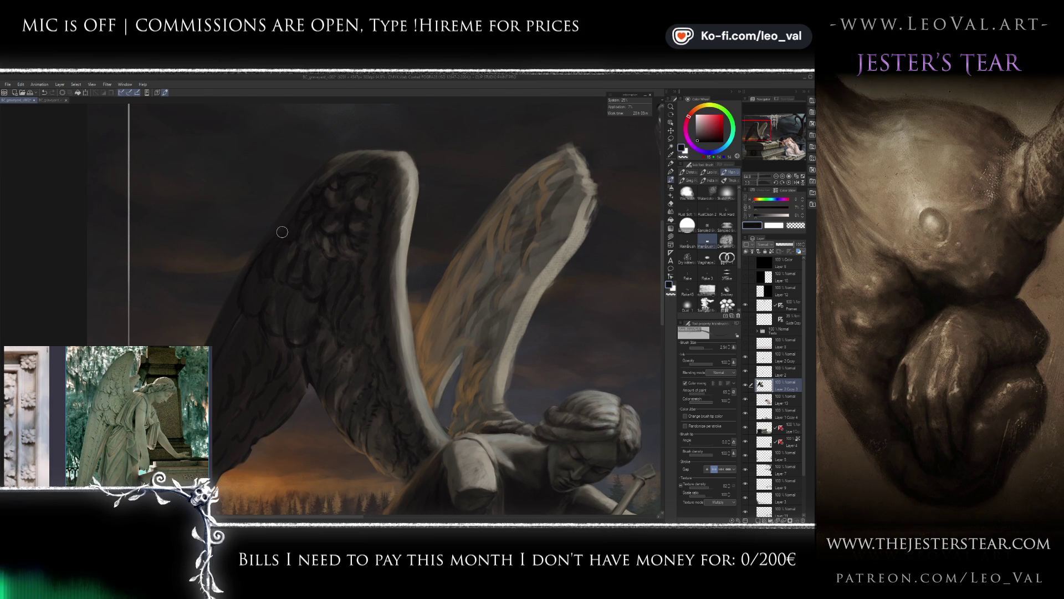
pyautogui.keyDown('alt'); pyautogui.click(263, 258); pyautogui.keyUp('alt')
pyautogui.keyDown('alt'); pyautogui.click(261, 259); pyautogui.keyUp('alt')
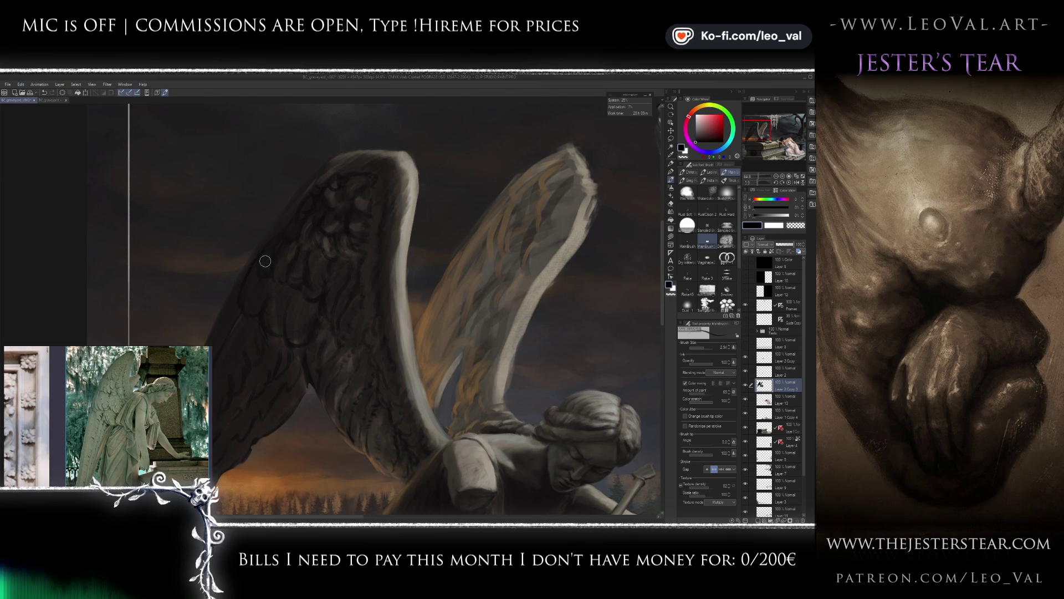
pyautogui.keyDown('alt'); pyautogui.click(265, 280); pyautogui.keyUp('alt')
# Paint dark feather strokes into the upper near wing, resampling dark tones as needed.
pyautogui.press(']')
pyautogui.press(']')
pyautogui.keyDown('alt'); pyautogui.click(266, 279); pyautogui.keyUp('alt')
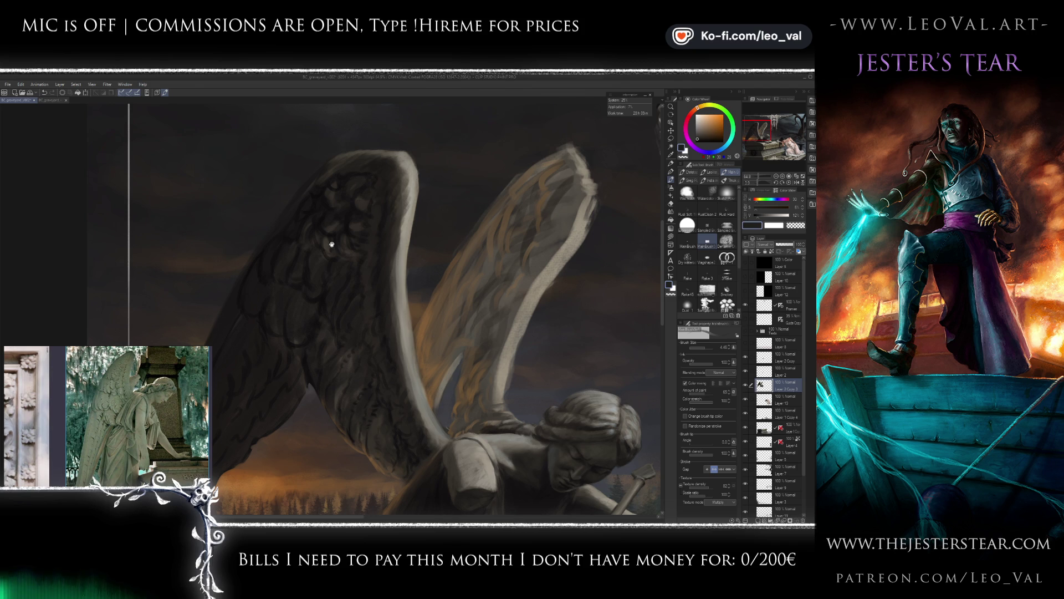
pyautogui.moveTo(333, 244); pyautogui.dragTo(338, 259)
pyautogui.keyDown('alt'); pyautogui.click(303, 250); pyautogui.keyUp('alt')
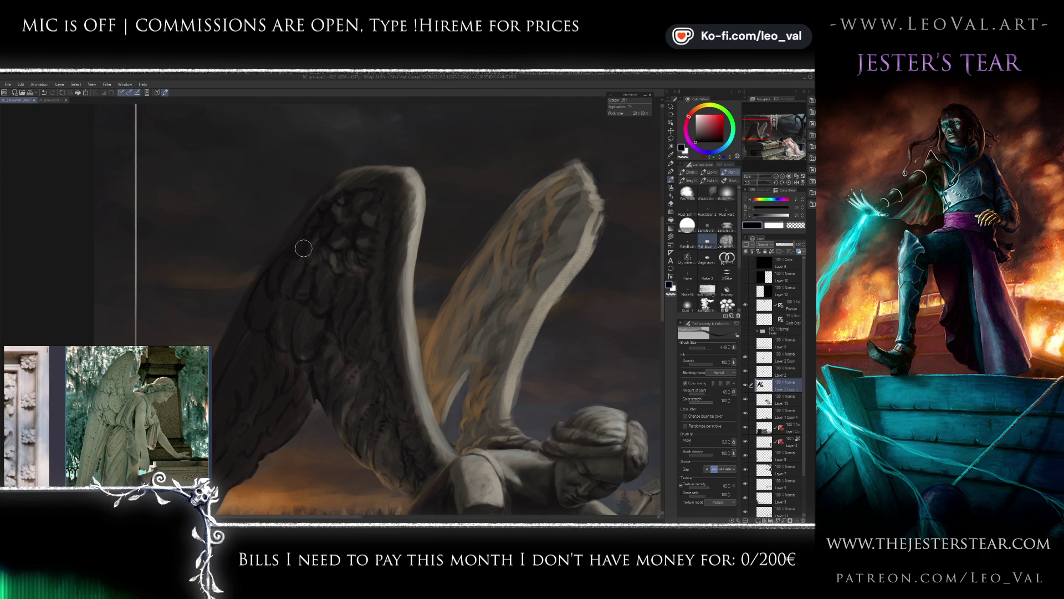
pyautogui.press('[')
pyautogui.press('[')
pyautogui.press('[')
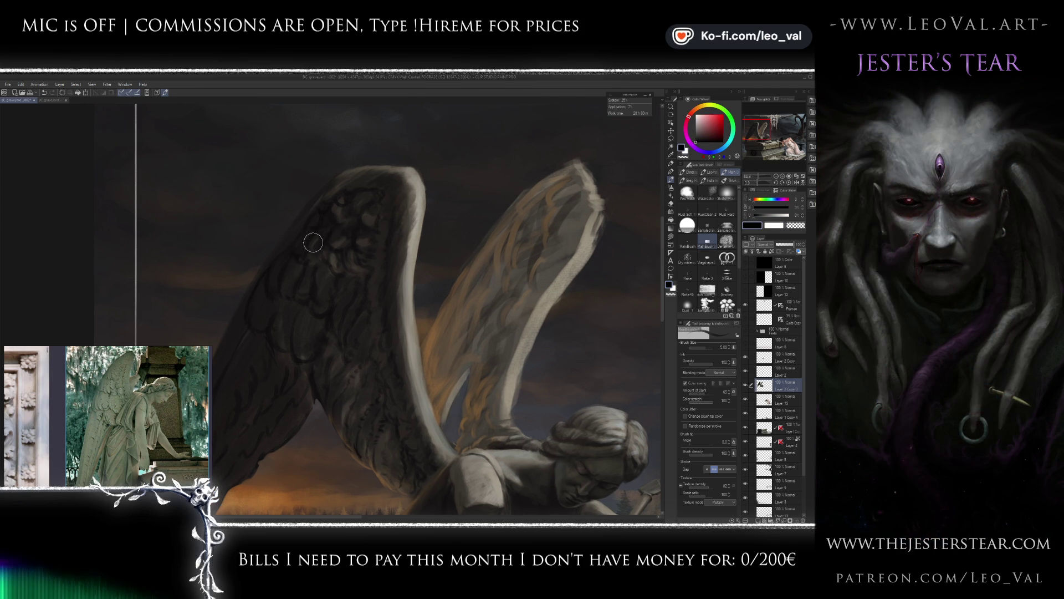
pyautogui.keyDown('alt'); pyautogui.click(341, 274); pyautogui.keyUp('alt')
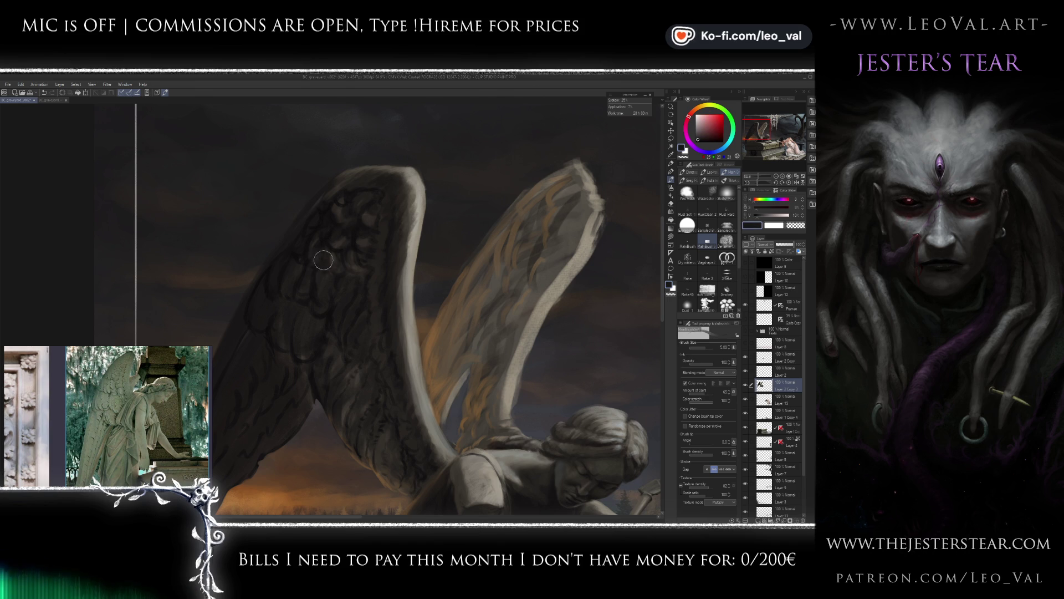